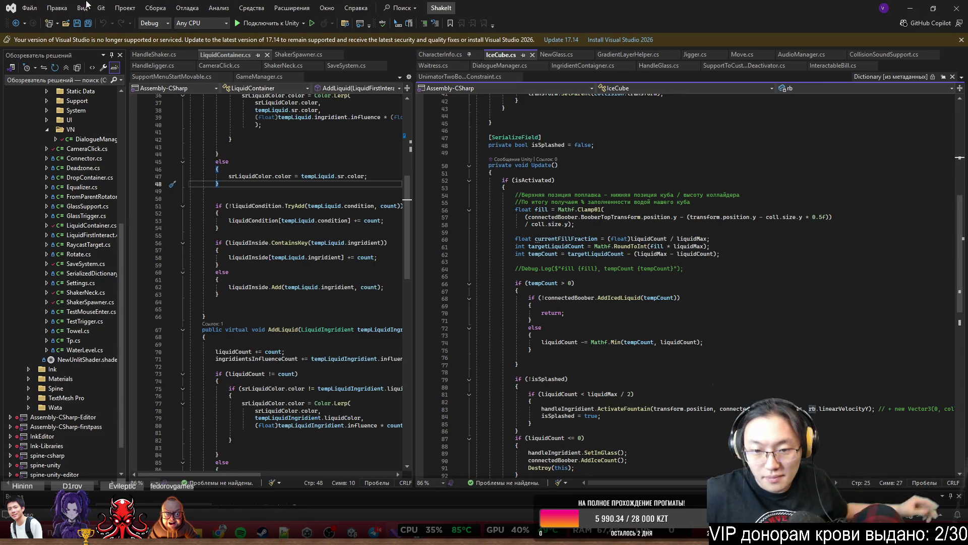
Jump from the ActivateFountain call in IceCube.cs Update to its definition in HandleIngridient.cs
scroll(612, 311, down, 6)
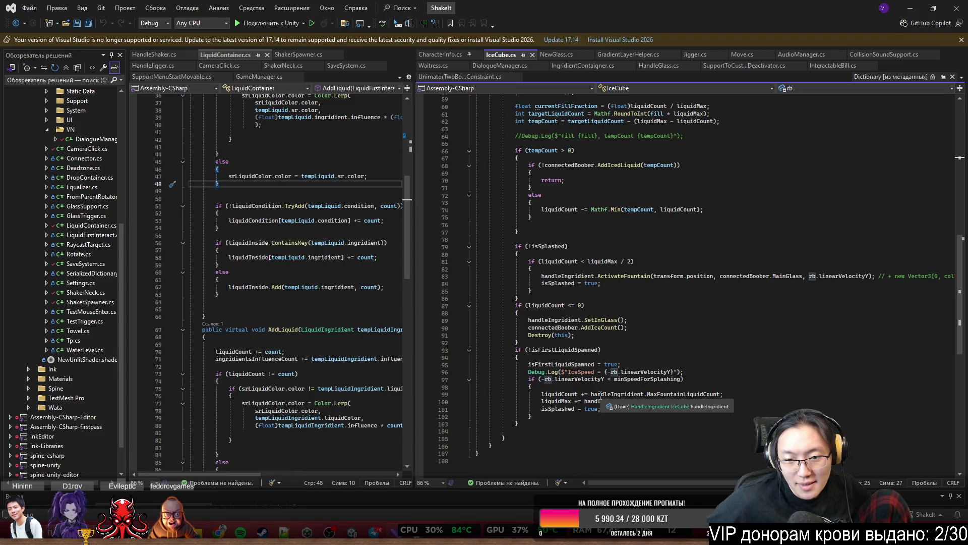
scroll(712, 443, down, 4)
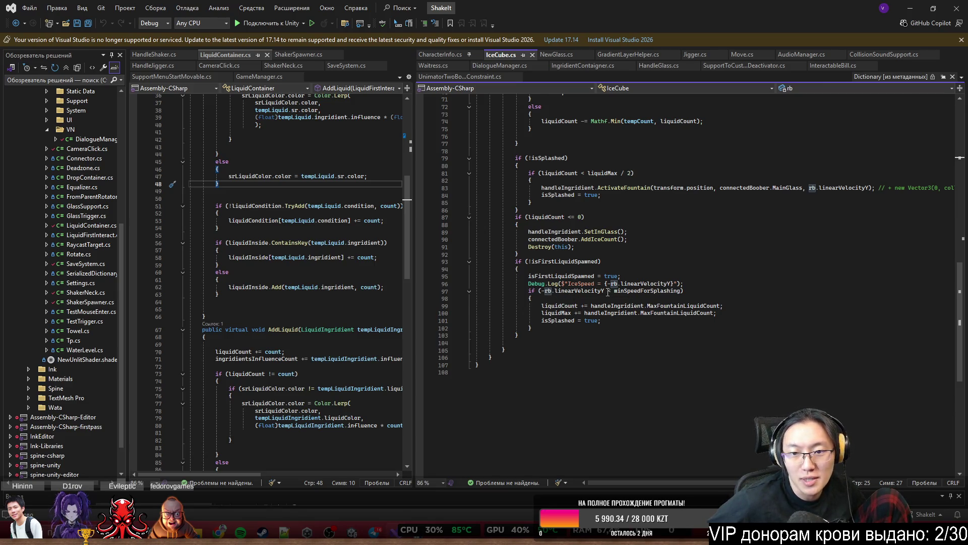
scroll(681, 301, up, 4)
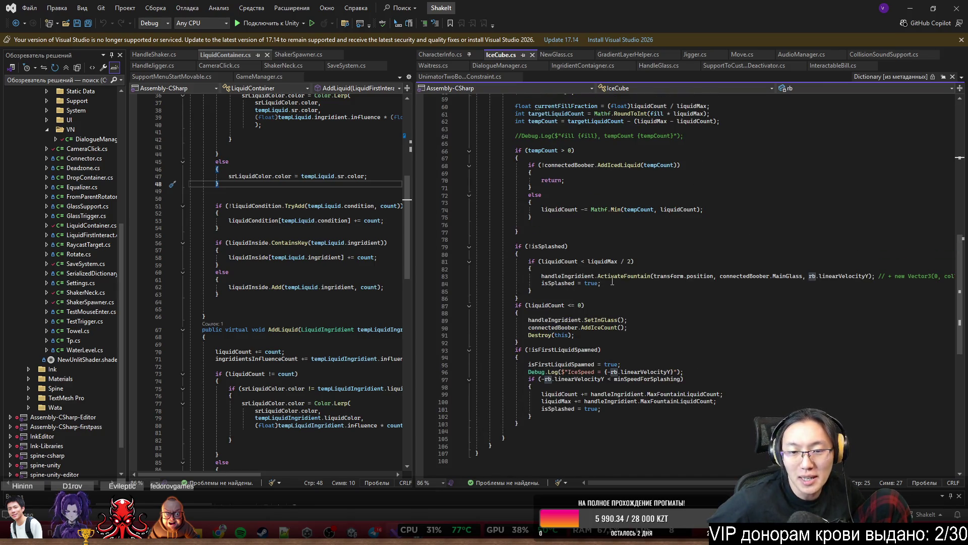
mouse_move(625, 279)
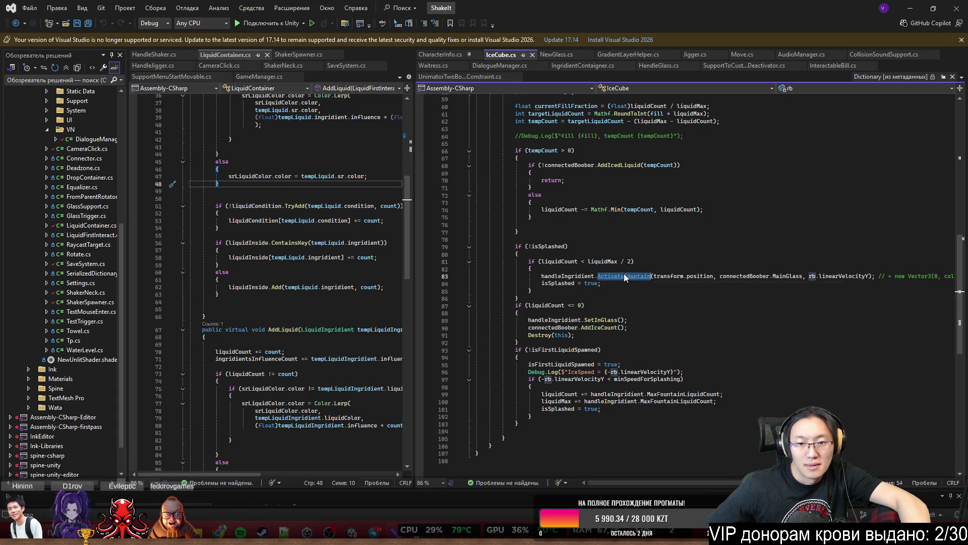
ctrl+click(624, 279)
scroll(629, 277, down, 4)
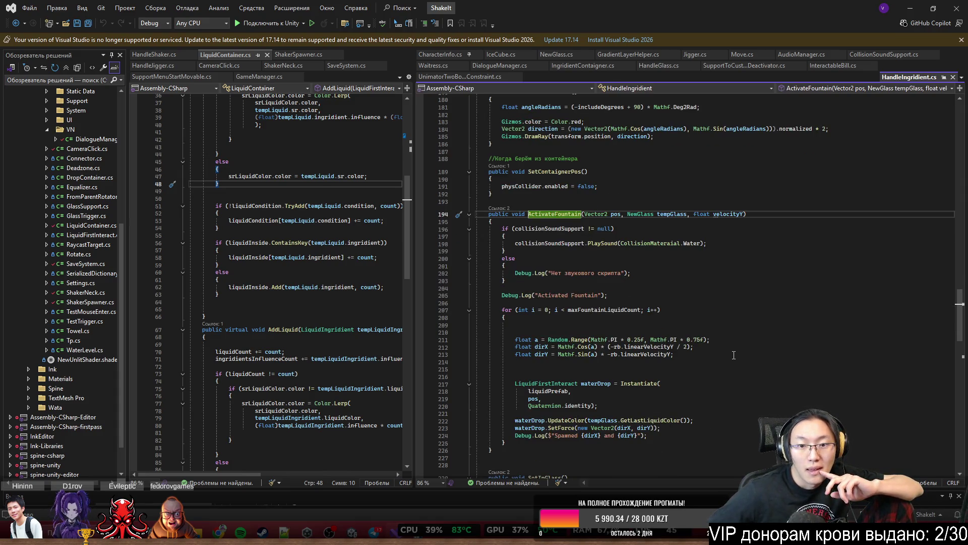
Review ActivateFountain, navigate back to IceCube.cs, and jump to the SetInGlass definition
scroll(734, 355, down, 4)
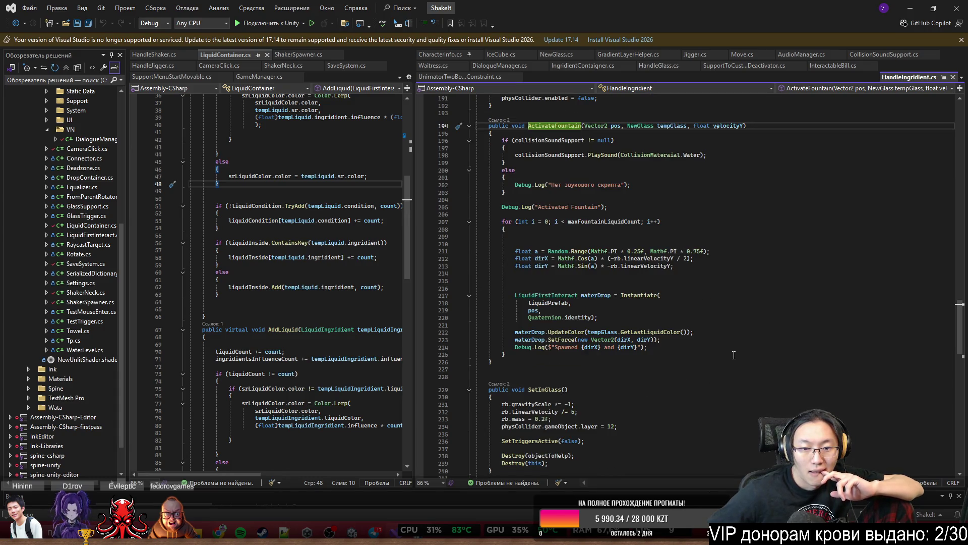
scroll(733, 355, down, 3)
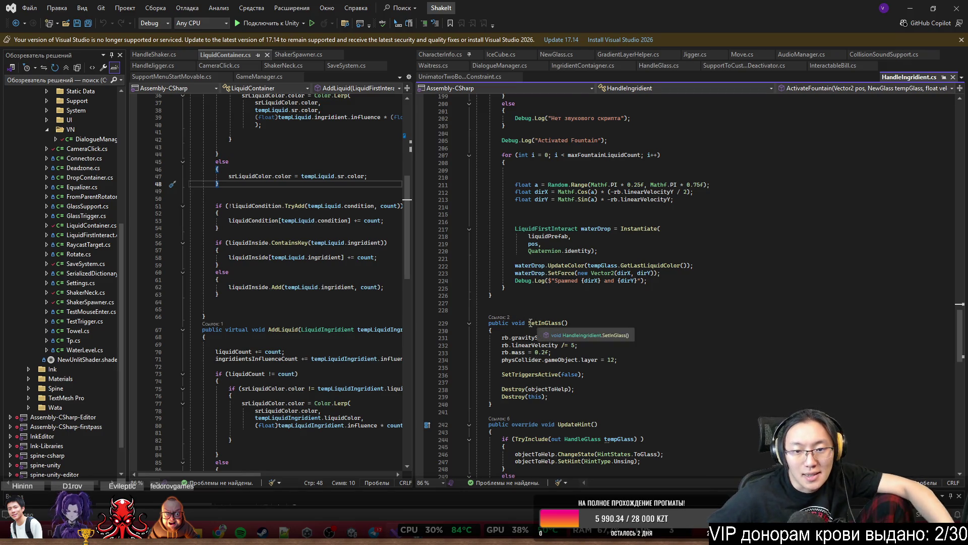
key(ctrl+minus)
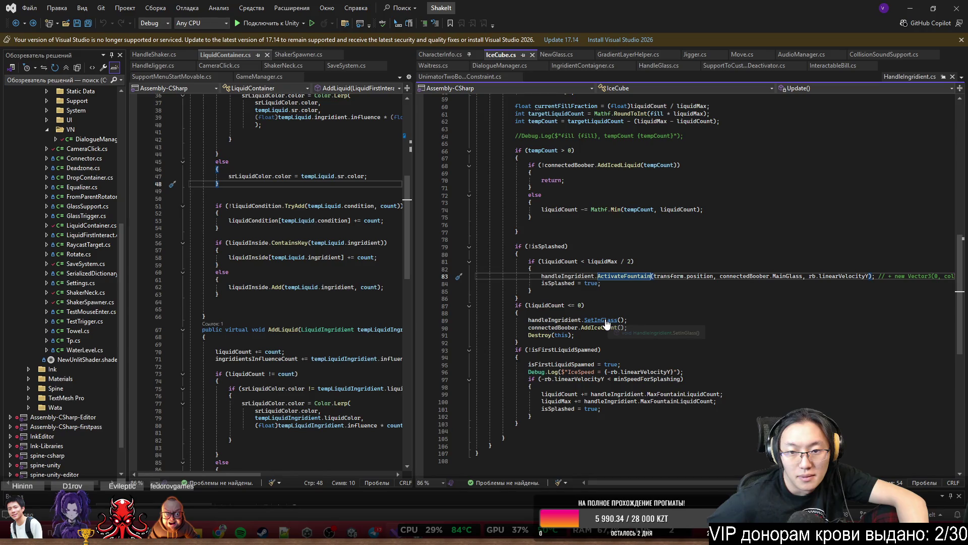
ctrl+click(605, 320)
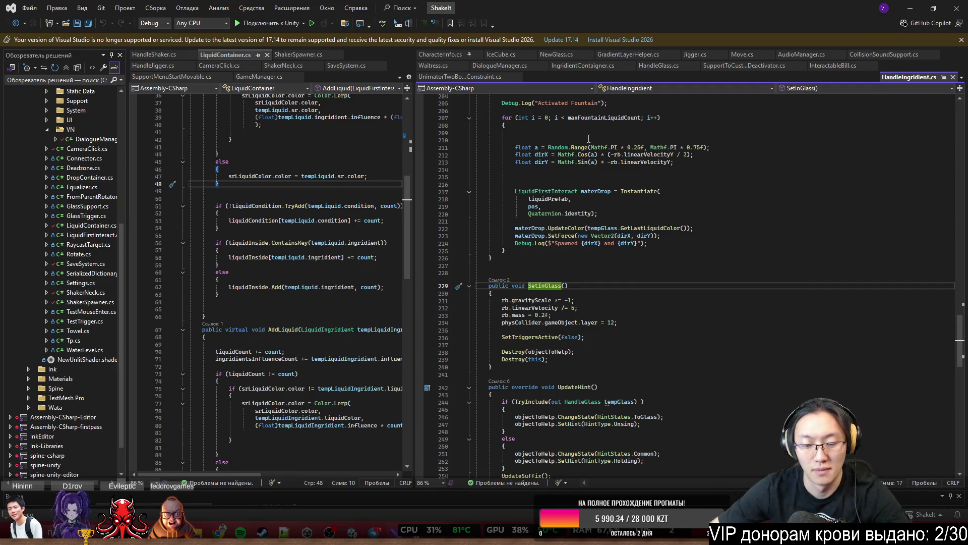
Comment out the gravityScale, linearVelocity and mass lines in SetInGlass, save HandleIngridient.cs, and return to Unity
click(502, 301)
text(//)
click(502, 308)
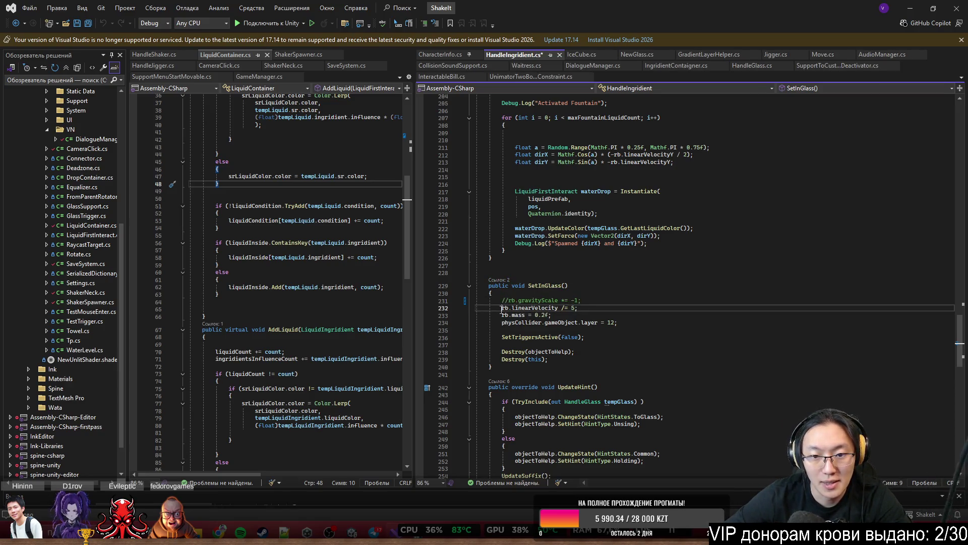
text(//)
click(502, 323)
click(501, 315)
text(//)
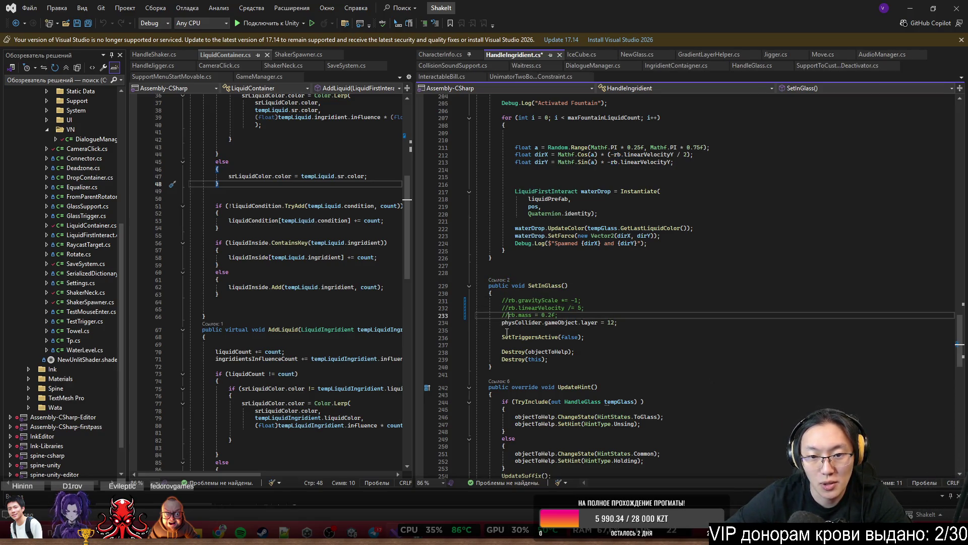
key(ctrl+s)
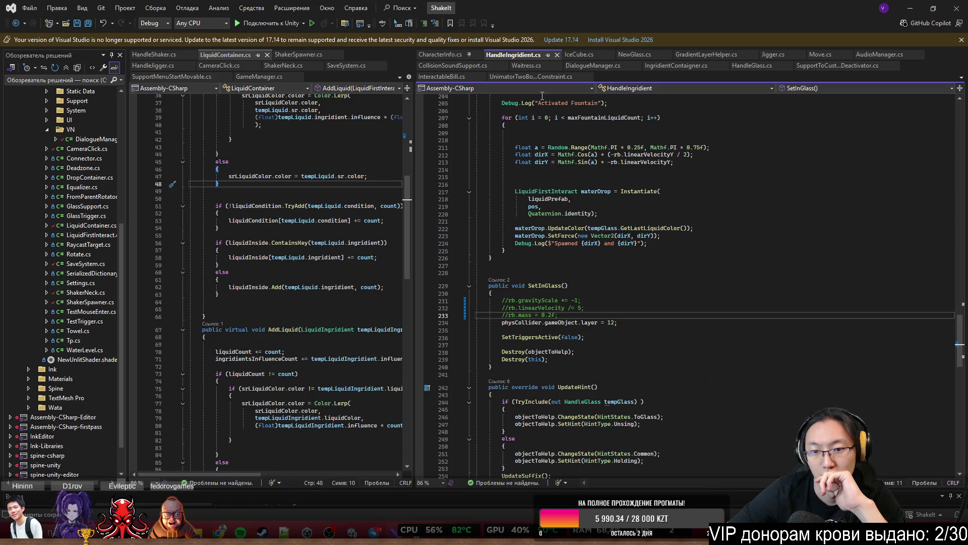
click(910, 8)
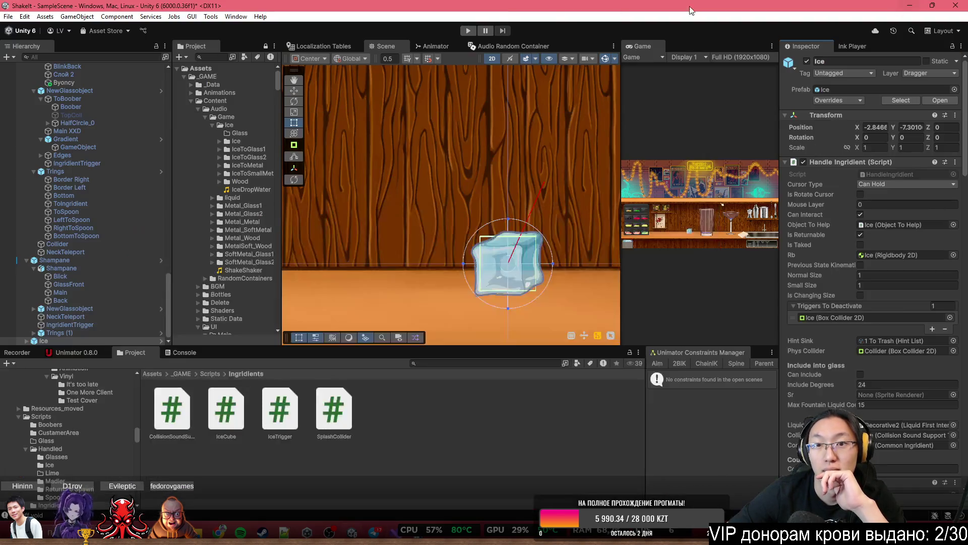
Enter play mode and maximize the Game view to show the three-notebook selection screen
click(472, 32)
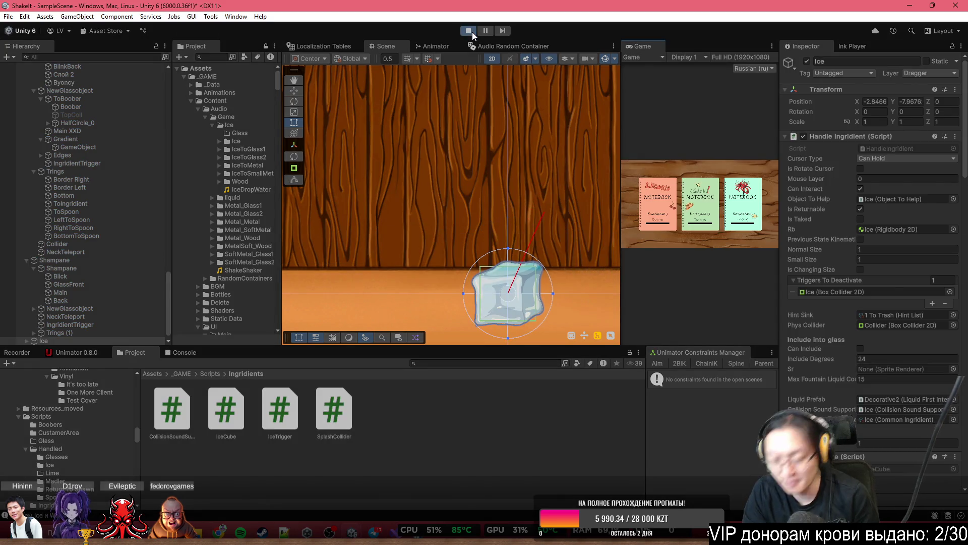
scroll(478, 194, down, 5)
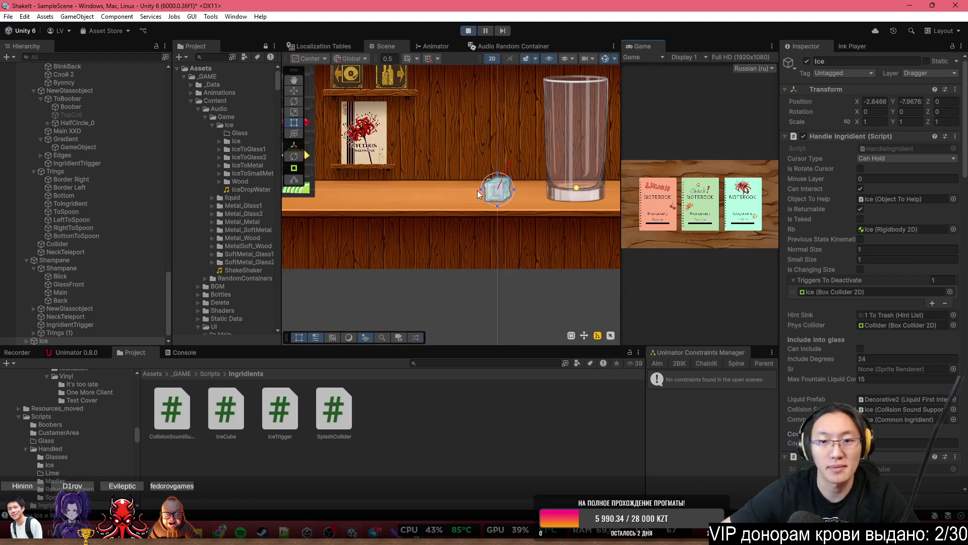
scroll(454, 237, up, 2)
scroll(493, 238, down, 2)
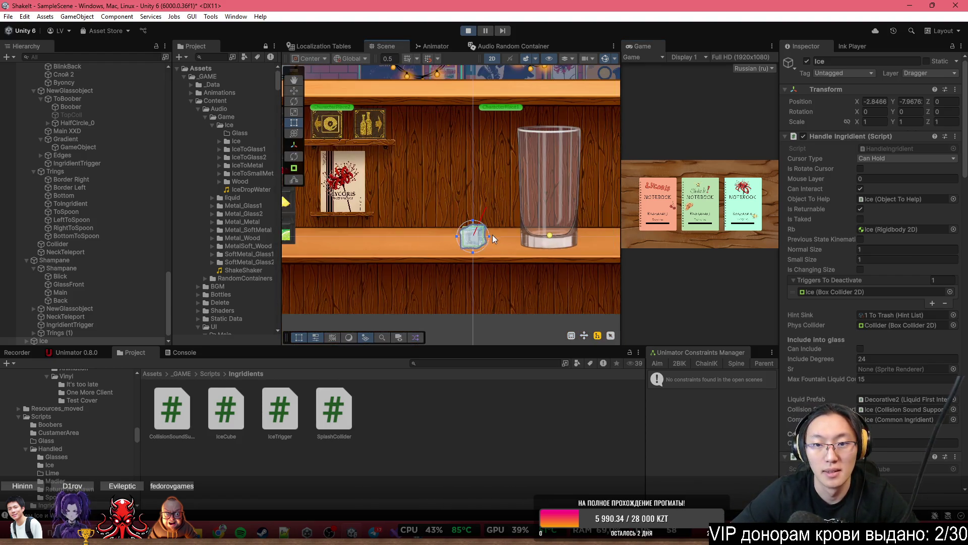
scroll(493, 238, down, 2)
double_click(643, 46)
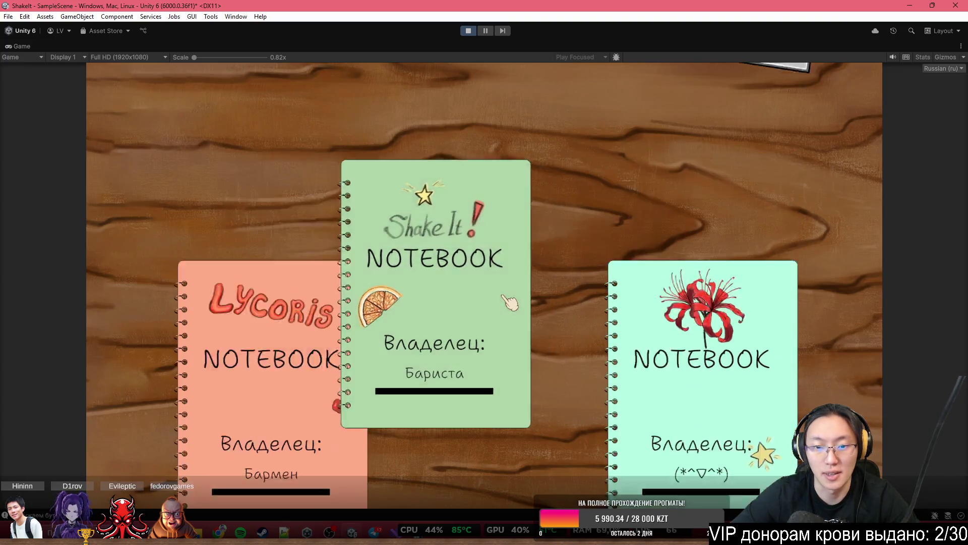
Start the Barista notebook, skip the opening dialogue and tutorial, and choose to test any cocktails
click(510, 302)
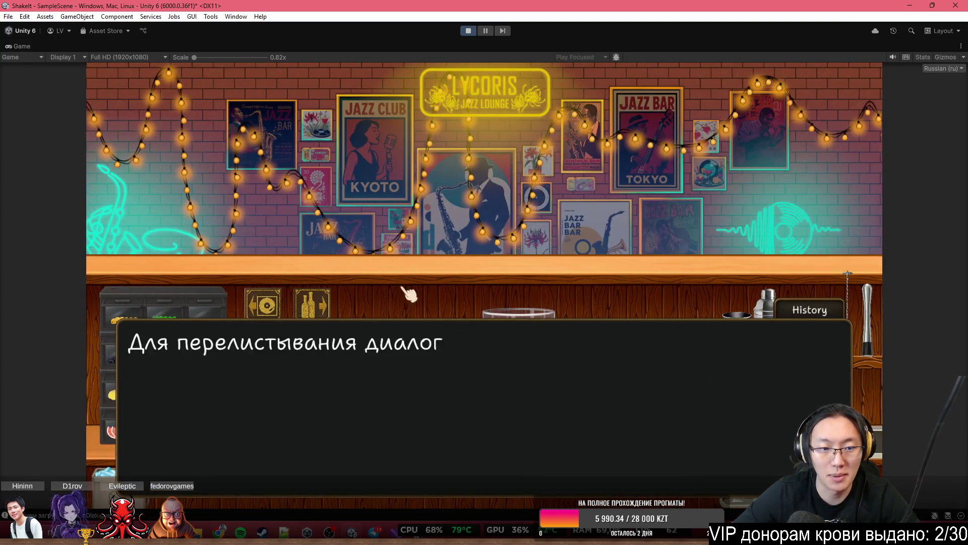
click(409, 294)
click(408, 294)
click(498, 262)
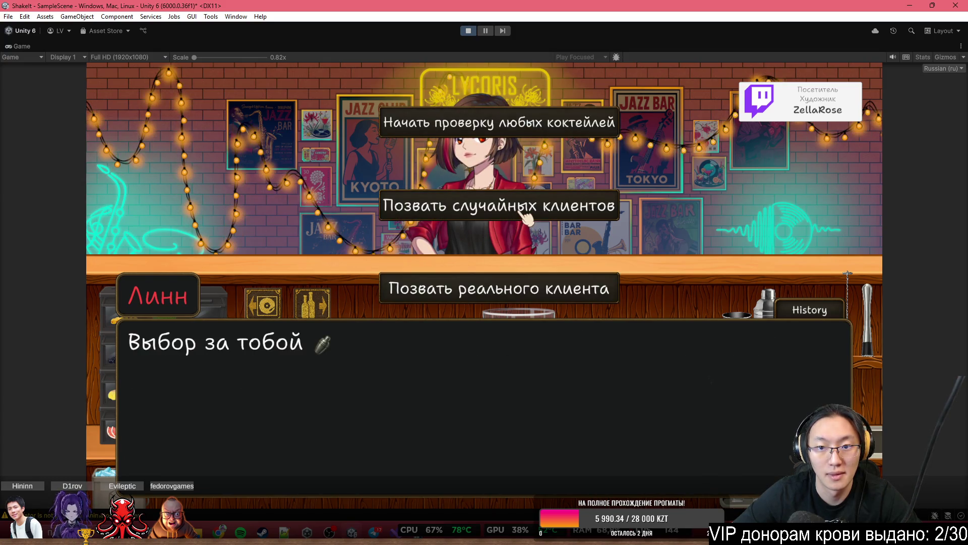
click(533, 129)
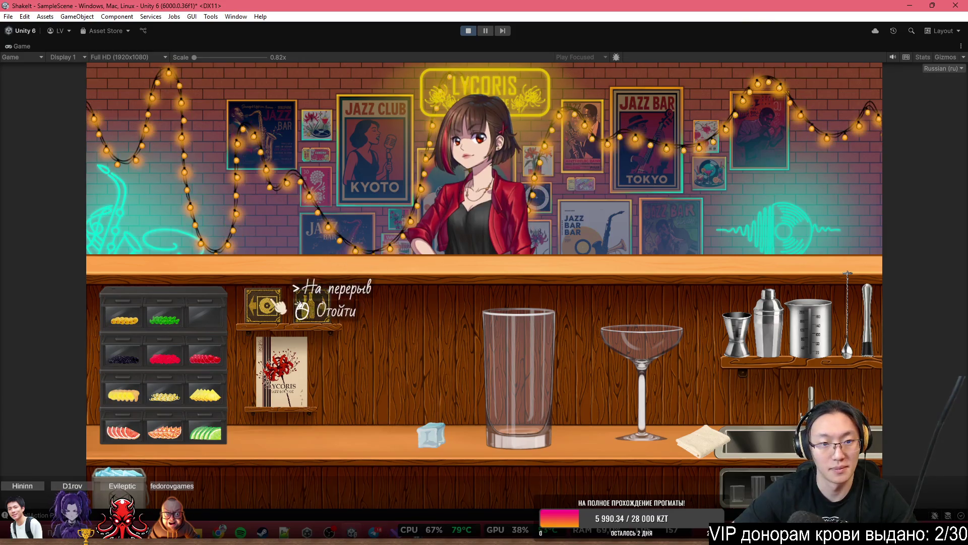
Fetch the soda bottle from the shelves and pour soda into the tall glass
click(261, 304)
click(376, 393)
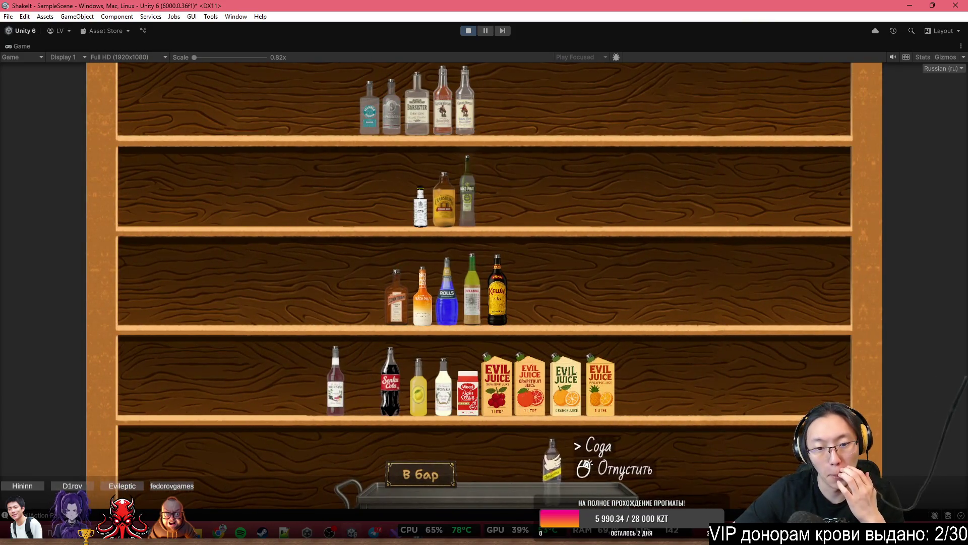
click(428, 474)
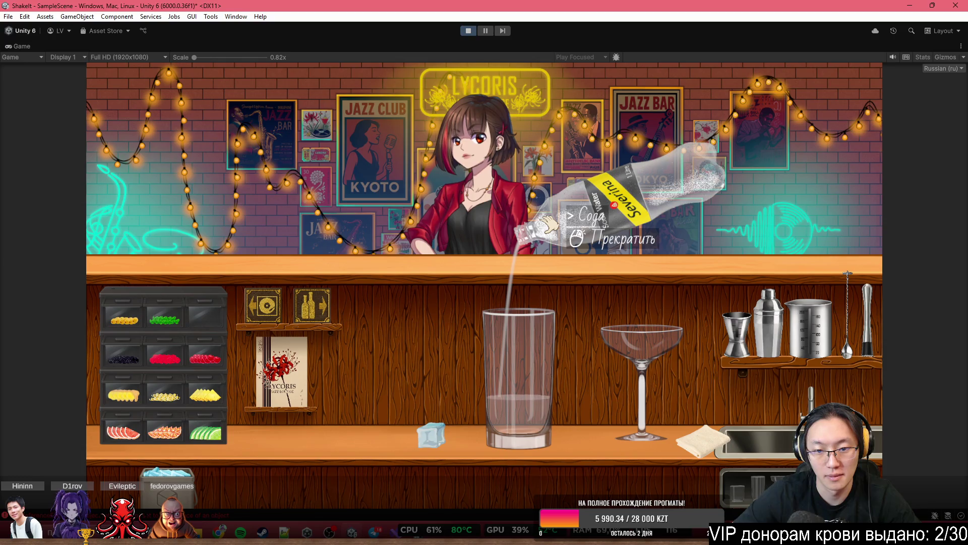
click(549, 222)
Drop several ice cubes into the tall glass to test floating, then restore the full editor layout
click(430, 434)
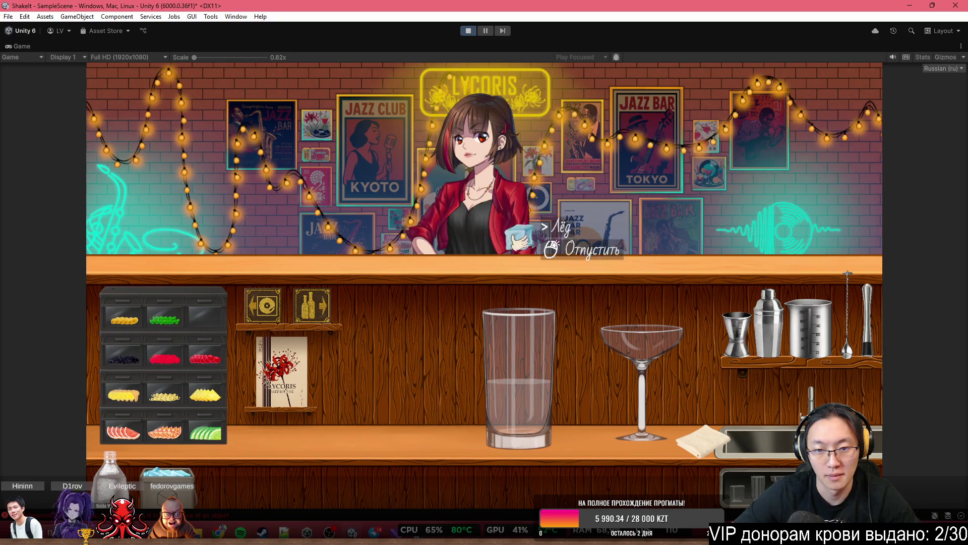
click(587, 247)
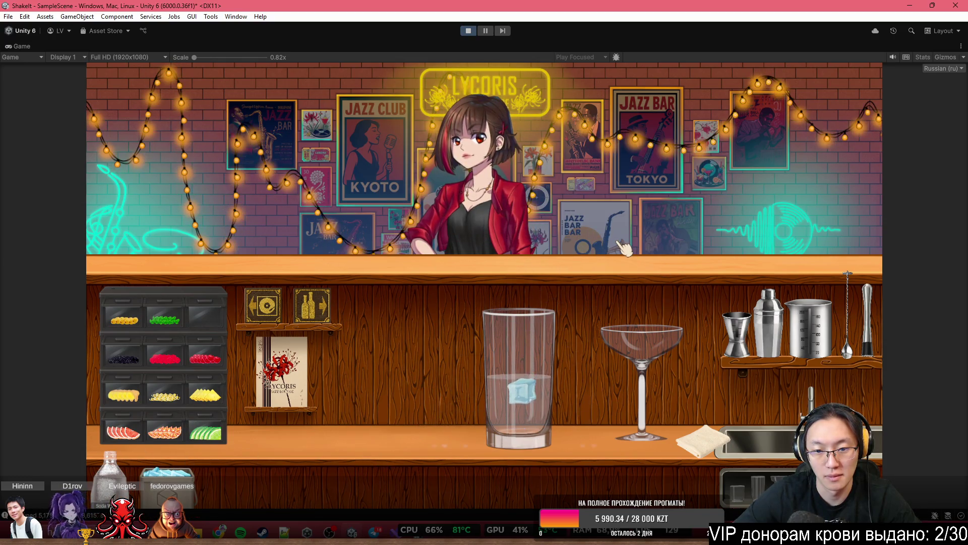
click(169, 477)
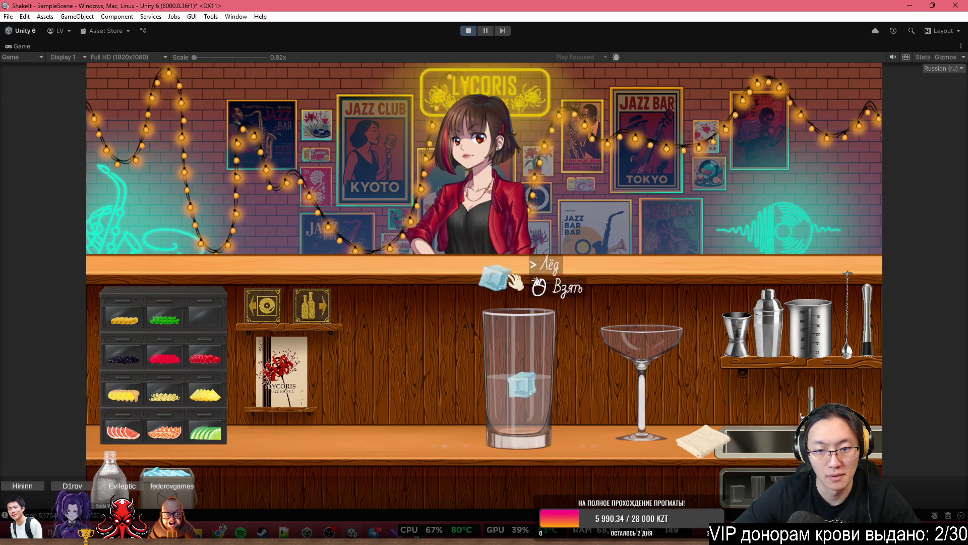
click(549, 285)
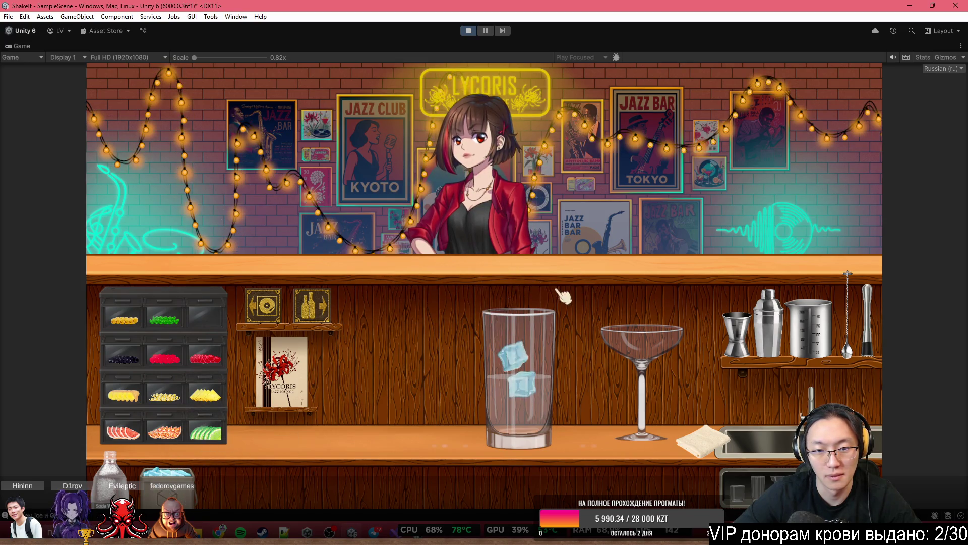
click(537, 371)
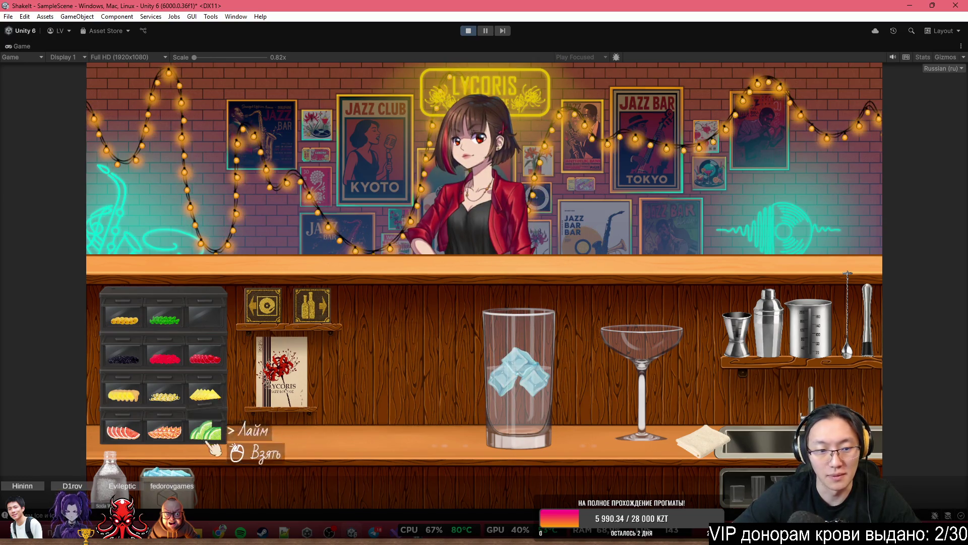
click(186, 469)
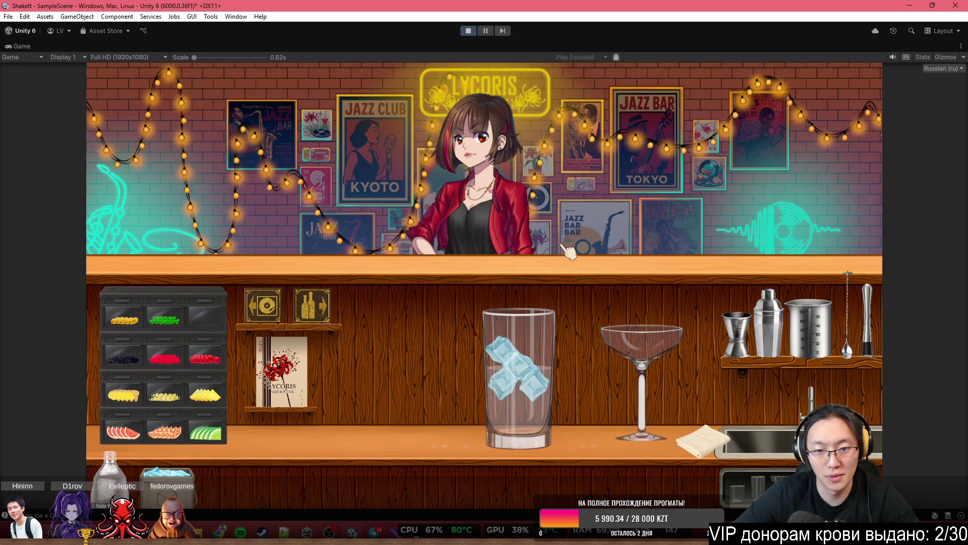
click(186, 471)
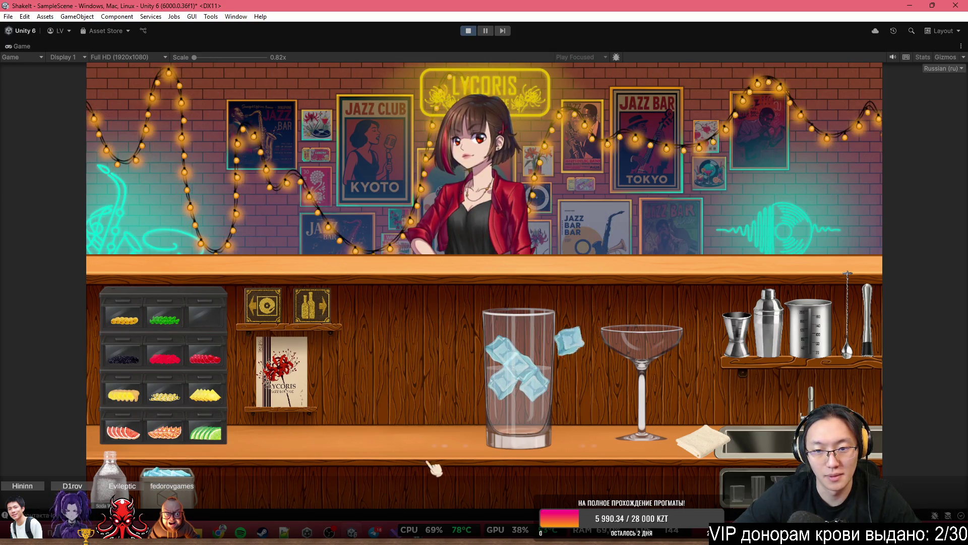
click(212, 482)
click(539, 259)
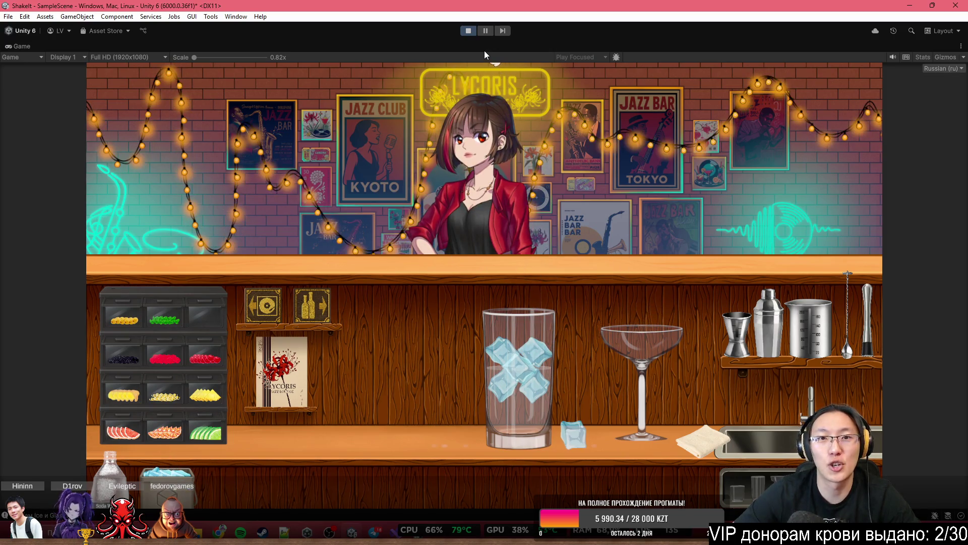
key(shift+space)
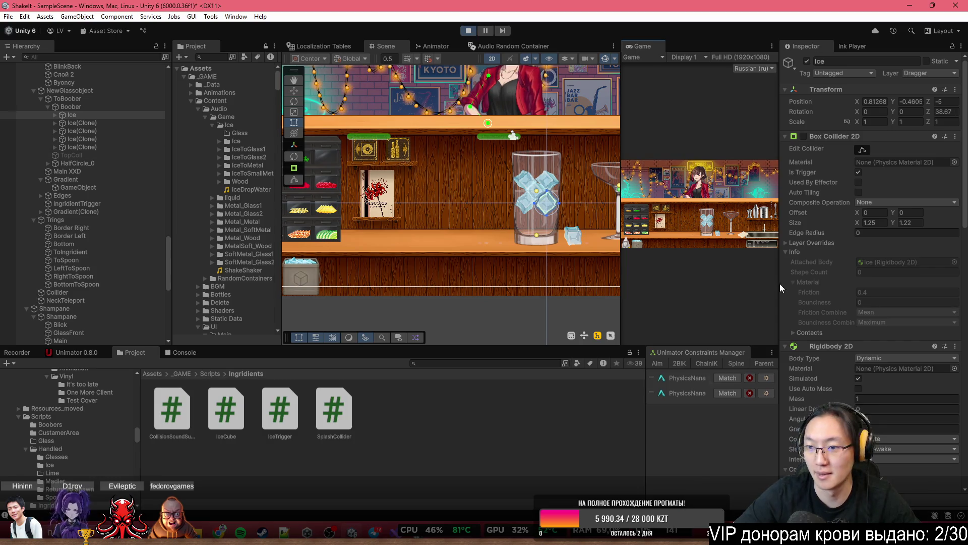
Stop the playtest, set the Ice Rigidbody 2D Mass to 3, and select Byoncy in the Hierarchy
scroll(782, 287, down, 3)
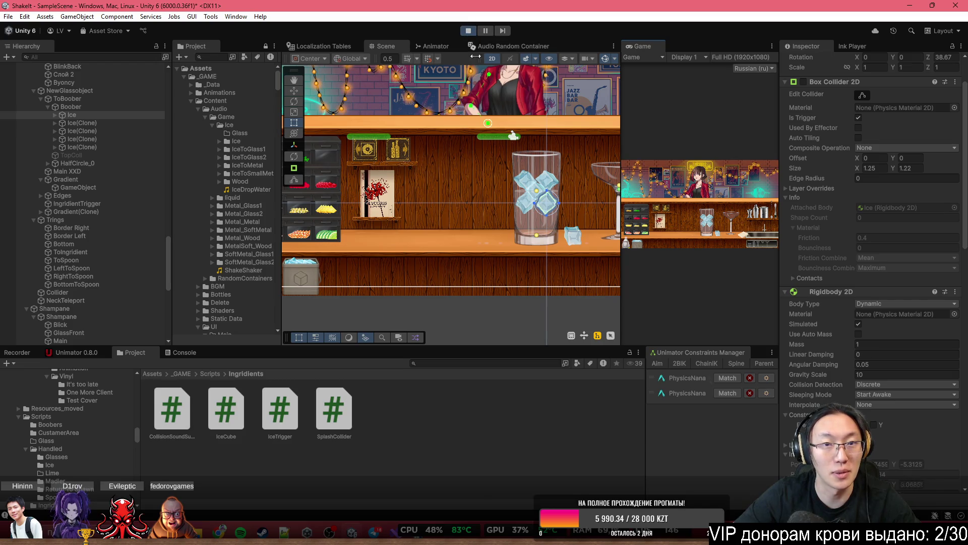
click(468, 31)
scroll(494, 234, up, 3)
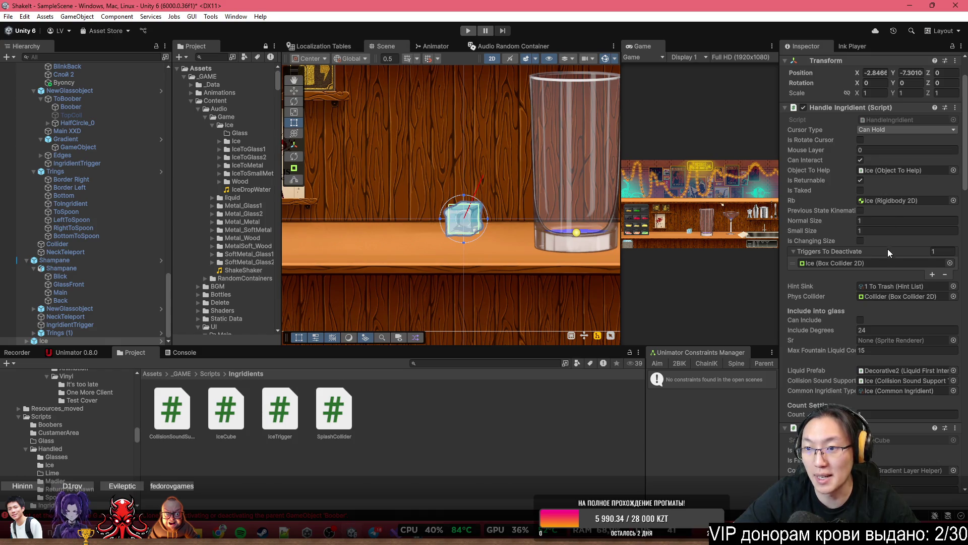
scroll(909, 224, down, 5)
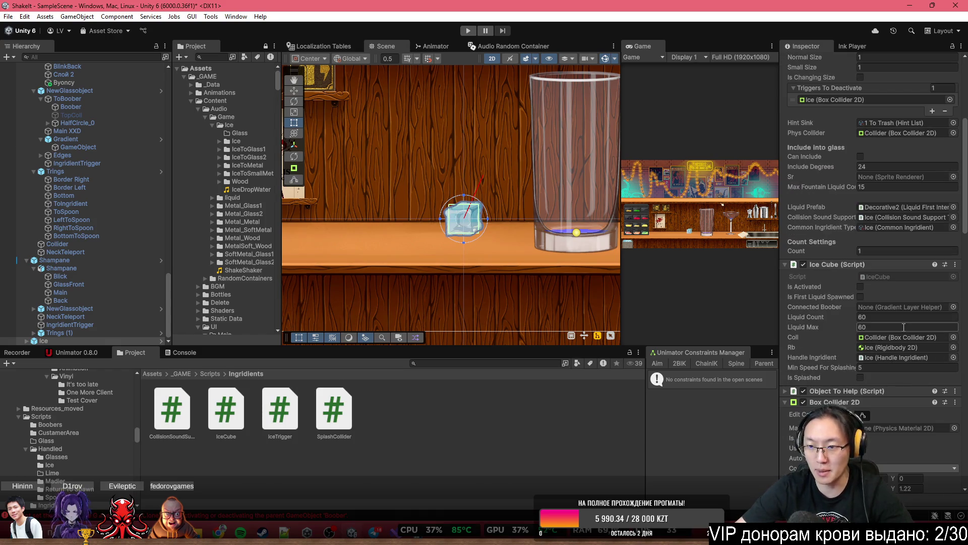
scroll(900, 225, up, 5)
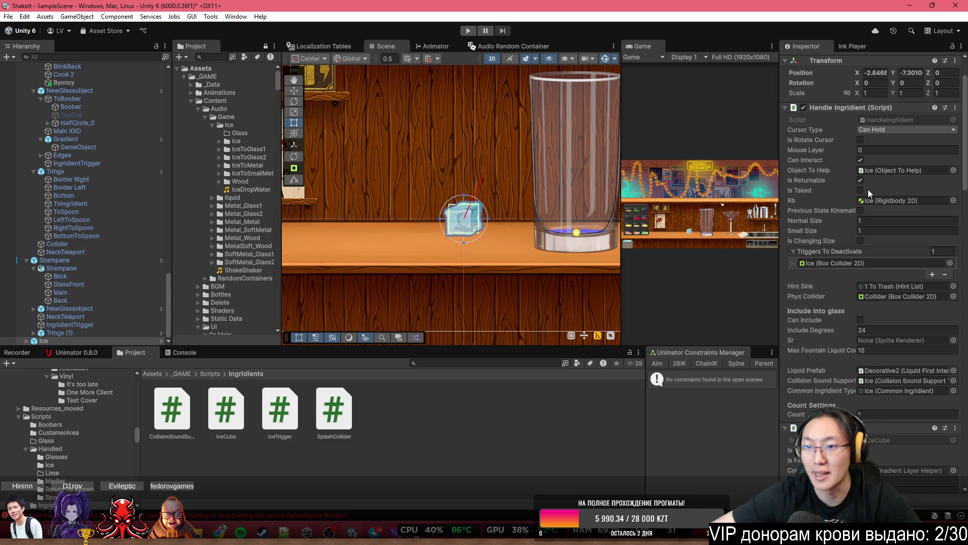
scroll(898, 293, down, 10)
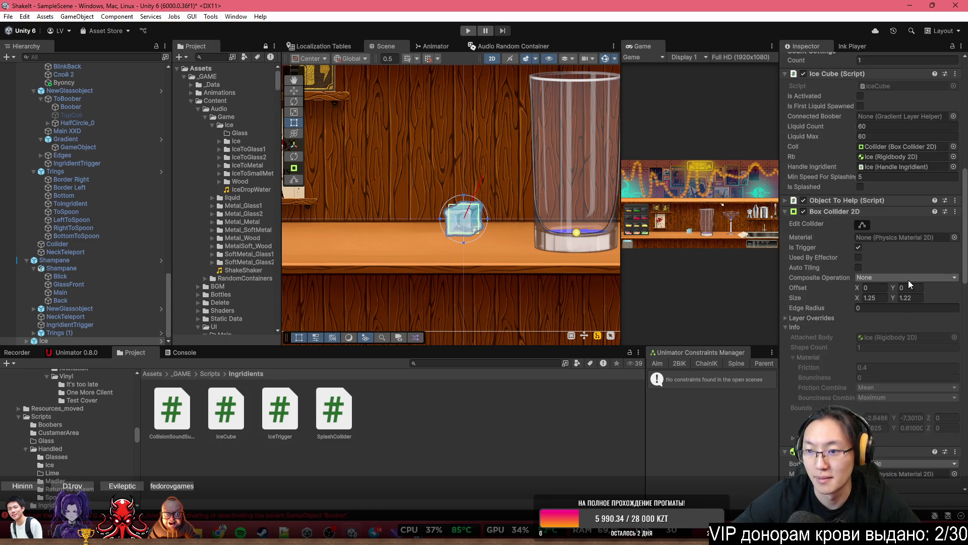
scroll(901, 328, down, 5)
scroll(891, 355, down, 2)
click(885, 315)
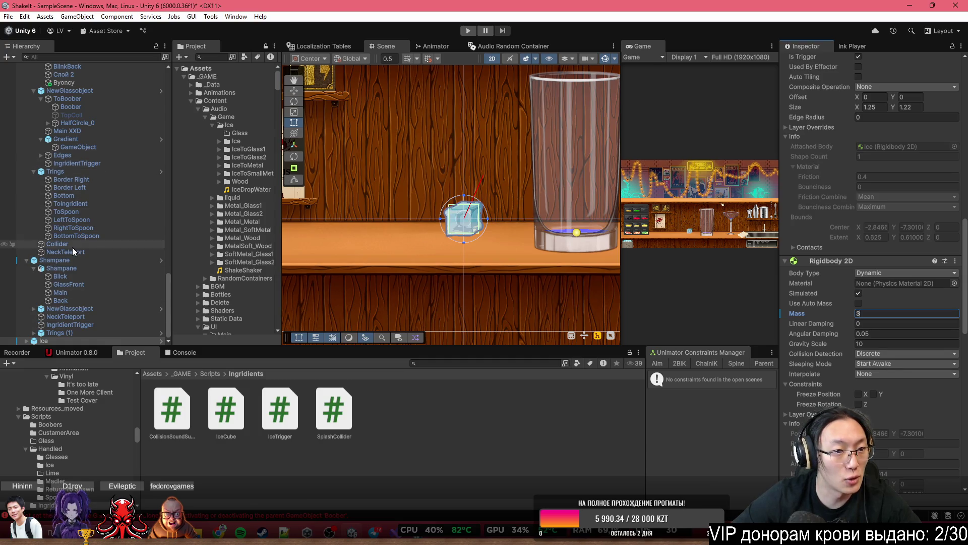
scroll(73, 251, up, 6)
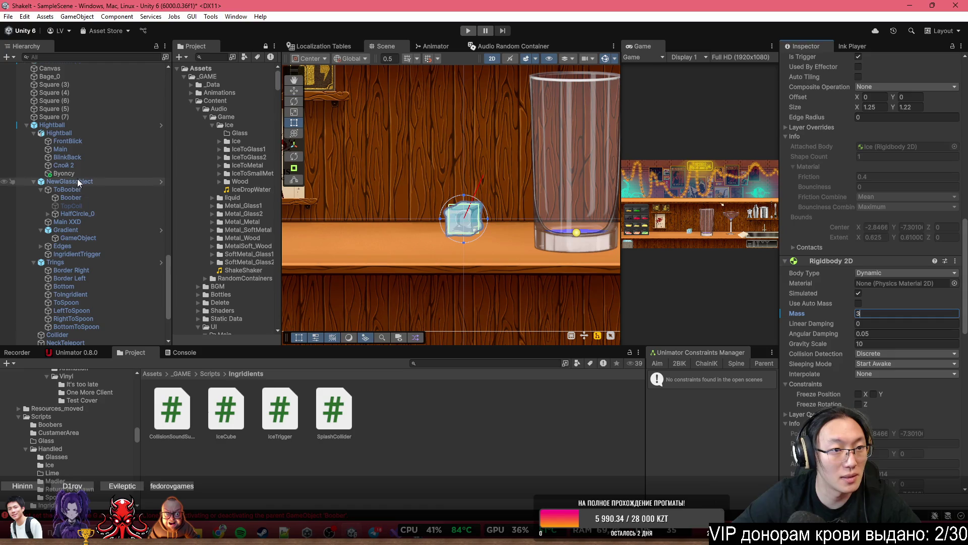
click(76, 173)
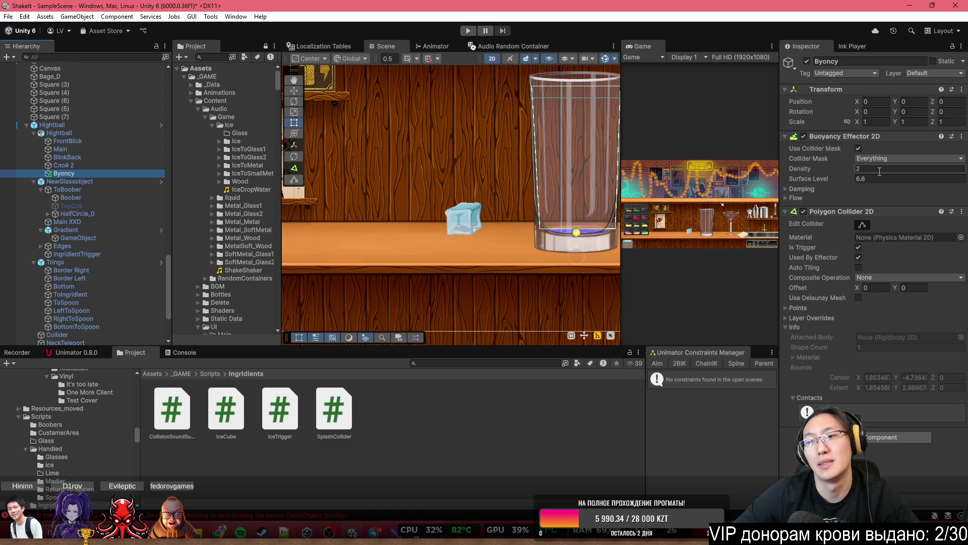
Set the Buoyancy Effector 2D Density to 3 and Surface Level to 6.8
click(879, 170)
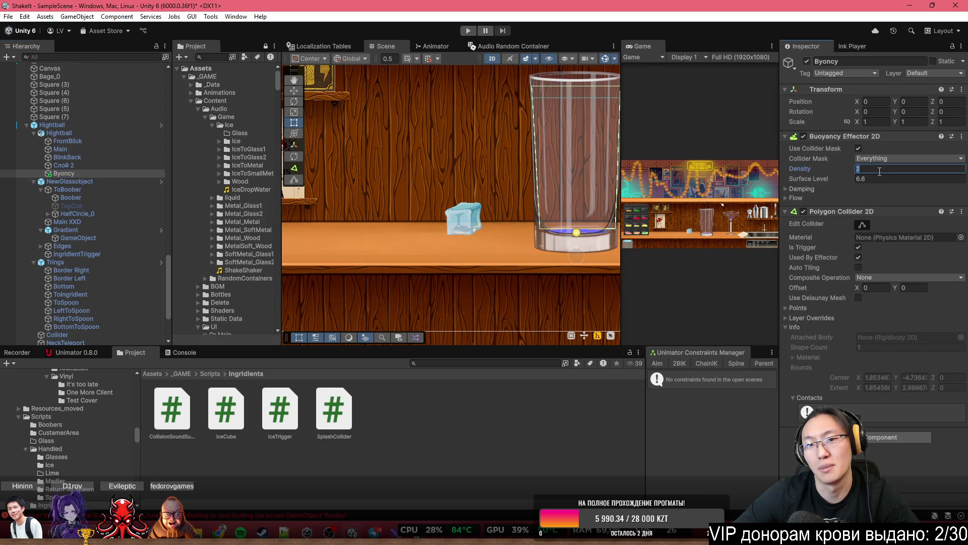
text(3)
click(891, 179)
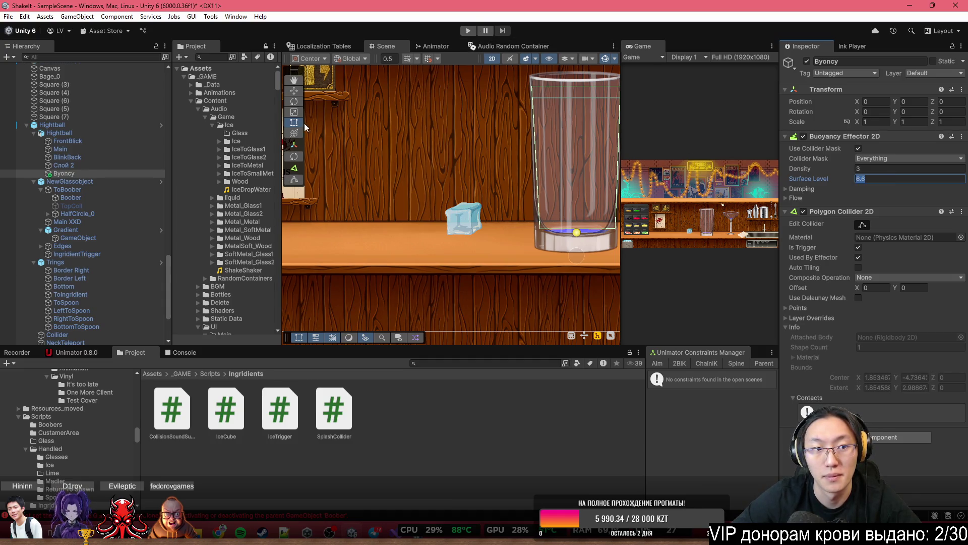
double_click(650, 48)
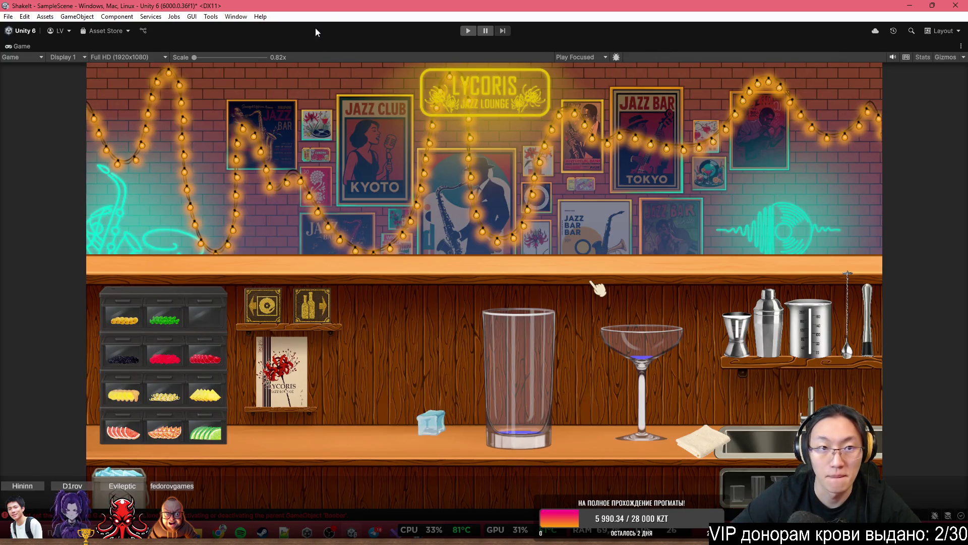
double_click(347, 46)
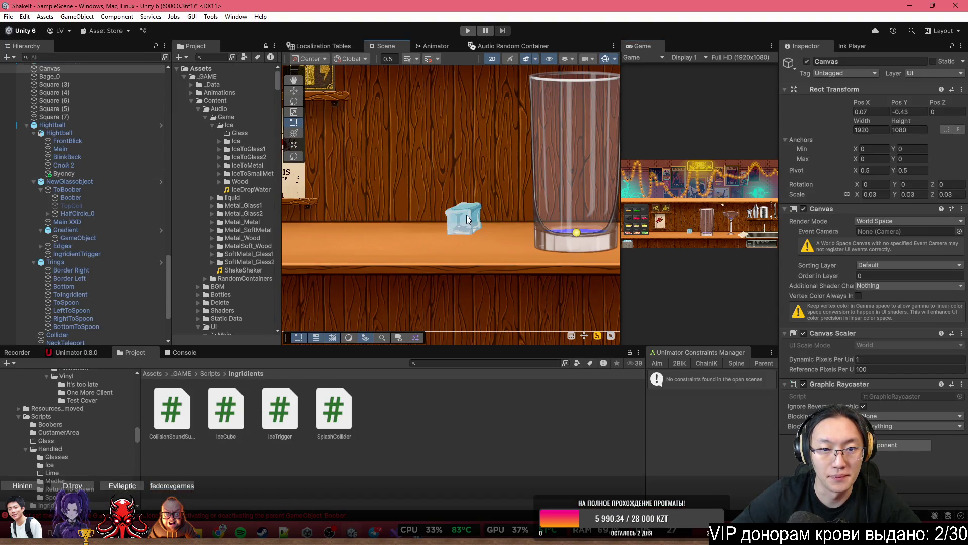
Select the parent Ice object and show its pending prefab overrides
click(479, 222)
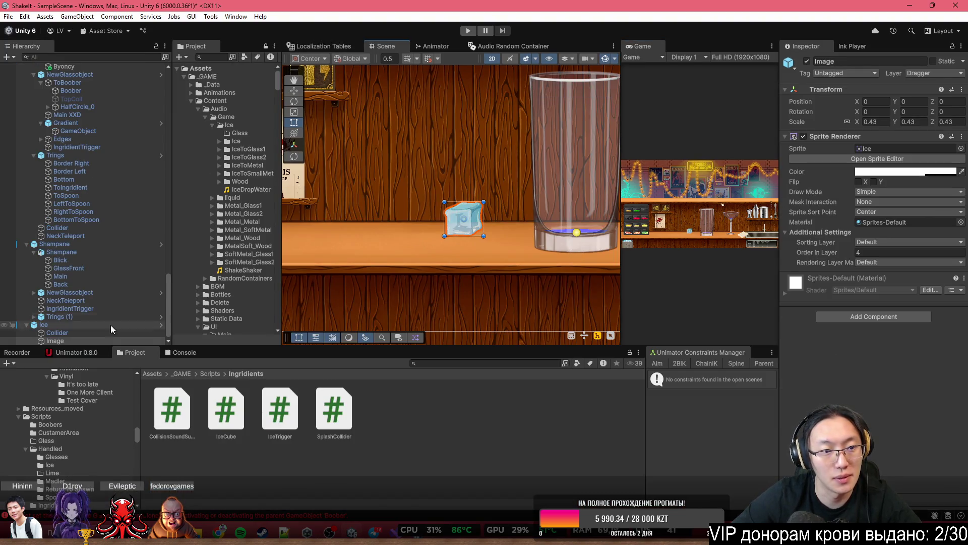
click(112, 326)
click(830, 100)
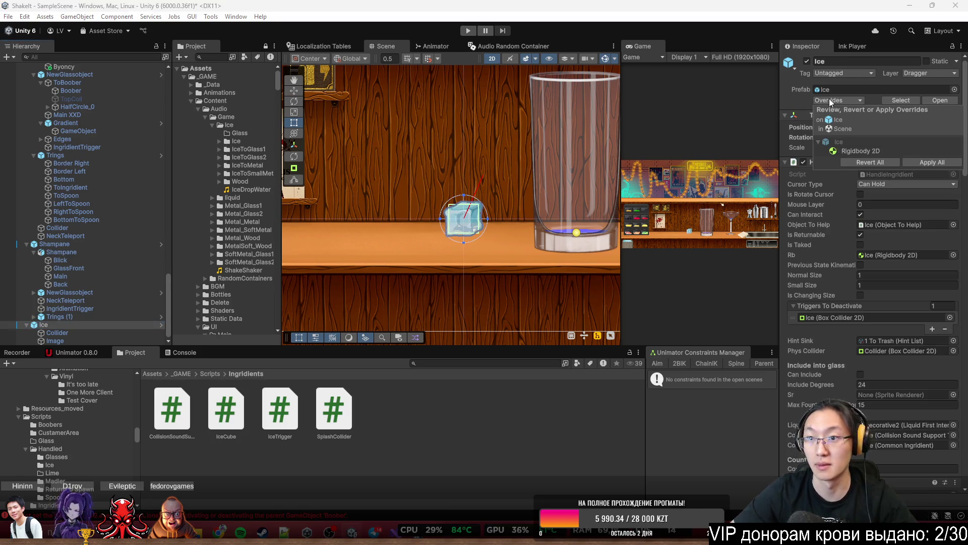
Apply all overrides to the Ice prefab, then play the maximized game and pick the third notebook
click(935, 164)
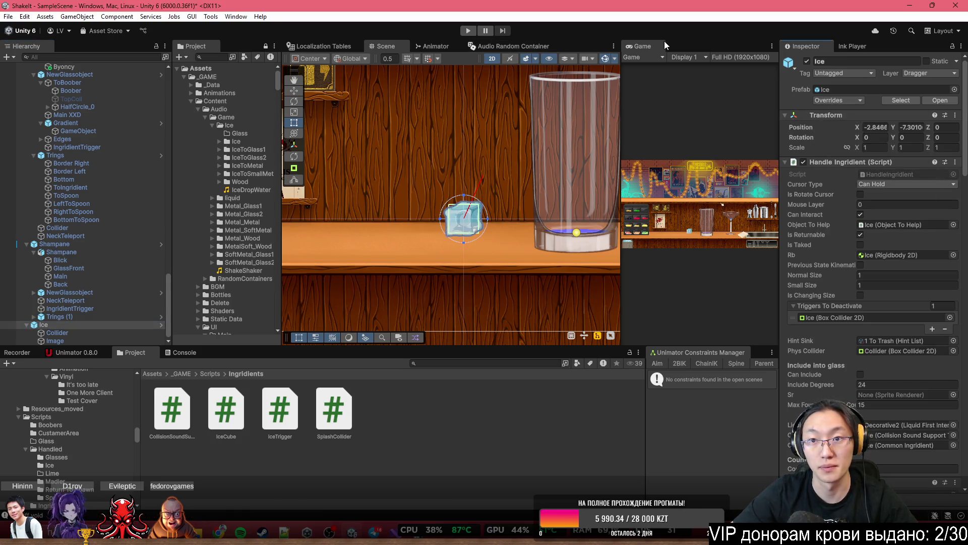
double_click(658, 43)
click(465, 32)
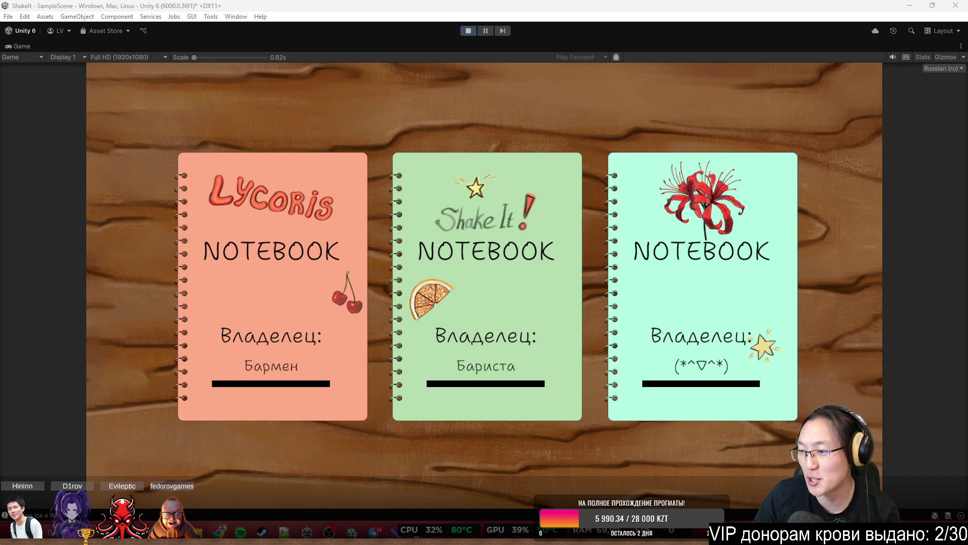
click(730, 363)
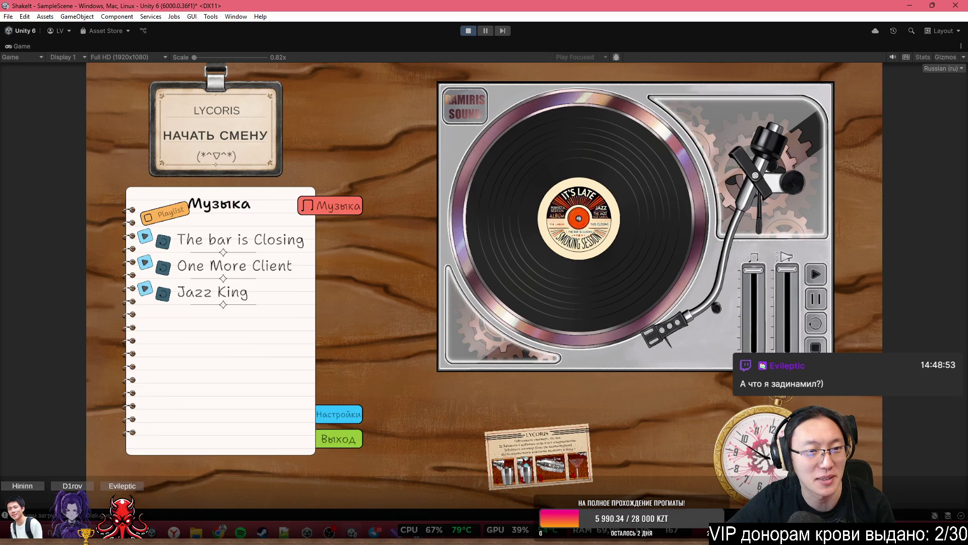
Start the bartender's shift, skip the tutorial dialogue, reach the bottle shelves, then stop the playtest
click(215, 135)
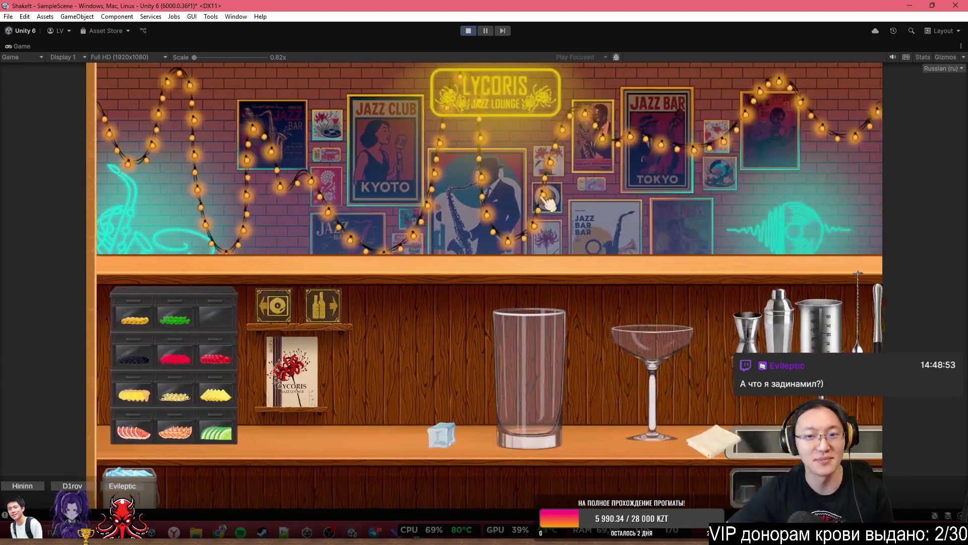
key(space)
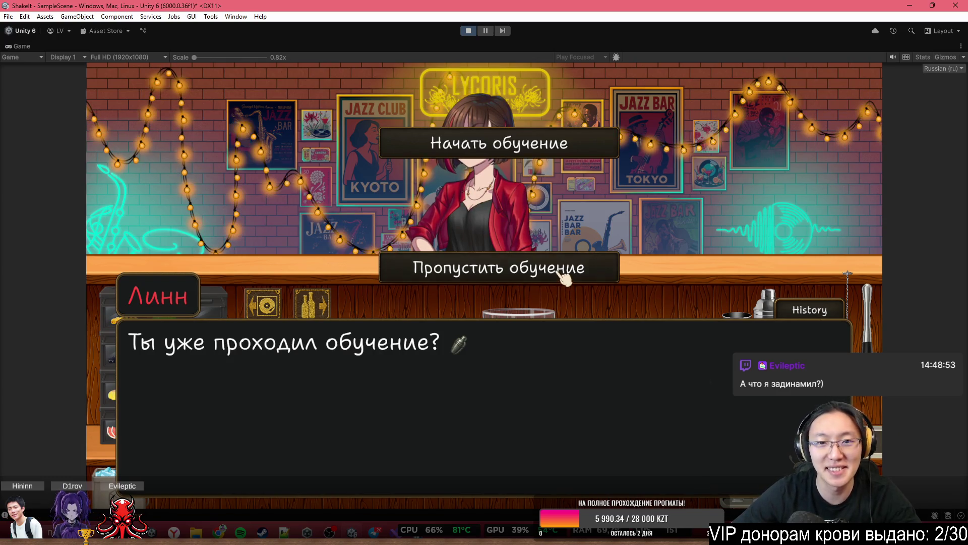
click(564, 275)
click(575, 202)
click(575, 186)
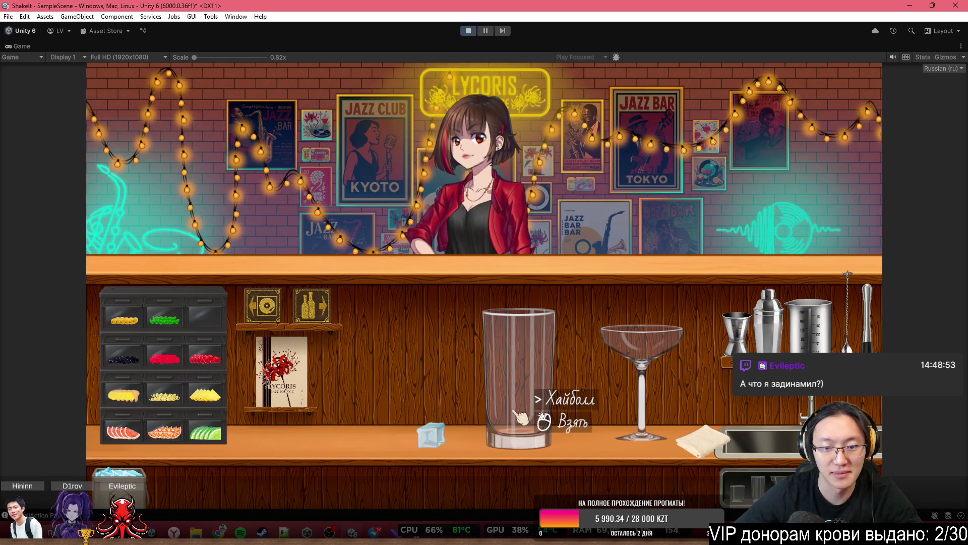
click(312, 302)
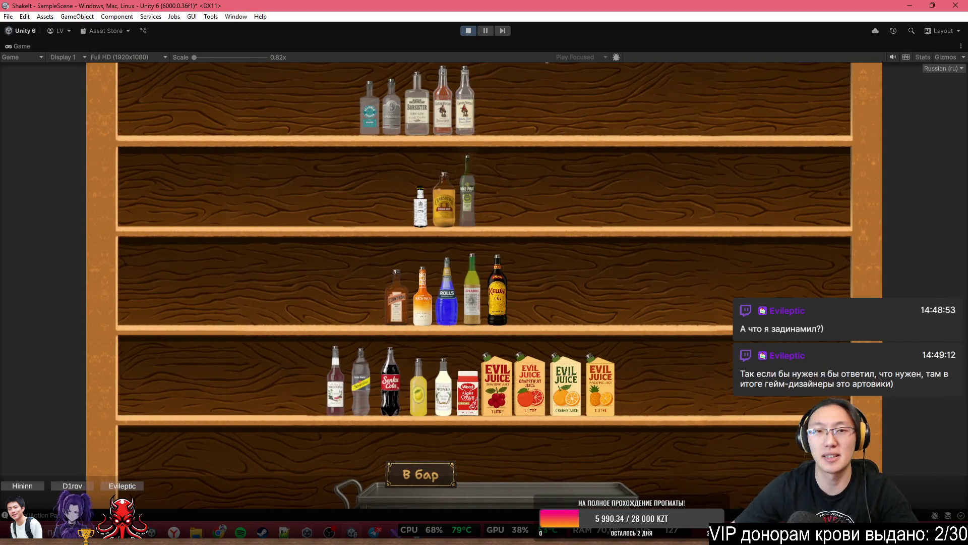
click(469, 31)
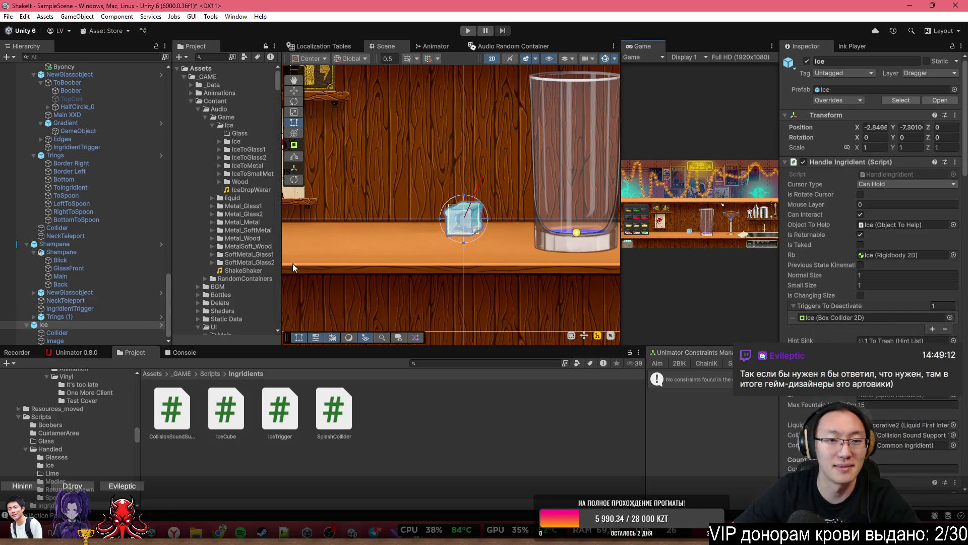
Check the Ice prefab overrides, relaunch the maximized game, and start the shift on the third notebook
click(855, 99)
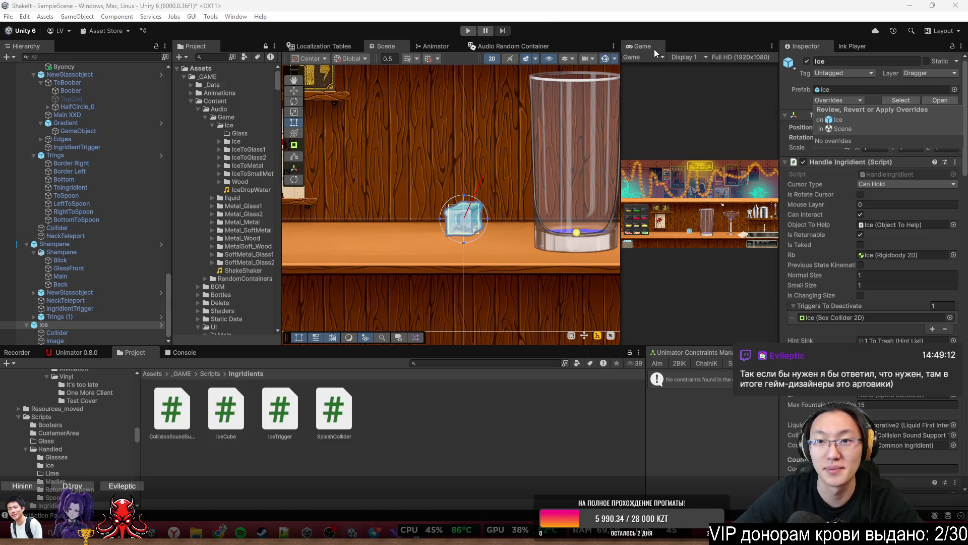
double_click(655, 49)
click(461, 31)
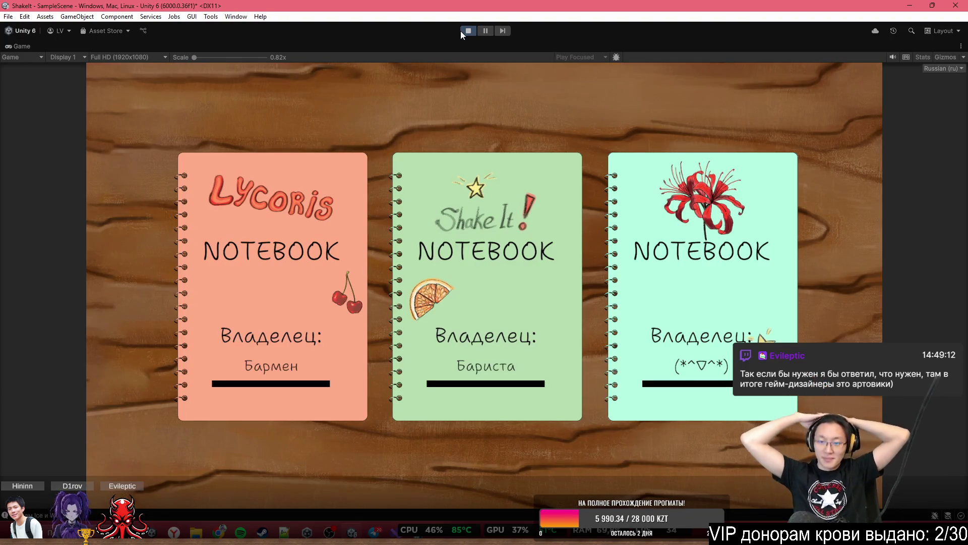
click(634, 191)
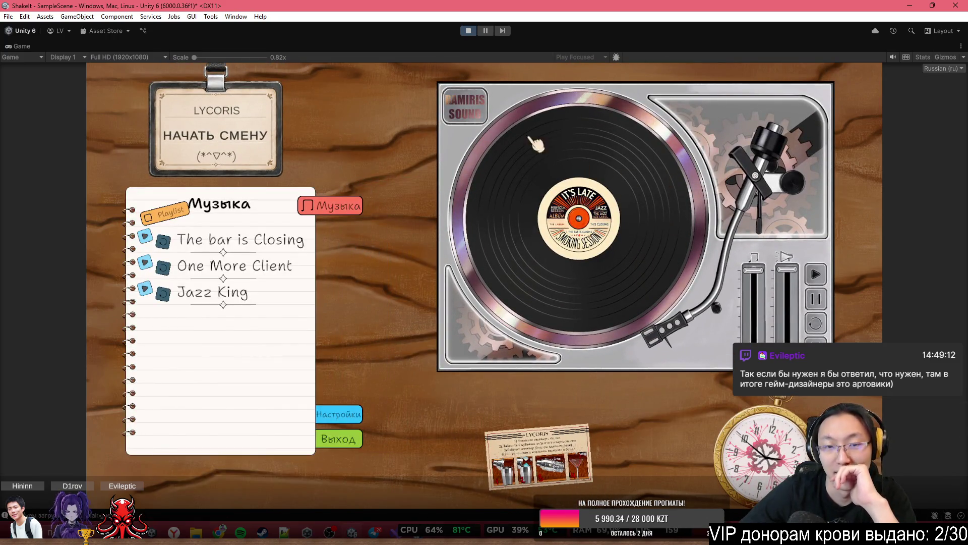
click(236, 122)
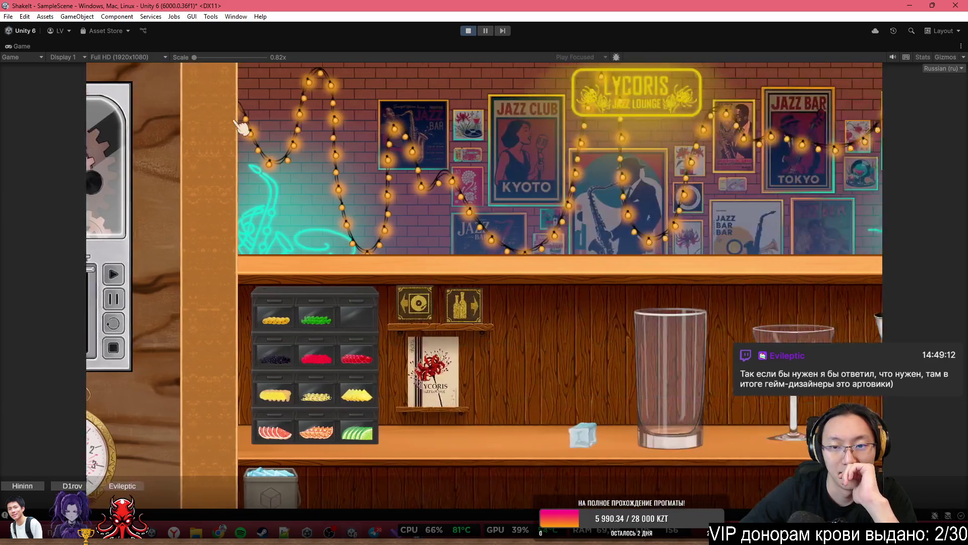
Skip the dialogue and tutorial, choose to test any cocktails, and bring the soda back to the bar
key(space)
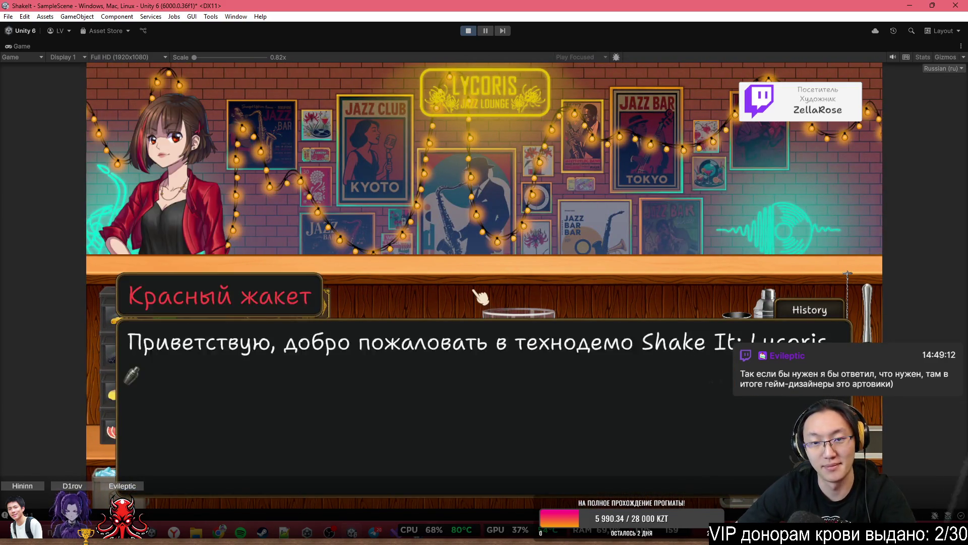
key(space)
click(572, 151)
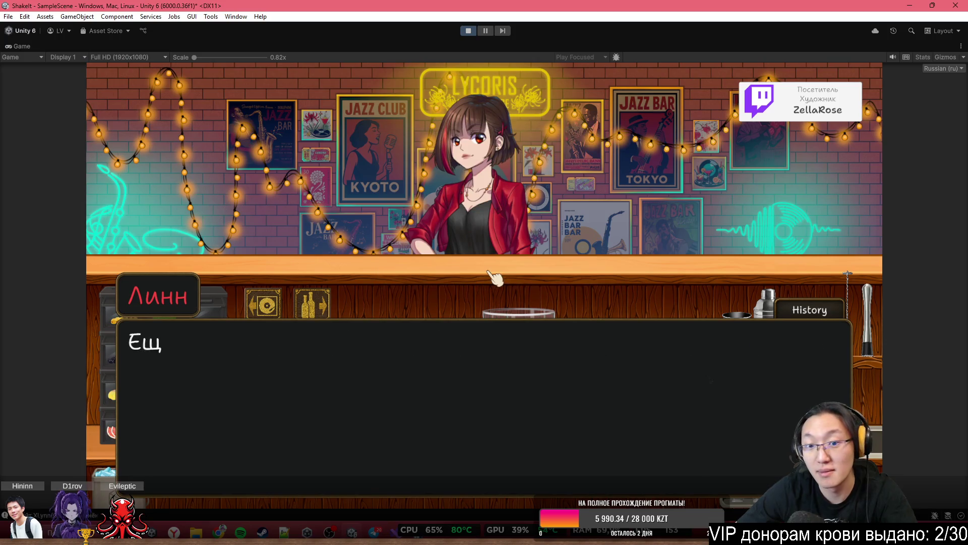
click(575, 130)
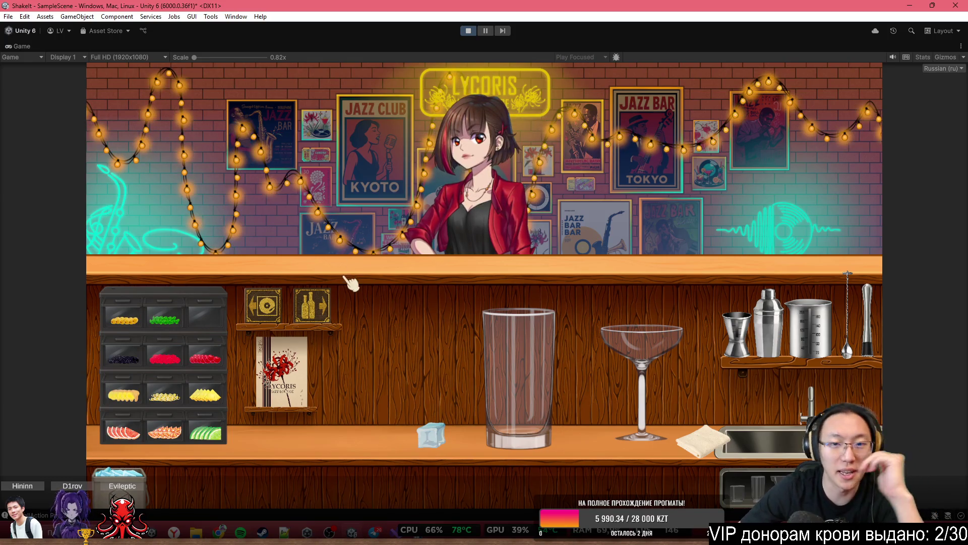
click(301, 302)
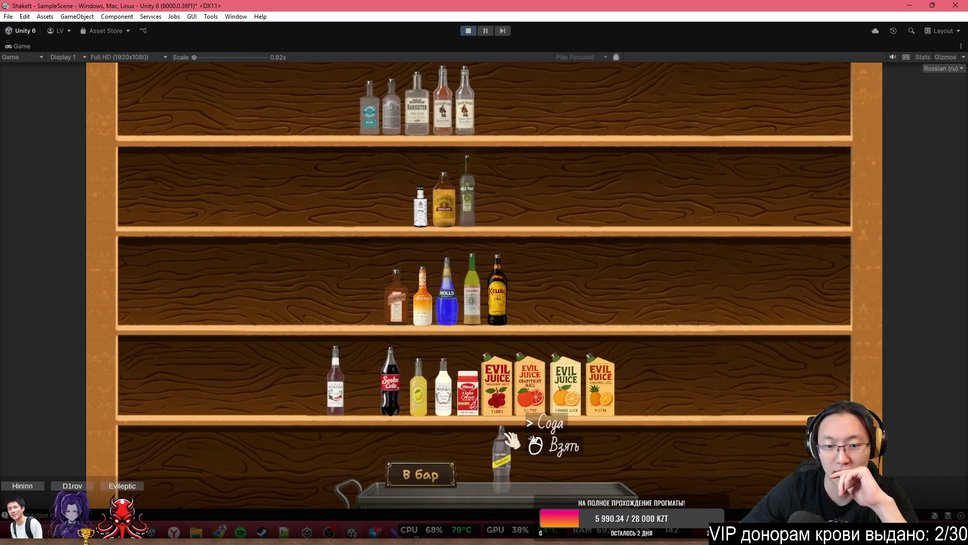
click(512, 440)
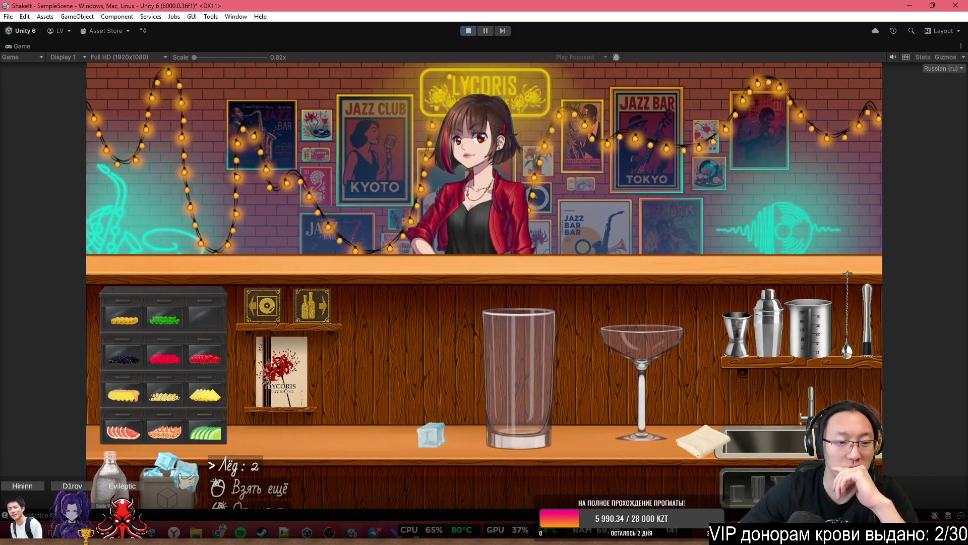
Place a second ice cube on the counter, pour a layer of soda into the highball, and take more ice
click(184, 471)
click(325, 431)
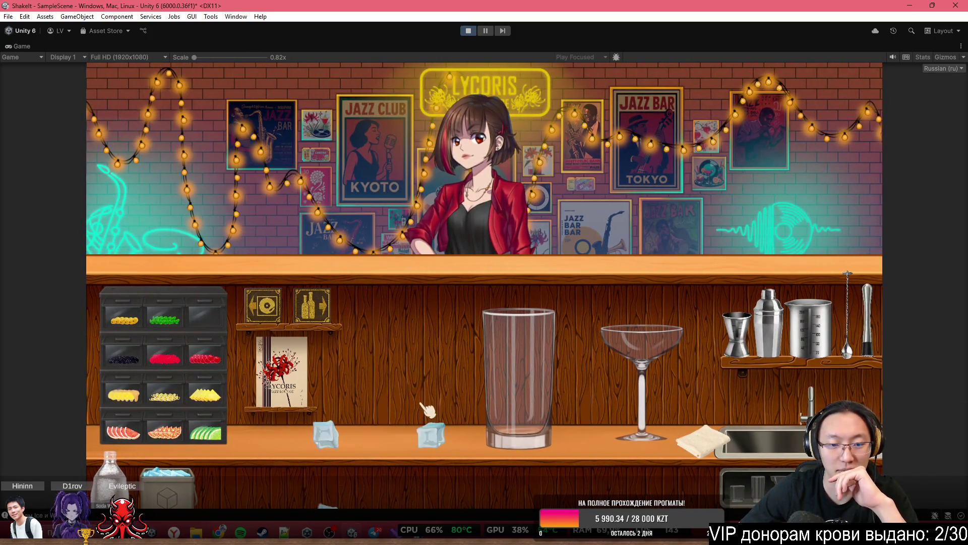
click(127, 477)
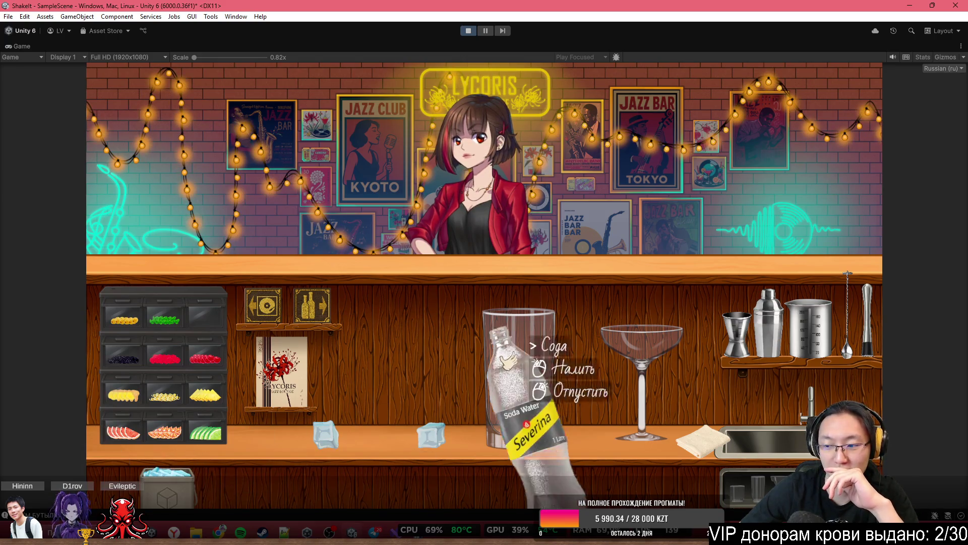
click(564, 237)
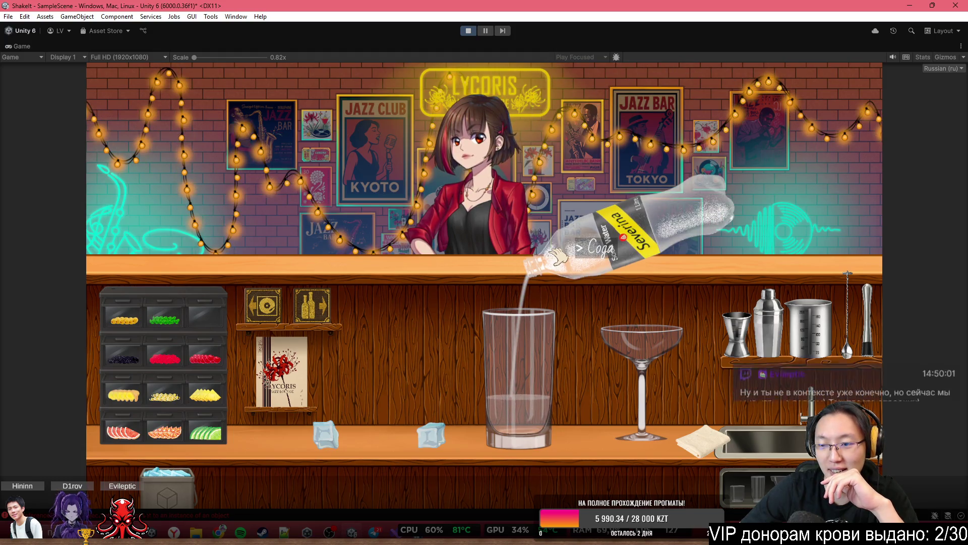
click(621, 202)
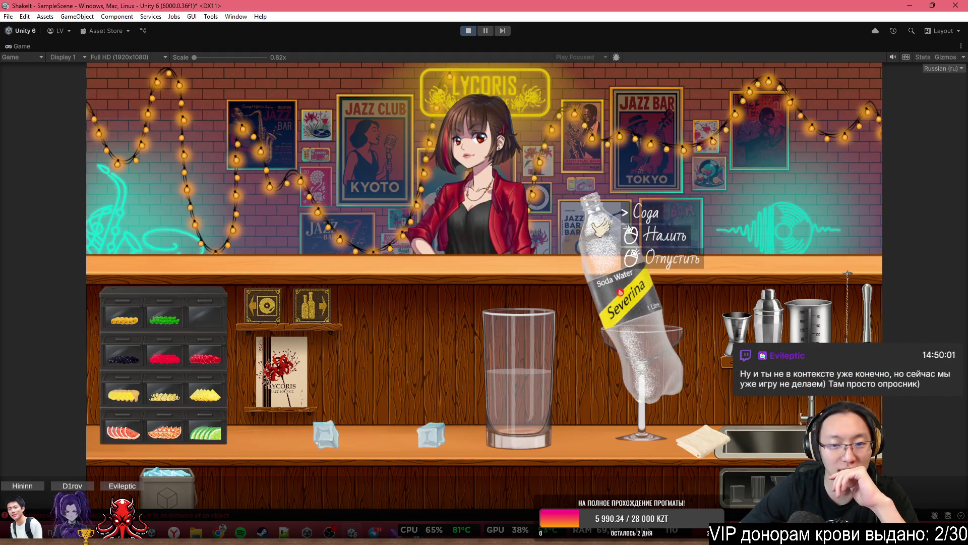
right_click(621, 202)
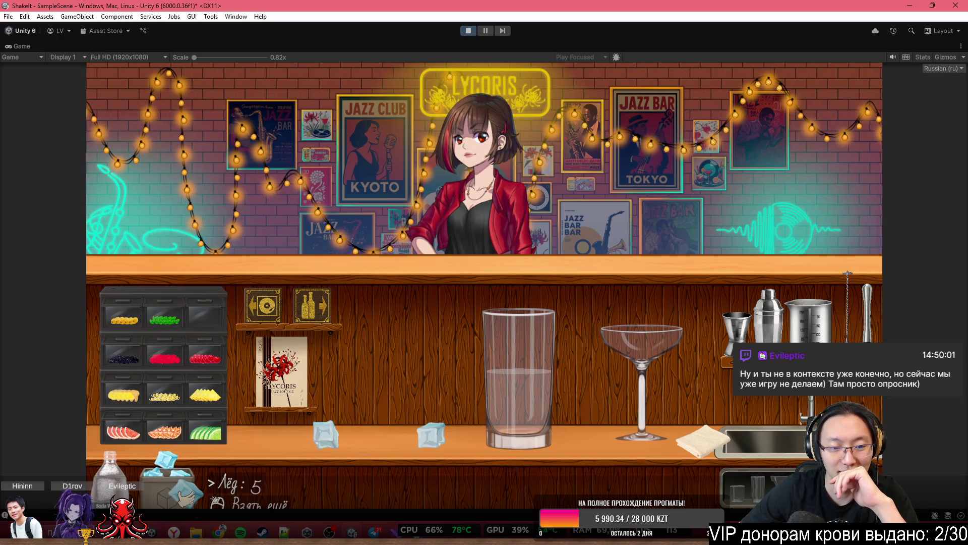
click(169, 479)
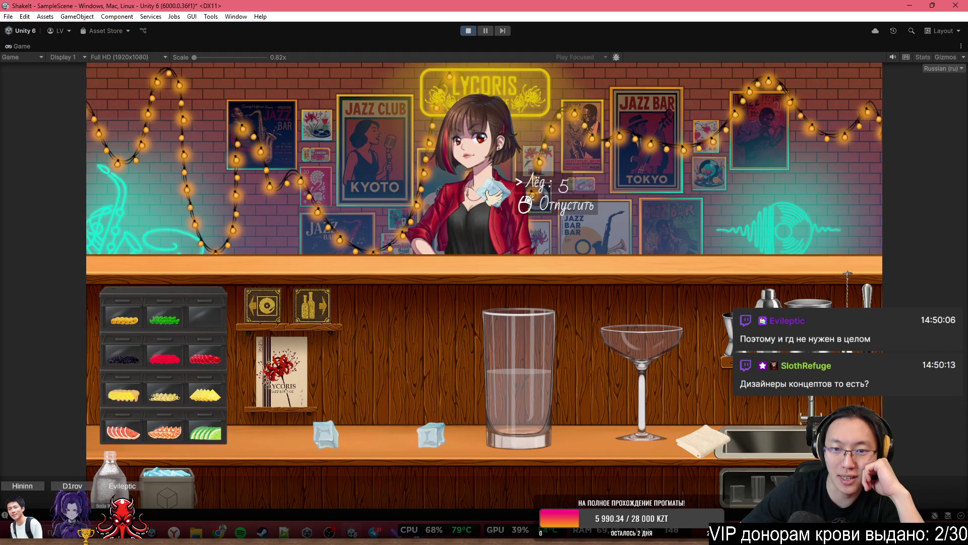
Drop five ice cubes one by one into the tall glass of soda
click(492, 194)
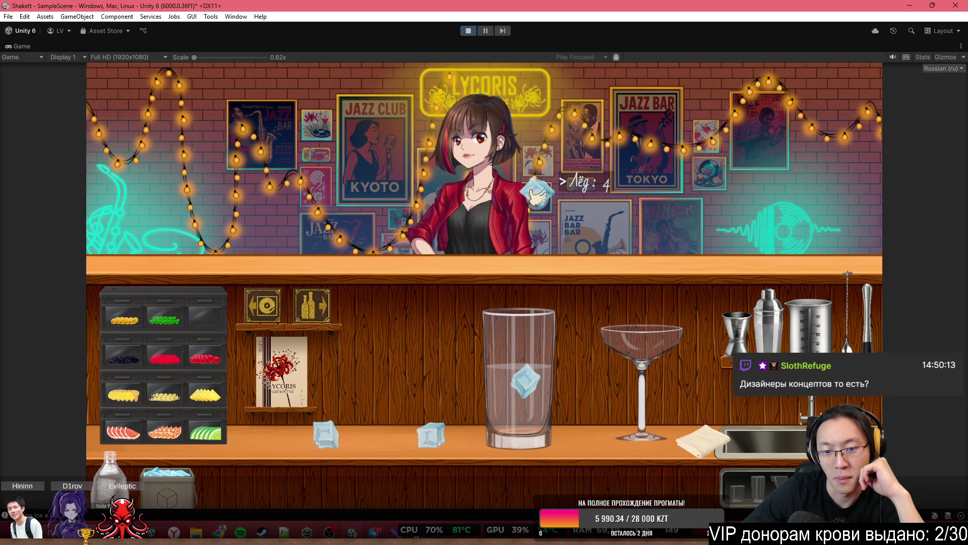
click(572, 193)
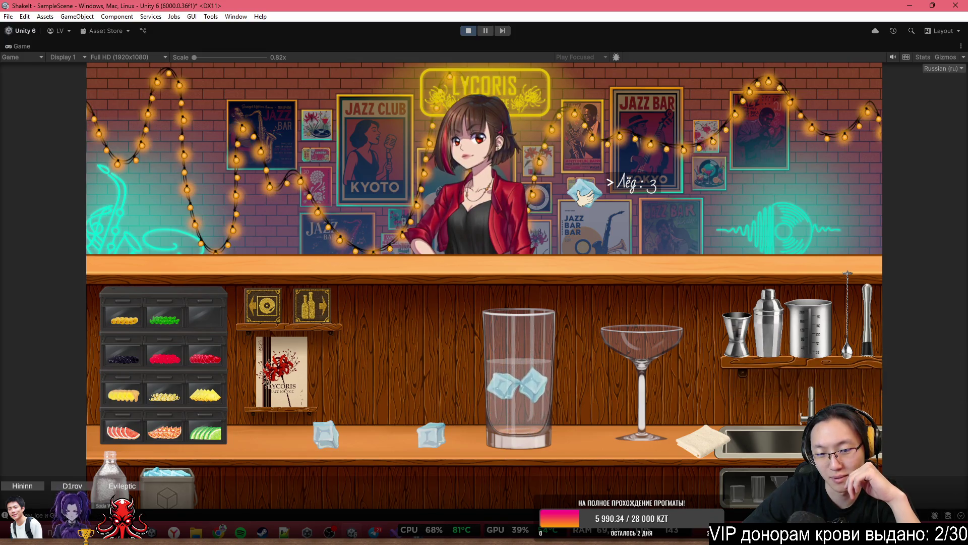
click(554, 211)
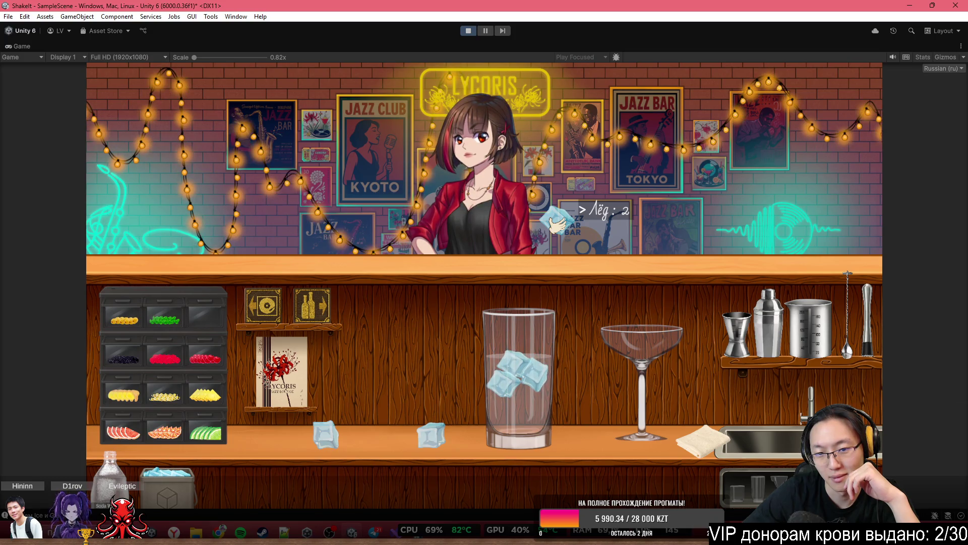
click(556, 234)
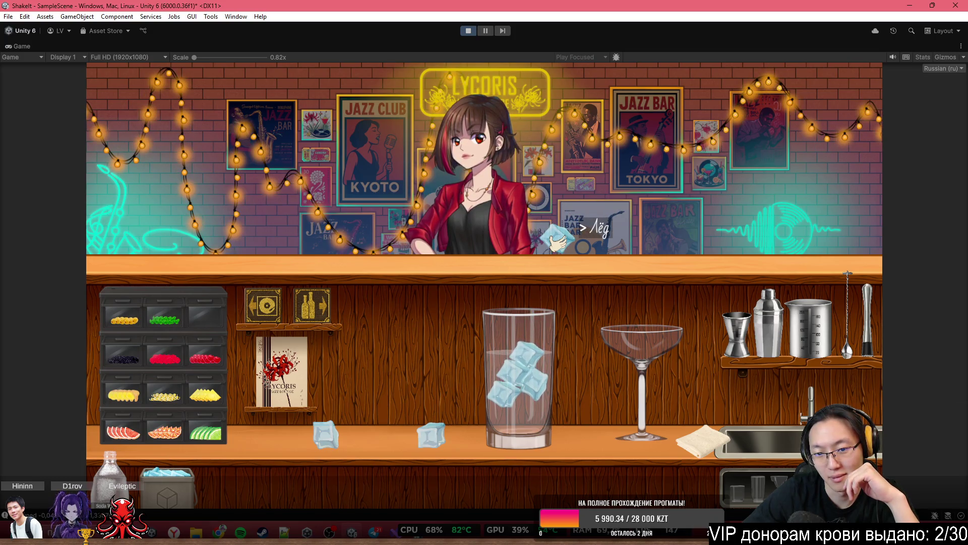
click(556, 237)
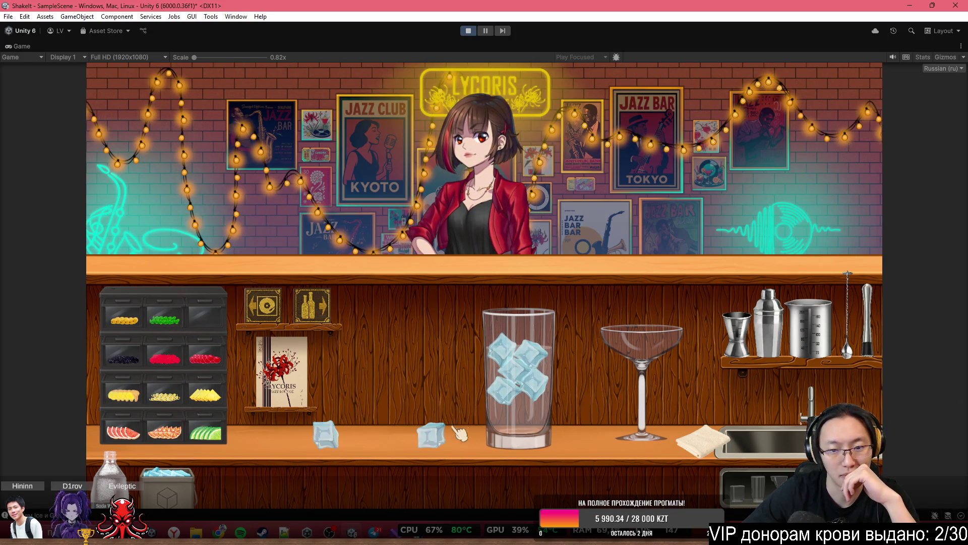
Pick up the iced highball, reposition it on the counter, and serve it to the bartender
click(518, 398)
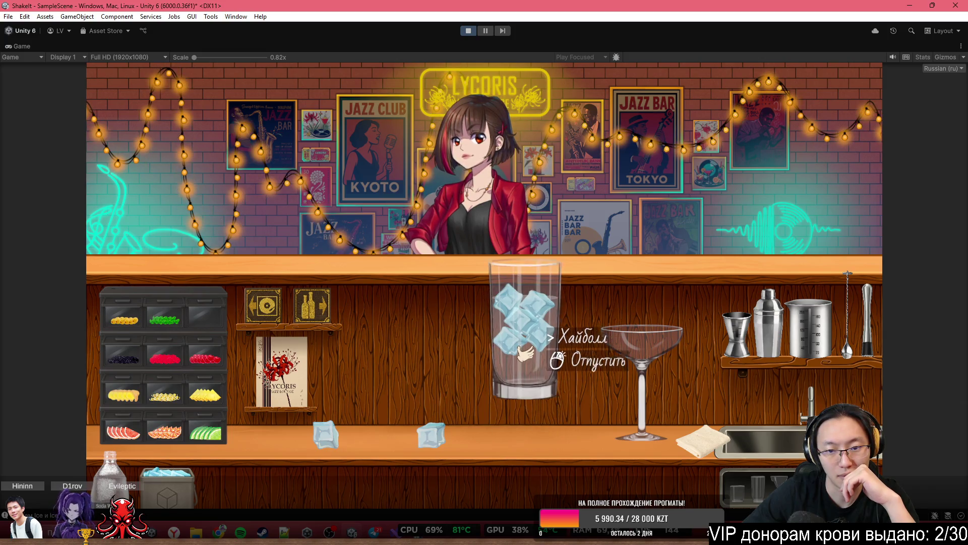
click(524, 353)
click(529, 348)
click(534, 340)
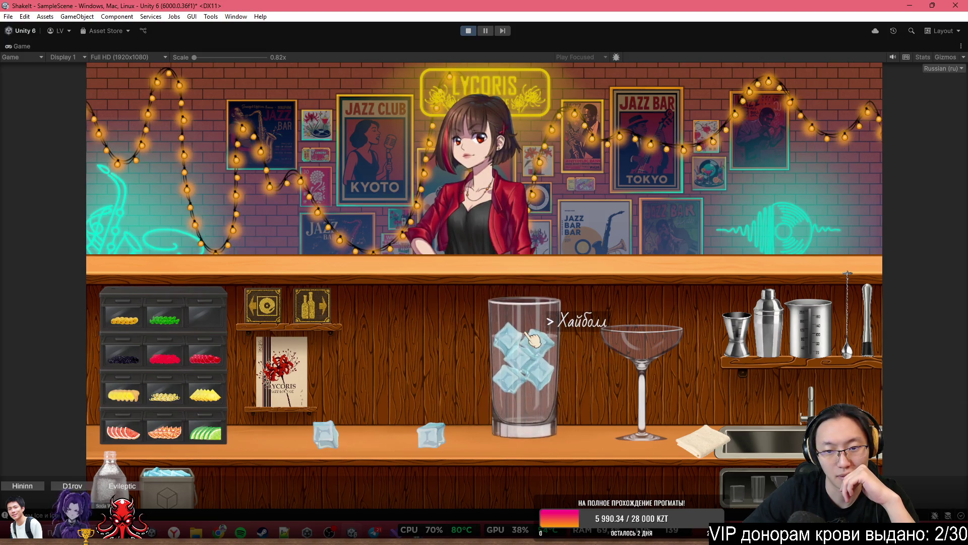
click(533, 340)
click(533, 124)
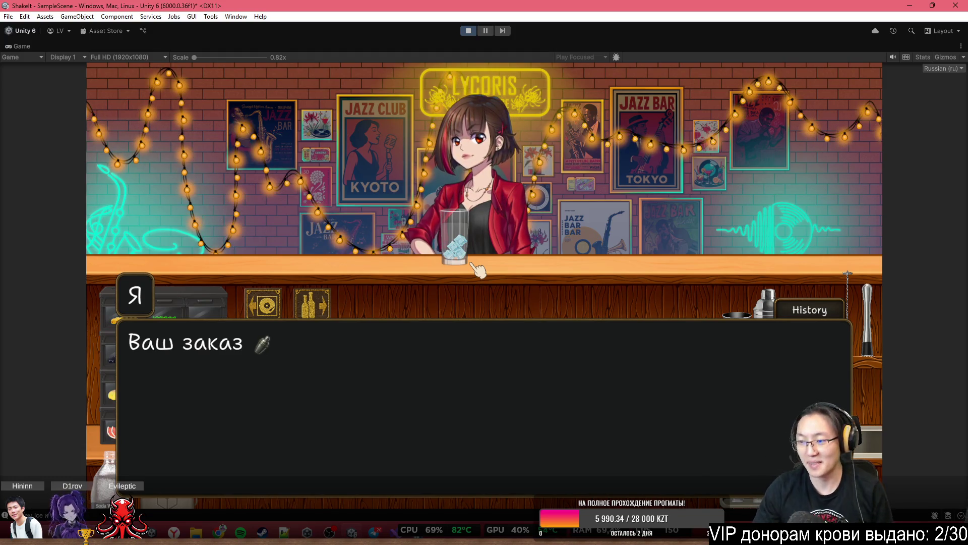
Dismiss the order dialogue, then stop the game and play it again from the start
click(532, 282)
click(536, 277)
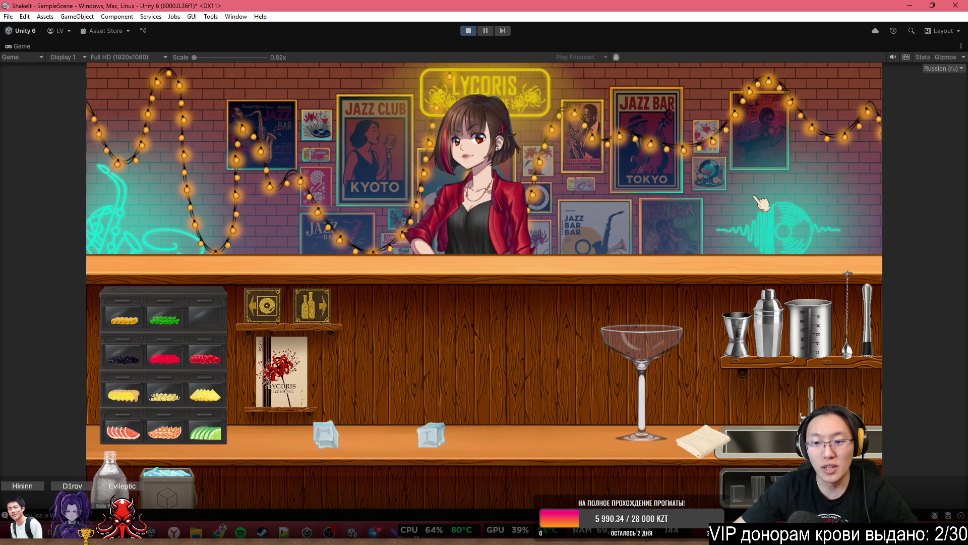
click(468, 33)
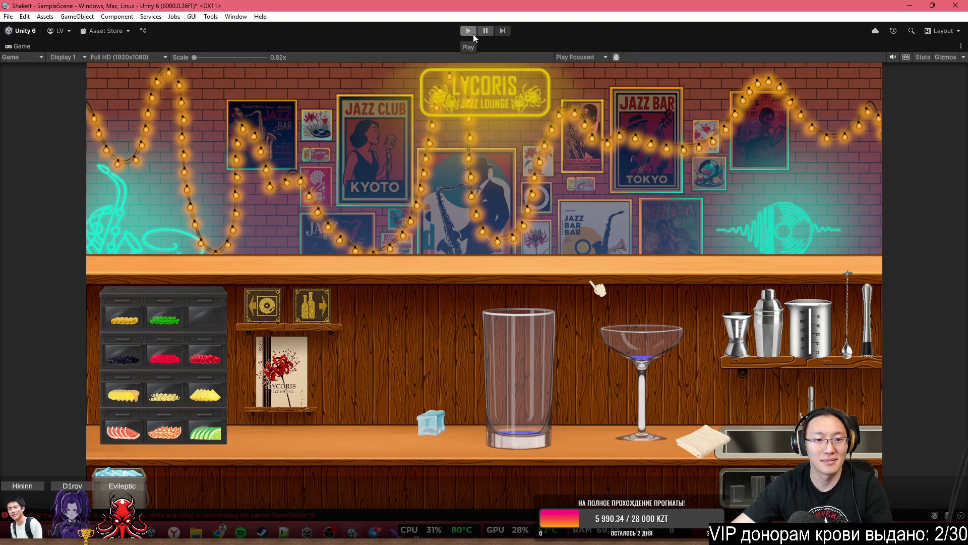
click(473, 34)
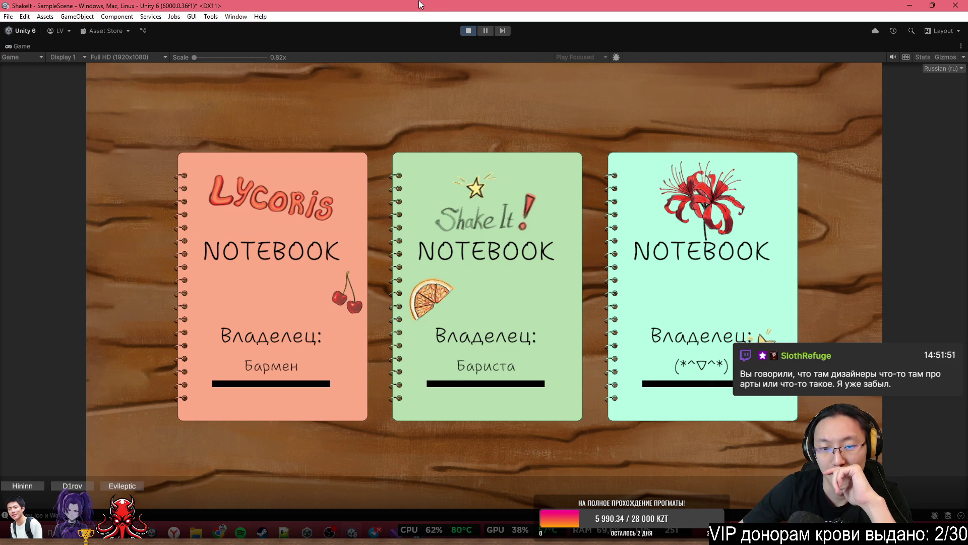
Pick the green Shake It notebook and choose 'Начать проверку любых коктейлей' in the dialogue
click(470, 195)
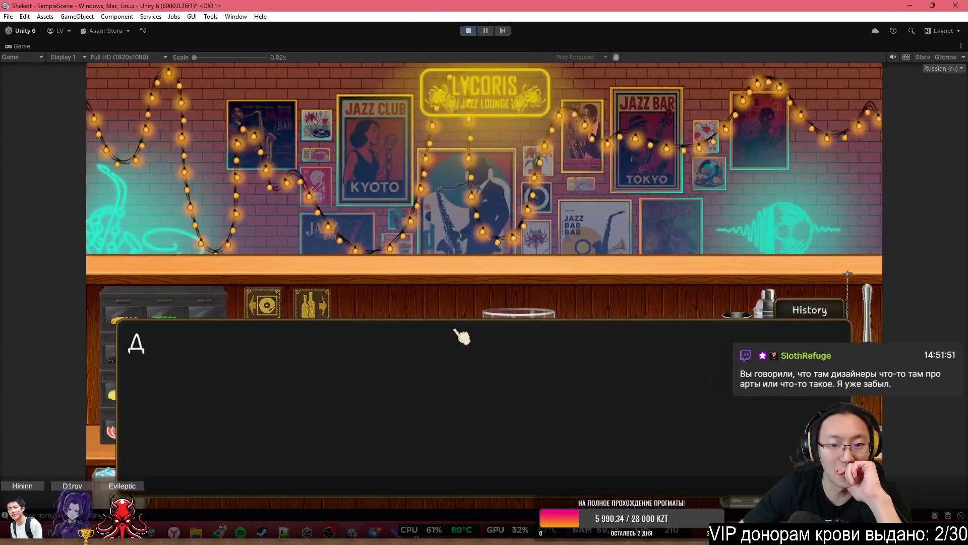
key(space)
key(space)
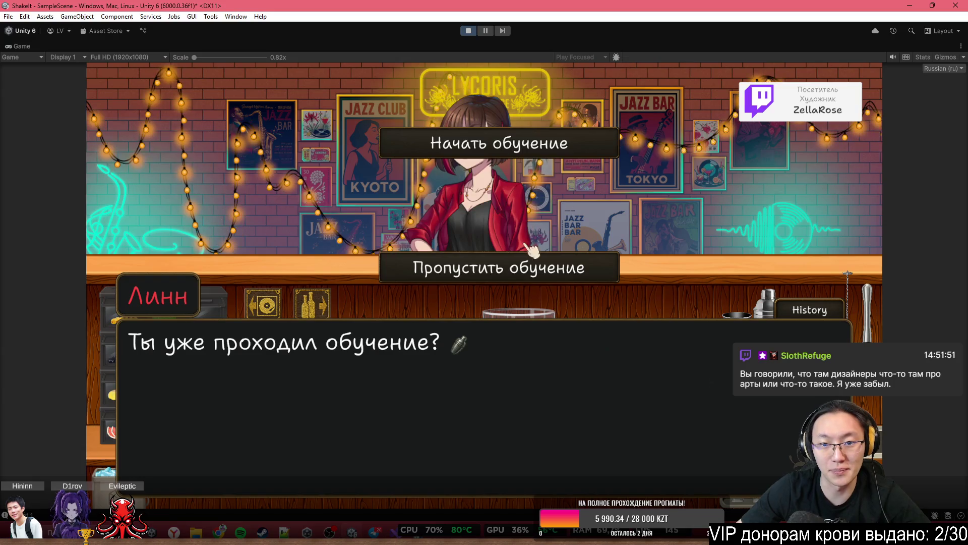
click(524, 268)
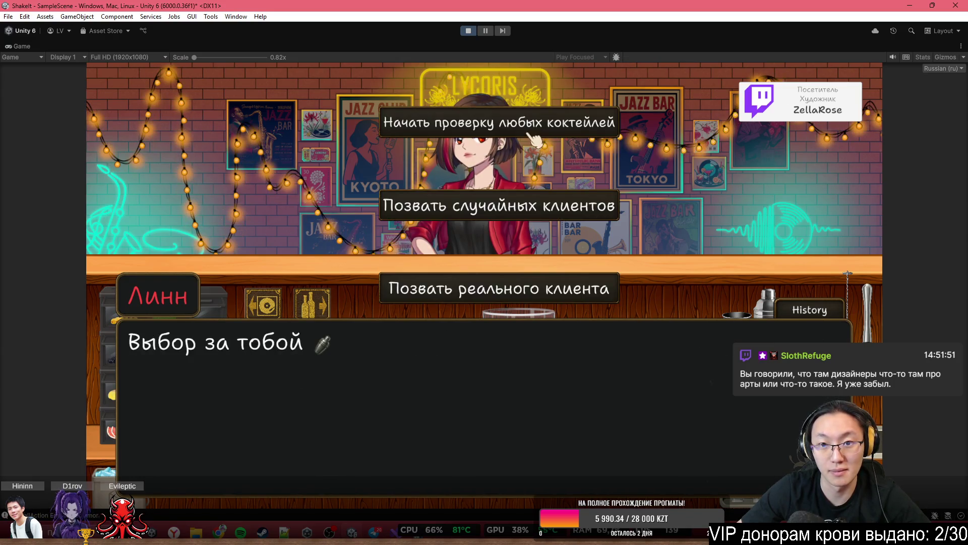
click(545, 126)
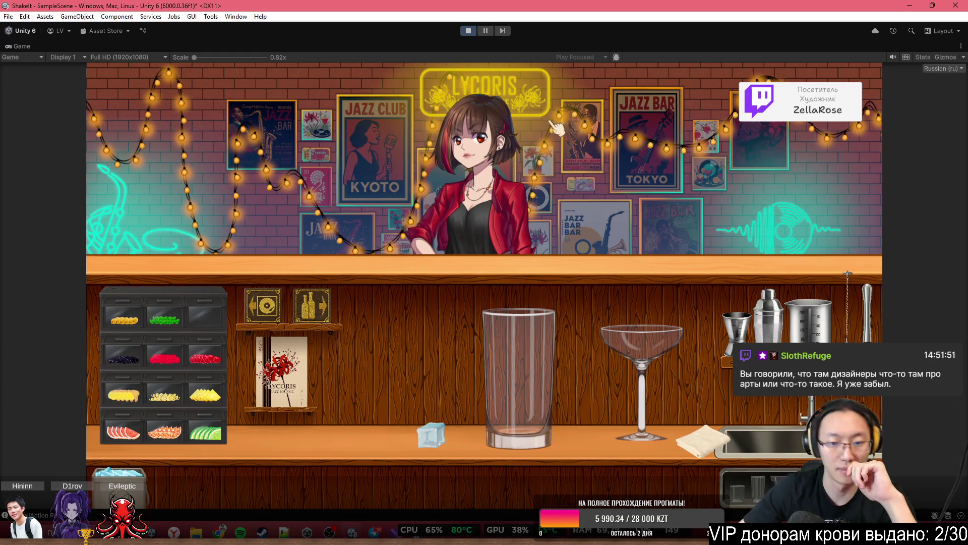
Clear the counter's ice cube aside and drag two ice cubes into the tall glass
mouse_move(433, 444)
mouse_down()
mouse_move(756, 479)
mouse_move(764, 492)
mouse_up()
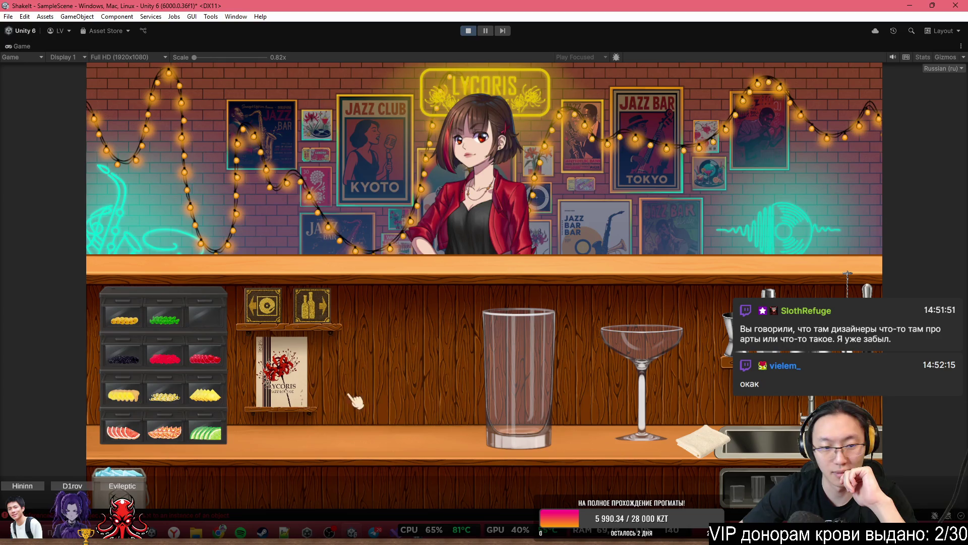
drag(118, 469, 378, 393)
click(315, 317)
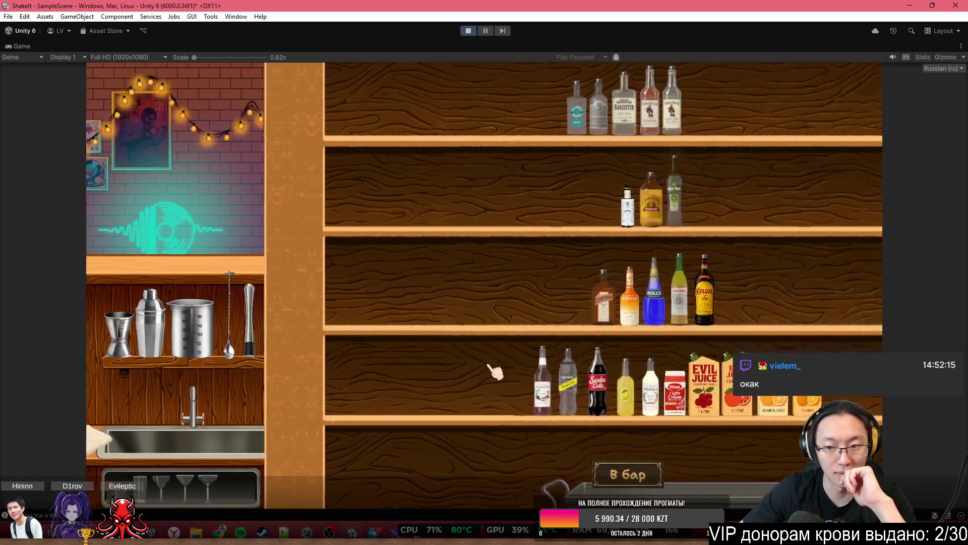
click(396, 476)
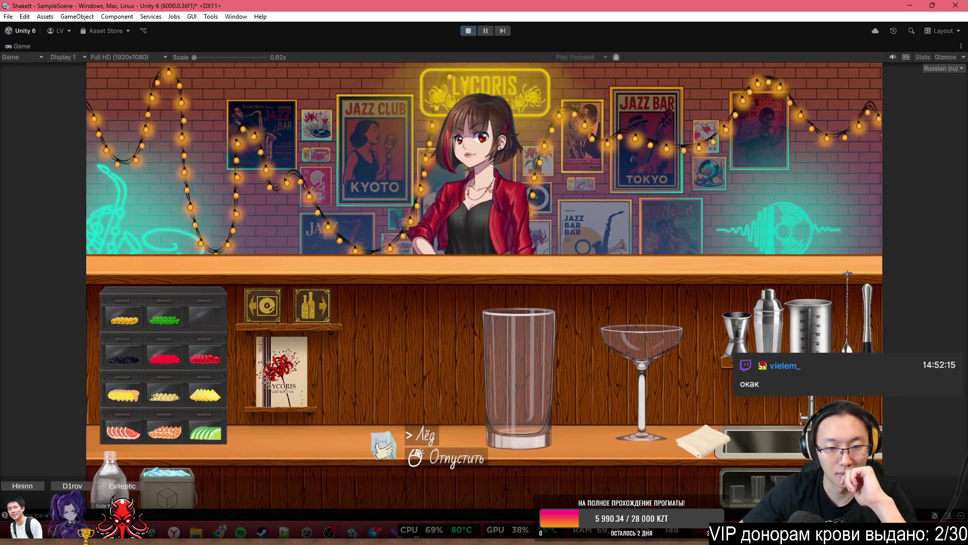
drag(389, 444, 504, 280)
mouse_move(182, 476)
mouse_down()
mouse_move(217, 404)
mouse_move(497, 212)
mouse_move(544, 242)
mouse_up()
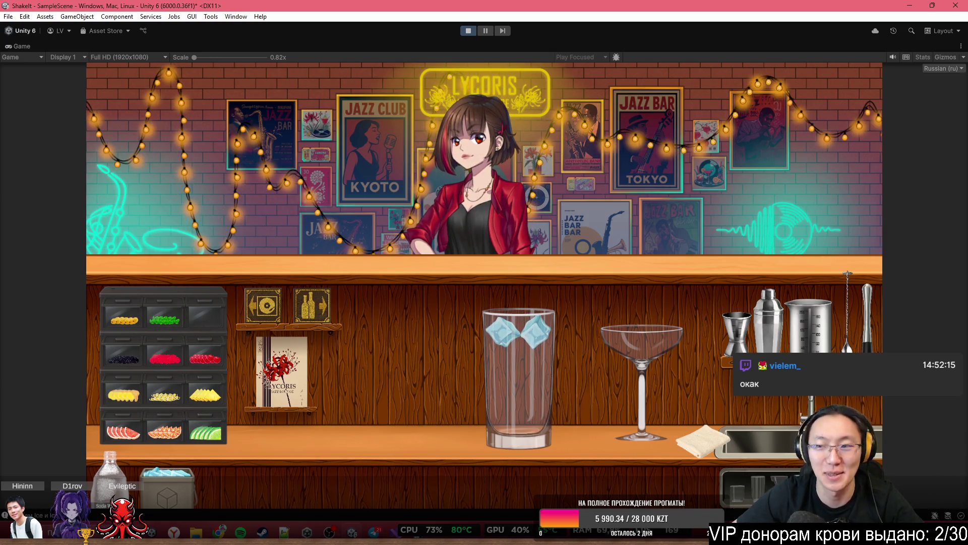
key(shift+space)
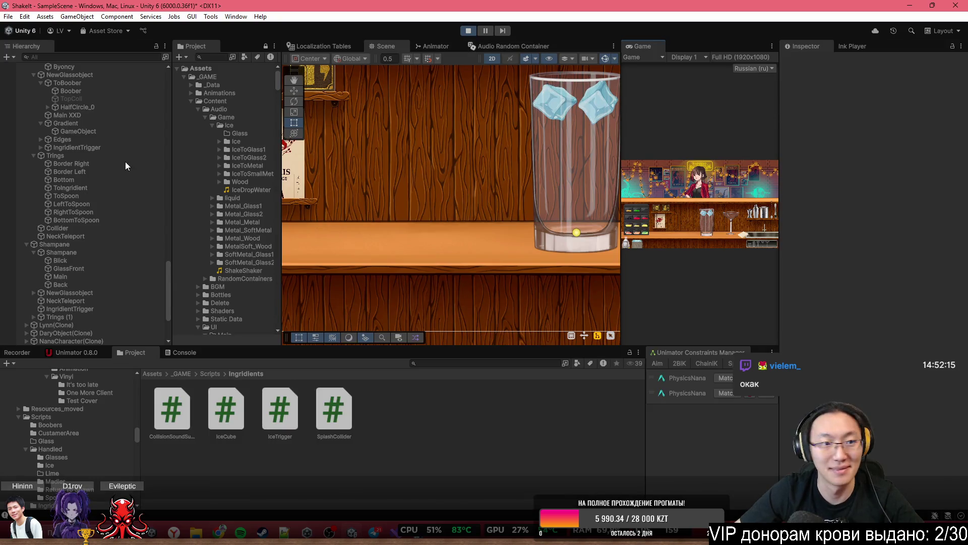
Paste 0.59 from clipboard history into Byoncy's Surface Level and maximize the Game view
scroll(81, 182, up, 5)
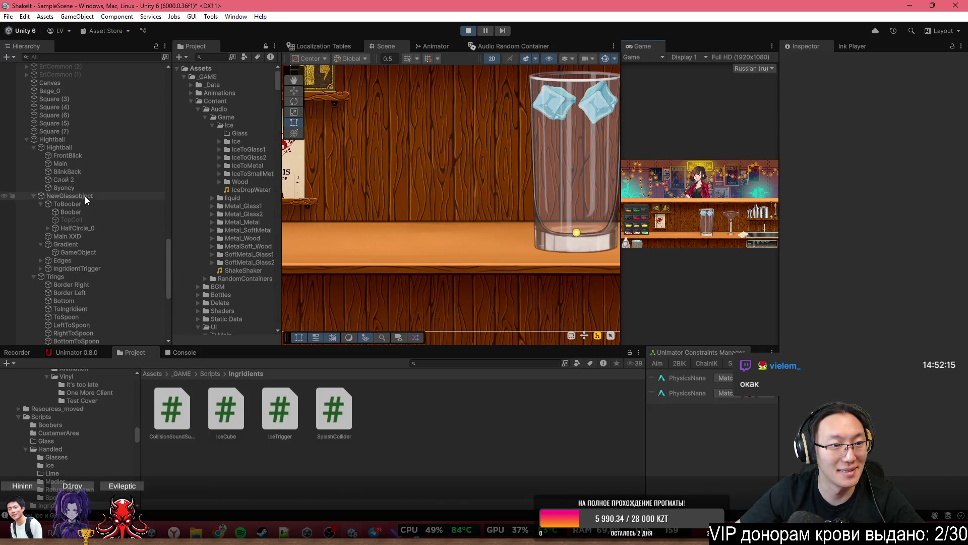
click(90, 189)
click(909, 180)
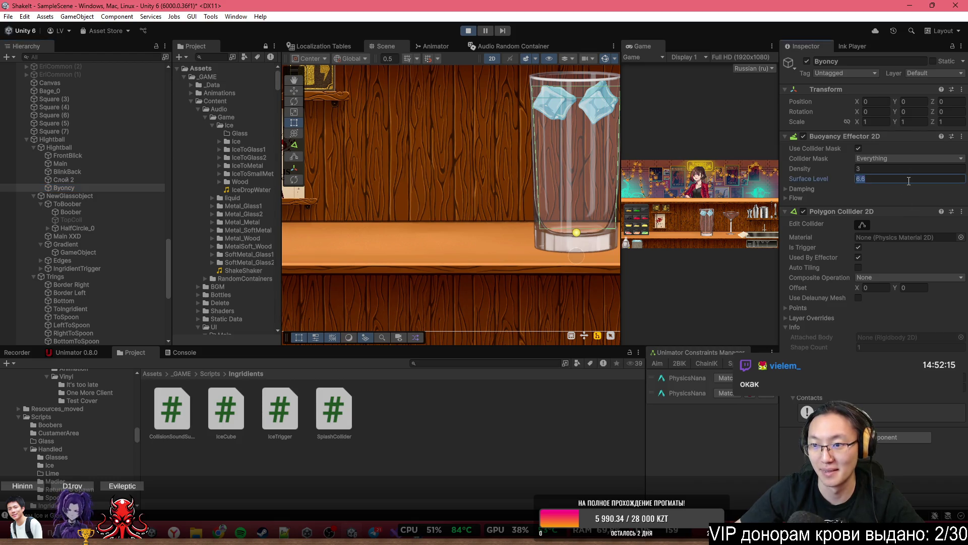
key(ctrl+shift+Up)
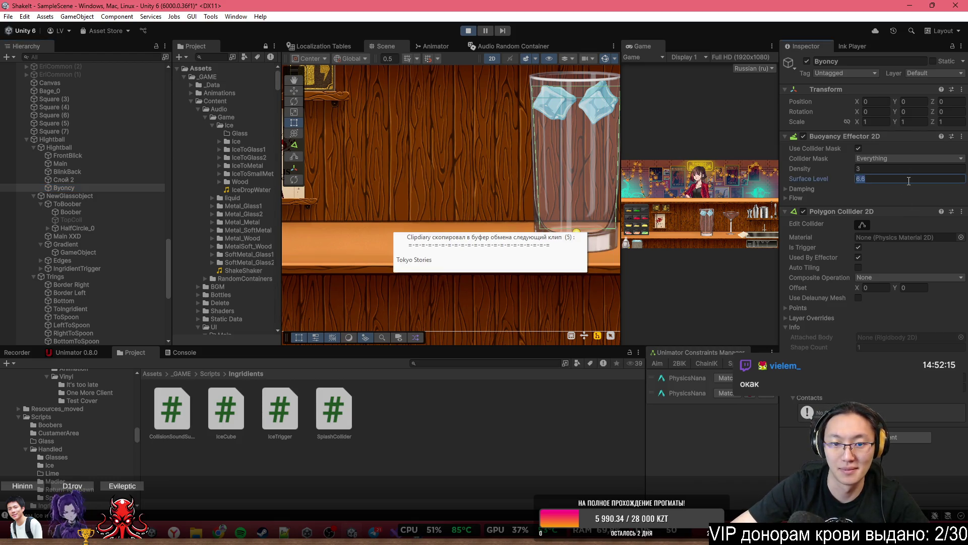
key(ctrl+shift+Down)
key(ctrl+shift+Down)
text(0.59)
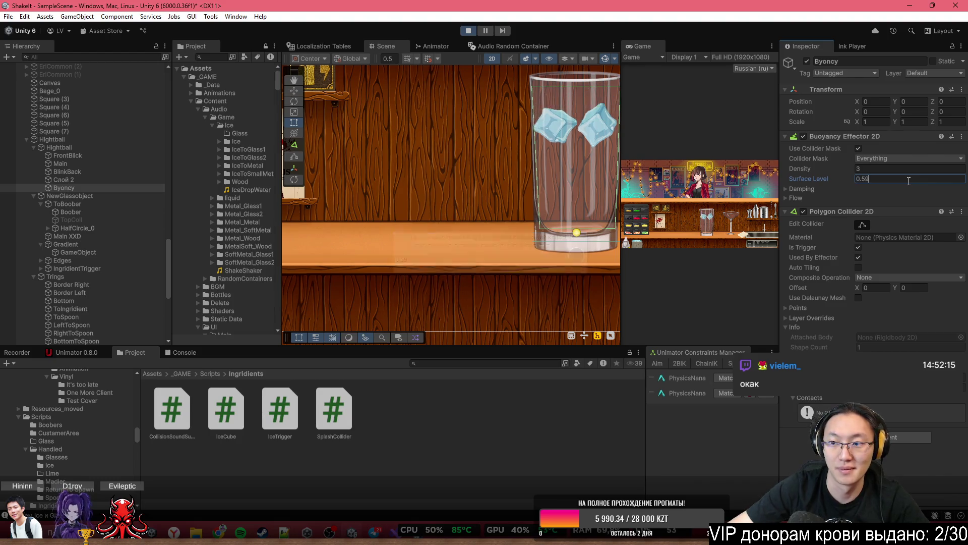
double_click(646, 43)
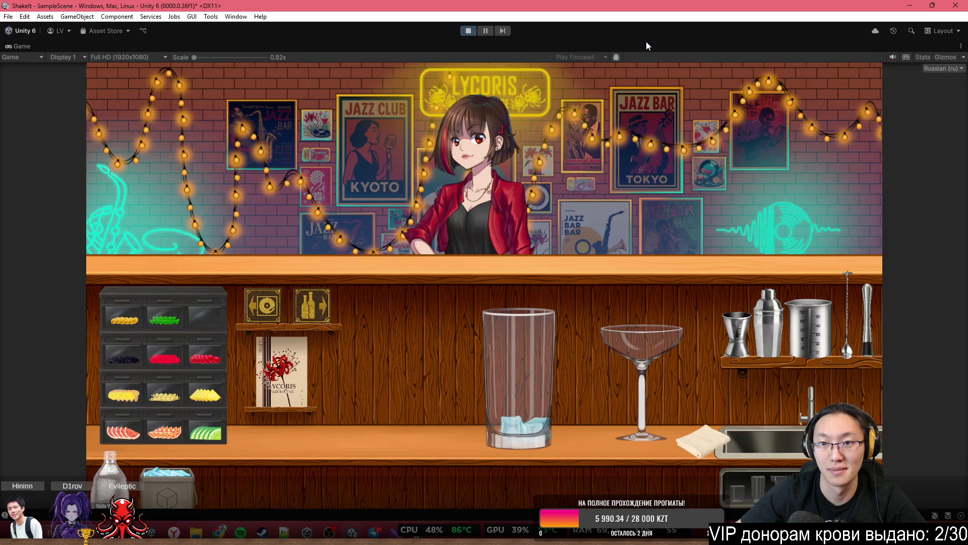
Pour a short splash of soda into the tall glass and return the bottle
mouse_move(146, 483)
mouse_down()
mouse_move(594, 346)
mouse_move(583, 238)
mouse_move(573, 246)
mouse_up()
click(573, 244)
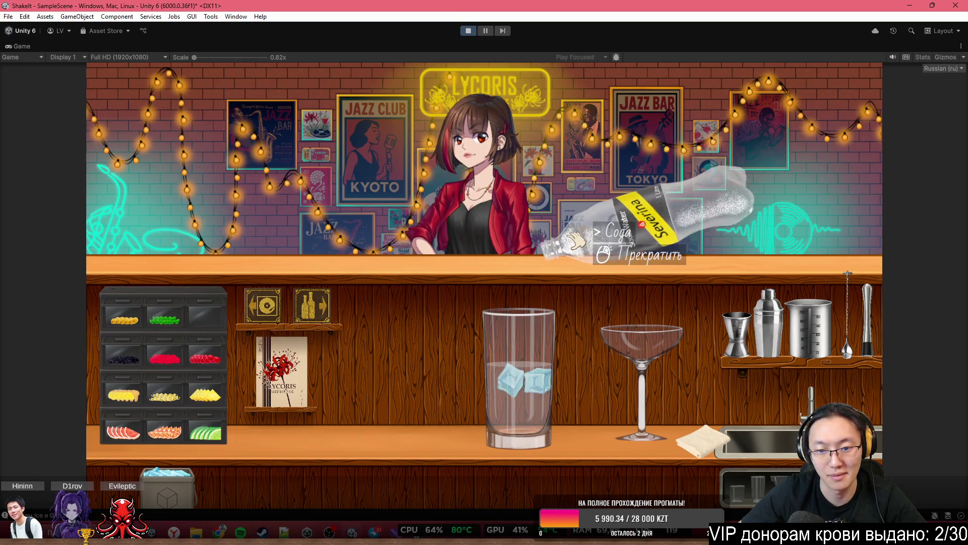
click(575, 237)
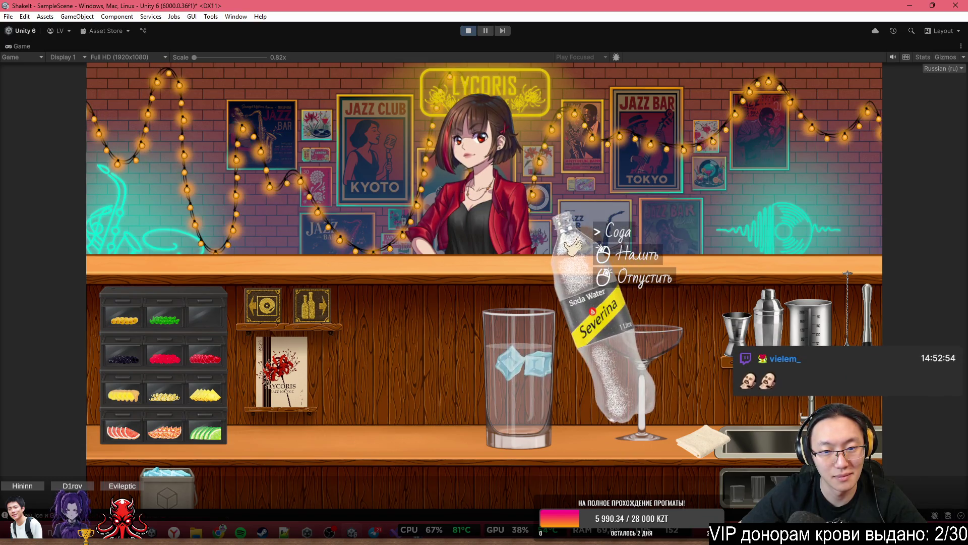
right_click(151, 364)
Drop several ice cubes into the glass, then stop play mode
click(509, 236)
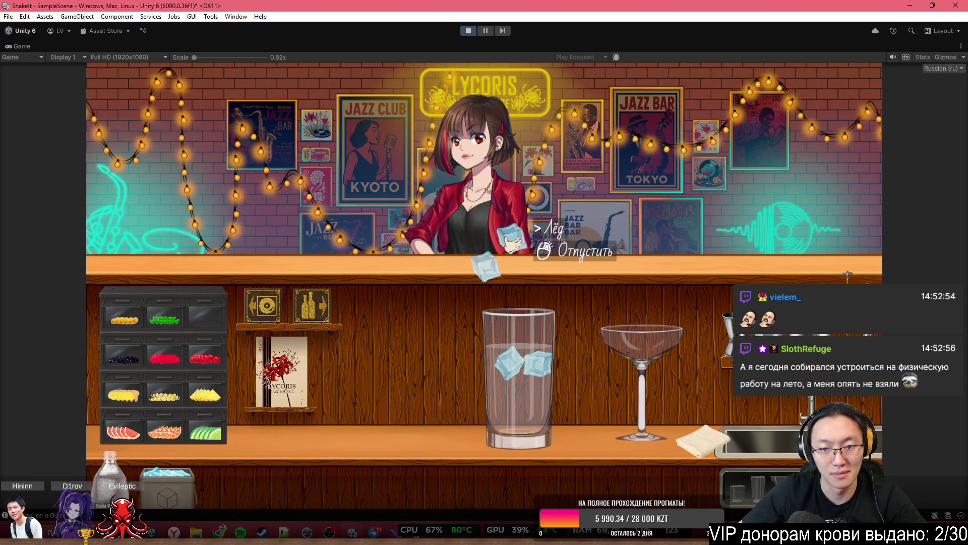
click(512, 236)
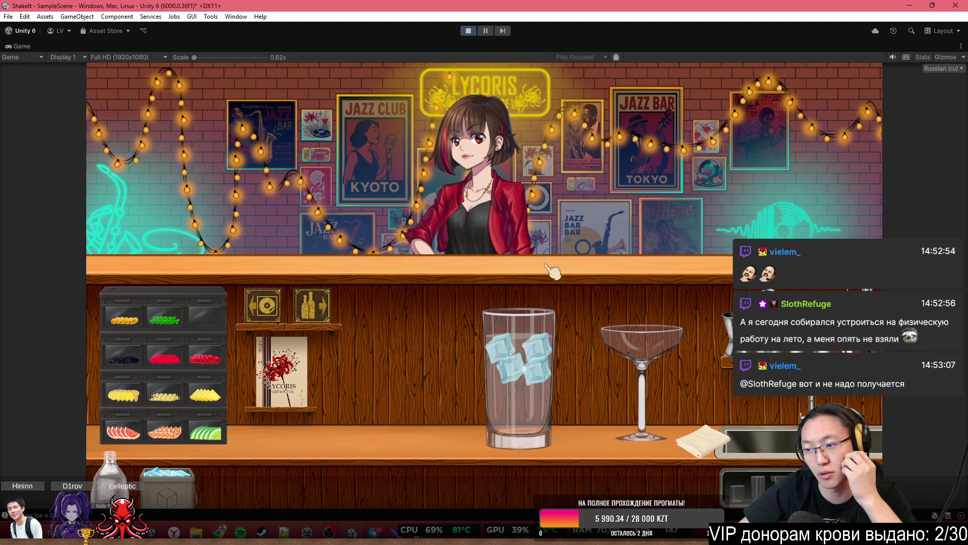
click(169, 482)
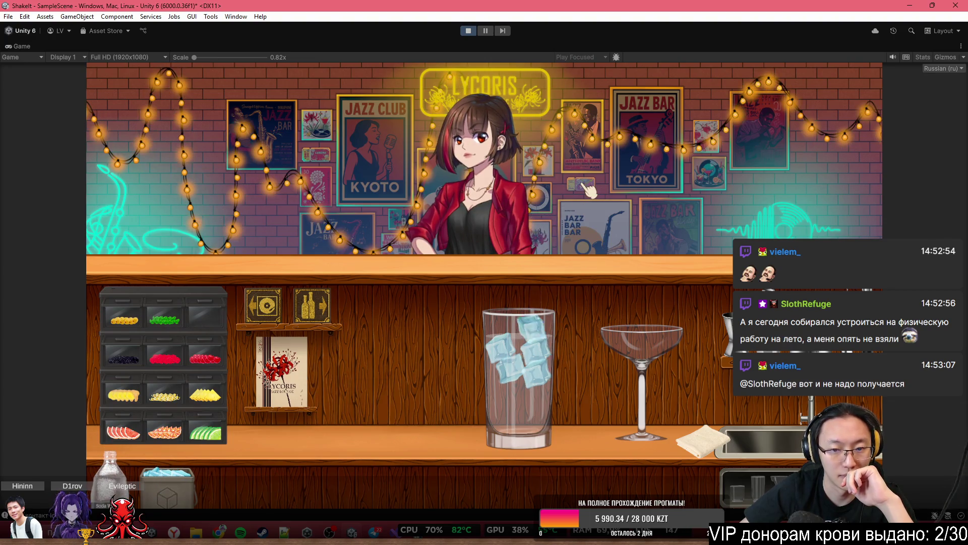
click(200, 471)
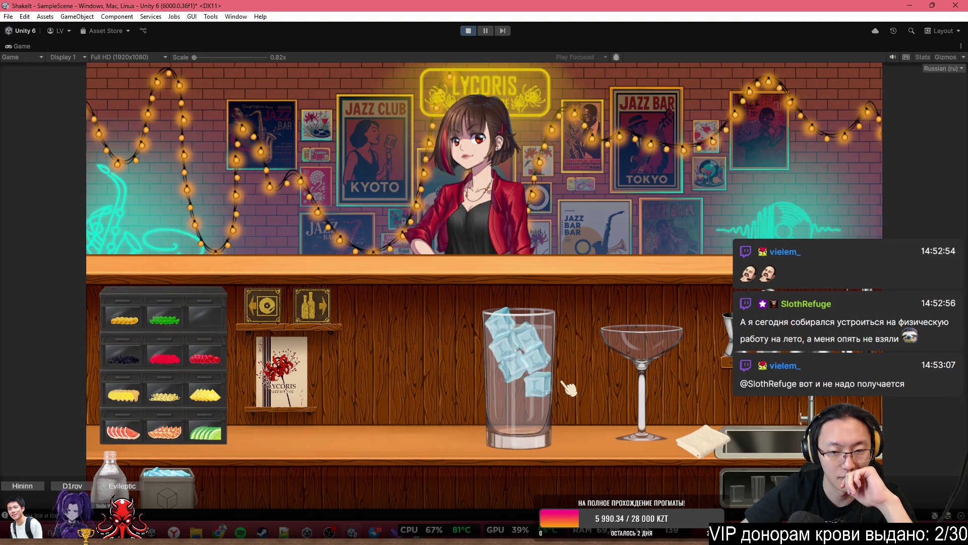
click(171, 472)
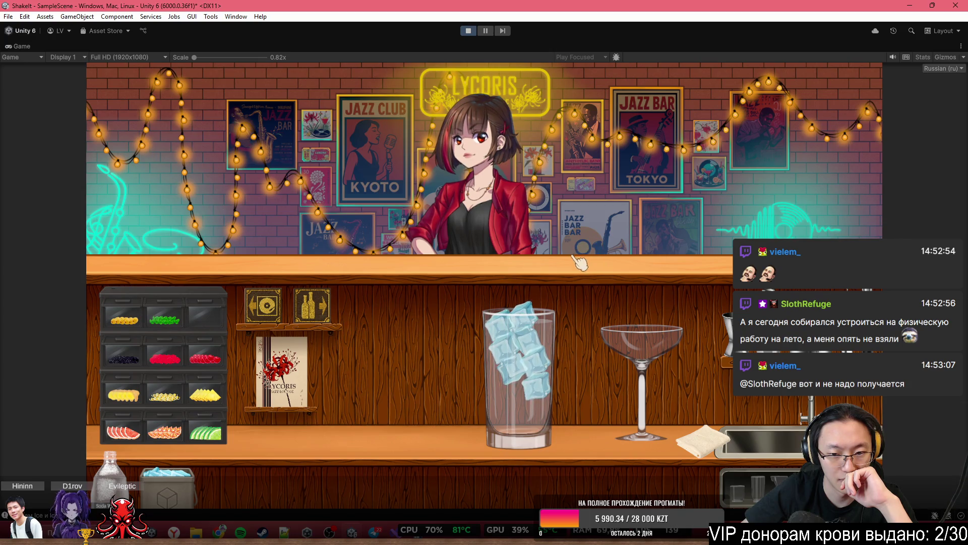
click(171, 477)
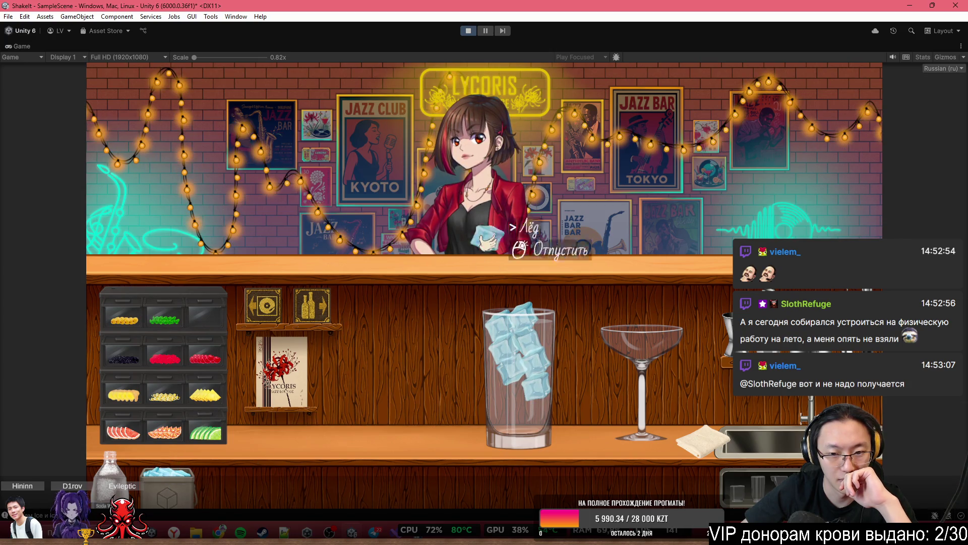
click(515, 189)
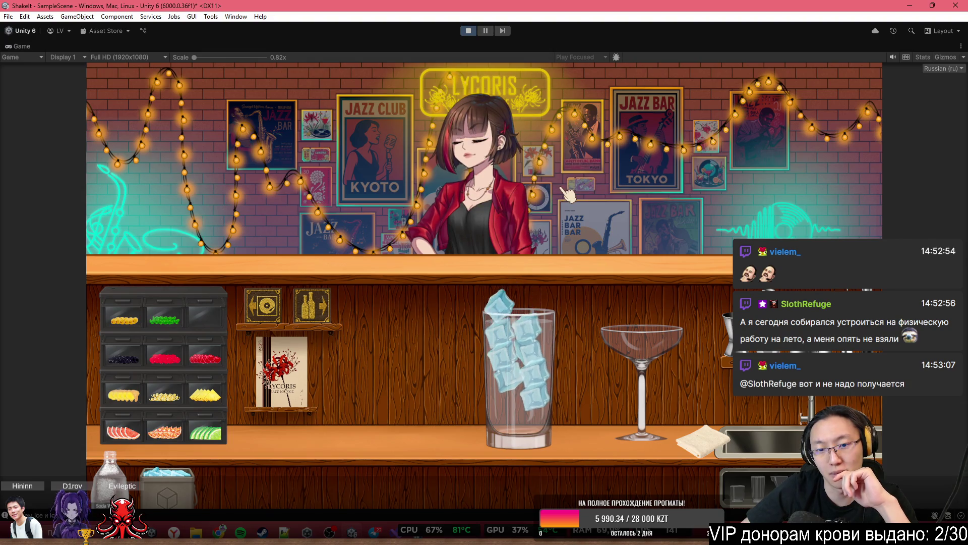
click(496, 323)
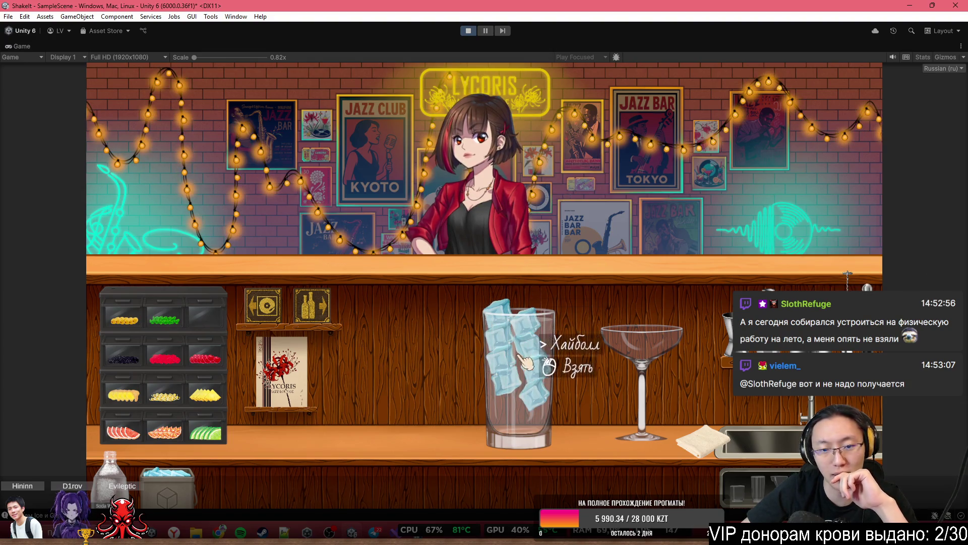
click(577, 204)
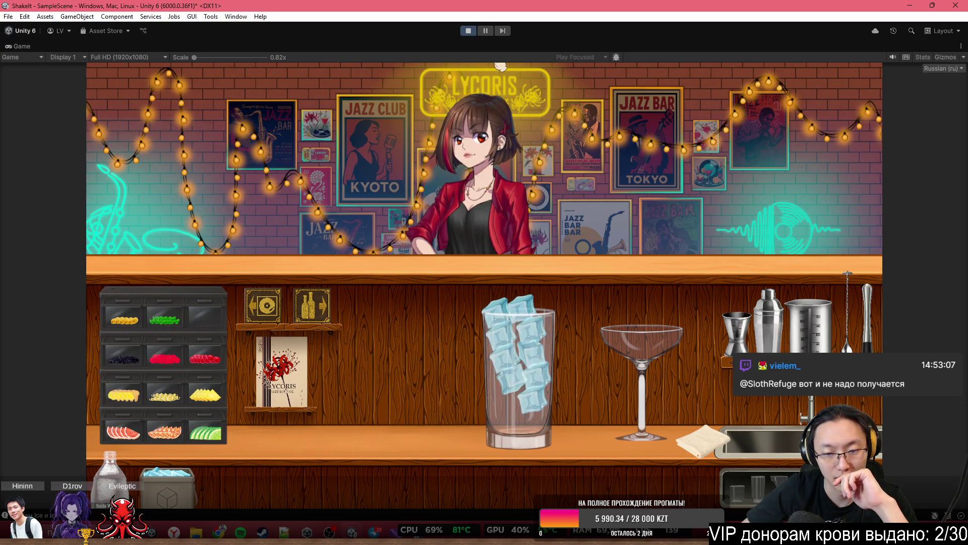
click(473, 30)
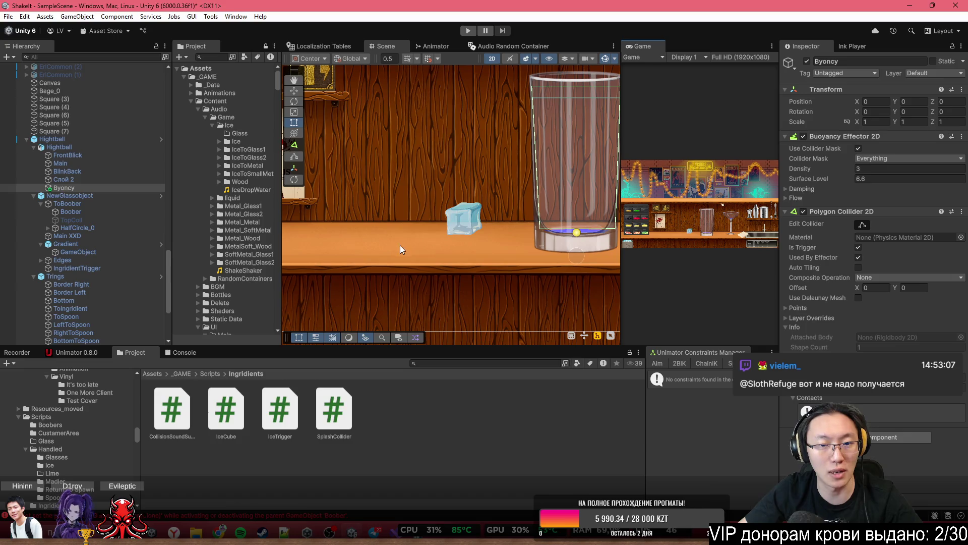
Set the Ice object's Rigidbody 2D Mass to 5 and Apply All overrides to its prefab
click(467, 219)
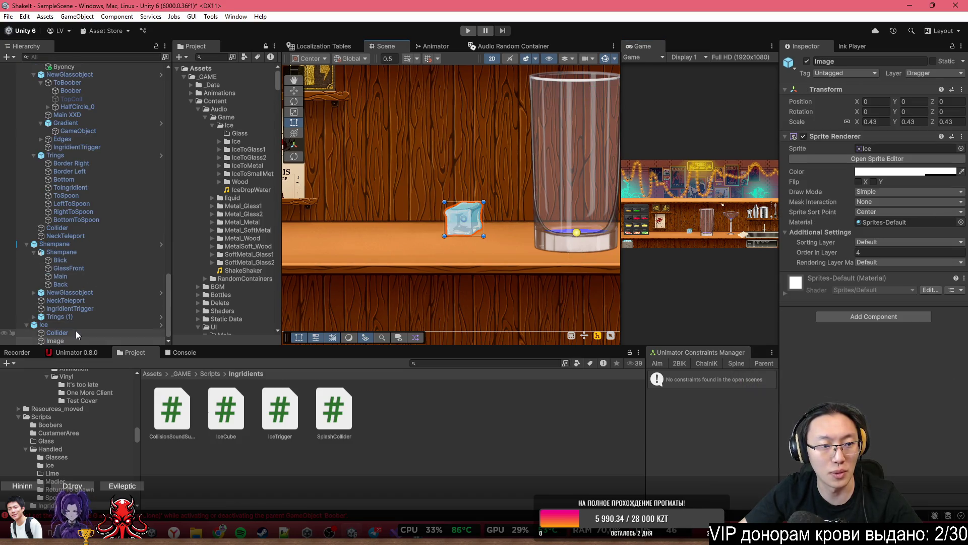
click(76, 326)
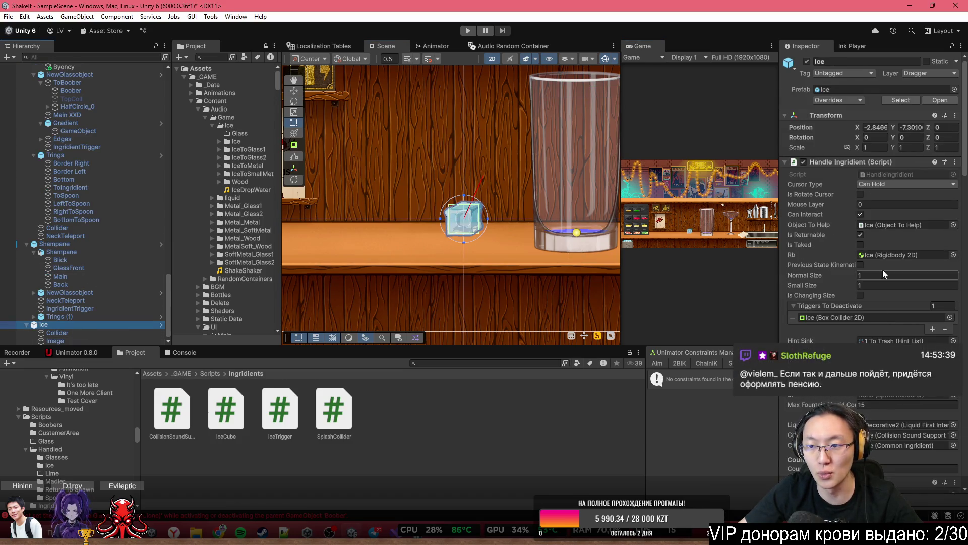
scroll(870, 252, down, 3)
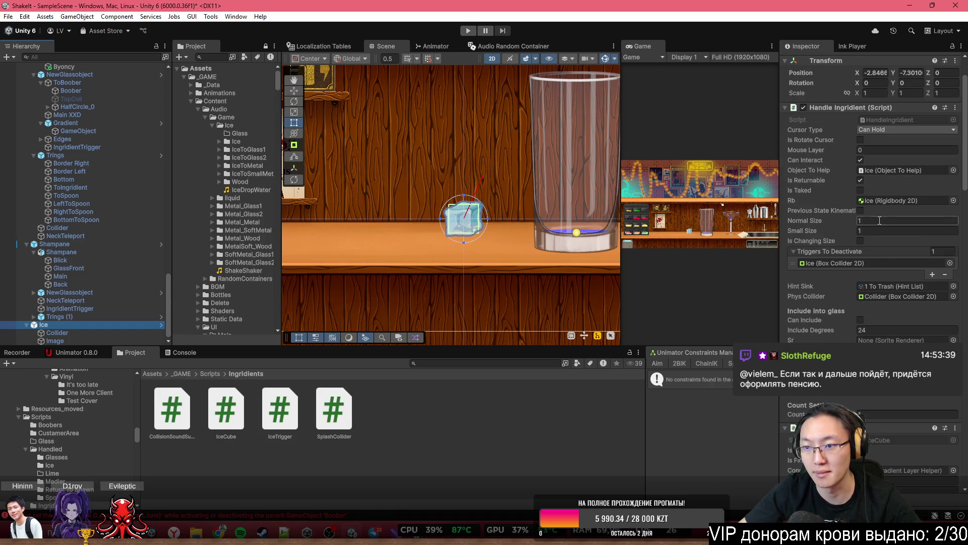
scroll(882, 171, down, 10)
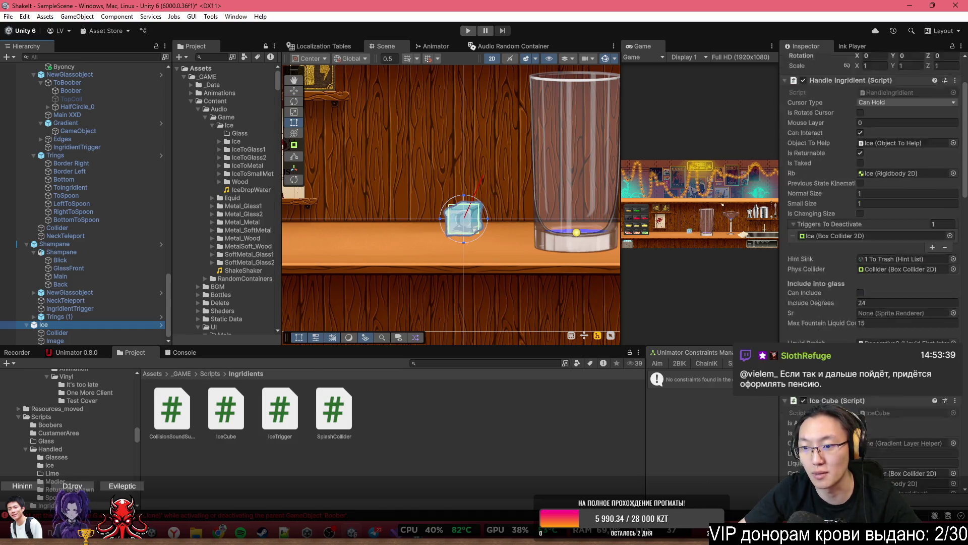
scroll(871, 317, down, 18)
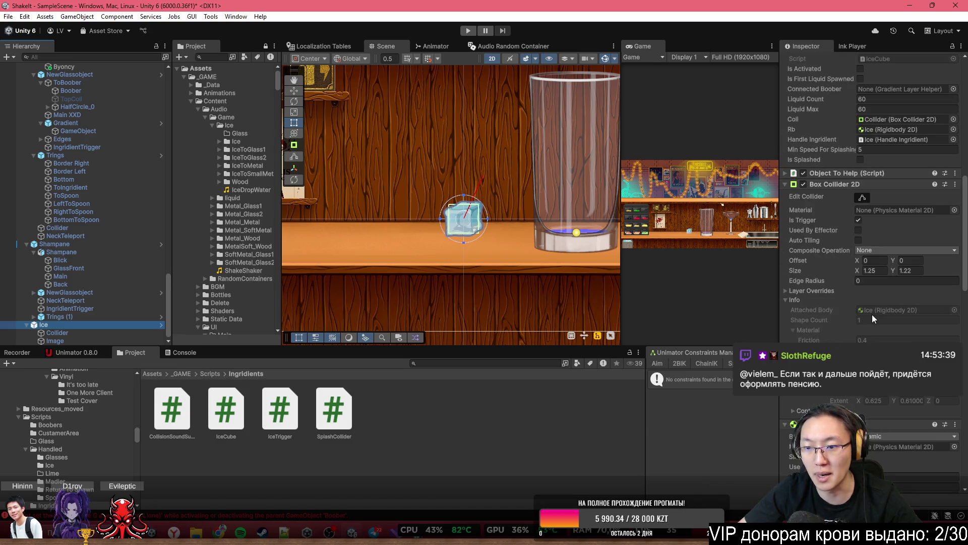
double_click(901, 313)
text(5)
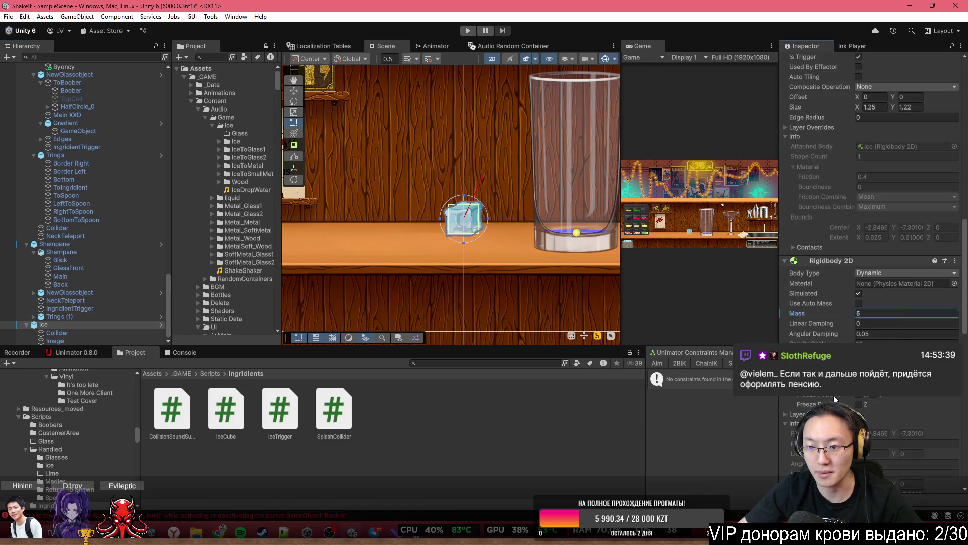
scroll(854, 147, up, 20)
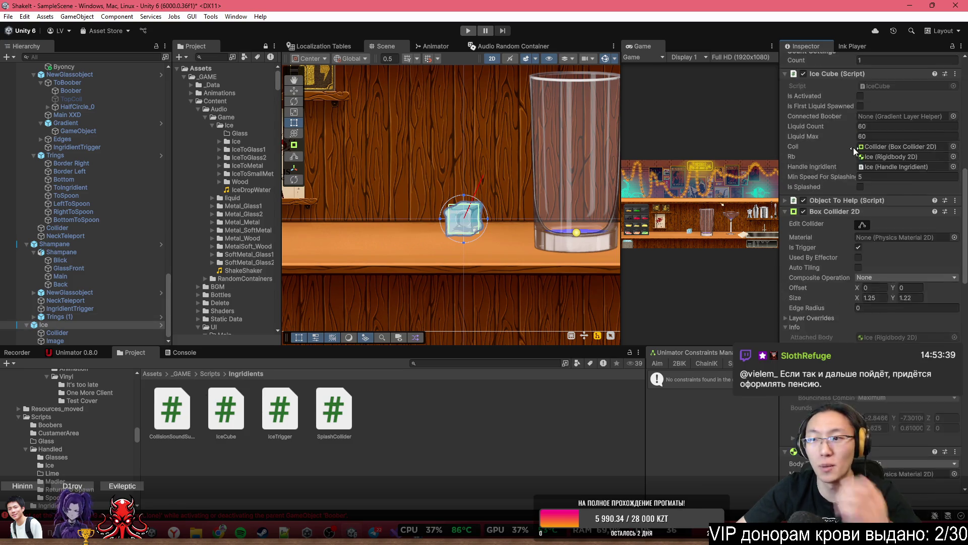
click(837, 100)
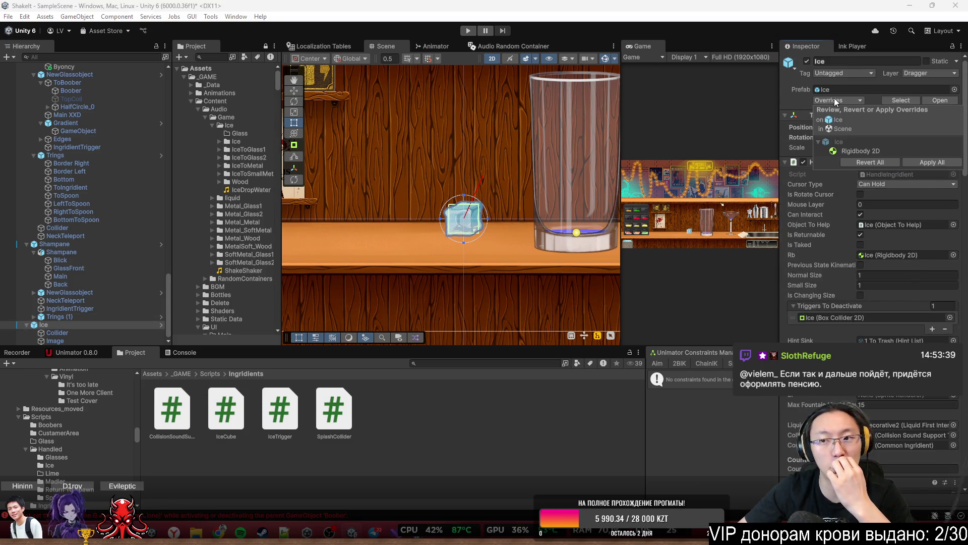
click(935, 160)
key(alt+Tab)
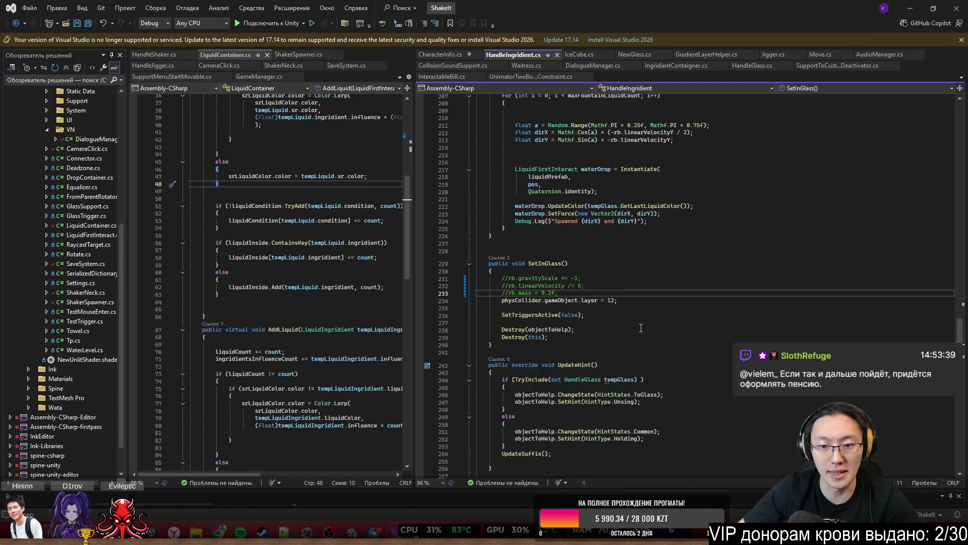
Uncomment rb.mass = 3 in SetInGlass, save HandleIngridient.cs, and minimize Visual Studio
scroll(625, 310, up, 1)
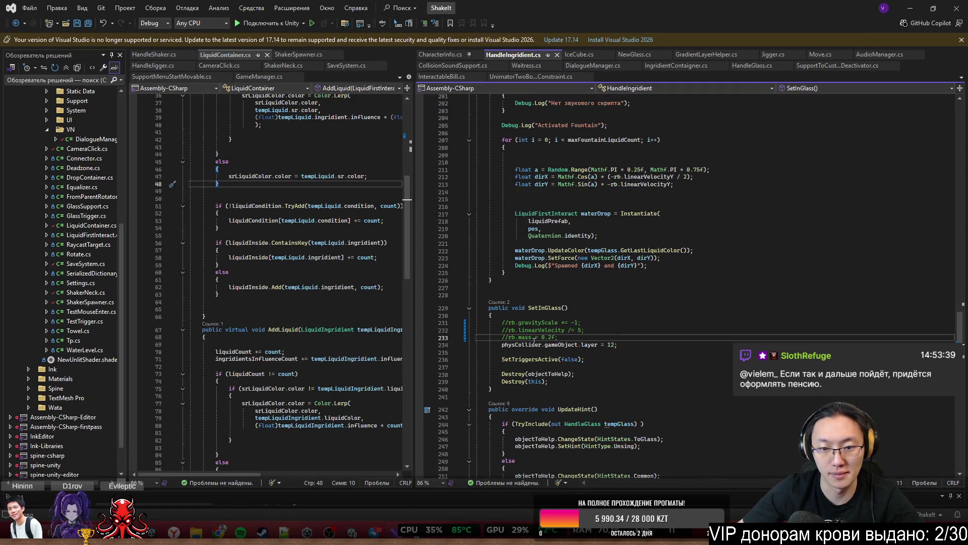
key(BackSpace)
key(BackSpace)
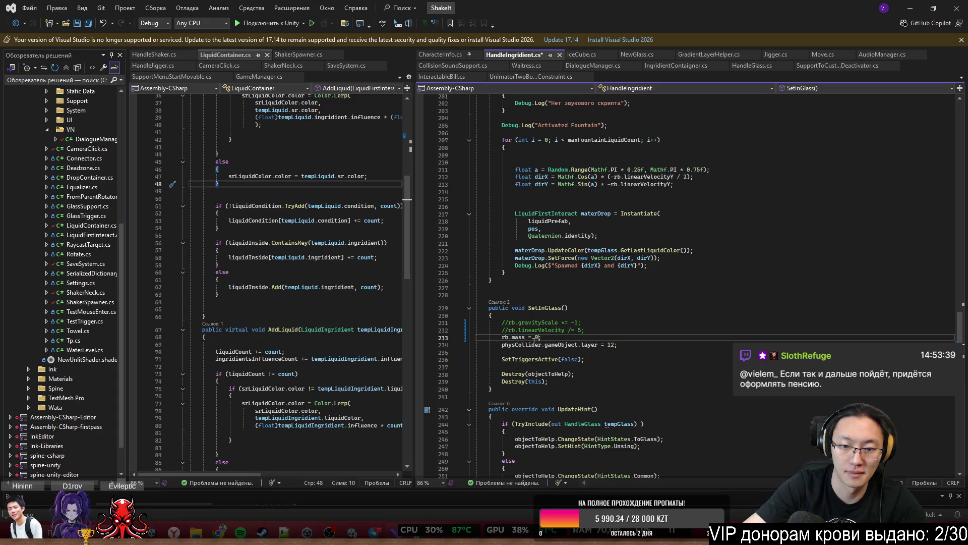
text(3)
key(ctrl+s)
click(670, 257)
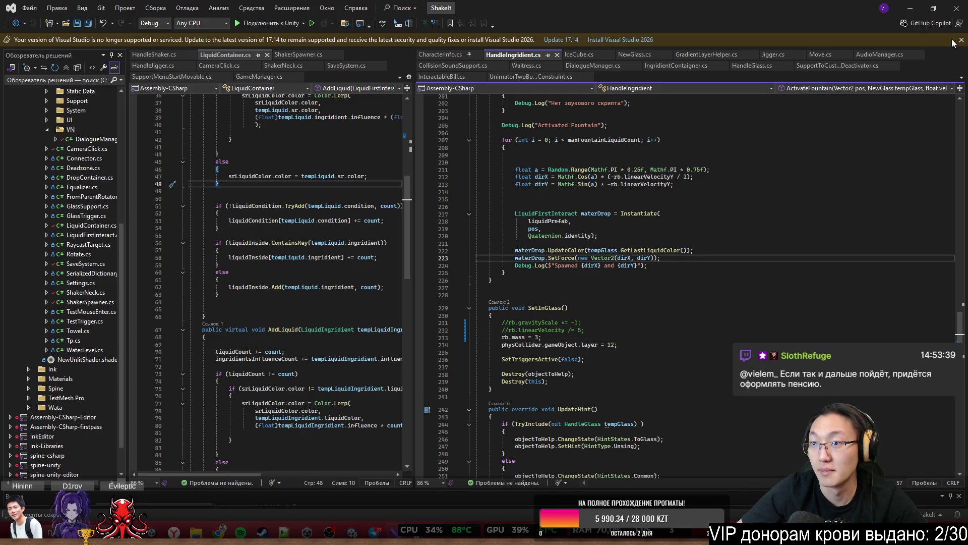
click(908, 10)
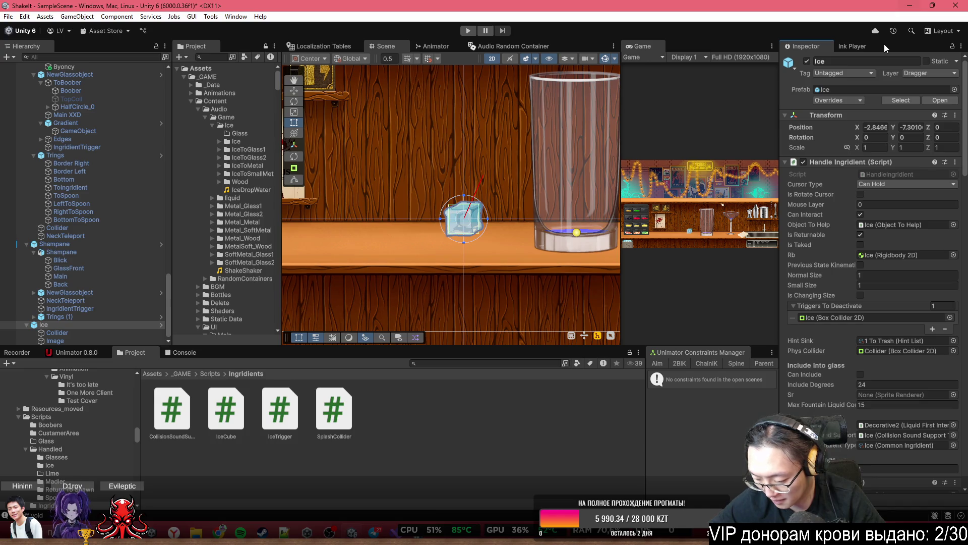
Play maximized, get through the opening dialogue, choose 'Начать проверку любых коктейлей', and drop ice into the highball
double_click(643, 47)
click(469, 31)
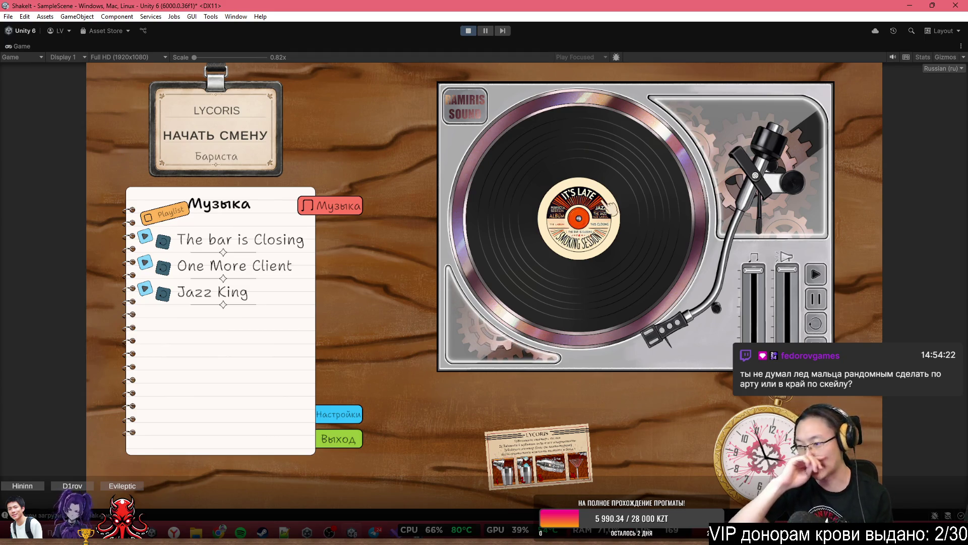
click(295, 138)
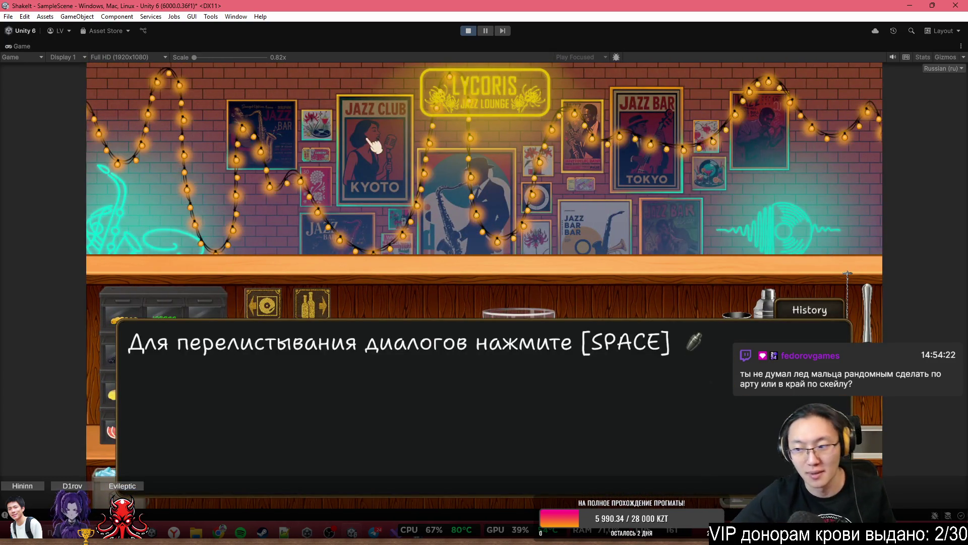
key(space)
click(534, 280)
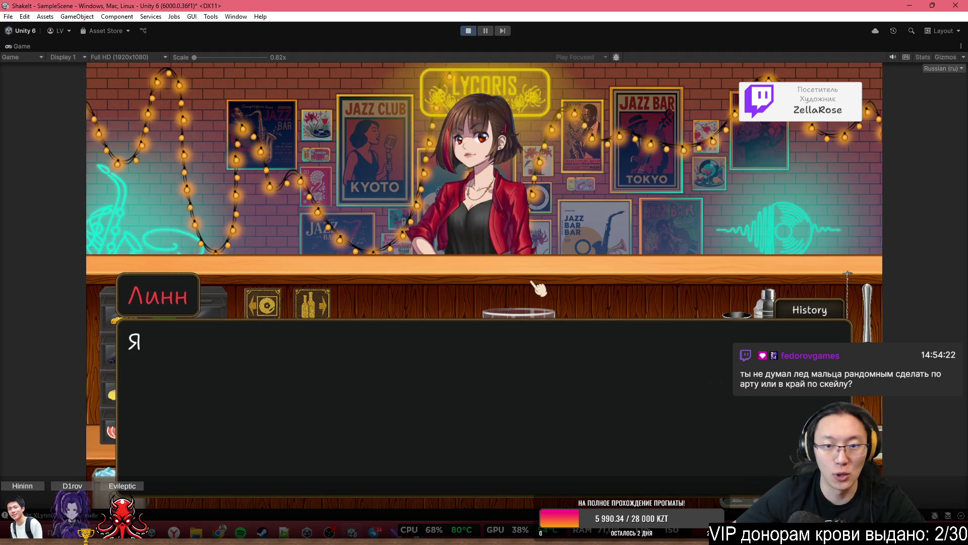
click(538, 287)
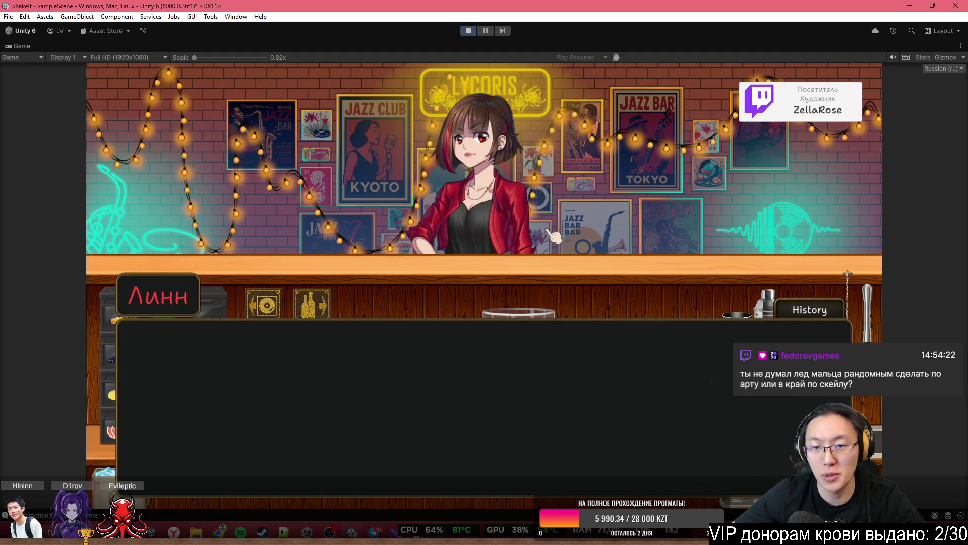
click(559, 144)
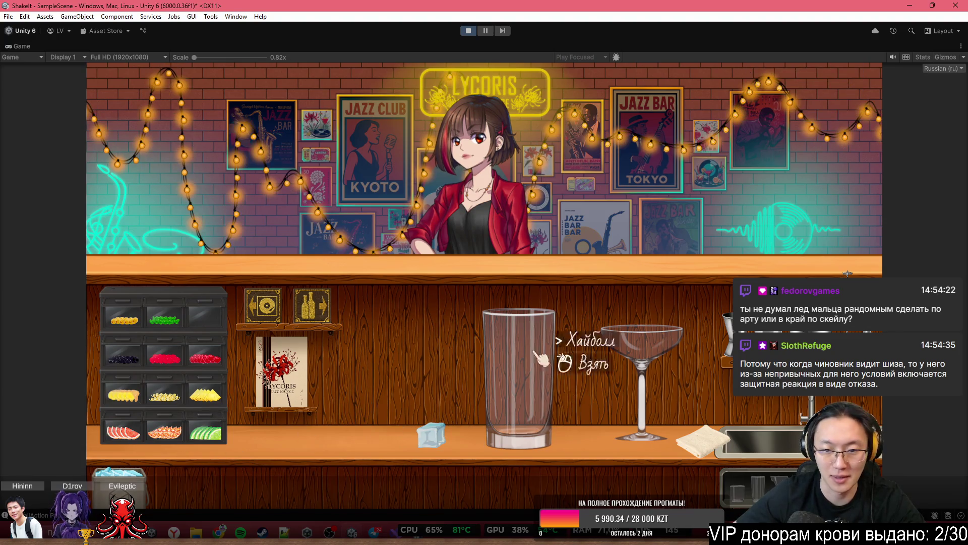
mouse_move(119, 476)
mouse_down()
mouse_move(189, 454)
mouse_move(502, 255)
mouse_move(520, 262)
mouse_up()
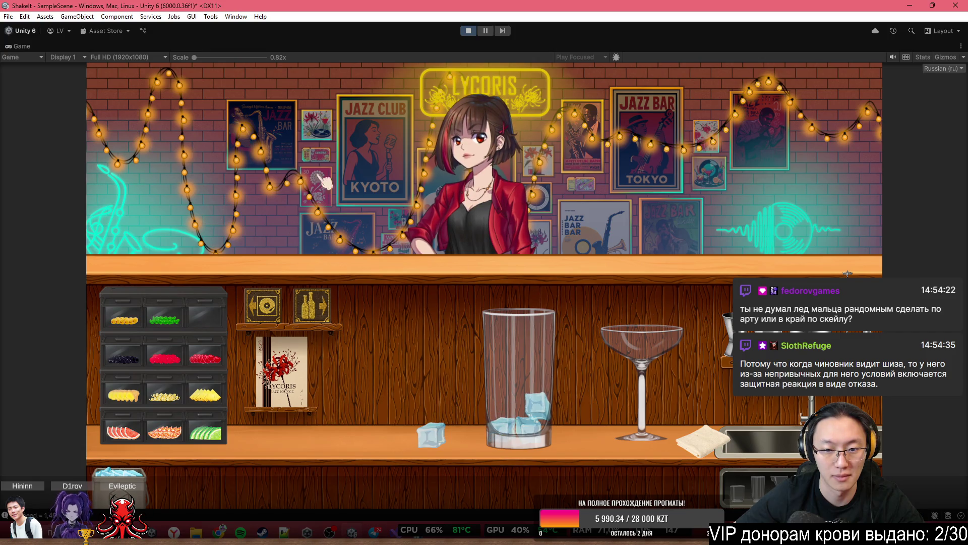
Fetch the soda from the bottle shelves and pour it into the highball glass
double_click(337, 50)
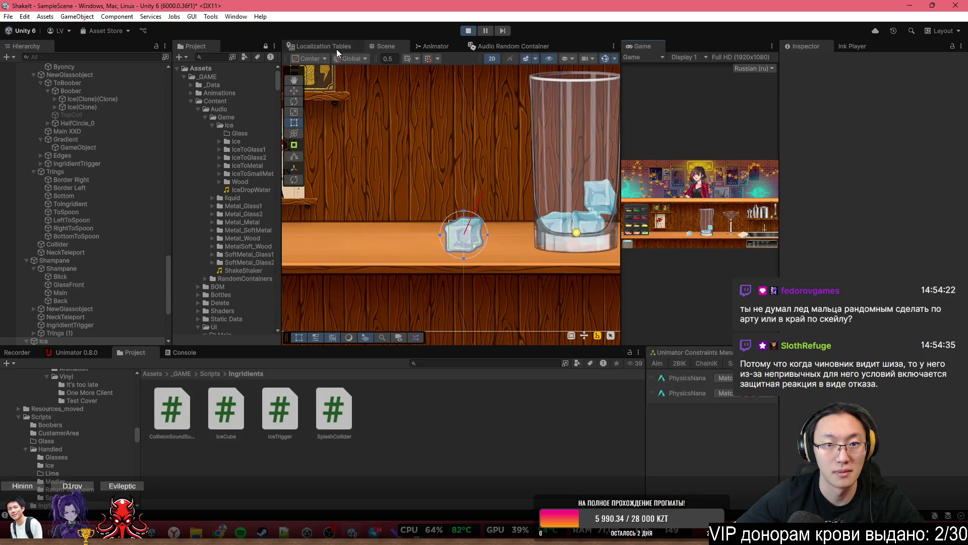
double_click(638, 48)
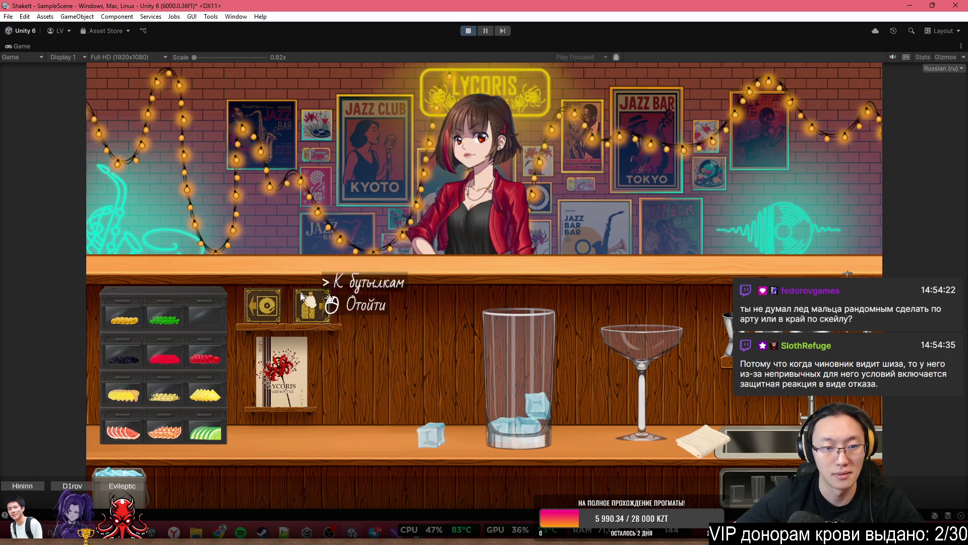
click(323, 280)
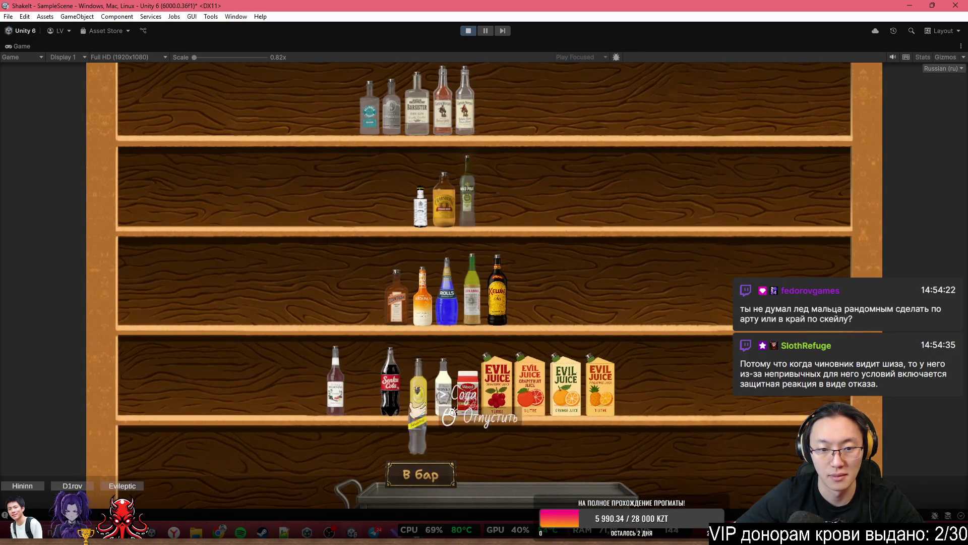
click(583, 474)
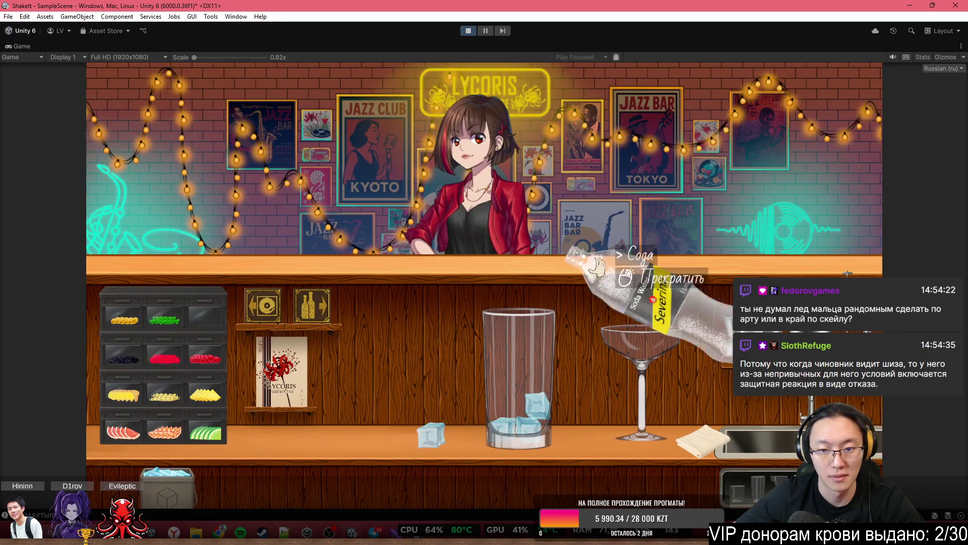
click(558, 245)
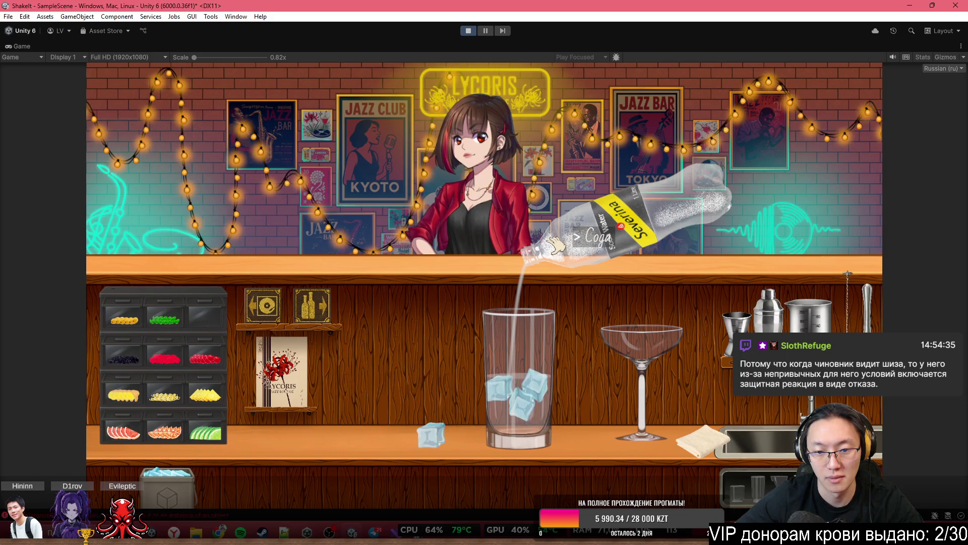
click(555, 246)
Add ice cubes from the bucket, two into the glass and one onto the counter
click(166, 476)
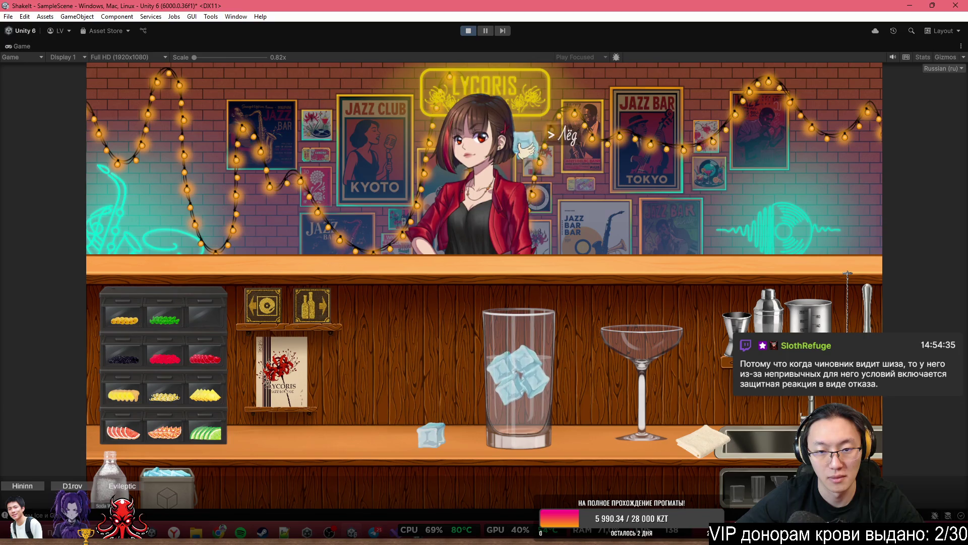
click(524, 194)
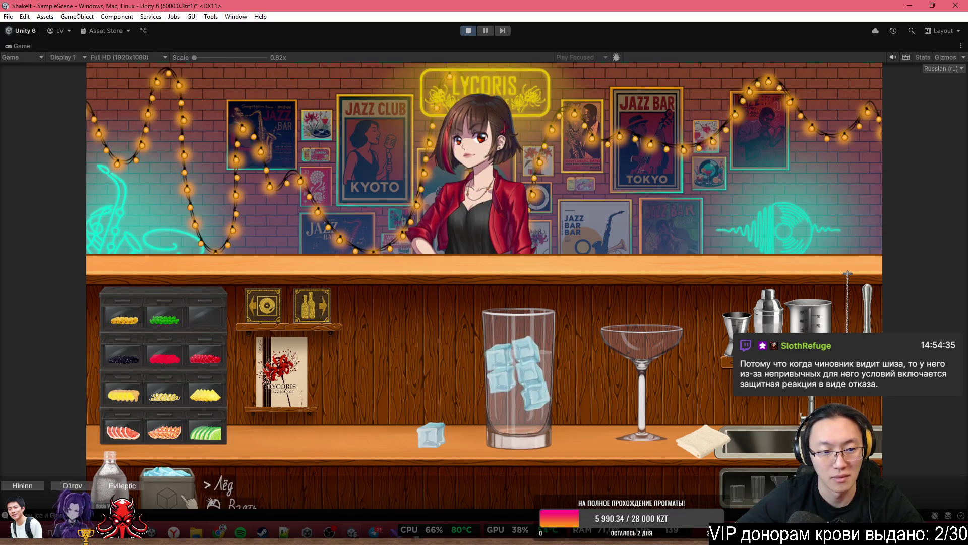
click(167, 476)
click(464, 282)
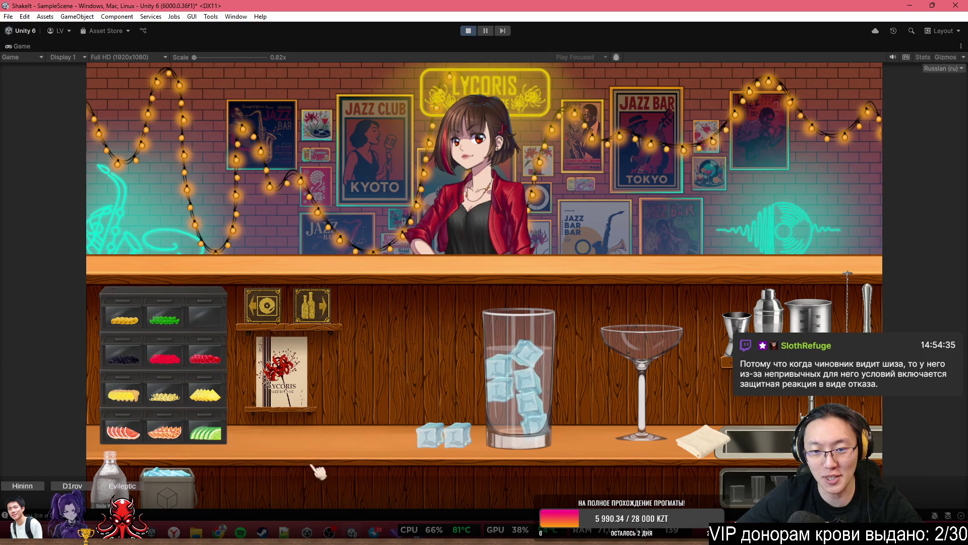
click(169, 494)
click(555, 217)
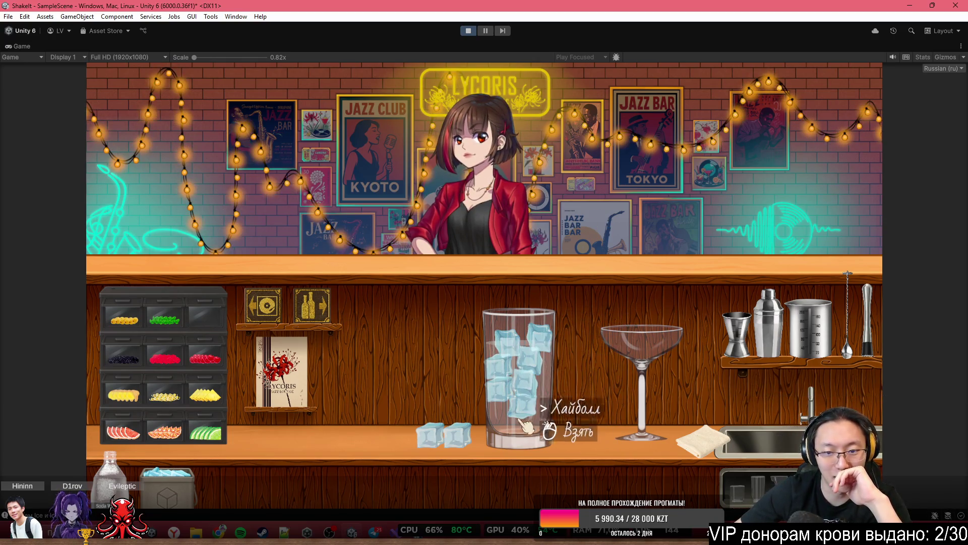
Rearrange the loose ice cube, the highball glass and the towel on the counter
click(441, 435)
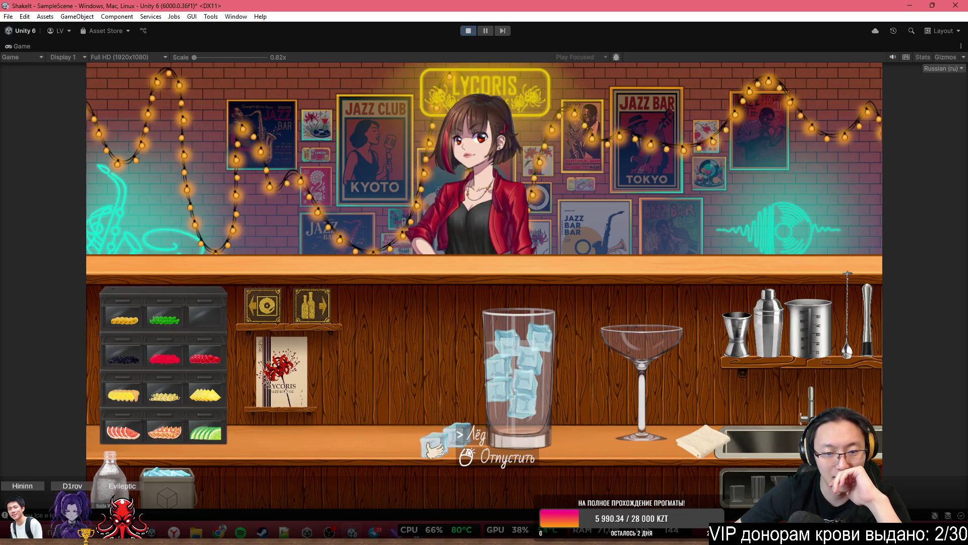
click(374, 398)
click(517, 368)
click(504, 340)
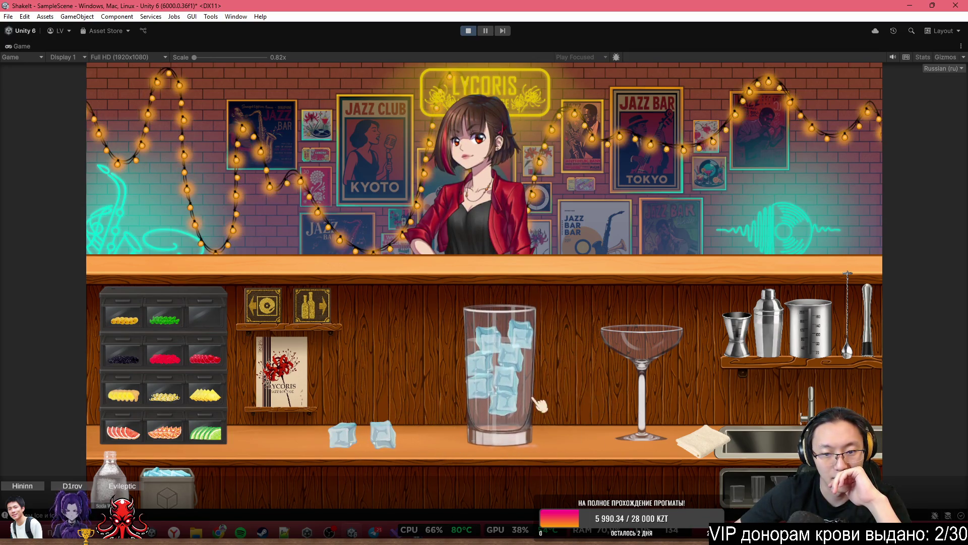
click(701, 440)
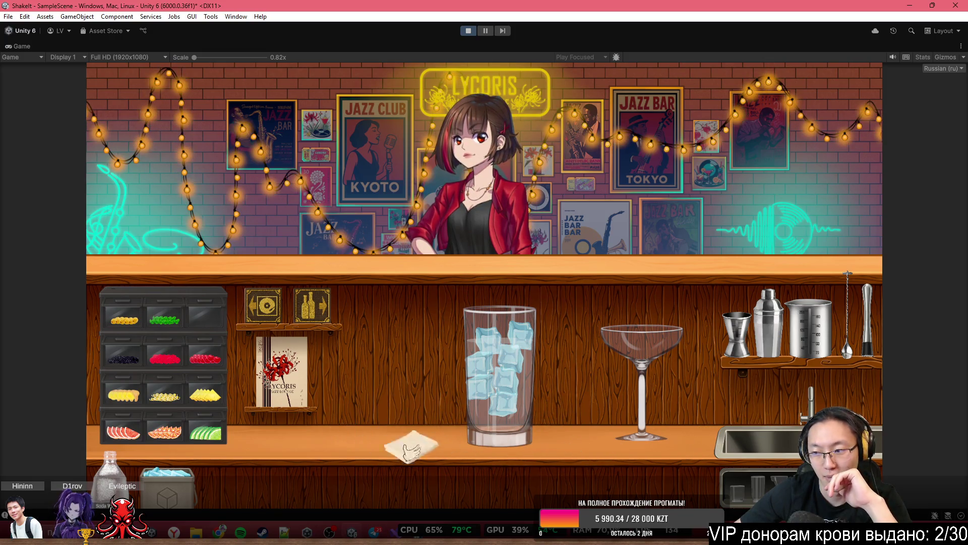
click(411, 443)
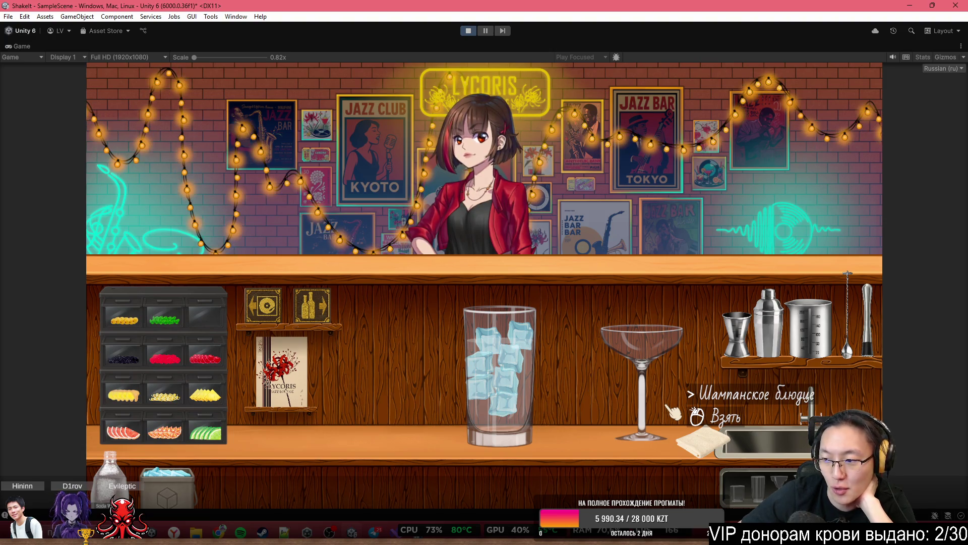
Drop two more ice cubes into the highball and serve it to the character
click(166, 476)
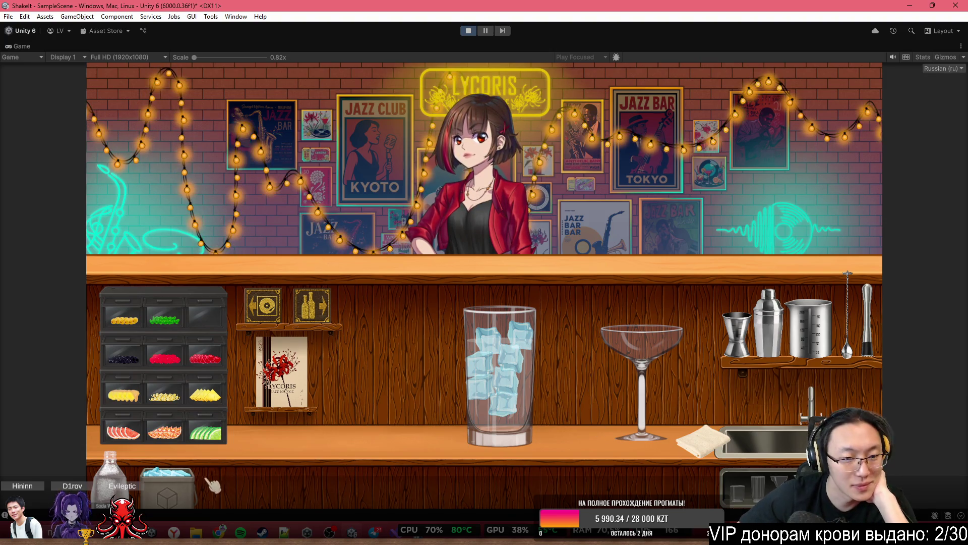
click(501, 221)
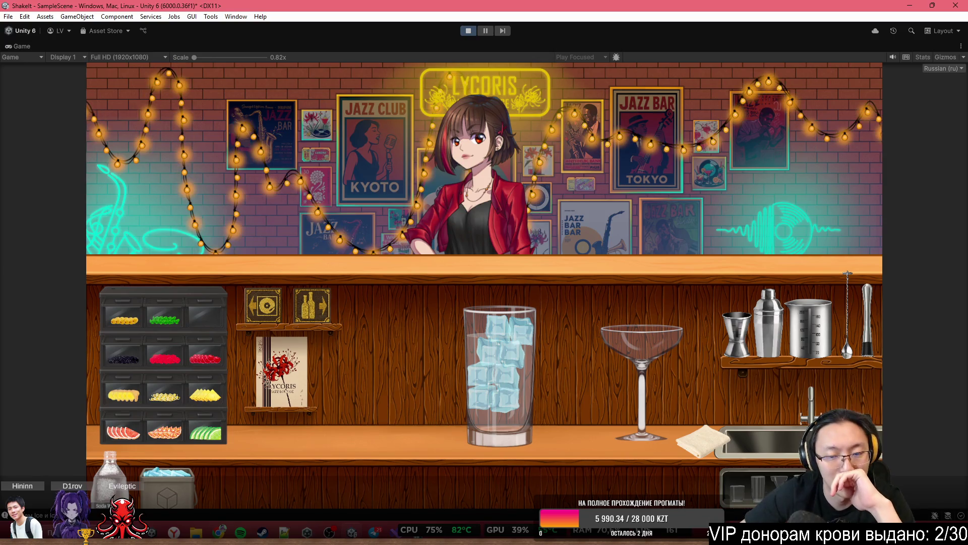
click(554, 272)
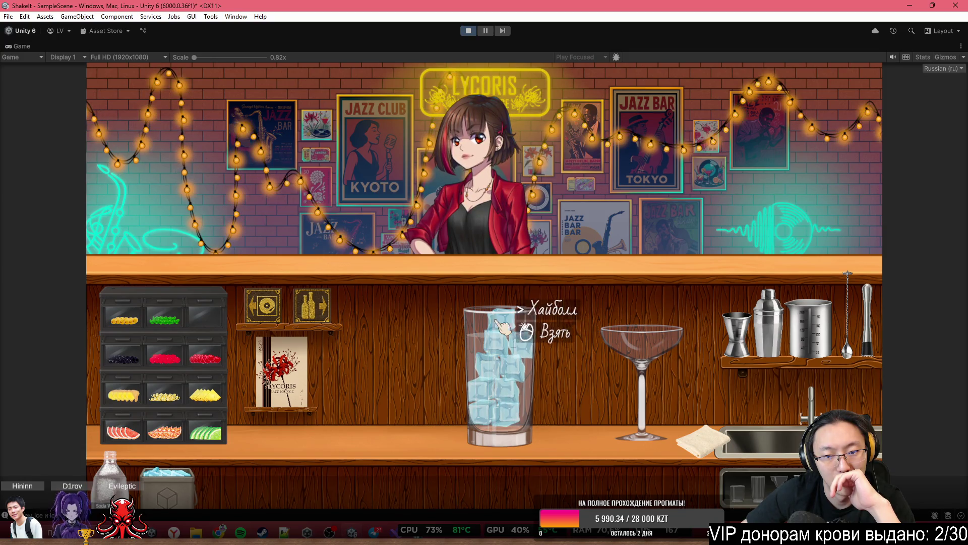
click(497, 340)
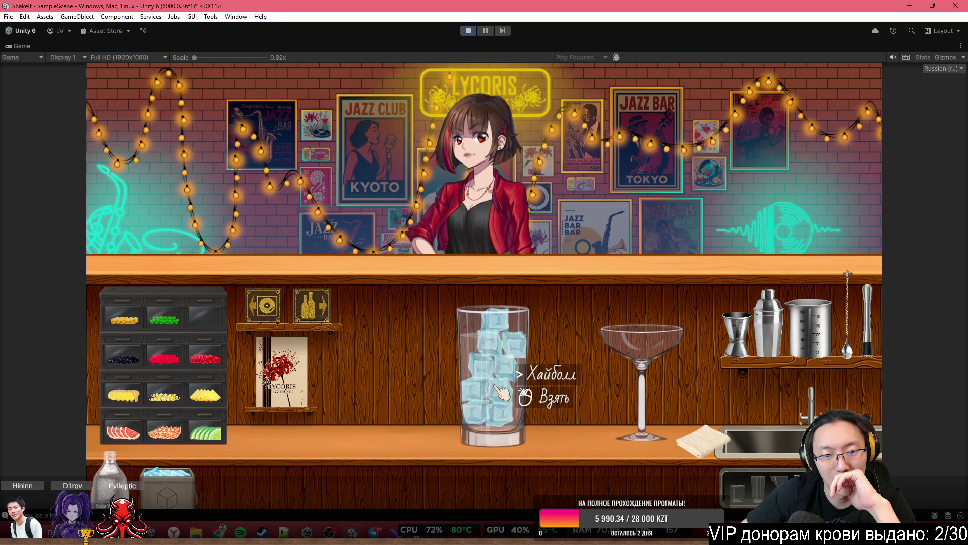
click(499, 227)
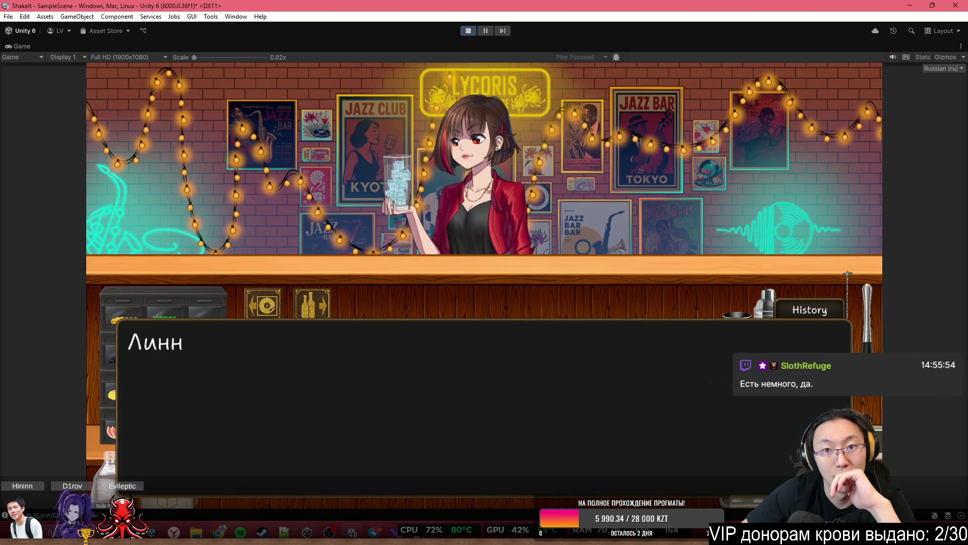
double_click(507, 46)
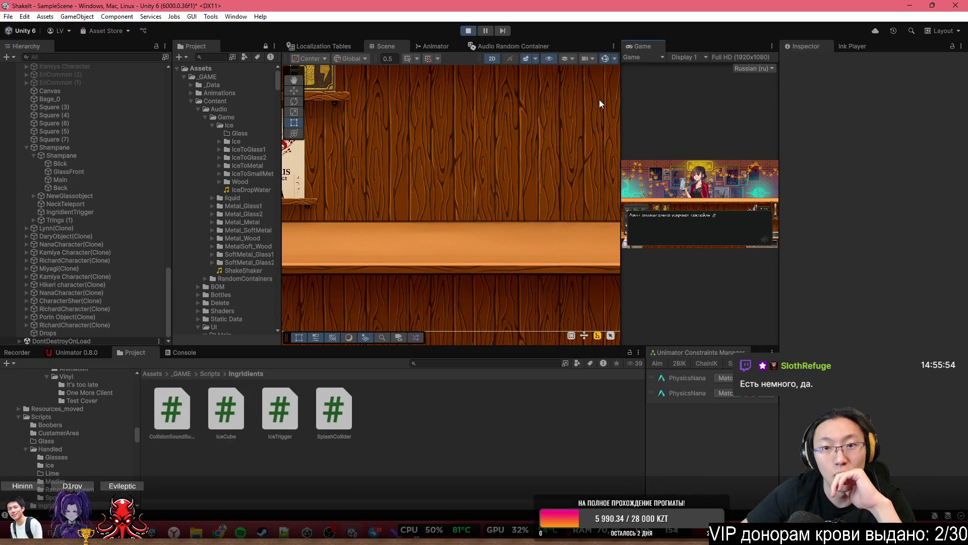
Select GameManager in the Hierarchy and scroll through its Inspector components
scroll(446, 232, down, 5)
click(490, 153)
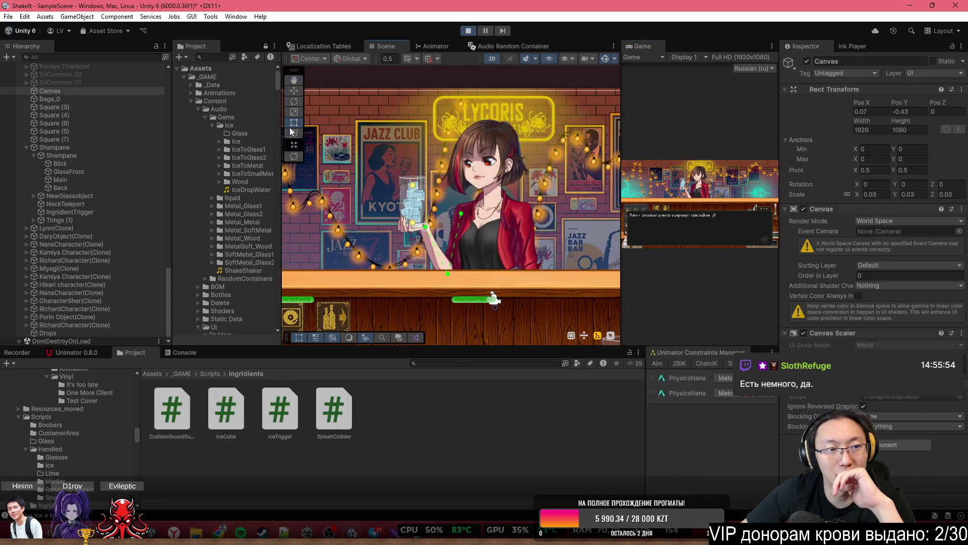
scroll(74, 138, up, 15)
click(119, 90)
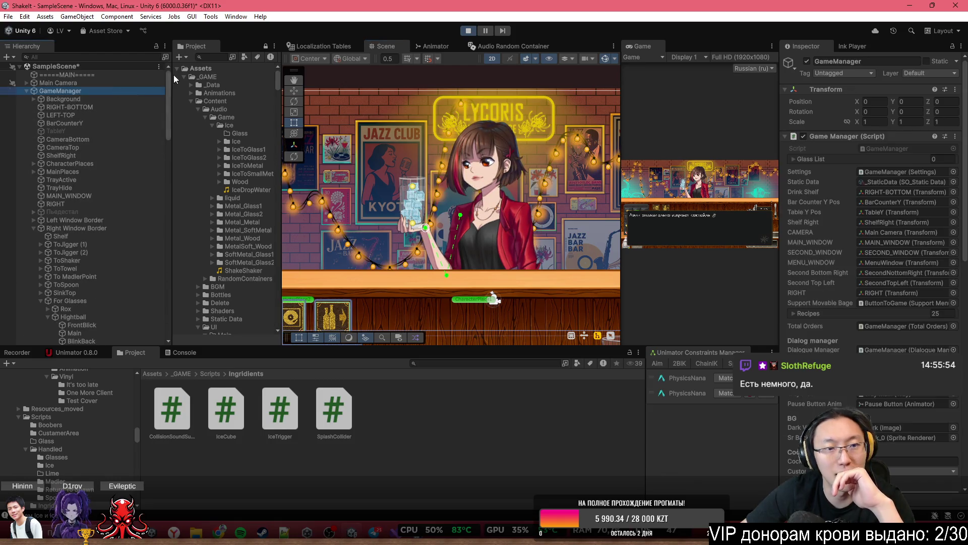
scroll(404, 207, up, 6)
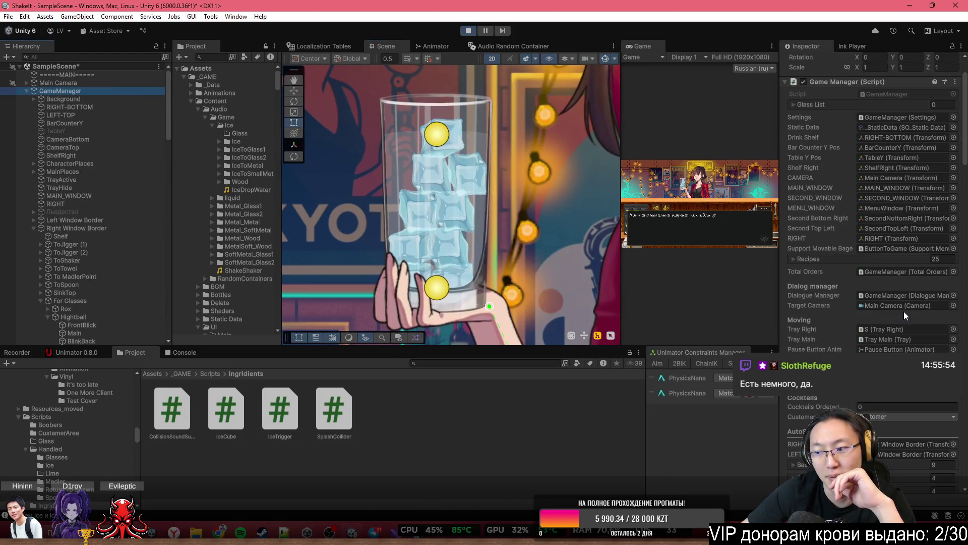
scroll(881, 274, down, 5)
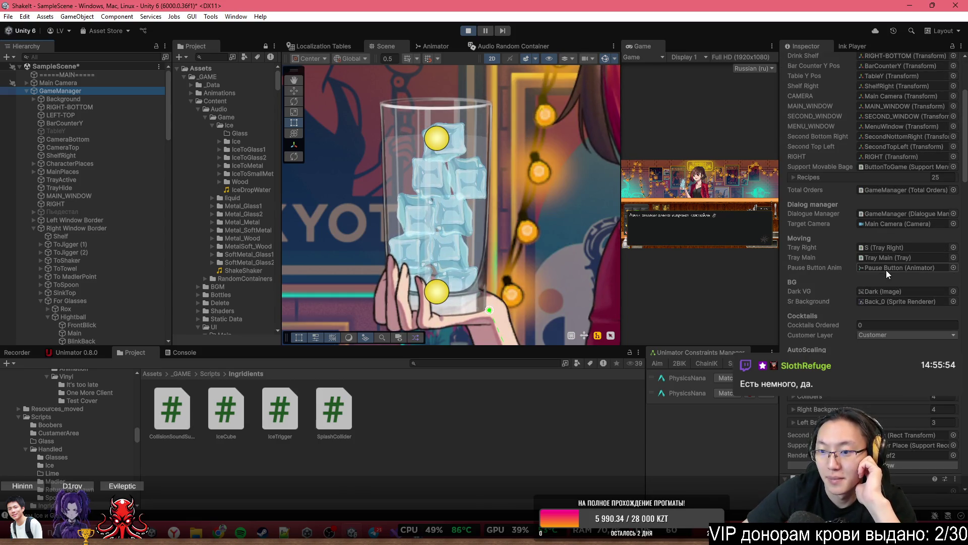
scroll(886, 270, down, 10)
scroll(873, 227, down, 15)
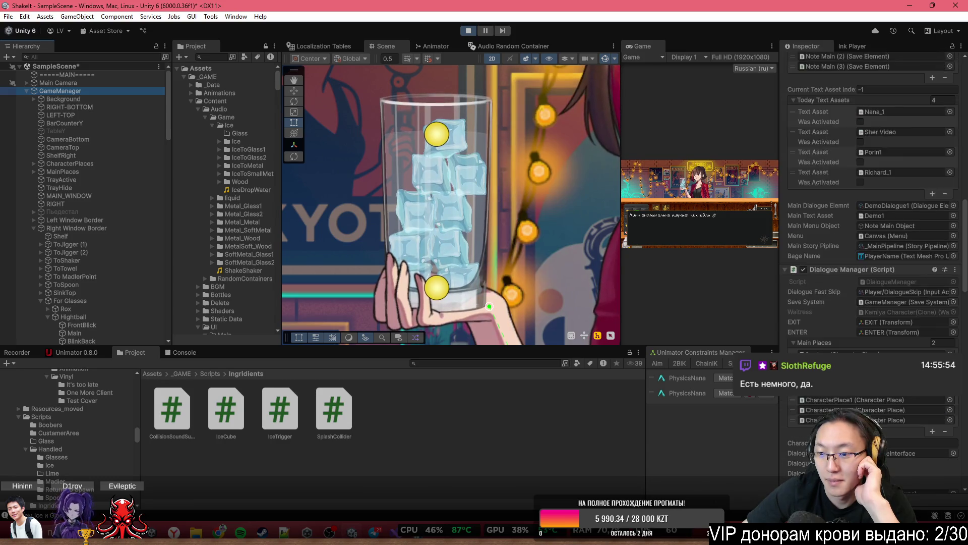
scroll(888, 316, down, 1)
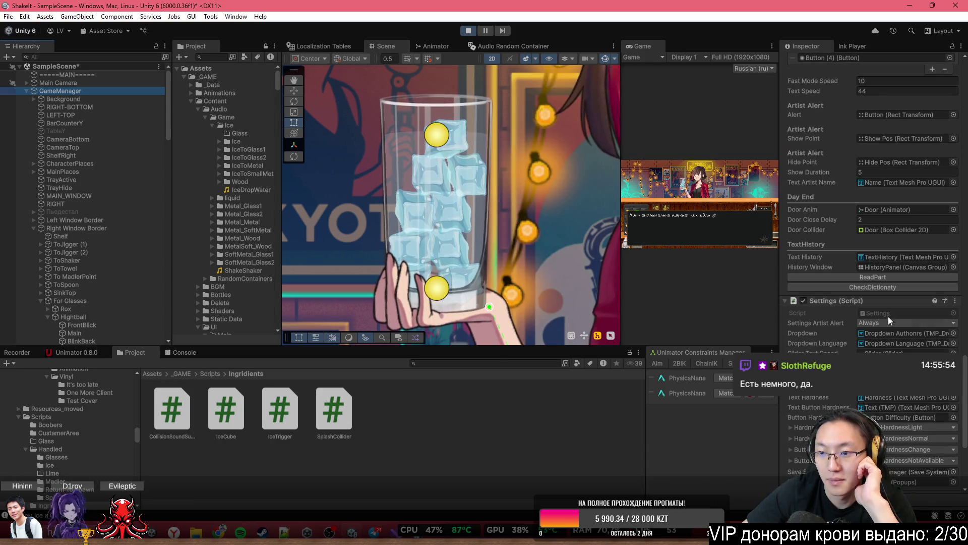
click(876, 278)
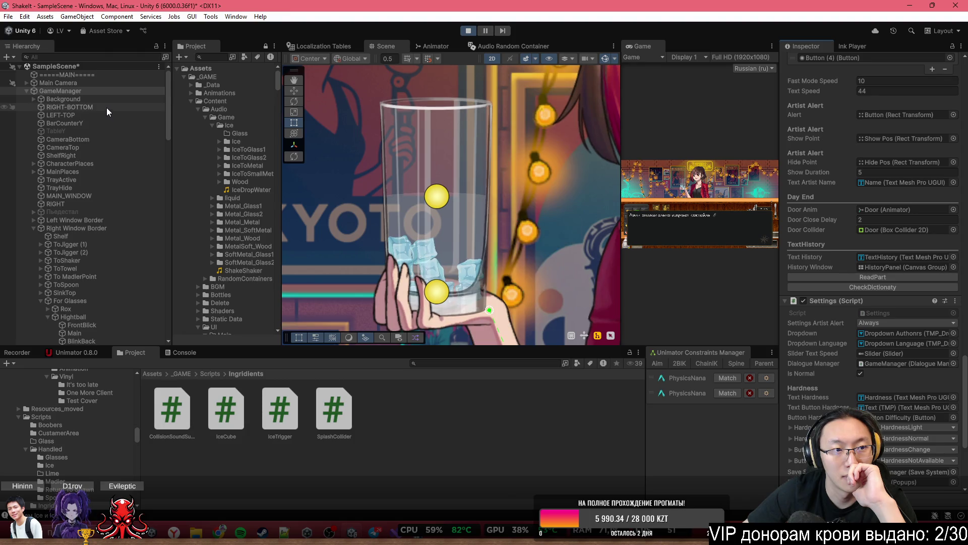
Cycle through the stacked objects in the glass and select an ice cube object
scroll(415, 258, up, 5)
click(385, 234)
click(385, 234)
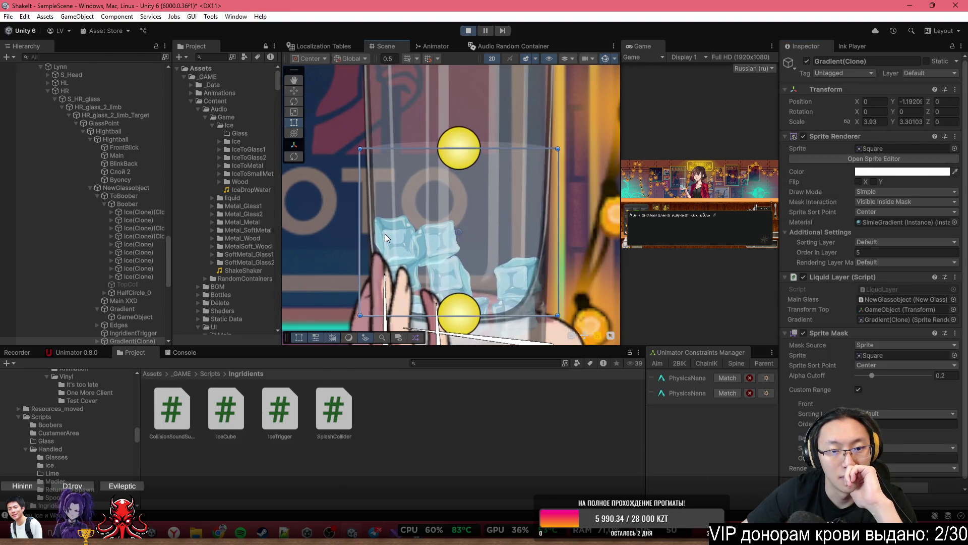
click(385, 234)
click(386, 234)
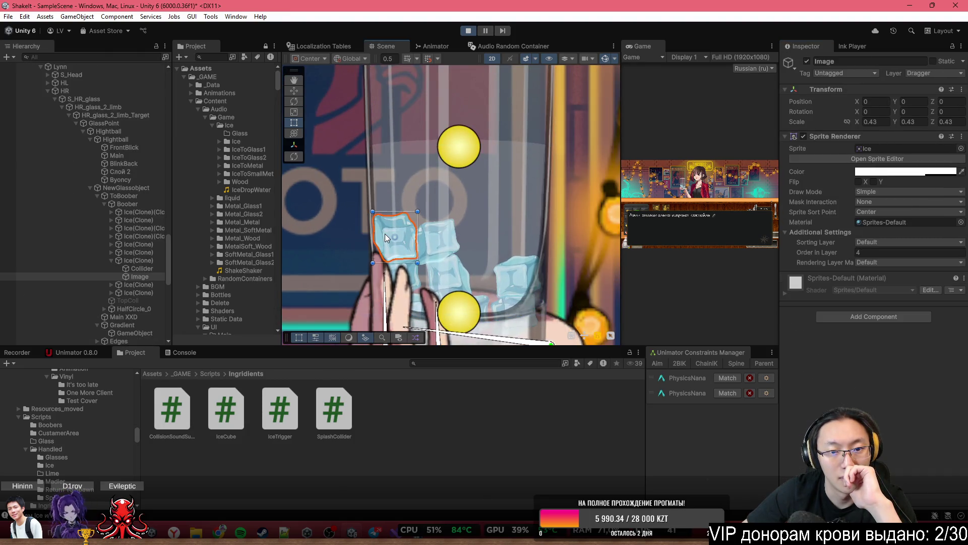
click(126, 233)
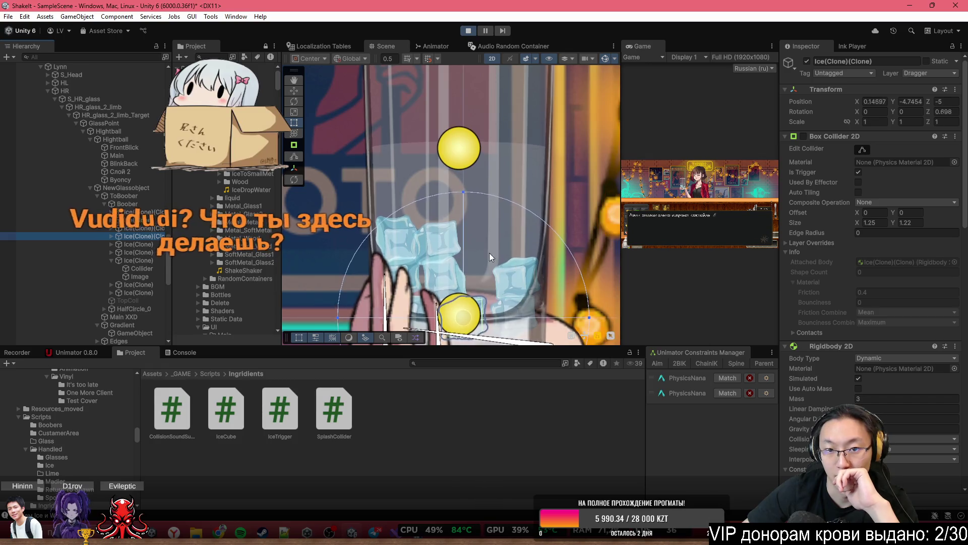
Collapse ToBoober to reach Byoncy's Buoyancy Effector 2D (Density 3, Surface Level 3.62505)
scroll(521, 249, down, 3)
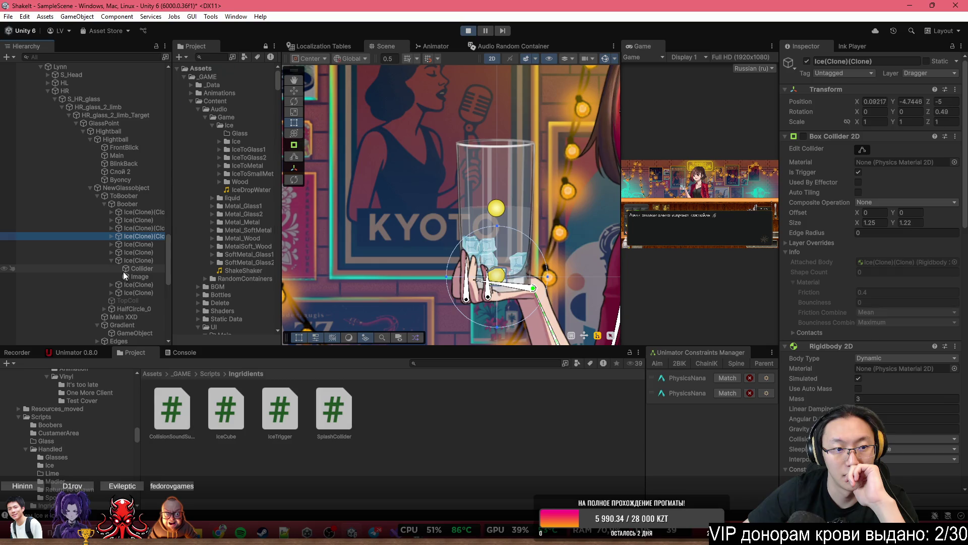
scroll(131, 274, down, 3)
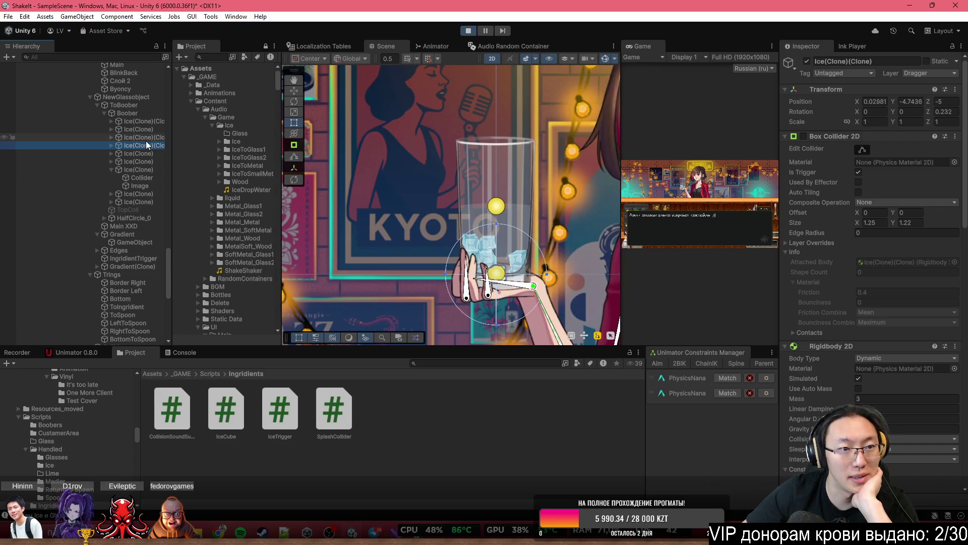
click(124, 105)
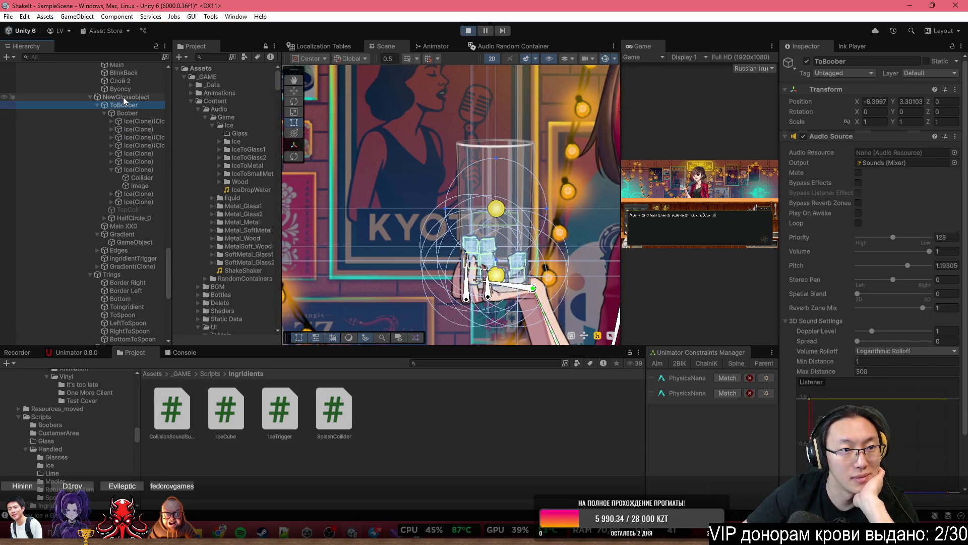
click(96, 106)
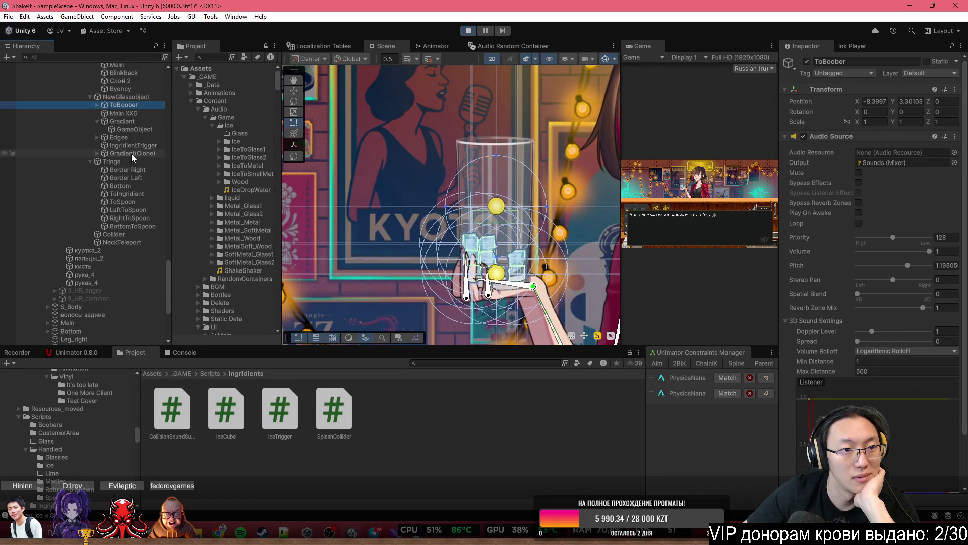
scroll(132, 225, up, 5)
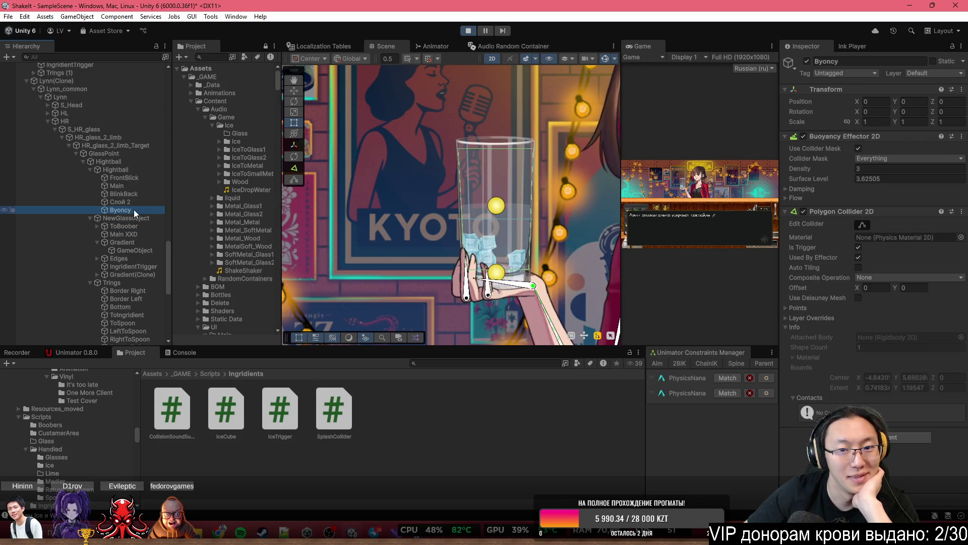
Scrub the buoyancy Density above 3, then bring it back to 3
scroll(521, 213, up, 4)
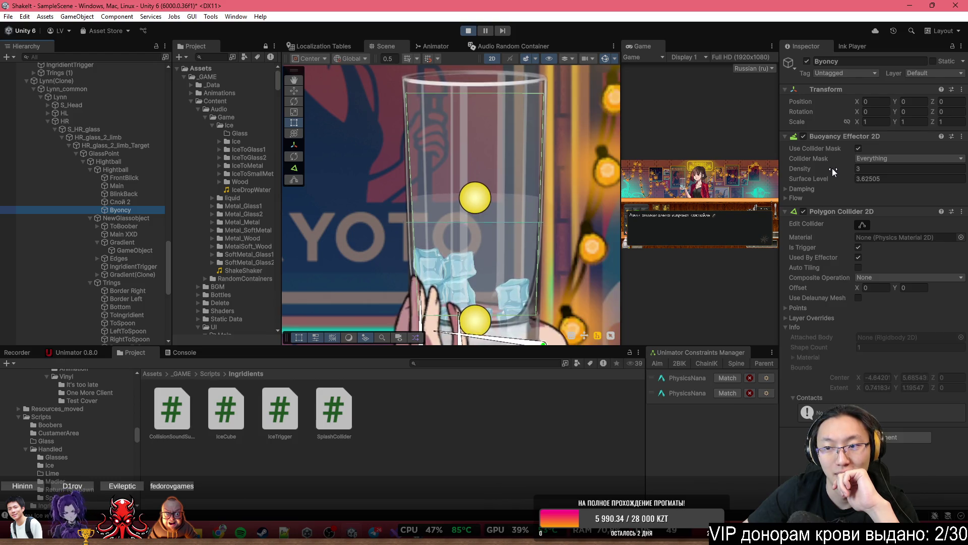
drag(832, 168, 933, 180)
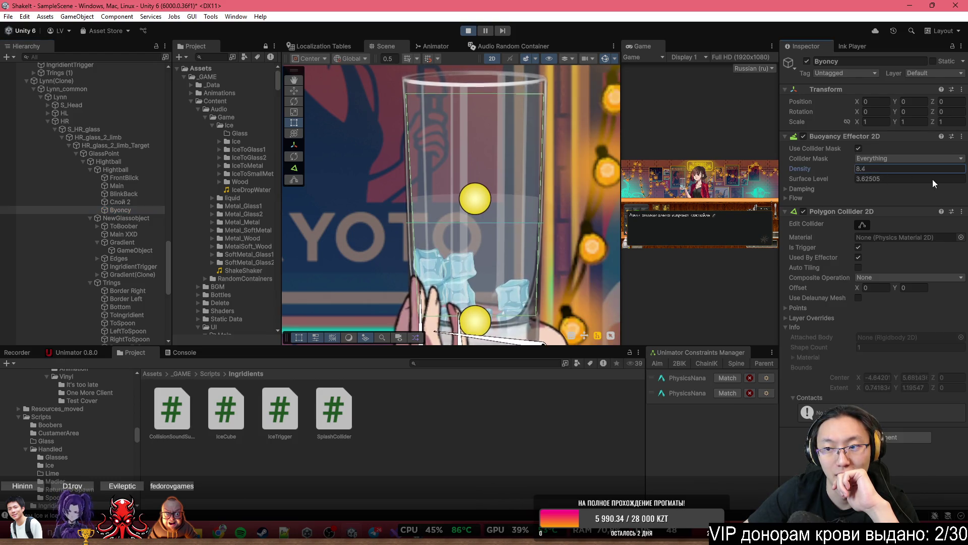
mouse_move(791, 168)
mouse_down()
mouse_move(708, 168)
mouse_move(852, 168)
mouse_up()
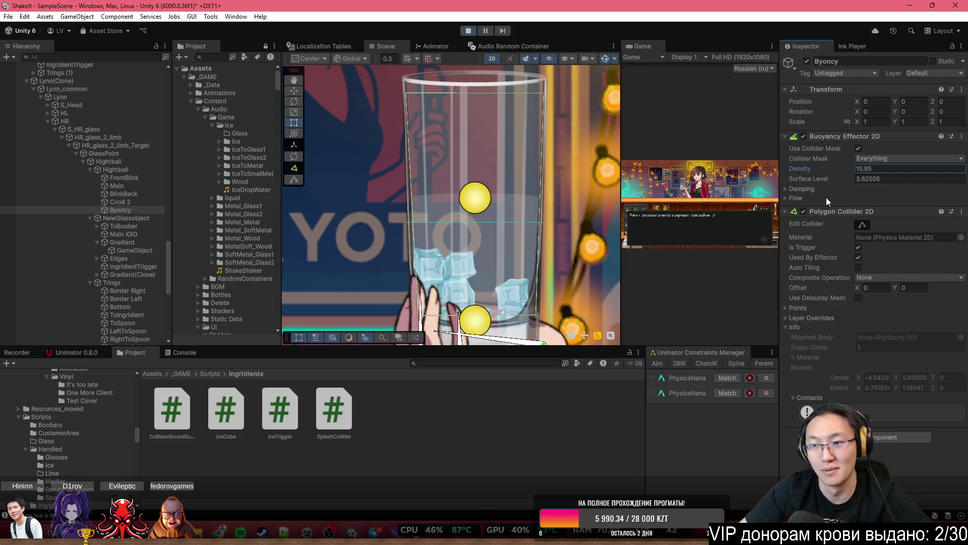
Select an in-glass Ice(Clone) showing Rigidbody 2D Mass 3 and Gravity Scale 10
scroll(413, 262, up, 5)
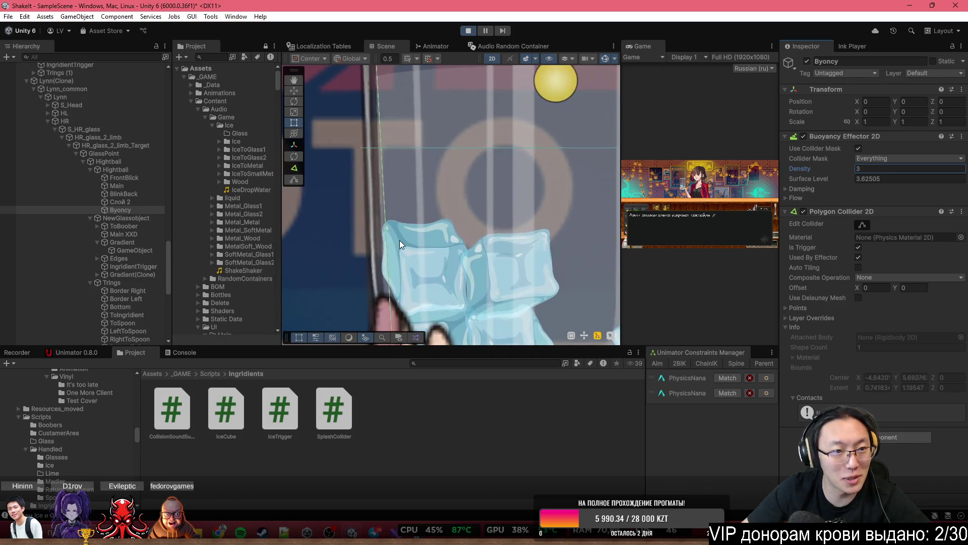
click(423, 262)
click(424, 262)
click(424, 263)
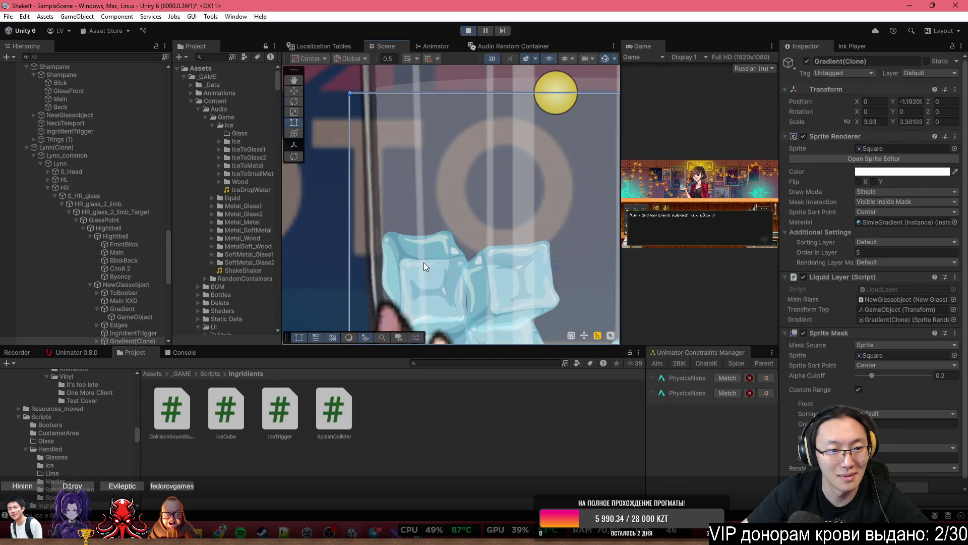
click(423, 262)
click(402, 256)
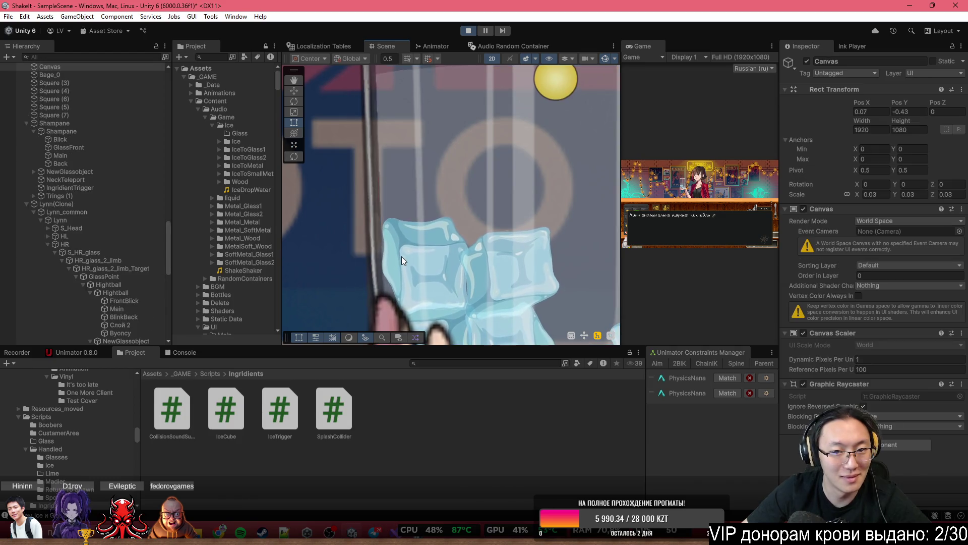
click(401, 256)
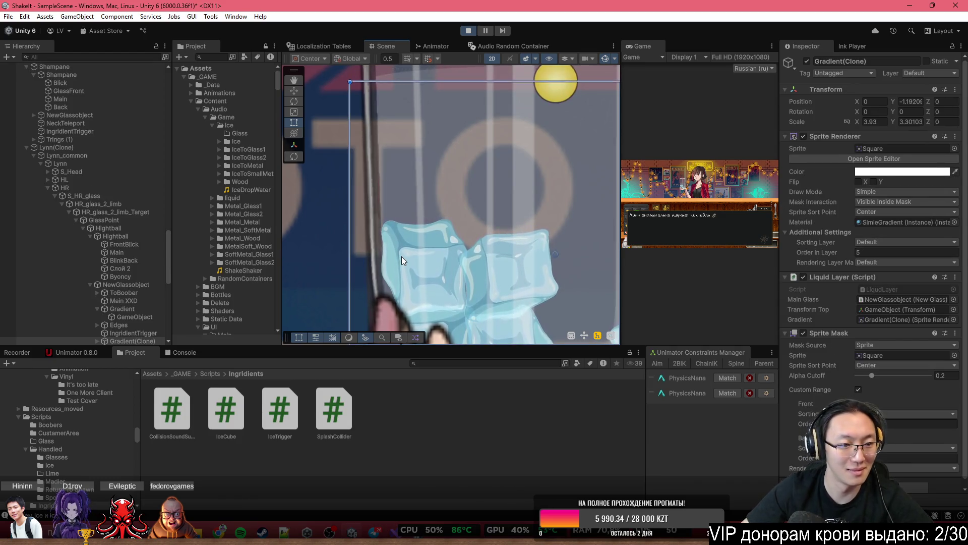
click(401, 257)
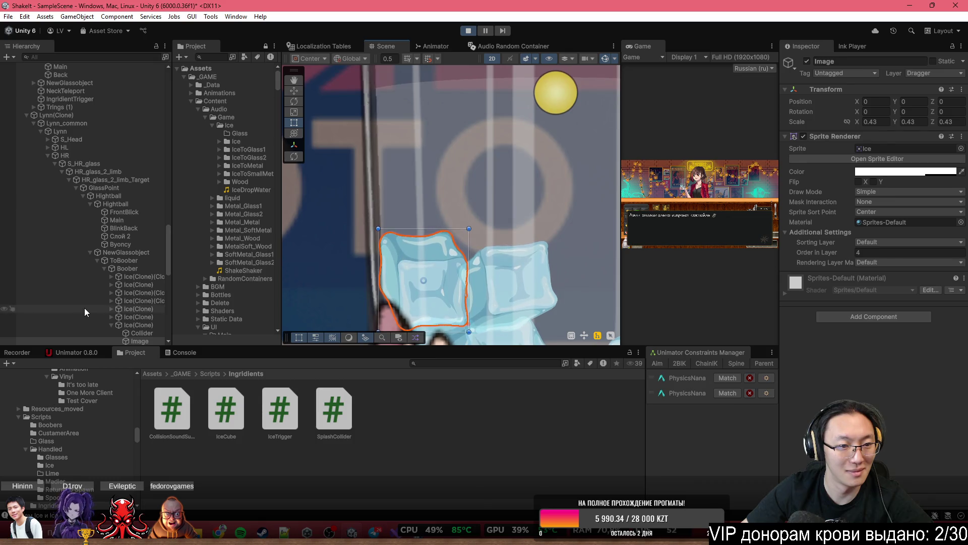
click(107, 323)
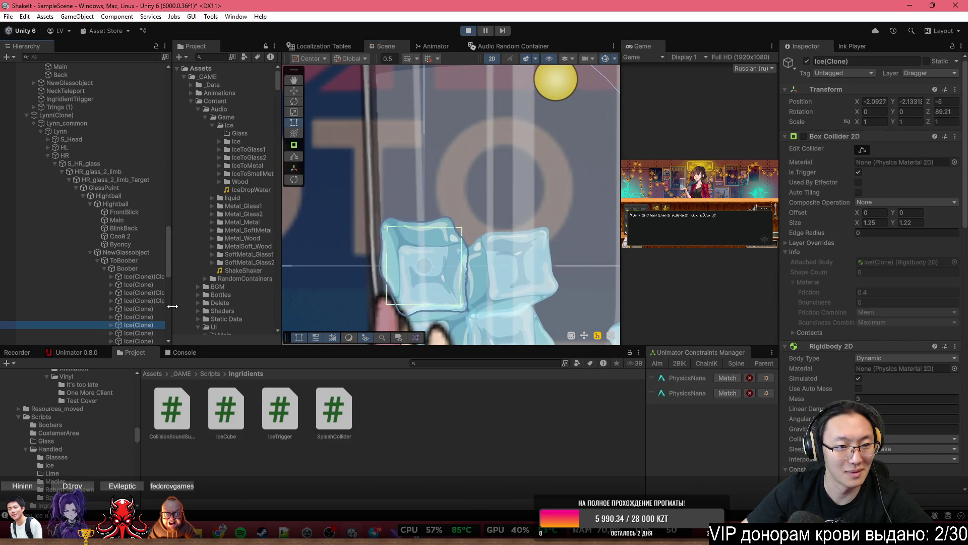
scroll(841, 264, down, 1)
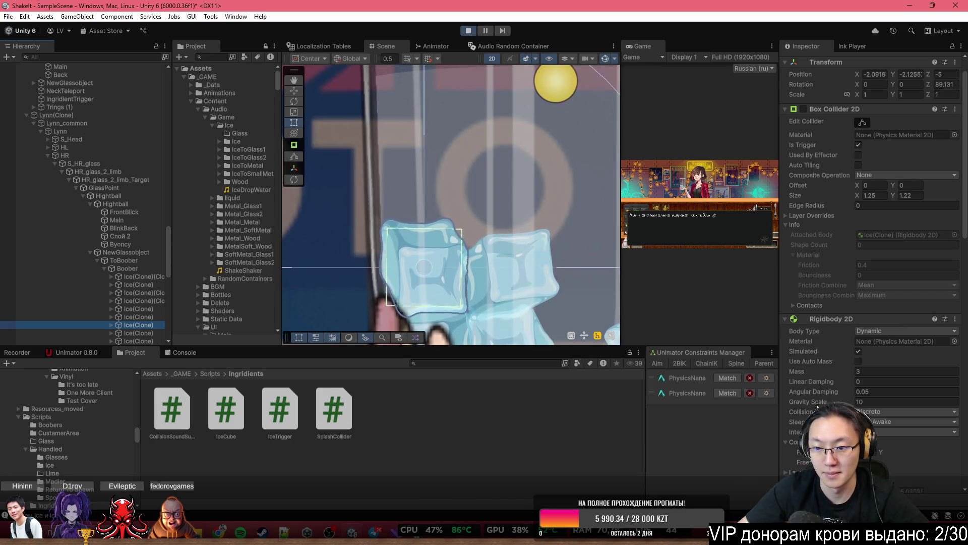
Lower the ice cube's Rigidbody 2D Gravity Scale from 10 to 0.74
click(816, 401)
mouse_move(816, 401)
mouse_down()
mouse_move(710, 404)
mouse_move(813, 413)
mouse_up()
scroll(852, 322, down, 5)
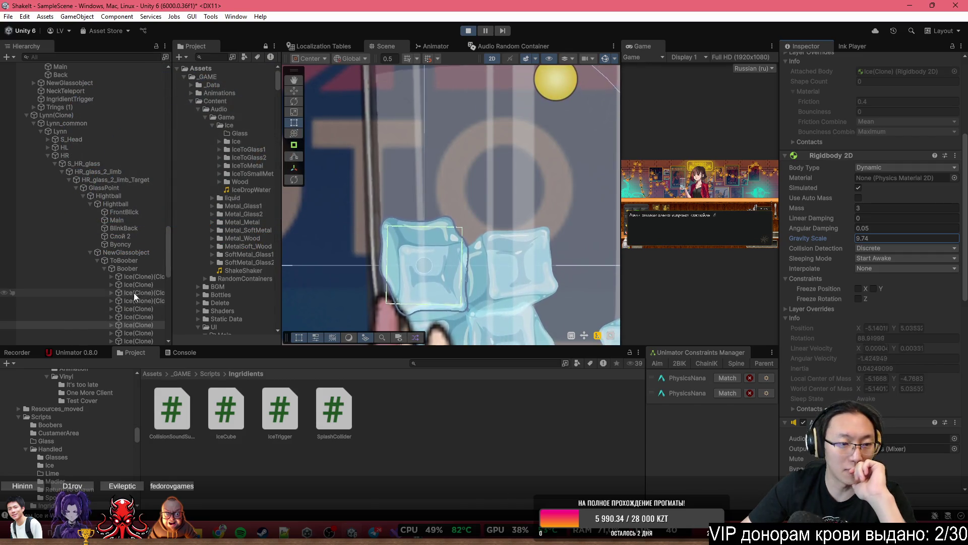
scroll(537, 268, down, 3)
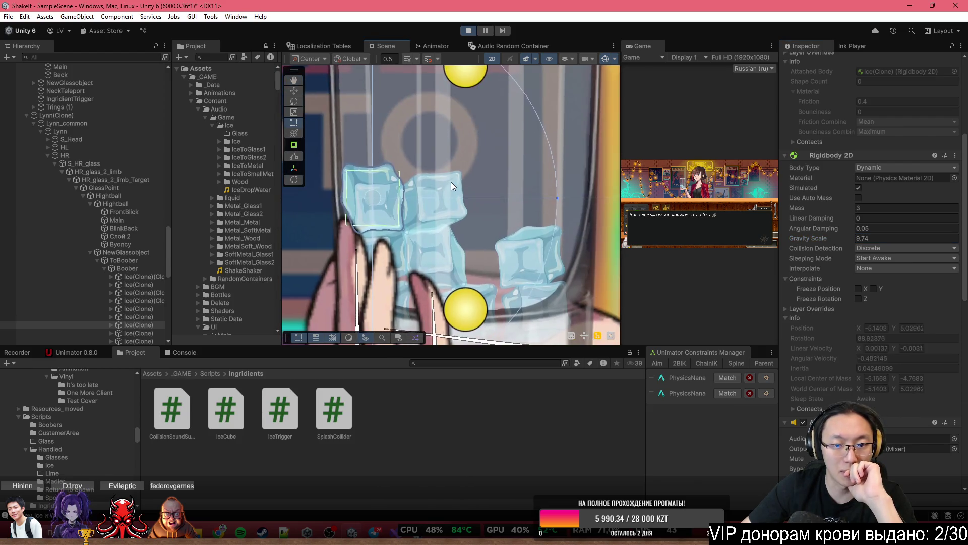
With the Move tool, push the ice cube to the right inside the glass
click(294, 90)
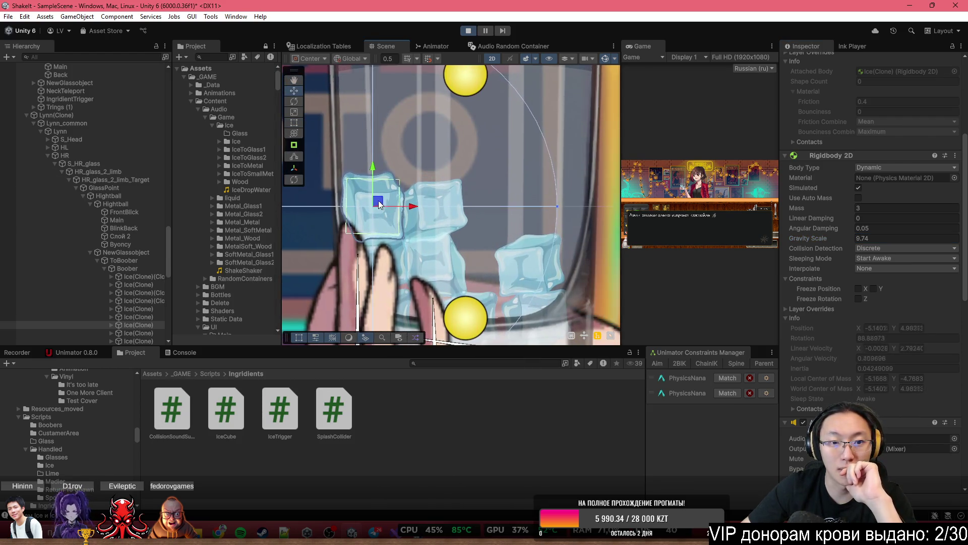
mouse_move(378, 202)
mouse_down()
mouse_move(520, 202)
mouse_move(498, 201)
mouse_move(504, 212)
mouse_move(476, 204)
mouse_move(481, 90)
mouse_move(507, 98)
mouse_move(526, 195)
mouse_move(508, 207)
mouse_move(462, 83)
mouse_move(498, 106)
mouse_move(455, 214)
mouse_move(470, 195)
mouse_move(462, 174)
mouse_move(457, 217)
mouse_move(509, 171)
mouse_move(503, 201)
mouse_move(516, 205)
mouse_move(497, 204)
mouse_up()
scroll(455, 214, down, 5)
scroll(513, 204, down, 4)
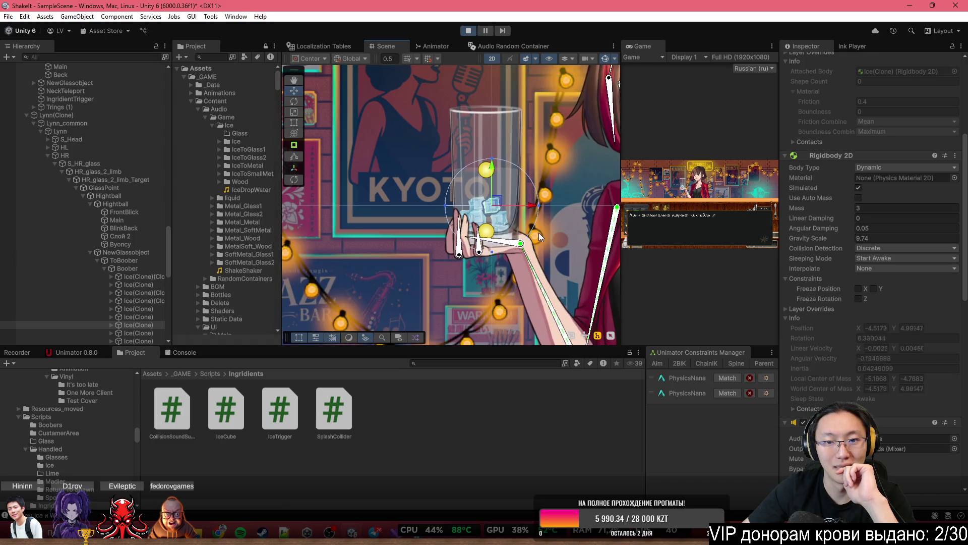
Advance the customer's dialogue, then select and frame the Ice(Clone) on the bar
scroll(538, 232, down, 3)
scroll(504, 282, up, 5)
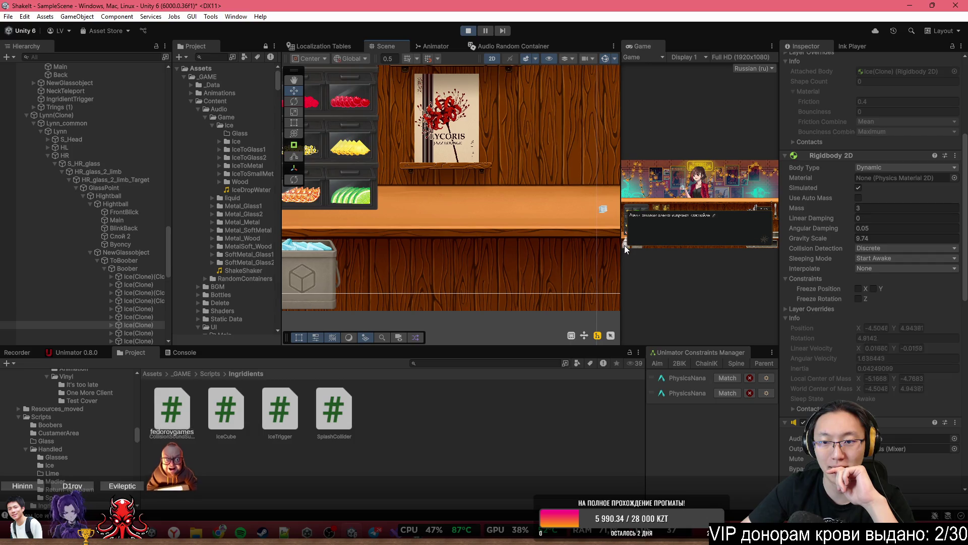
click(640, 247)
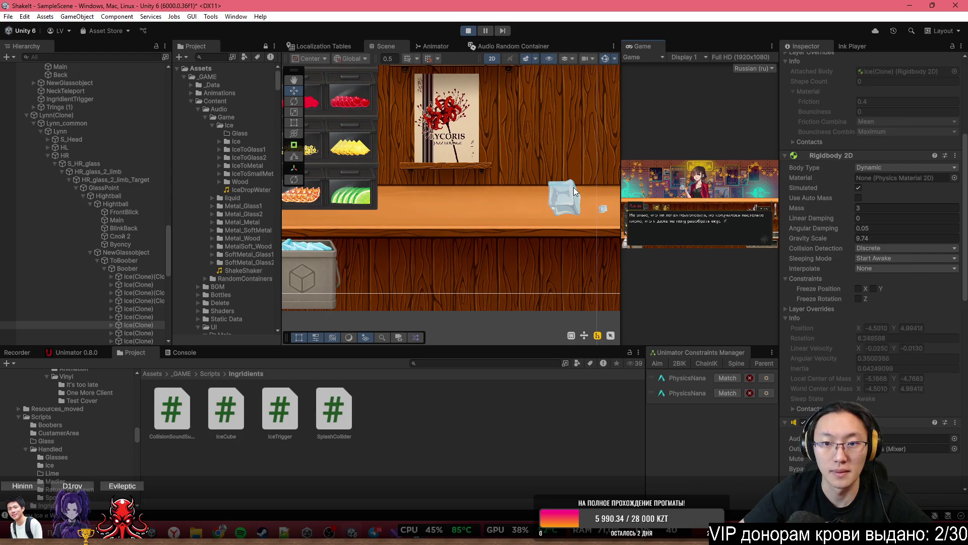
click(573, 187)
click(108, 324)
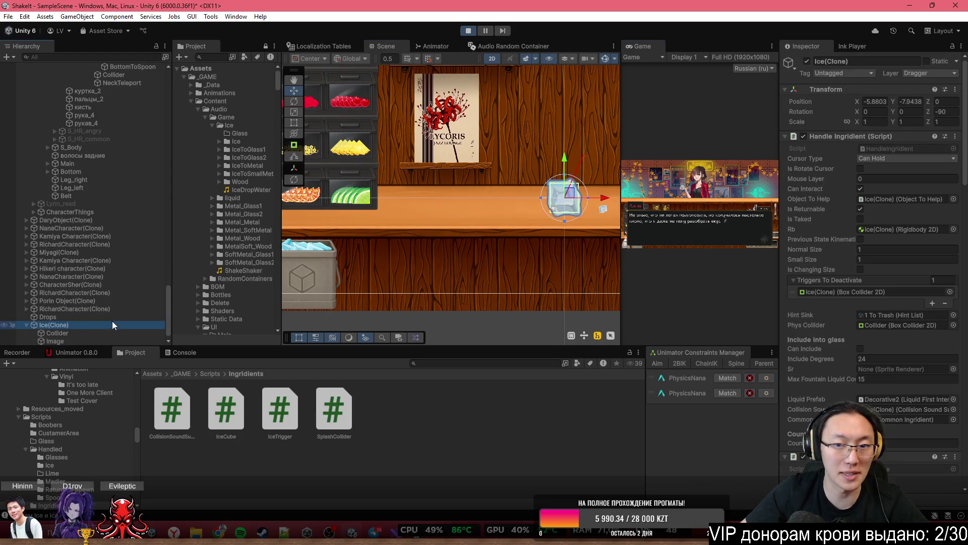
key(f)
Pick the ice cube's Image from the stacked-objects list and select its collapsed Ice(Clone) parent
scroll(872, 273, down, 10)
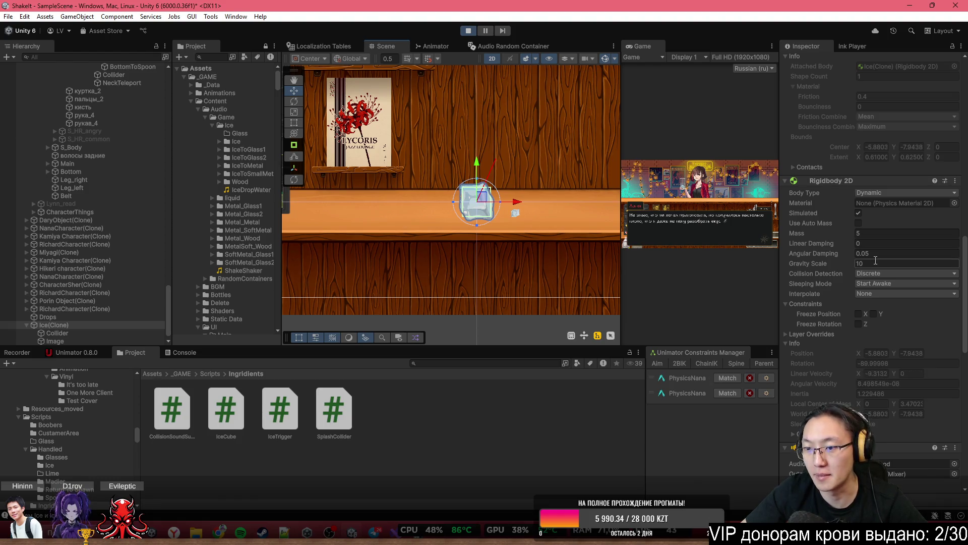
scroll(515, 164, down, 5)
scroll(433, 253, up, 10)
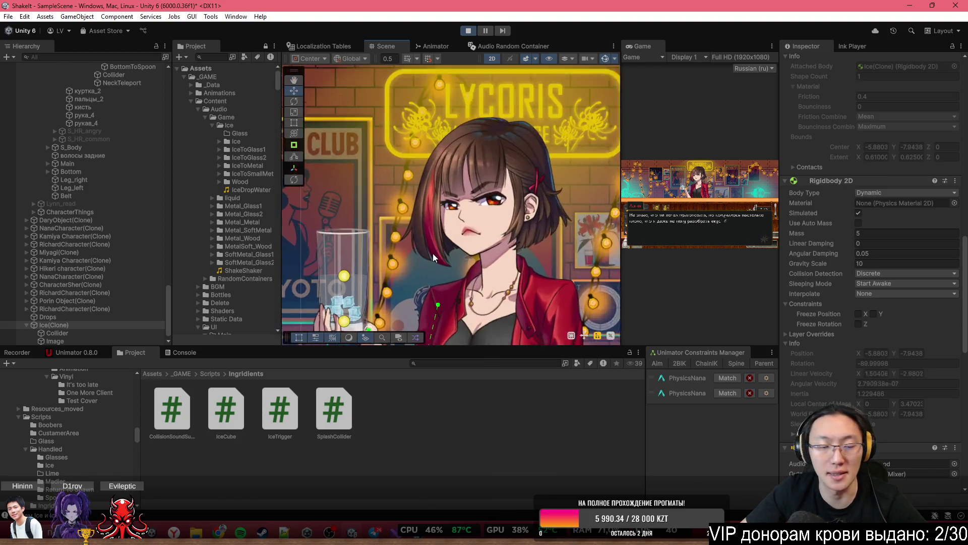
scroll(483, 223, up, 3)
right_click(497, 244)
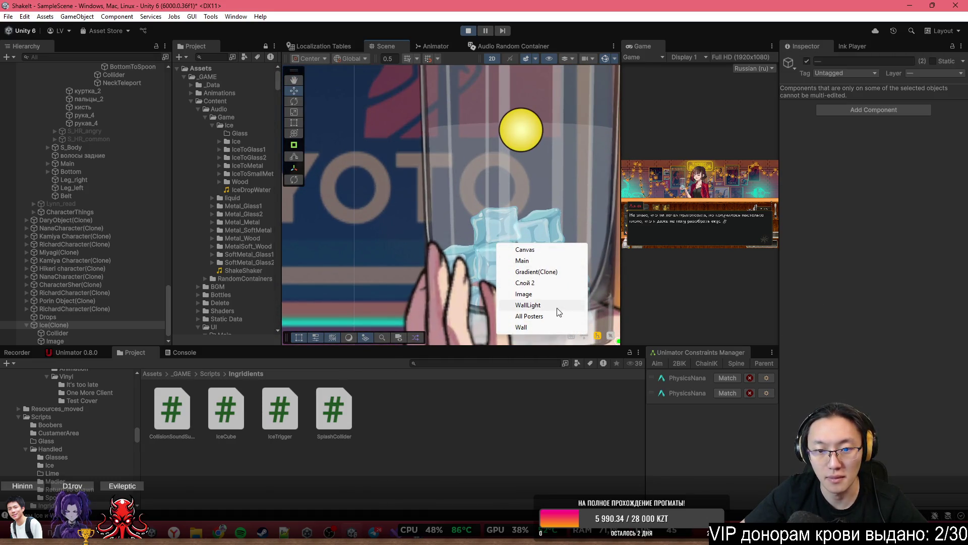
click(557, 297)
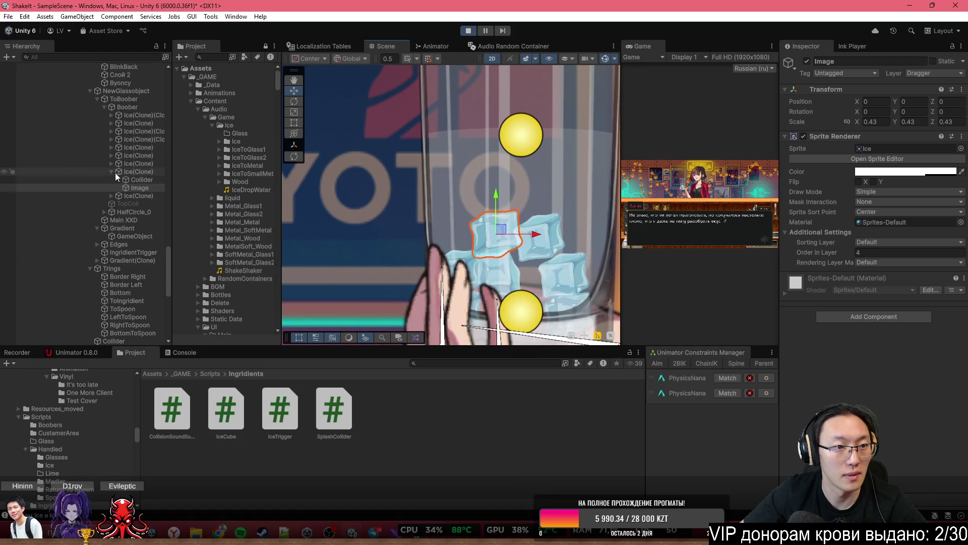
click(113, 172)
click(110, 171)
scroll(882, 313, down, 5)
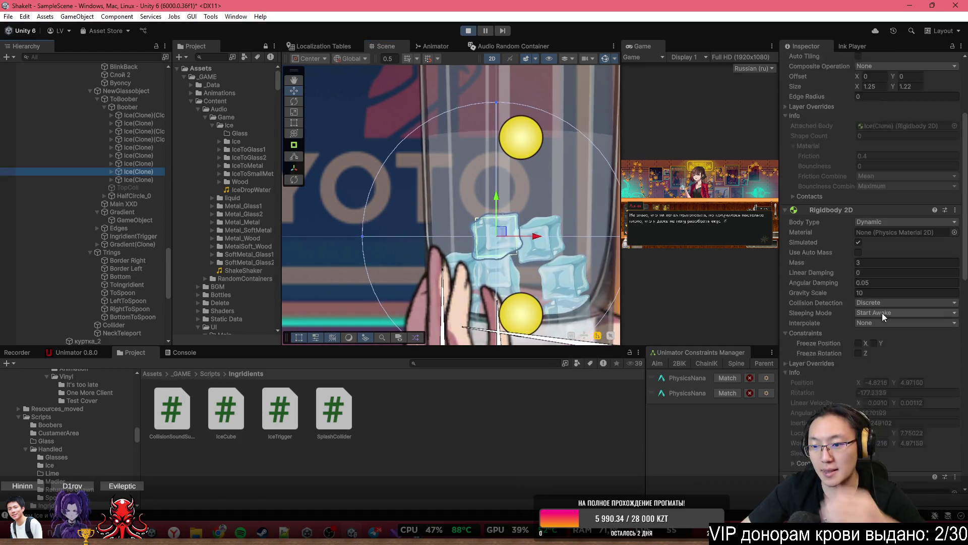
scroll(878, 285, up, 5)
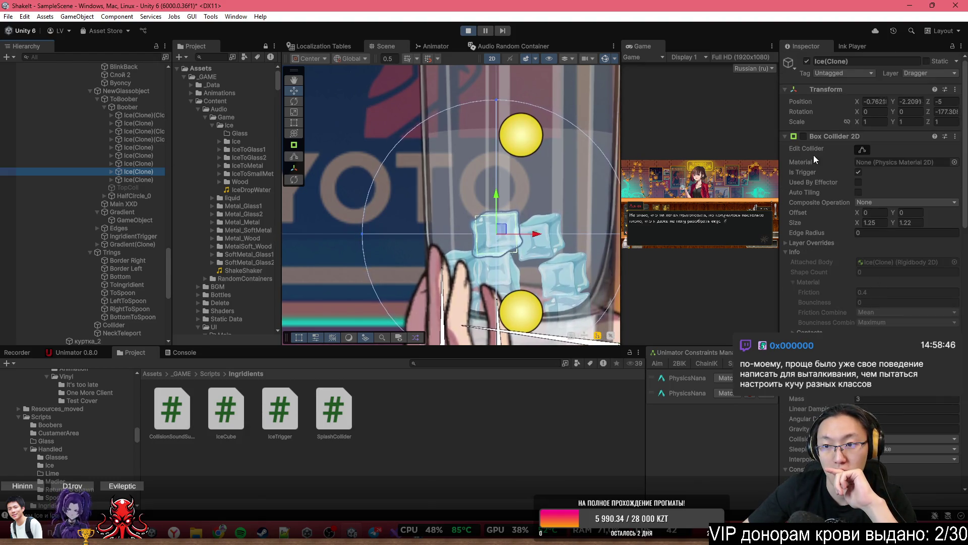
Toggle the ice cube's Box Collider 2D and Rigidbody Simulated setting on and off
click(804, 136)
click(803, 136)
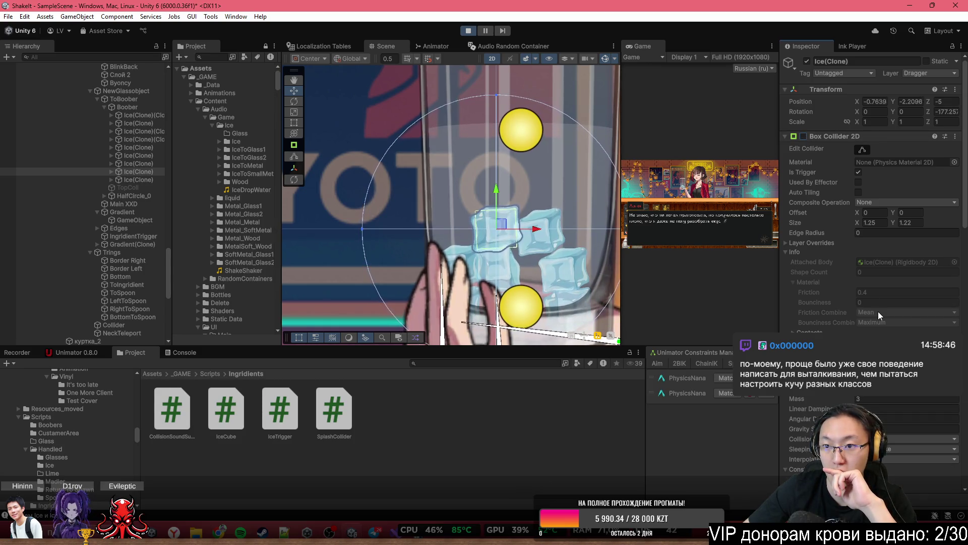
scroll(878, 312, down, 6)
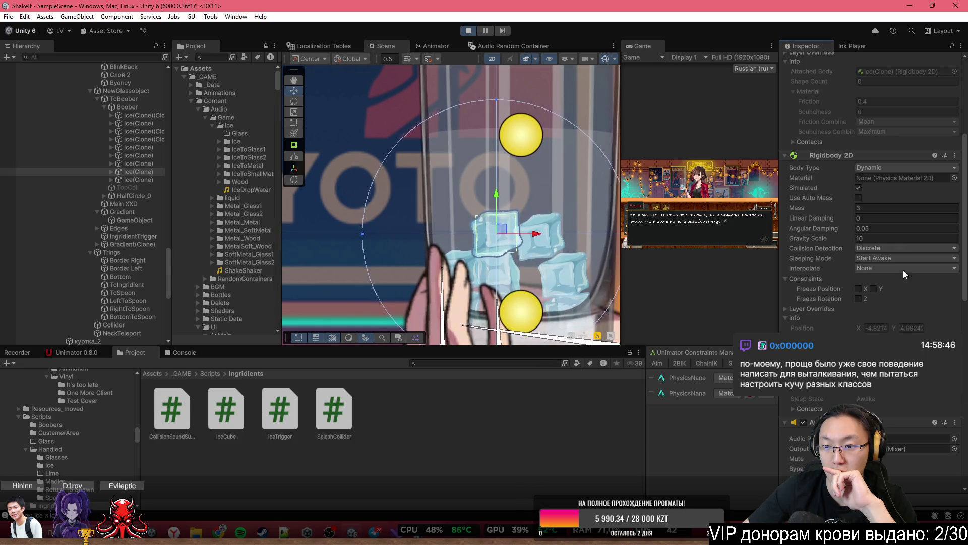
click(858, 188)
click(858, 187)
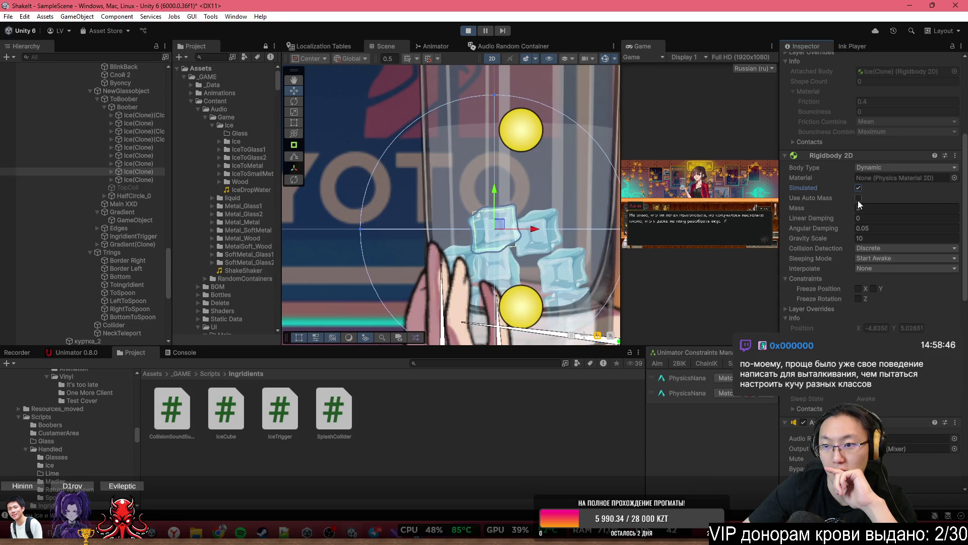
Try Use Auto Mass (0.0849), then switch back to manual Mass 3
click(858, 197)
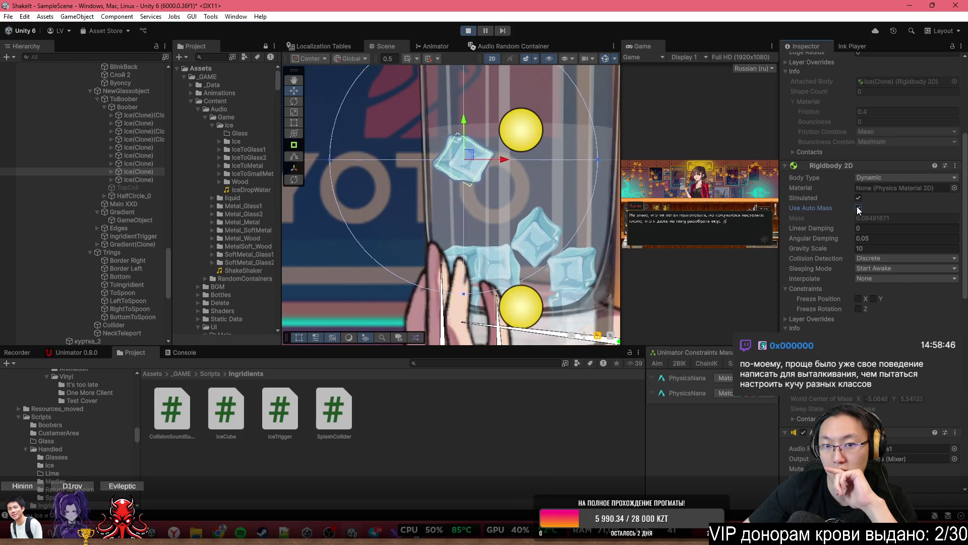
click(858, 208)
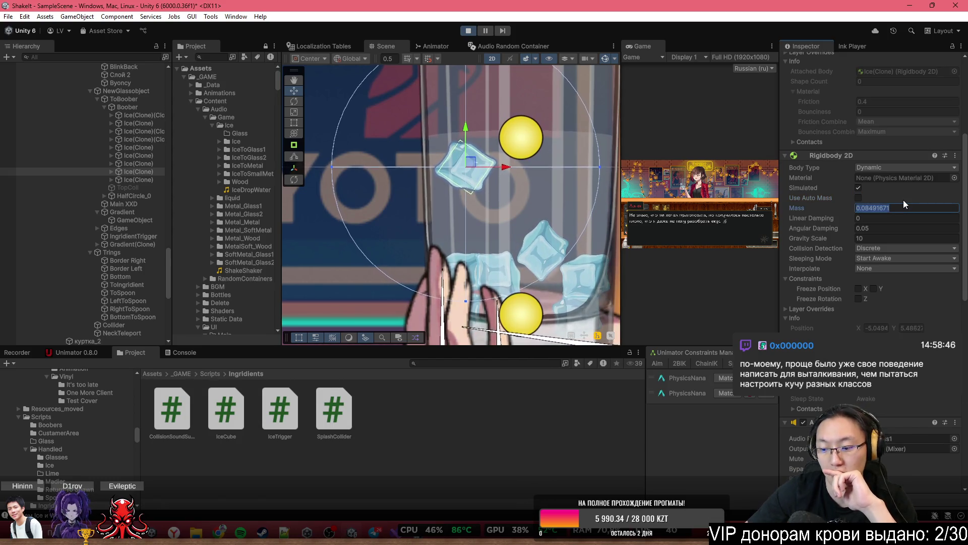
text(3)
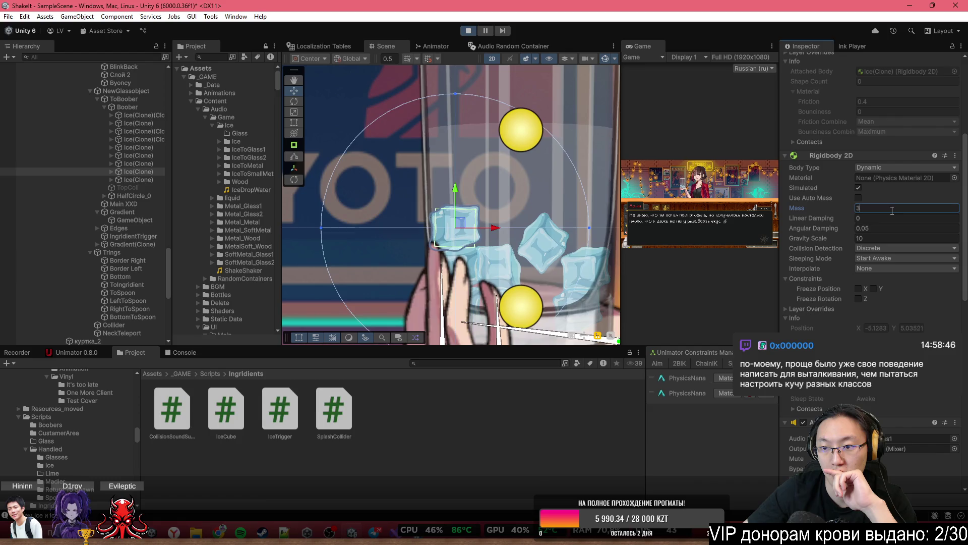
scroll(897, 289, down, 15)
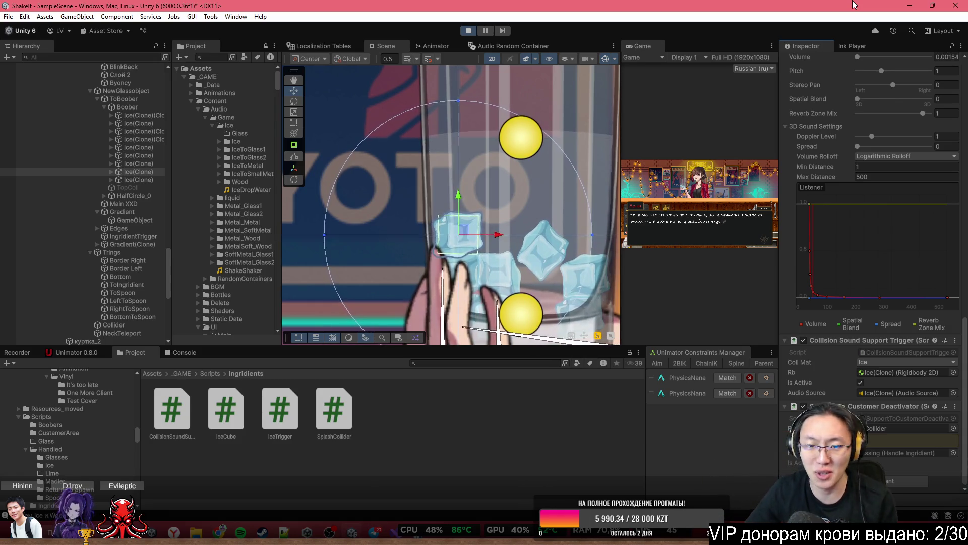
Select another Ice(Clone), then Byoncy to show its Buoyancy Effector 2D and Polygon Collider 2D
scroll(874, 267, up, 10)
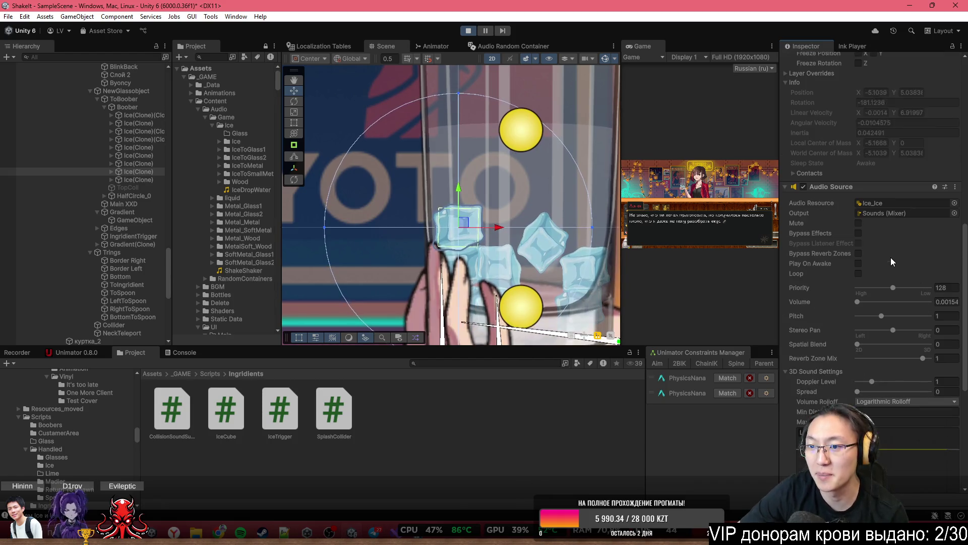
scroll(891, 256, up, 15)
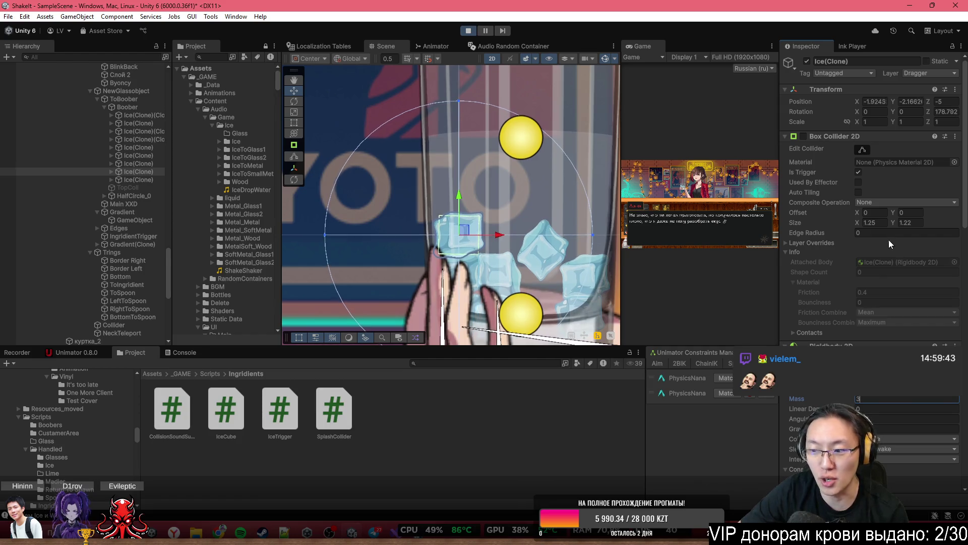
click(140, 147)
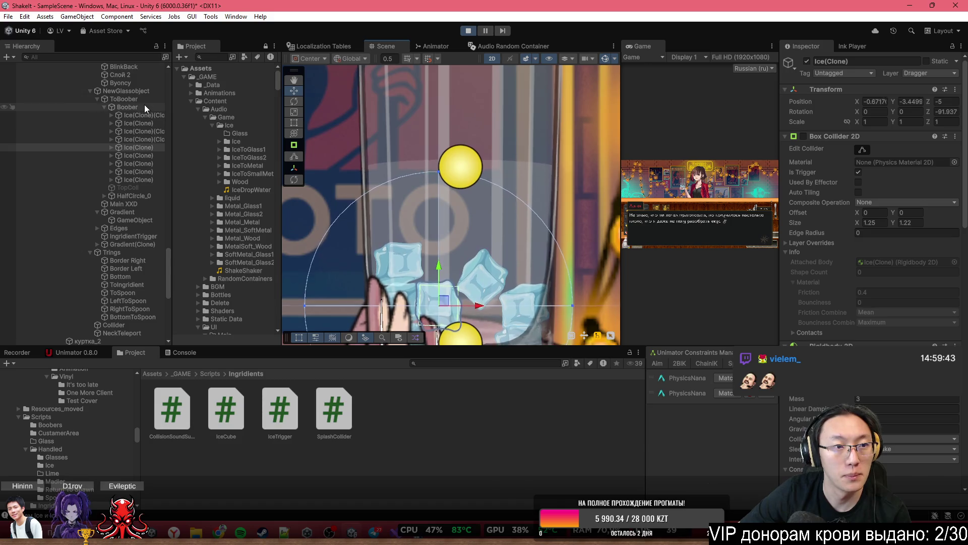
click(120, 82)
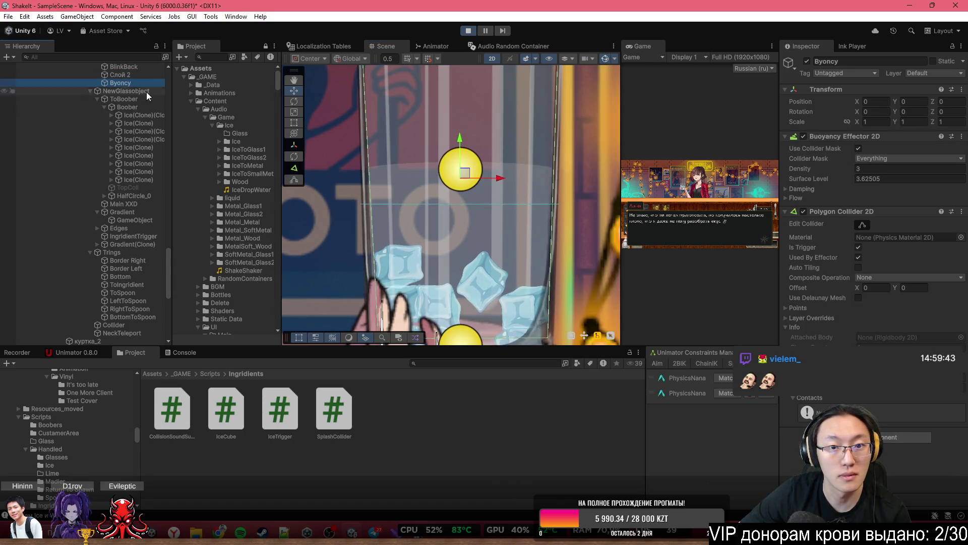
Drag the Byoncy buoyancy zone right, then back into the glass centre
scroll(464, 195, down, 5)
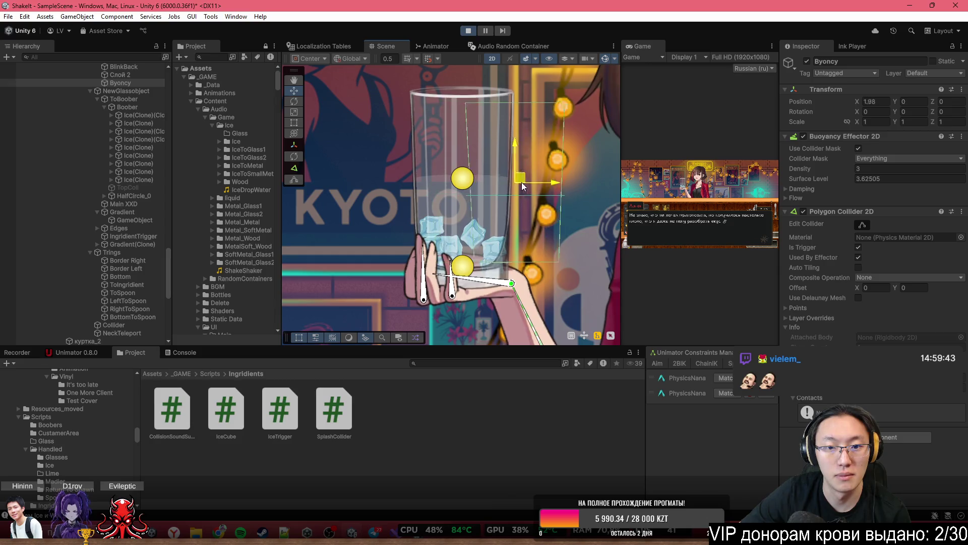
drag(522, 186, 571, 193)
drag(489, 232, 462, 185)
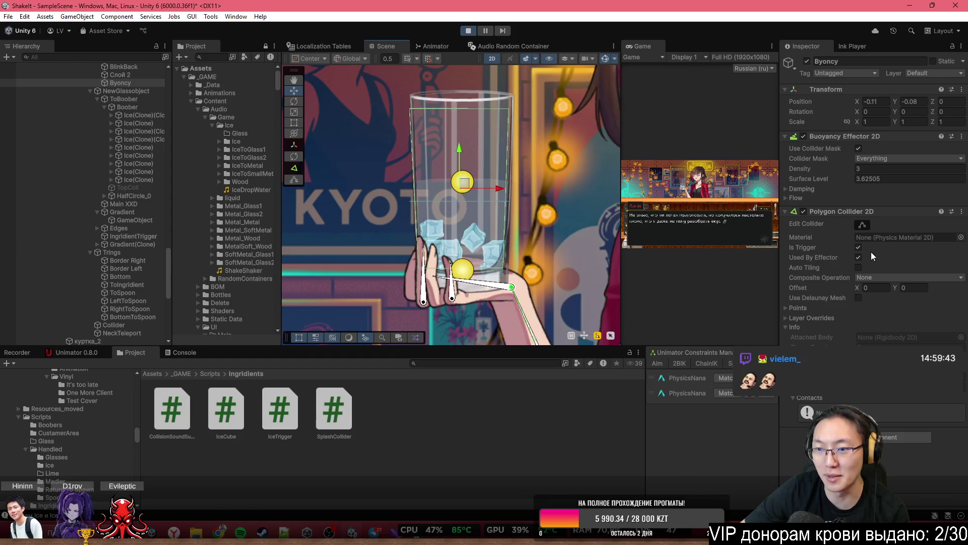
Toggle Is Trigger and Used By Effector, leaving both enabled on the Polygon Collider 2D
click(858, 248)
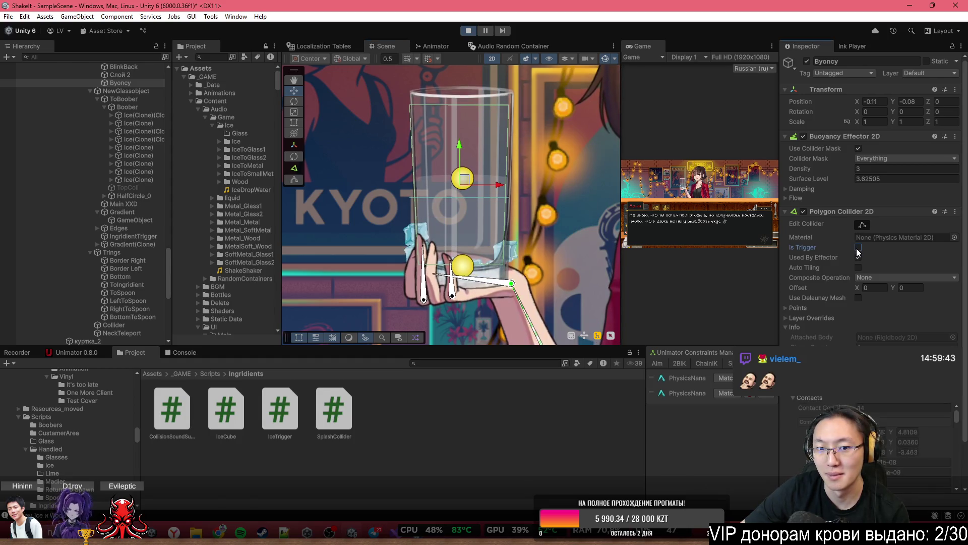
click(858, 248)
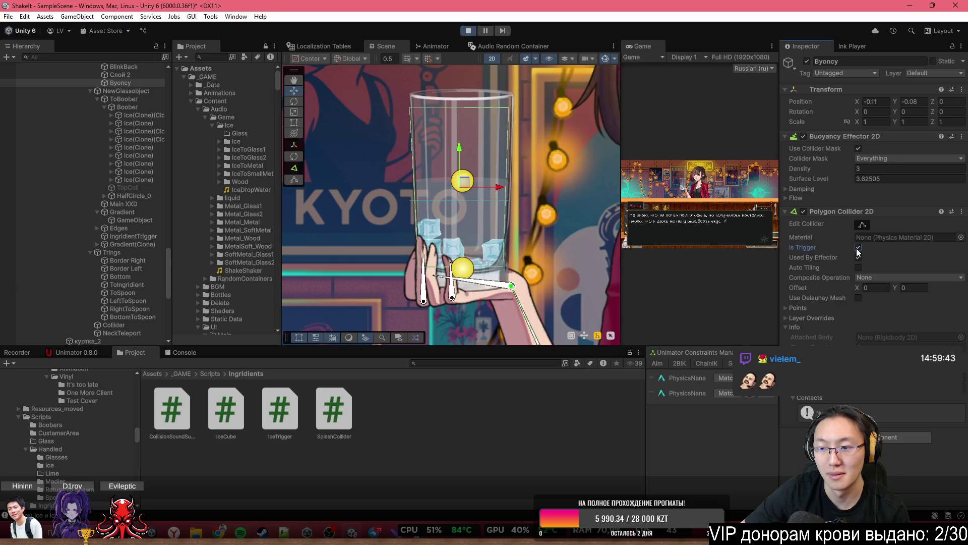
click(858, 248)
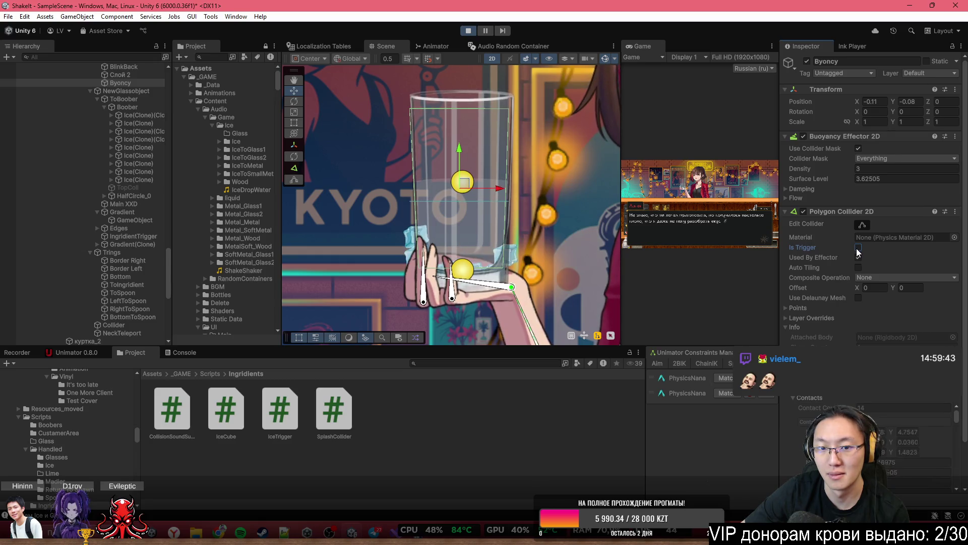
click(857, 248)
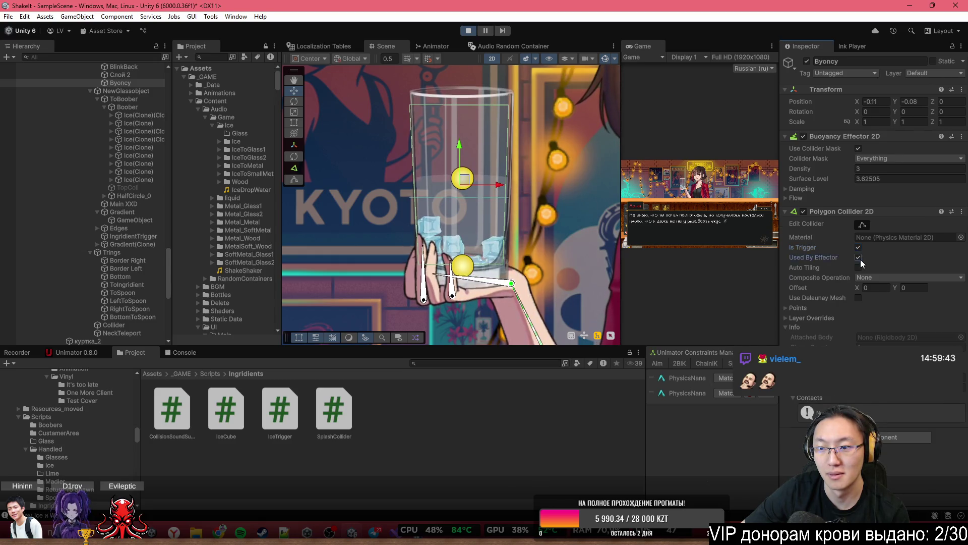
click(860, 259)
click(859, 277)
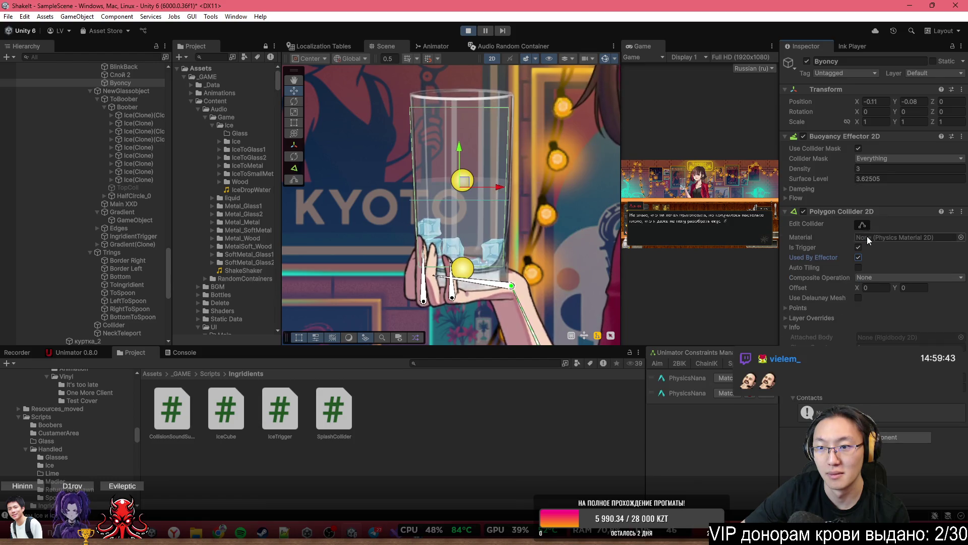
Expand the Buoyancy Effector 2D's Damping and Flow sections
click(802, 199)
click(801, 188)
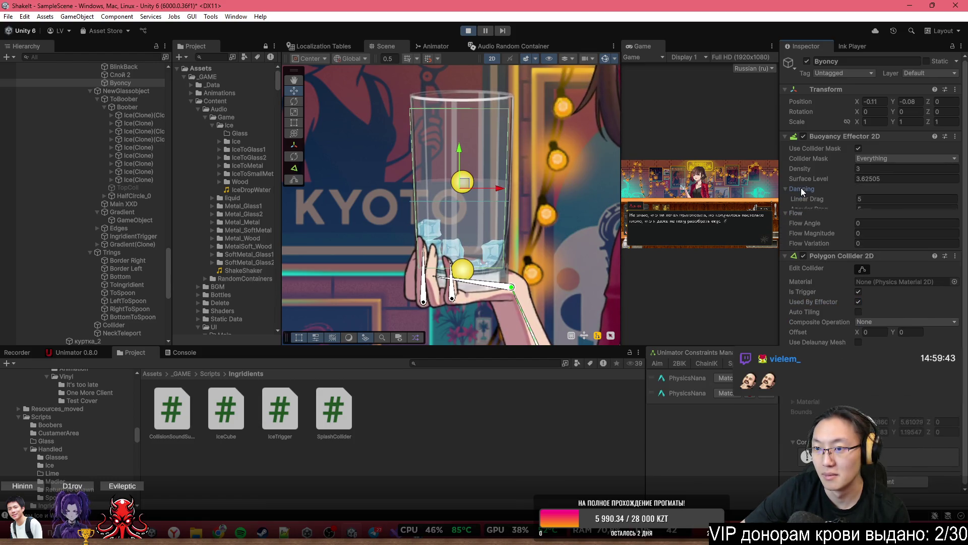
scroll(433, 209, up, 5)
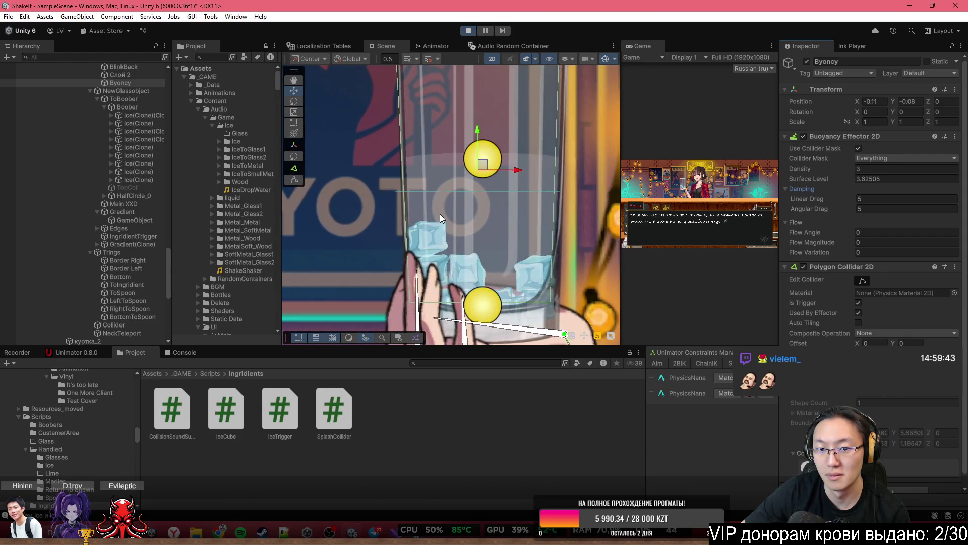
key(w)
click(446, 256)
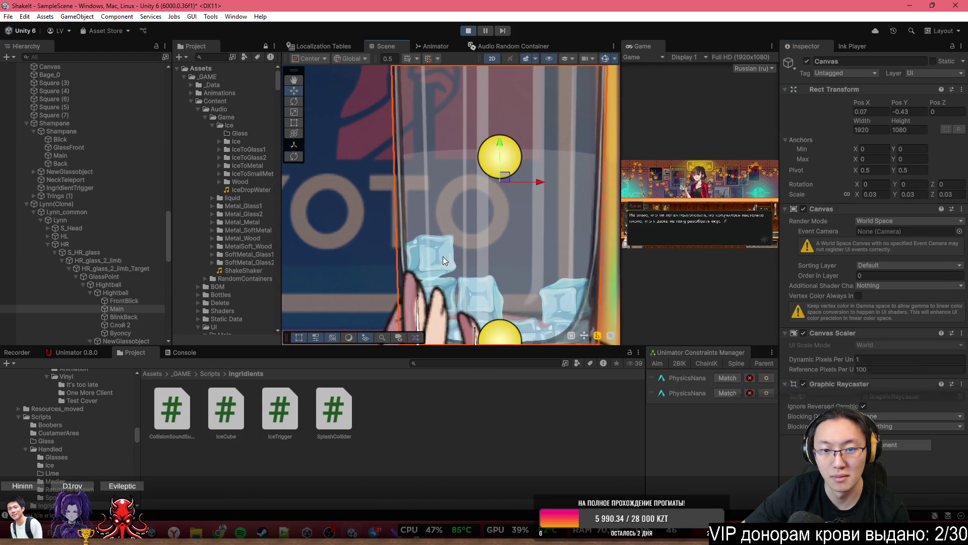
Click through the ice cube image and the yellow ball inside the glass
click(439, 257)
click(437, 258)
click(438, 258)
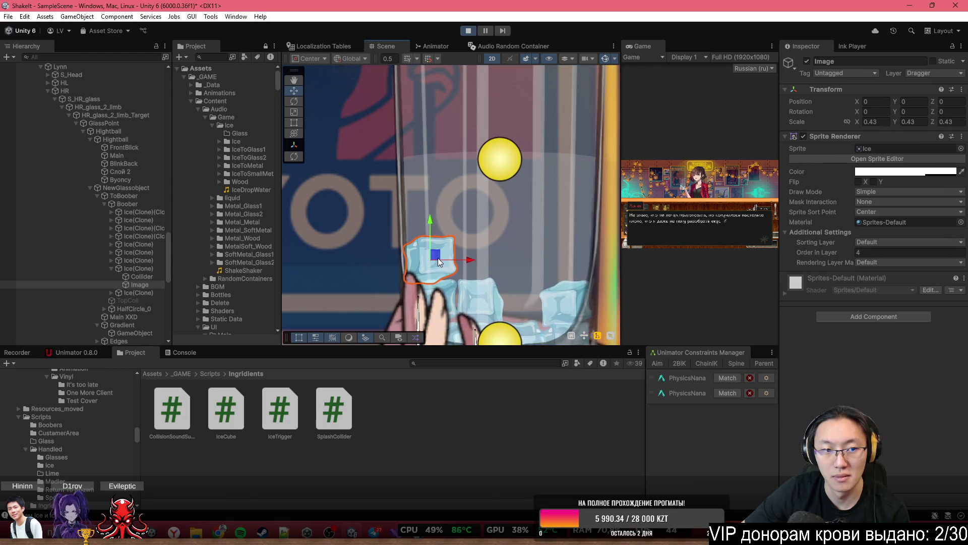
scroll(489, 236, down, 3)
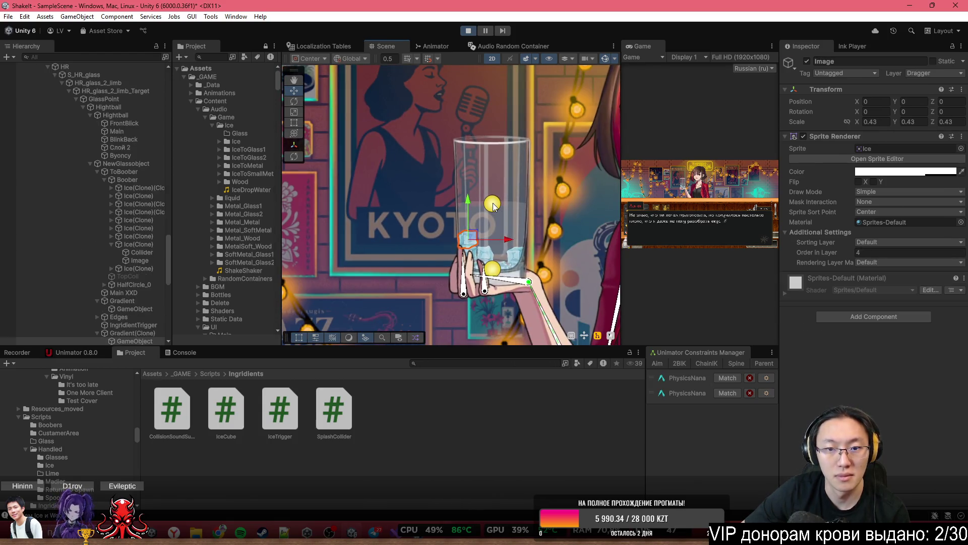
click(493, 203)
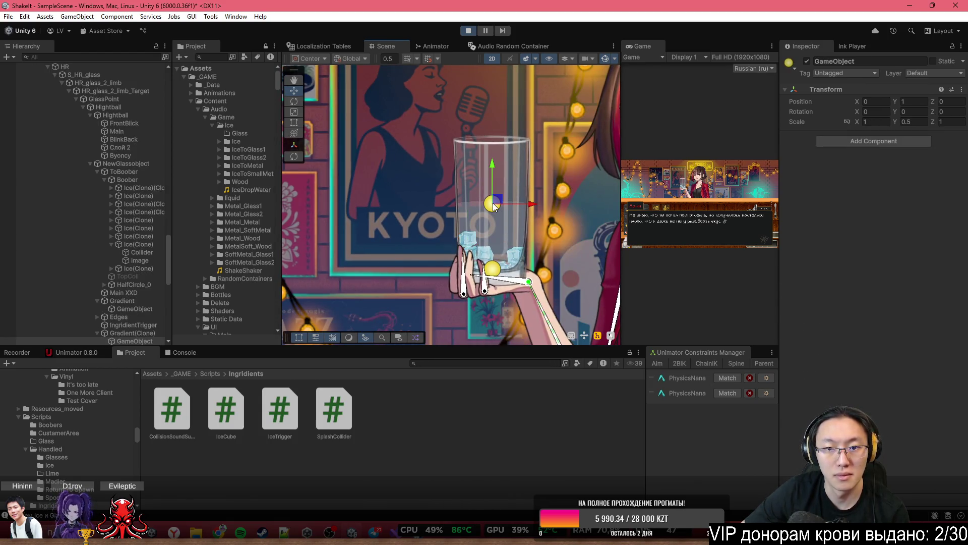
Select NewGlassobject: Current Count 909, Current Liquid 830, 9 ices
click(129, 164)
scroll(504, 227, up, 5)
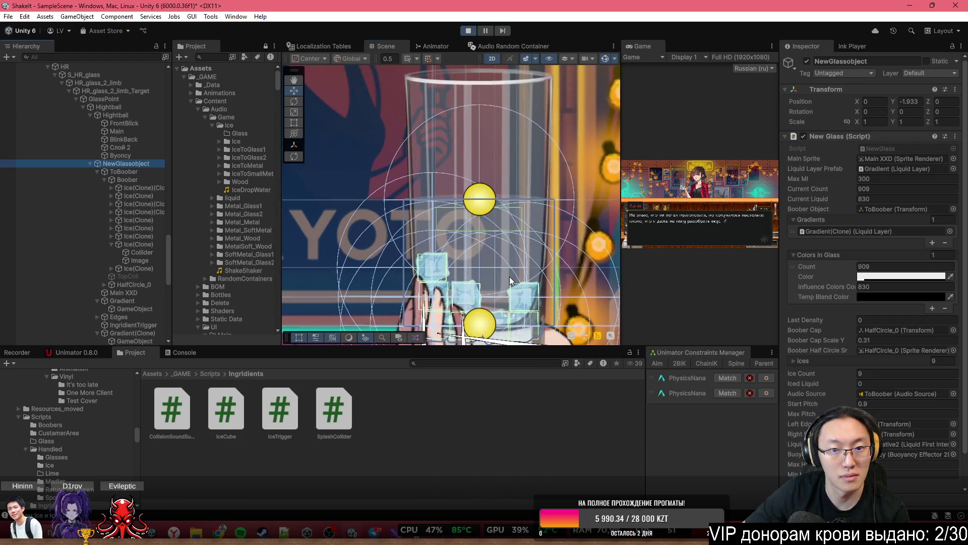
scroll(521, 243, up, 2)
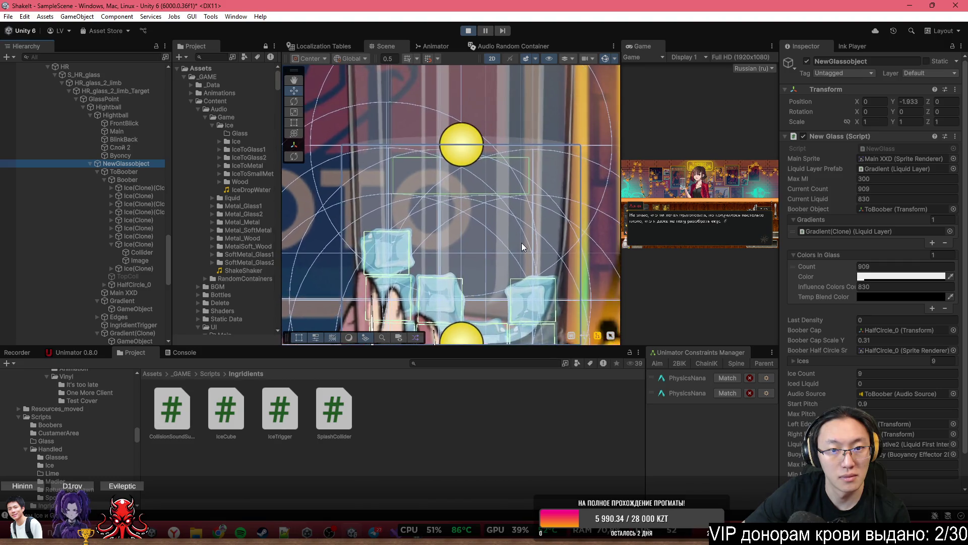
mouse_move(522, 243)
mouse_down()
mouse_move(557, 206)
mouse_move(558, 184)
mouse_up()
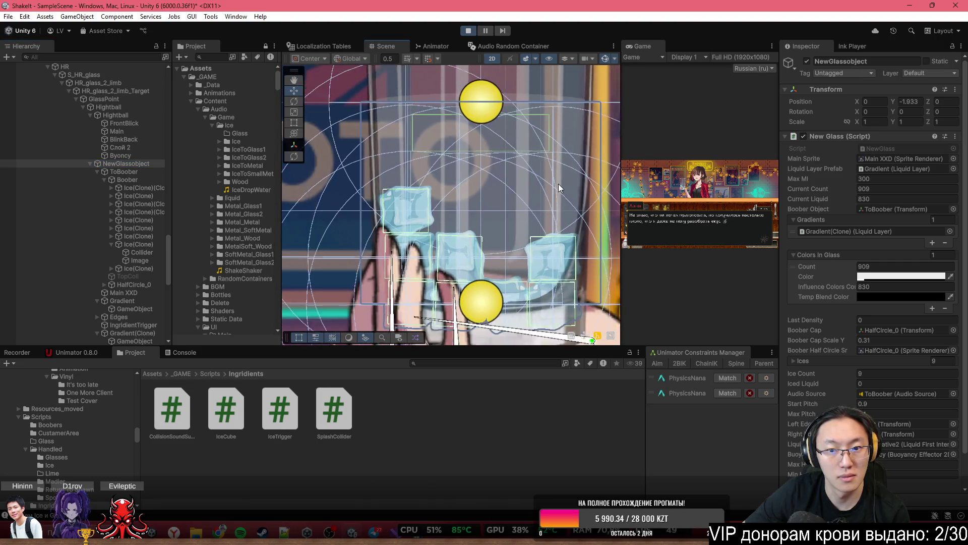
scroll(558, 183, down, 2)
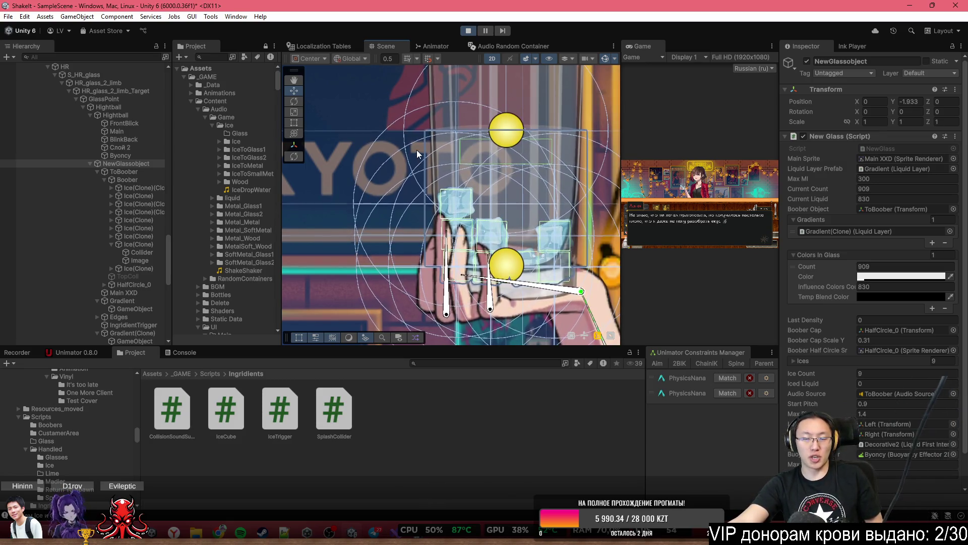
Check an Ice(Clone)(Clone) cube's Rigidbody 2D (Dynamic, Mass 3), then stop Play mode
click(145, 204)
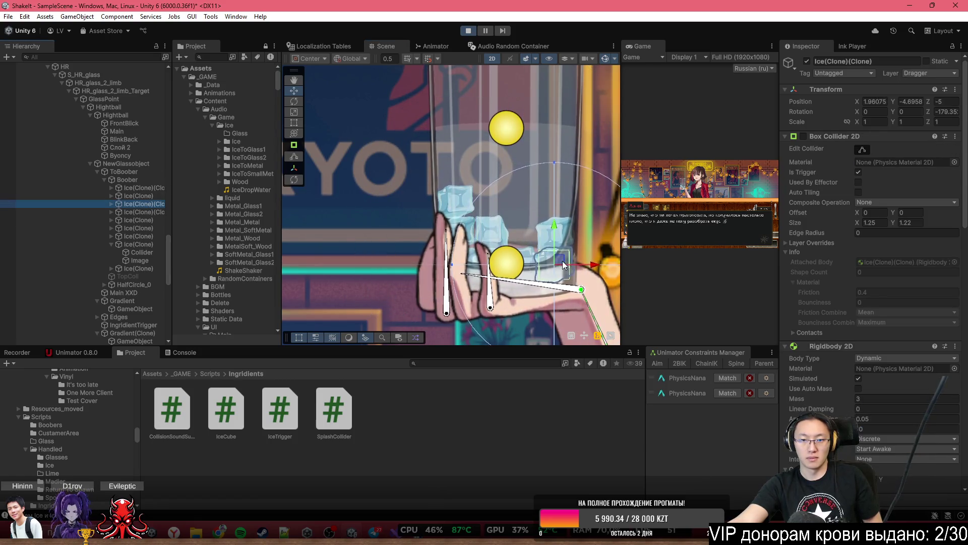
scroll(532, 203, down, 3)
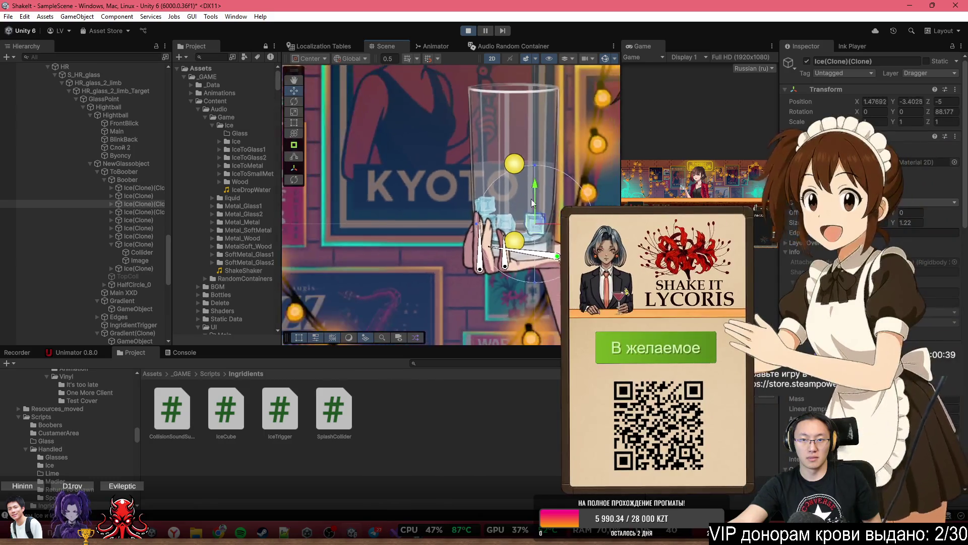
mouse_move(532, 203)
mouse_down()
mouse_move(515, 259)
mouse_move(526, 163)
mouse_up()
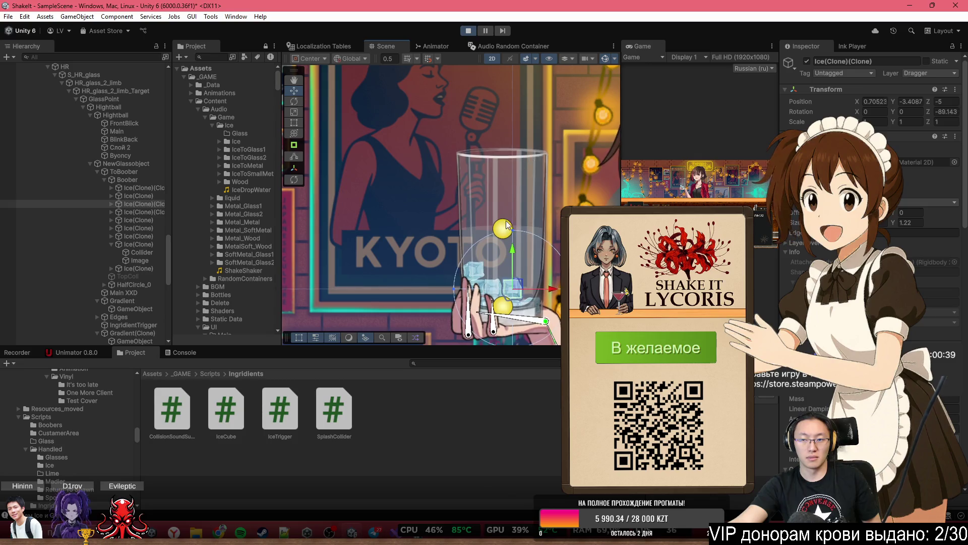
scroll(870, 201, down, 5)
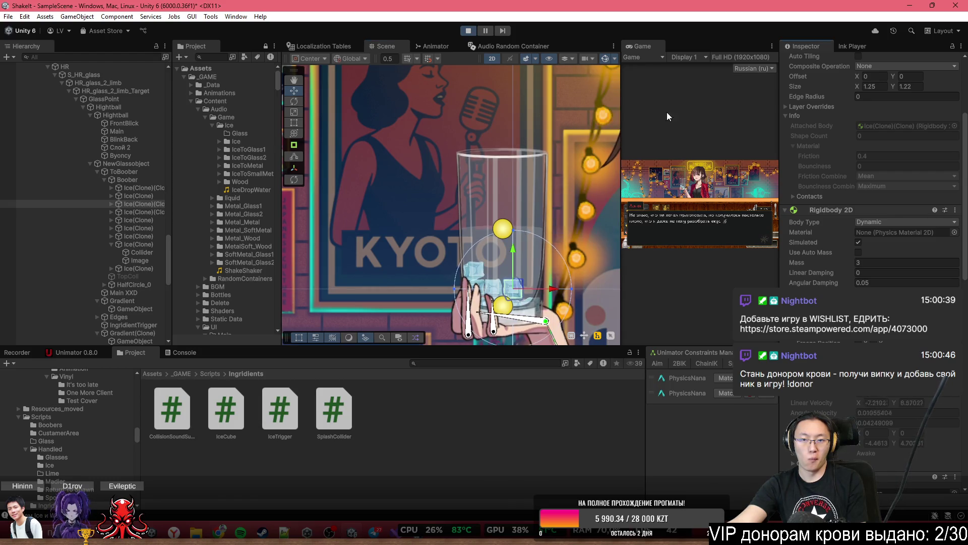
click(468, 31)
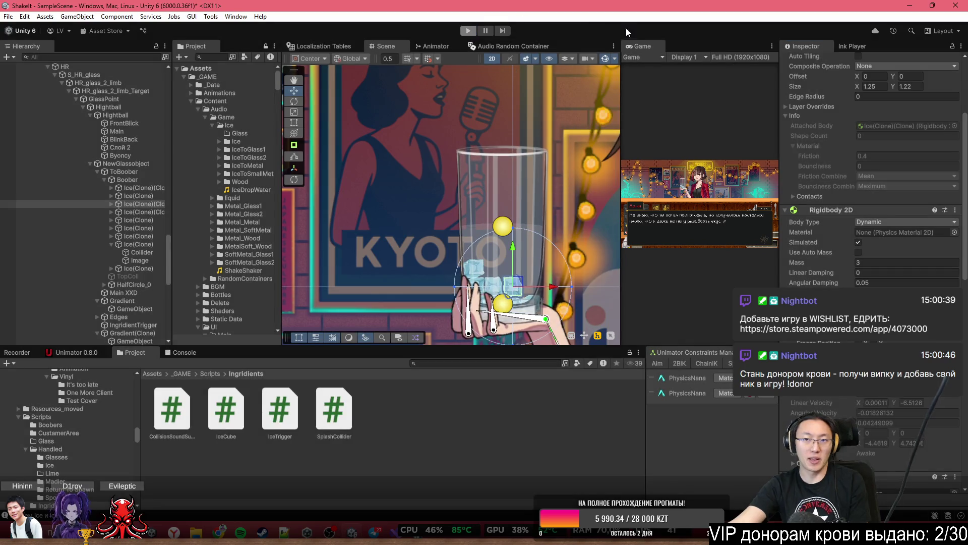
Maximize the Game view, play, choose Shake It!, skip the tutorial and call random clients
double_click(651, 46)
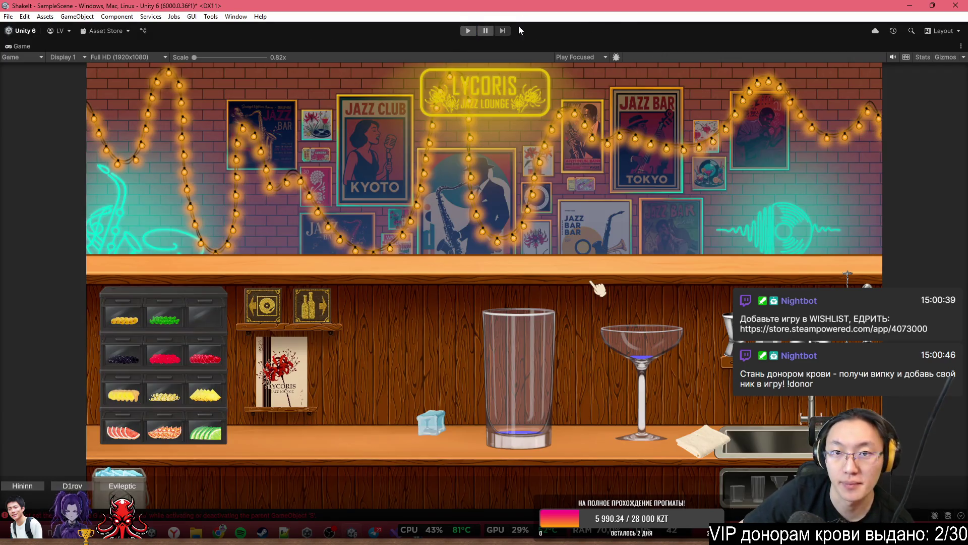
click(468, 31)
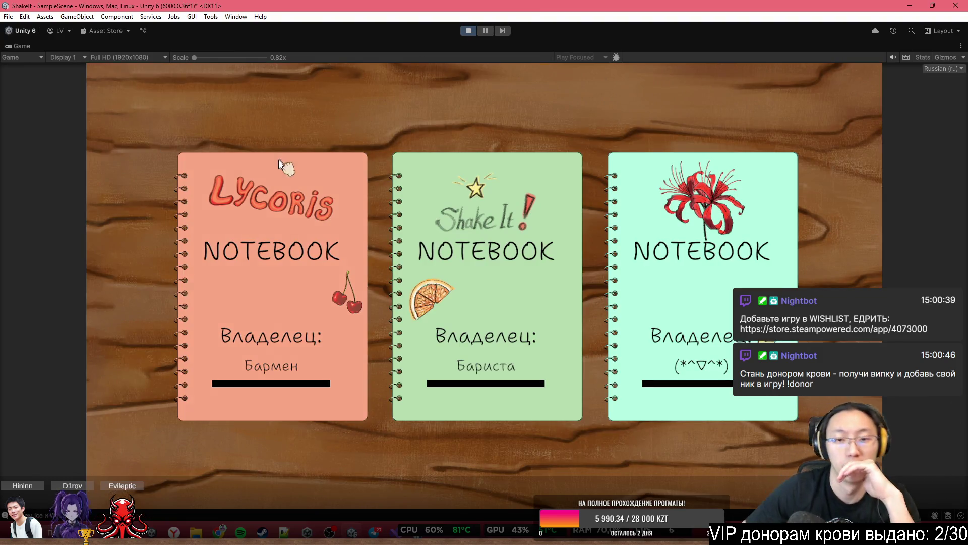
click(462, 191)
click(203, 100)
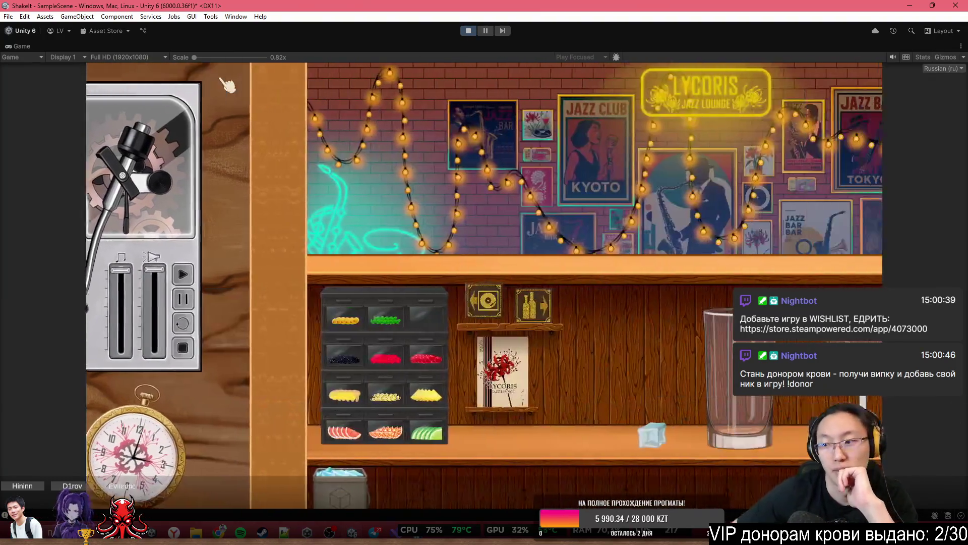
click(323, 74)
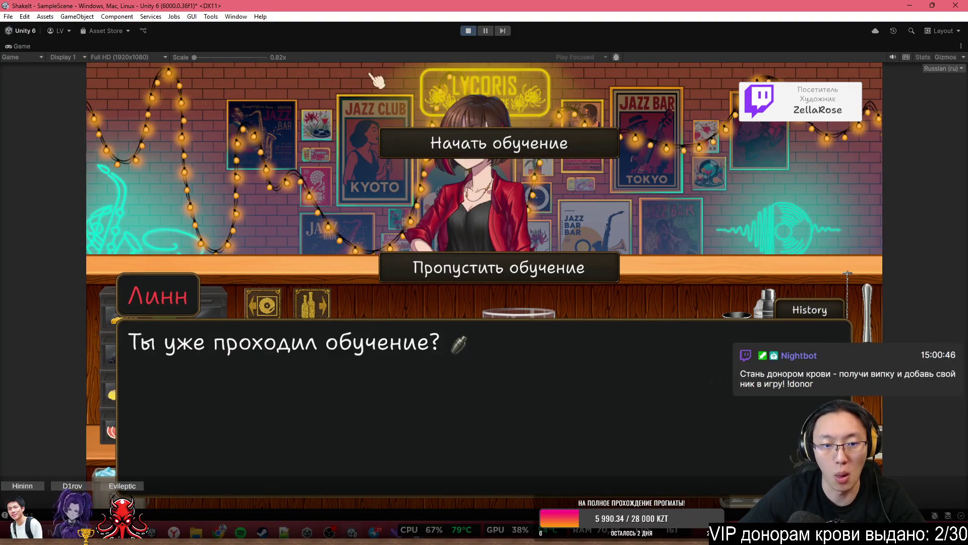
click(542, 260)
click(547, 276)
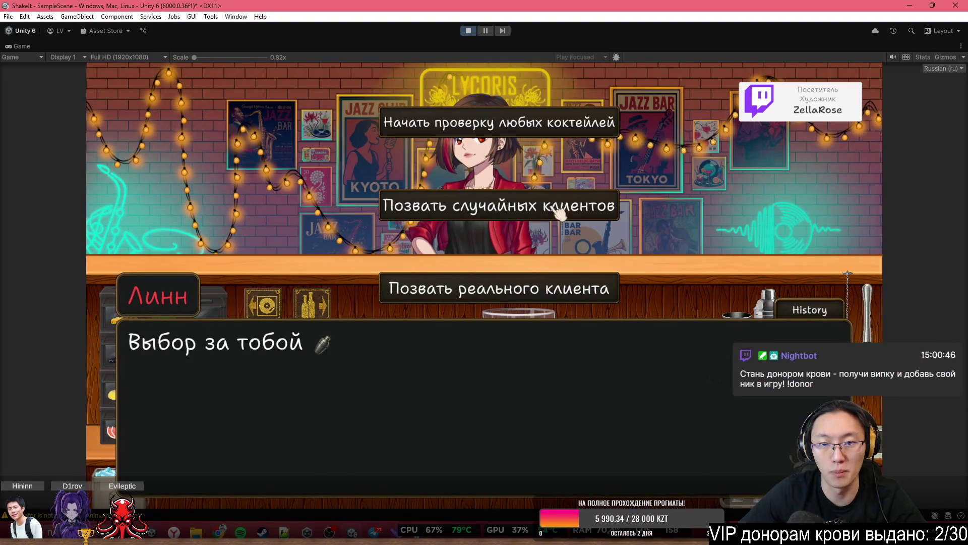
click(562, 132)
click(561, 132)
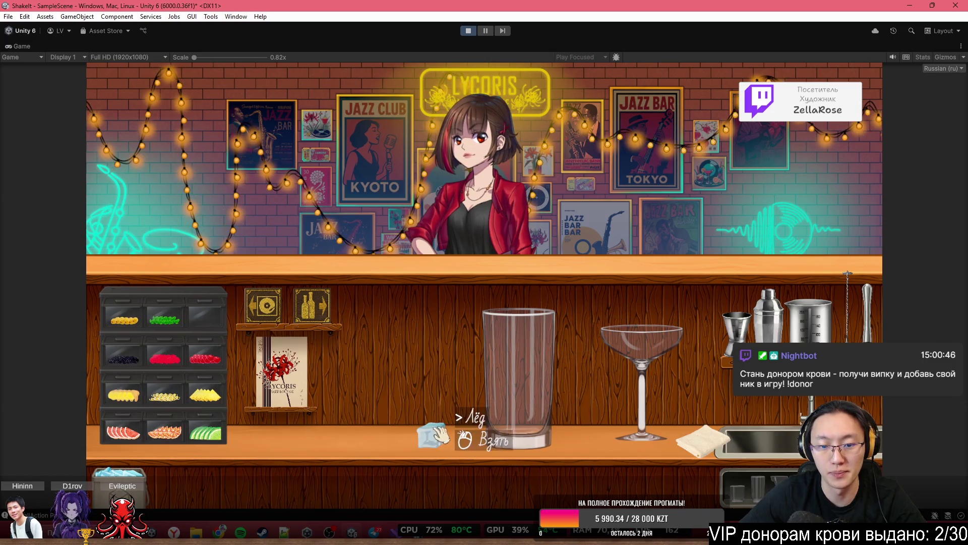
Fetch the soda bottle from the shelves and pour soda at the counter
click(313, 305)
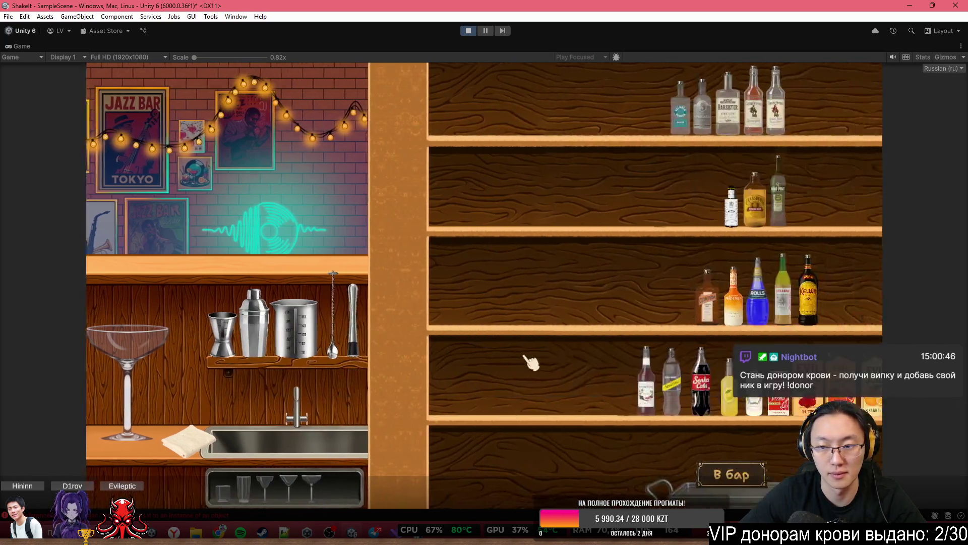
click(453, 388)
click(404, 473)
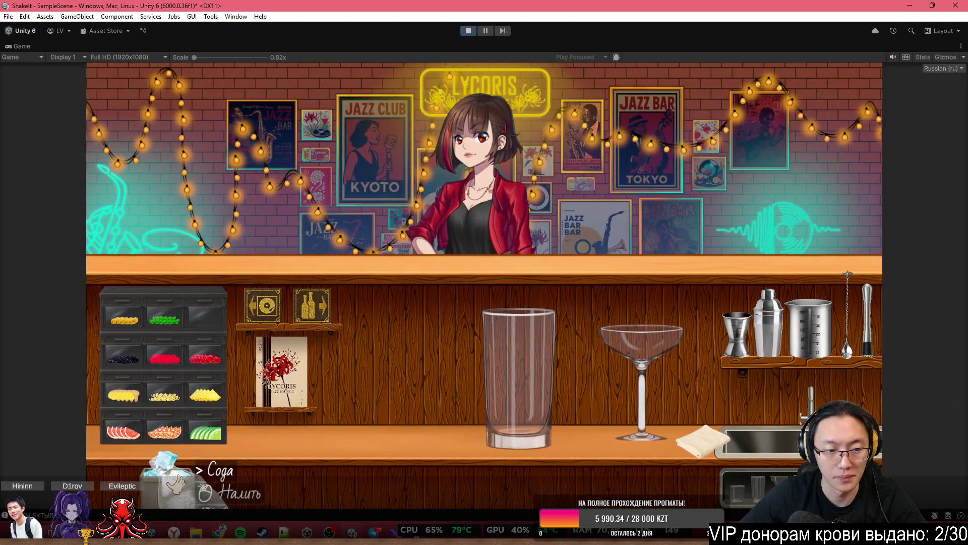
click(161, 484)
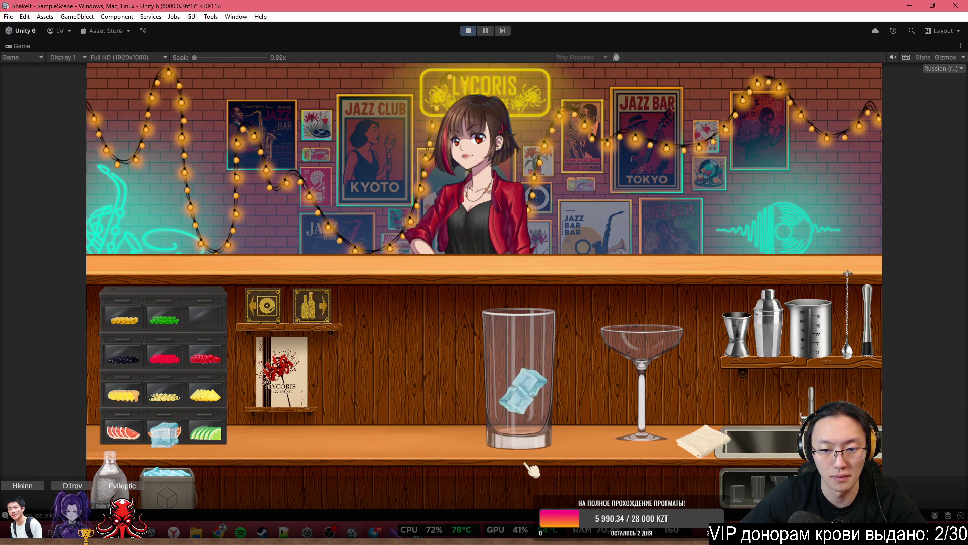
click(109, 476)
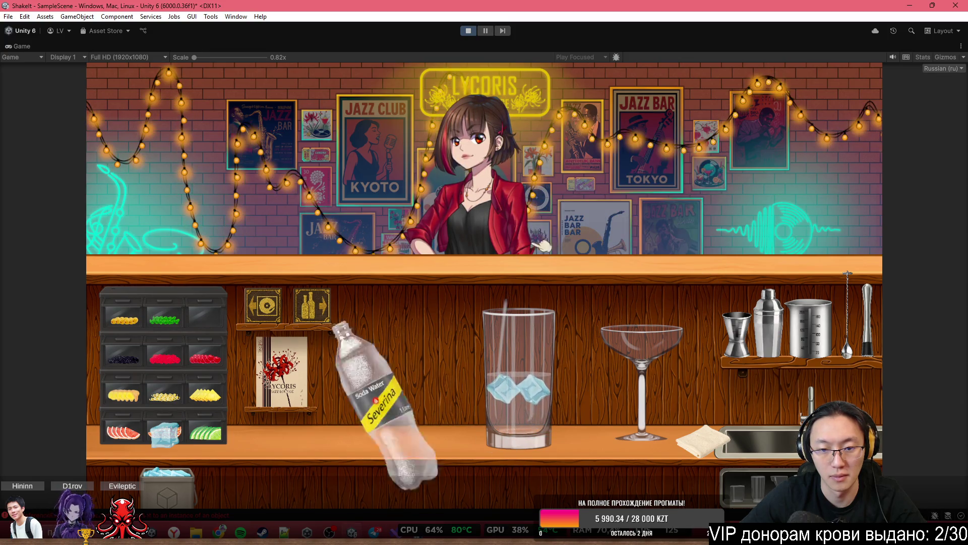
click(177, 474)
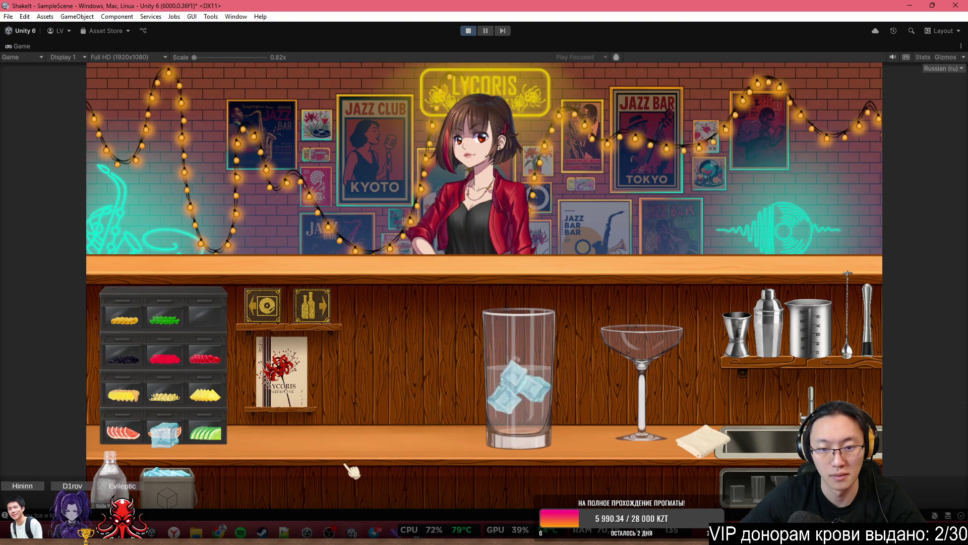
Drag ice cubes from the ice drawer into the highball glass
click(177, 485)
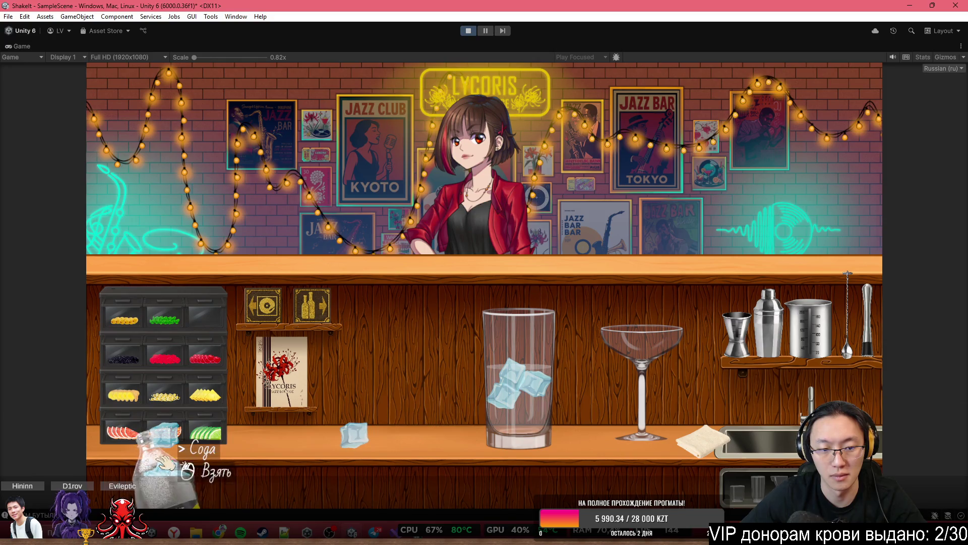
mouse_move(171, 482)
mouse_down()
mouse_move(168, 462)
mouse_move(529, 216)
mouse_move(518, 161)
mouse_up()
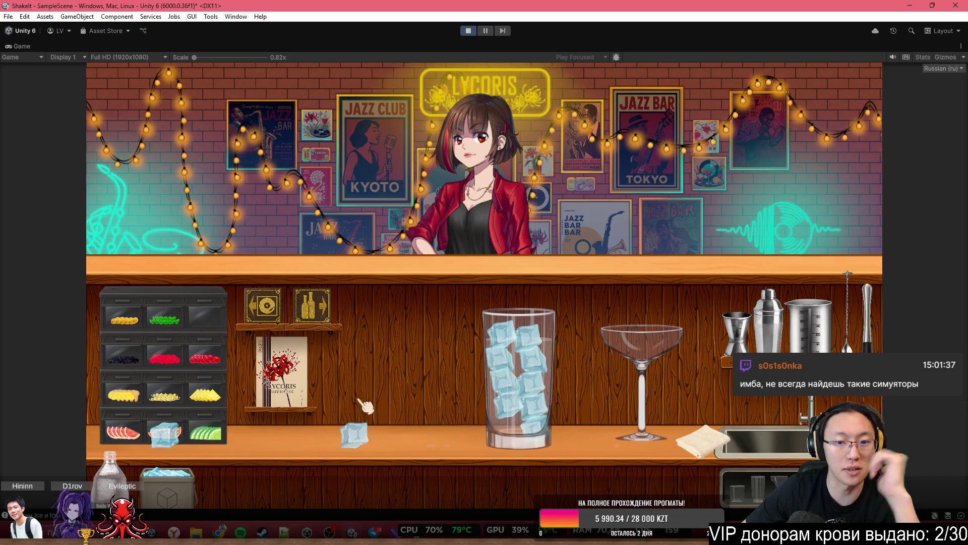
click(319, 318)
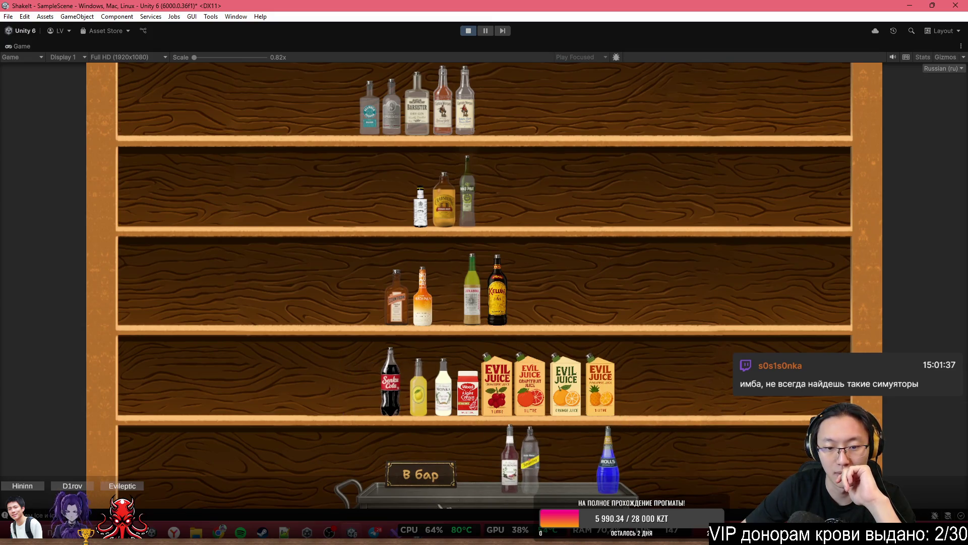
Pour Blue Curaçao and grenadine into the martini glass, then clear it off the bar
click(420, 474)
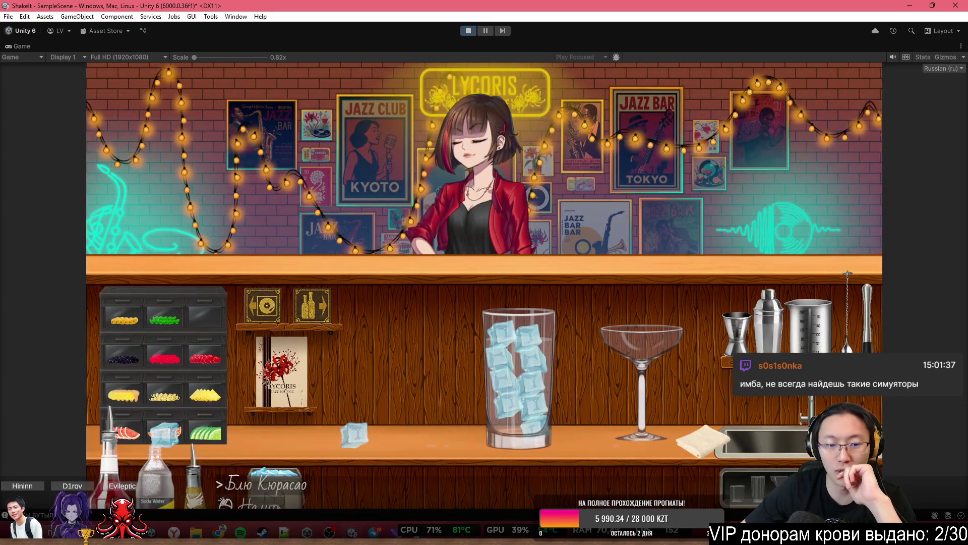
click(214, 454)
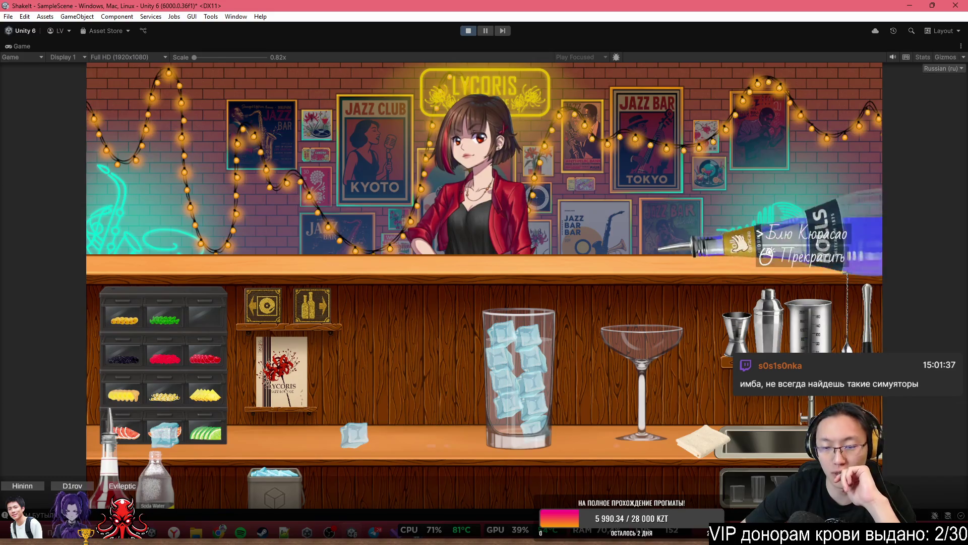
click(719, 246)
click(552, 353)
click(111, 456)
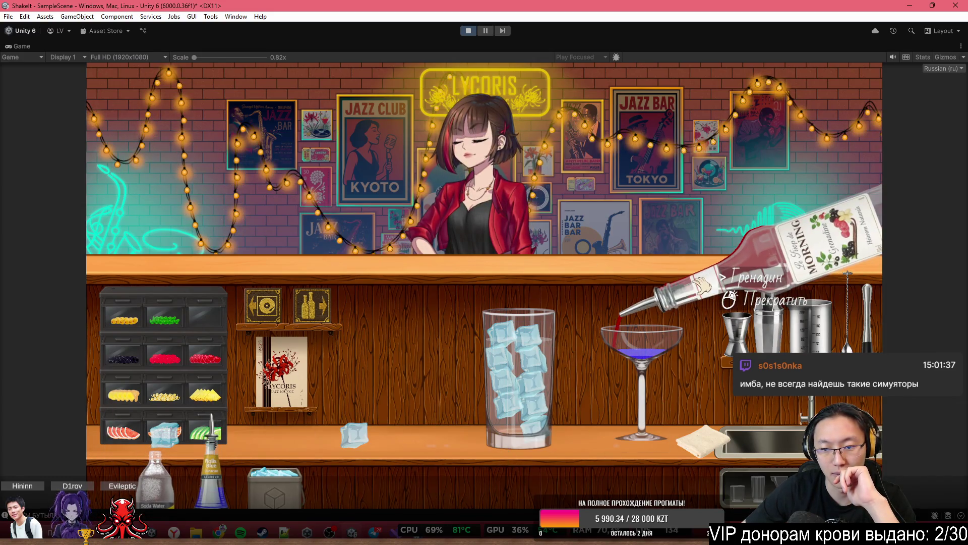
click(701, 287)
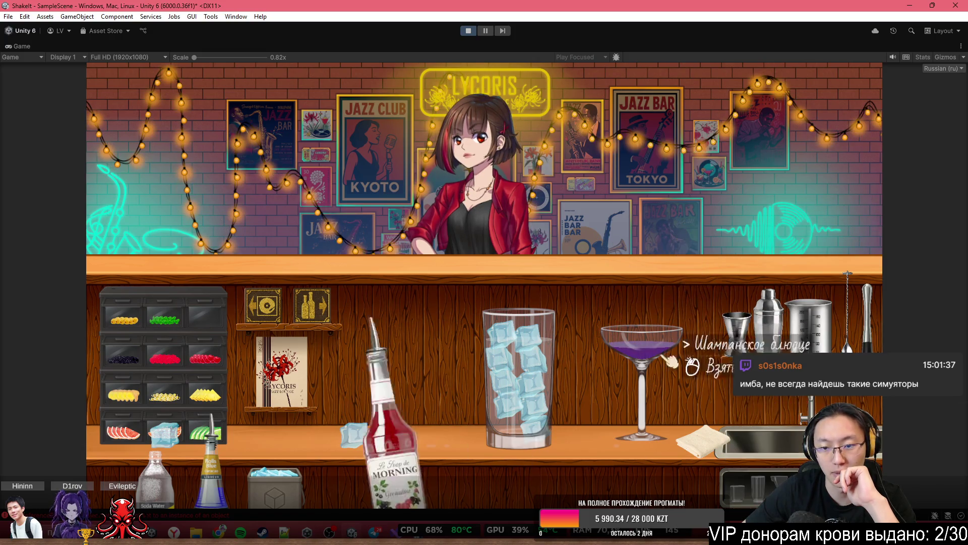
click(640, 353)
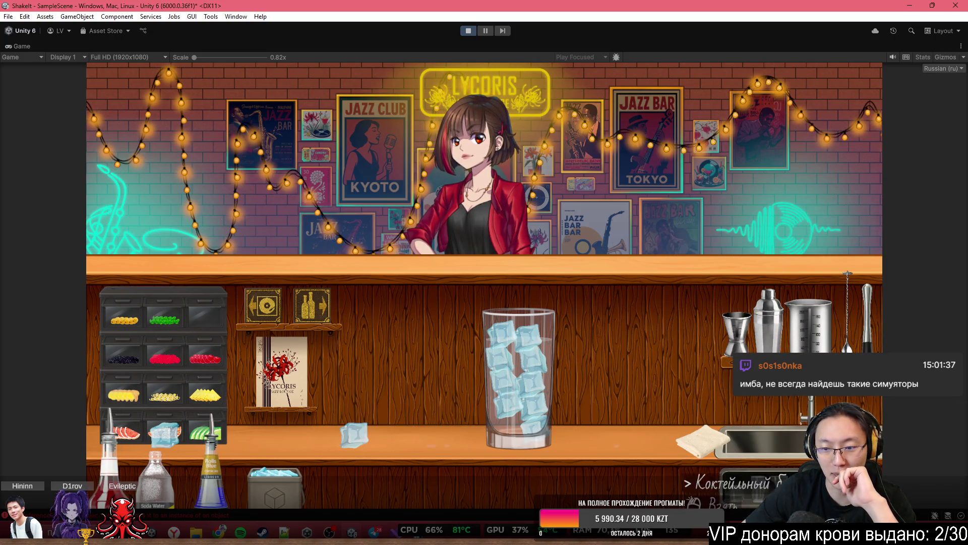
Layer grenadine then Blue Curaçao in a fresh martini glass and put the bottle back
click(746, 485)
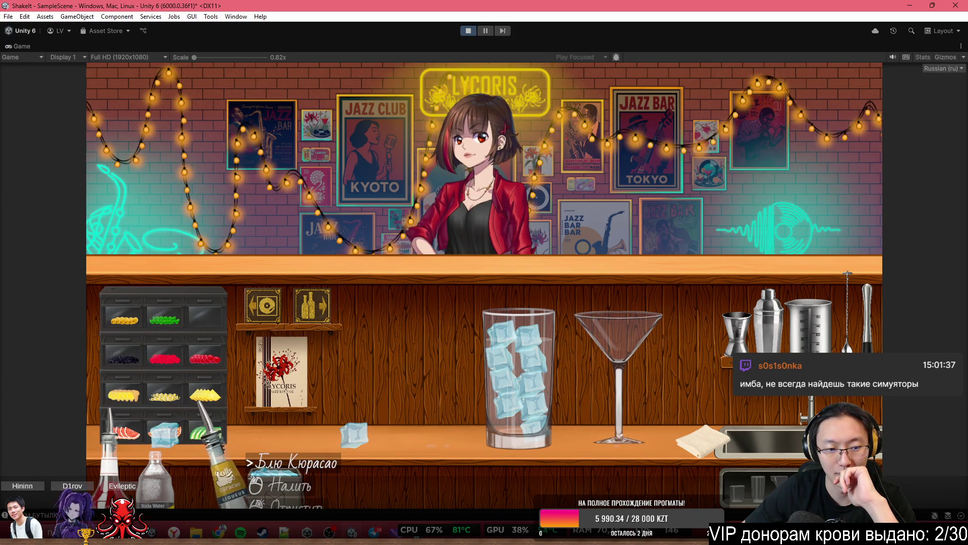
click(231, 480)
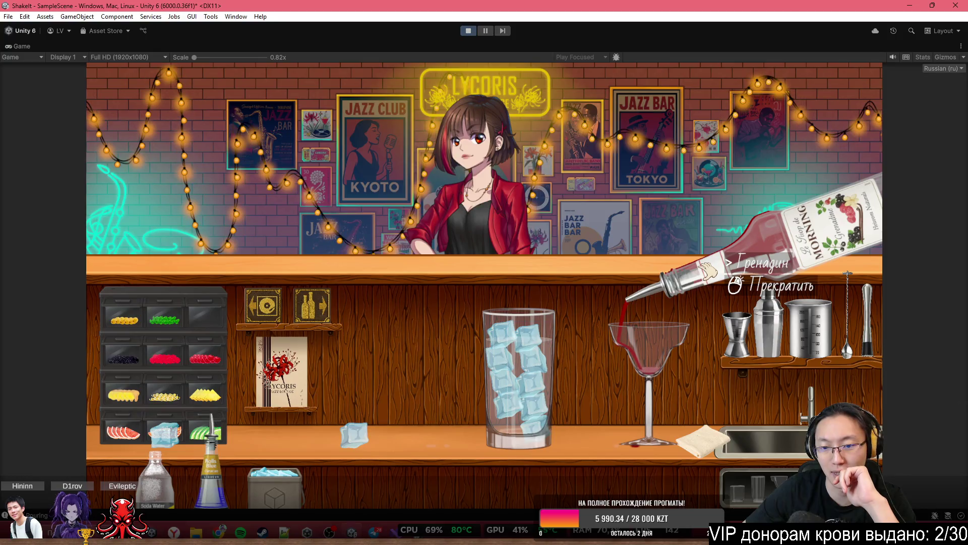
click(708, 271)
click(212, 469)
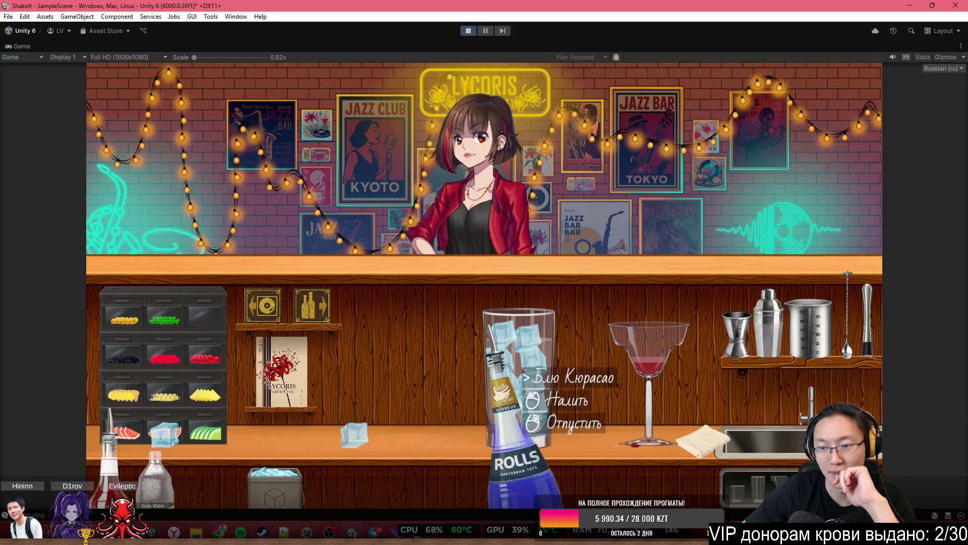
click(751, 273)
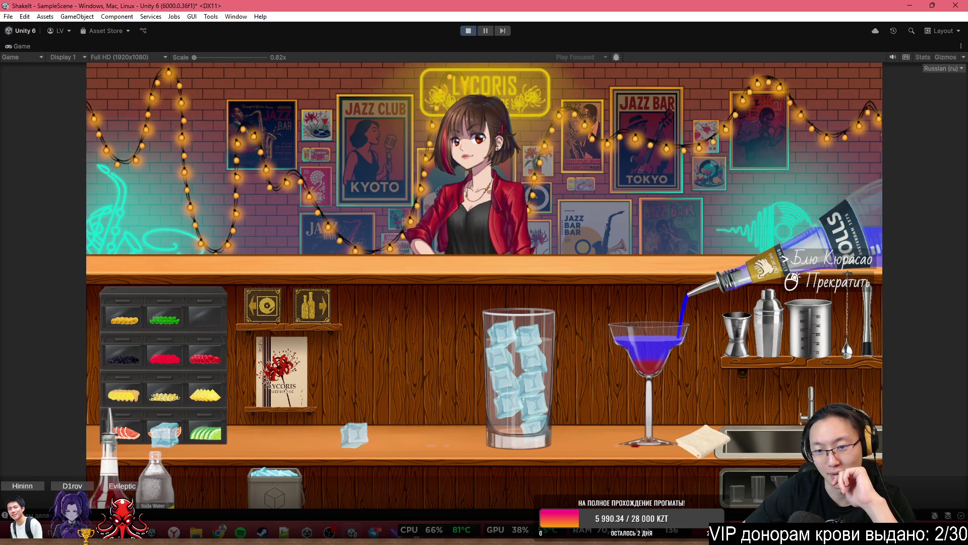
click(764, 265)
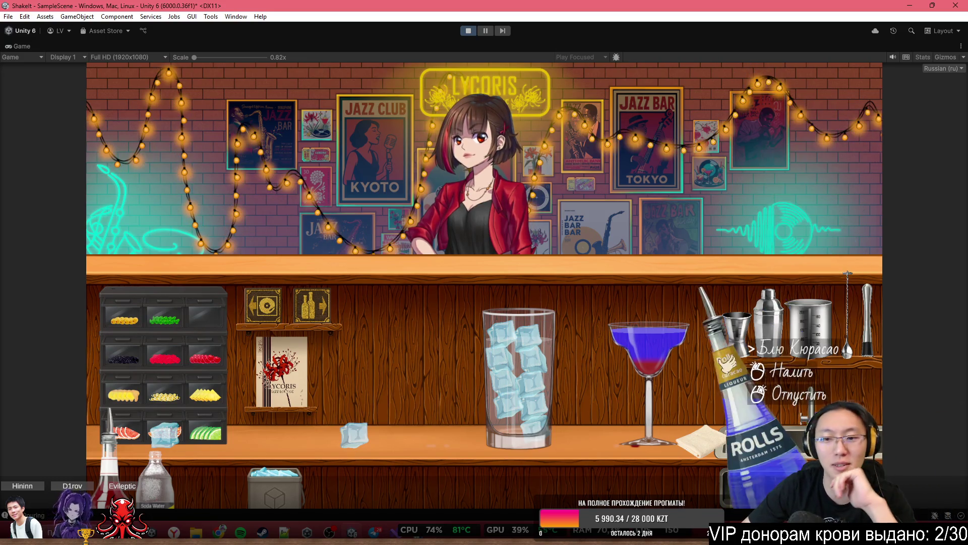
right_click(726, 348)
Drop a loose ice cube into the blue cocktail, move the glass aside and take the cloth
click(353, 435)
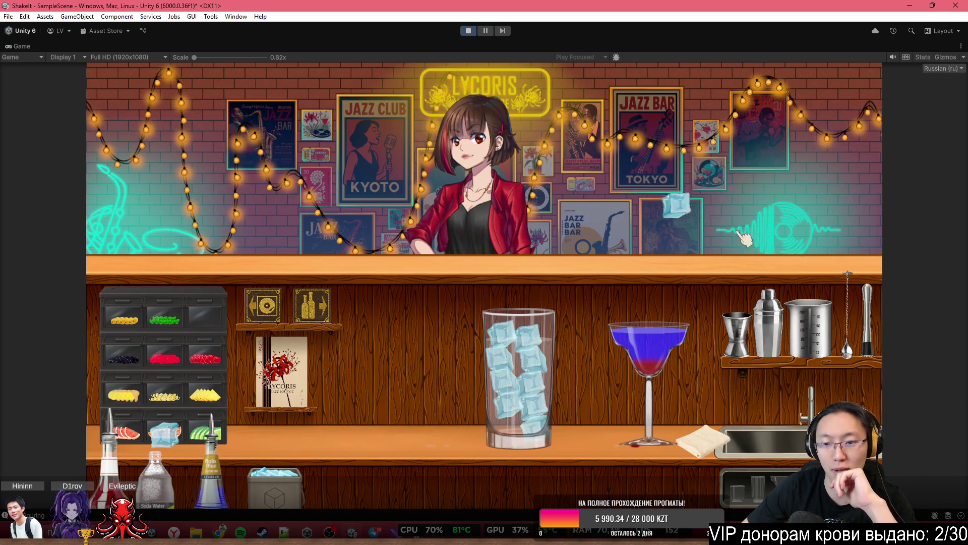
click(674, 320)
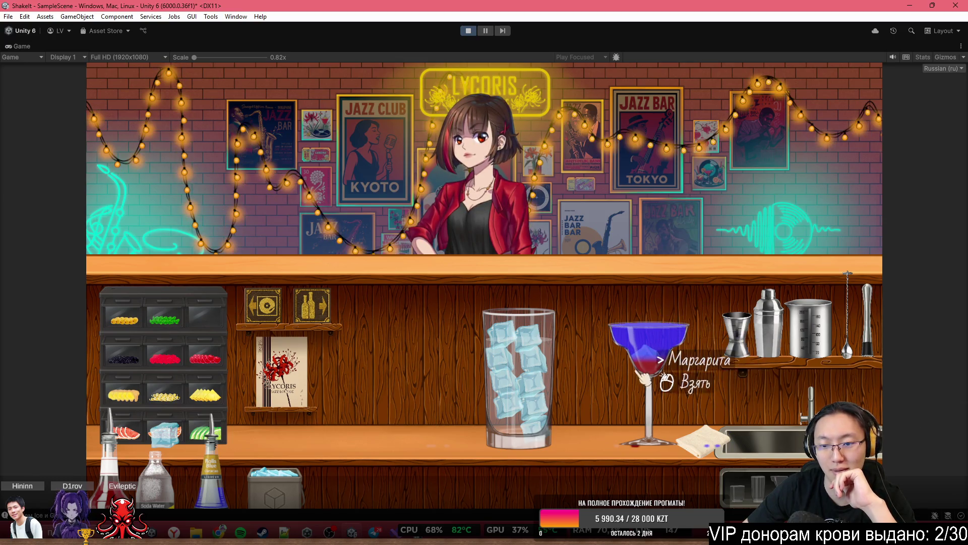
click(655, 364)
click(721, 443)
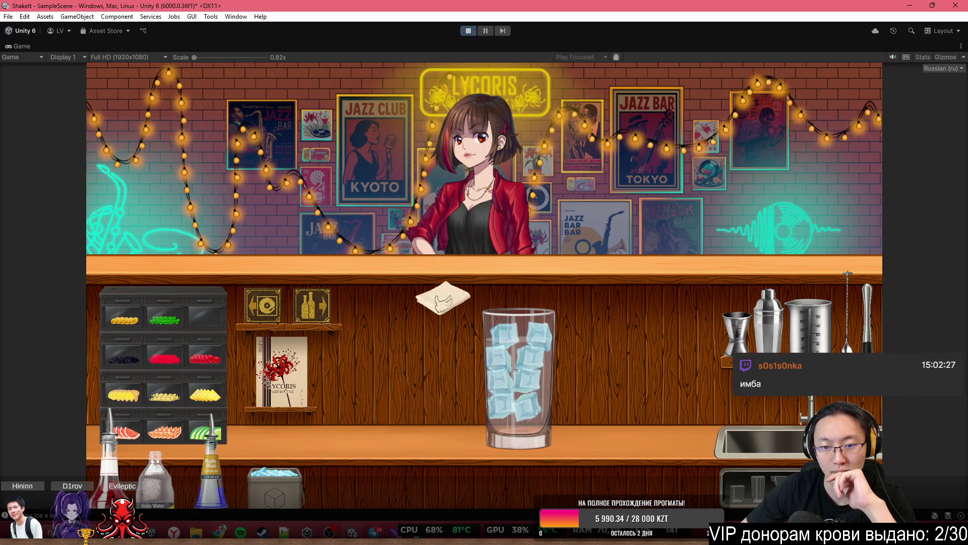
Return the cloth, add an ice cube from the bucket, and hand the highball glass to the bartender
click(649, 396)
click(274, 477)
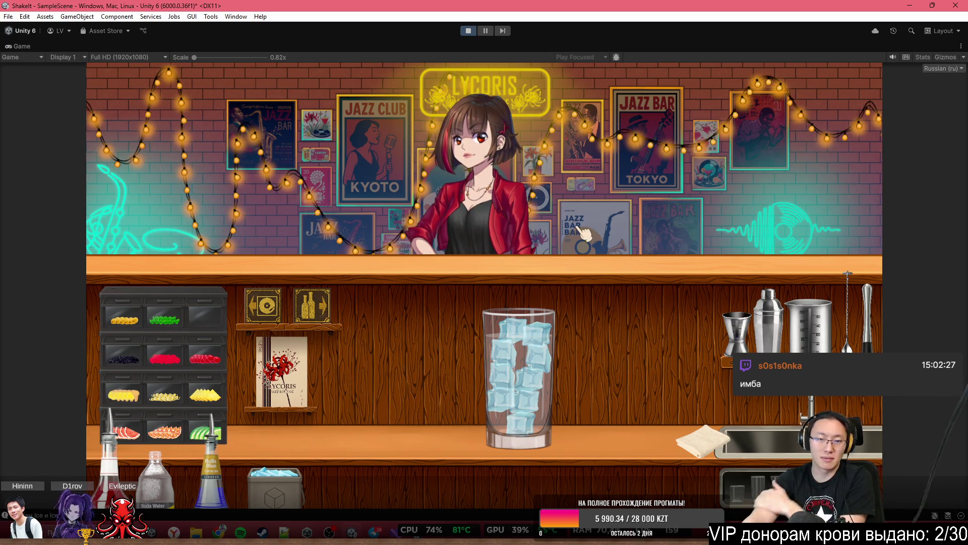
mouse_move(514, 378)
mouse_down()
mouse_move(499, 217)
mouse_move(469, 142)
mouse_up()
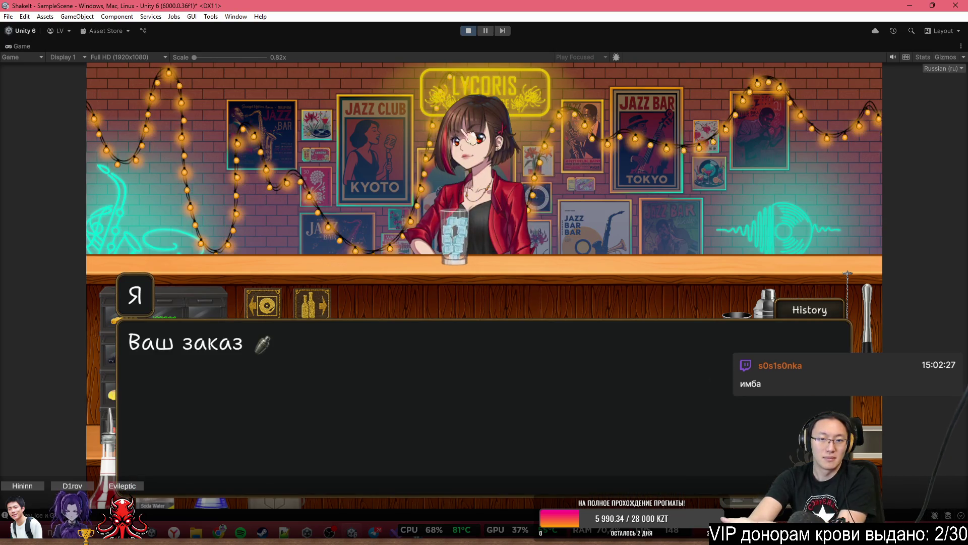
Restore the full editor layout and locate the served glass sprite in the Scene view
double_click(364, 50)
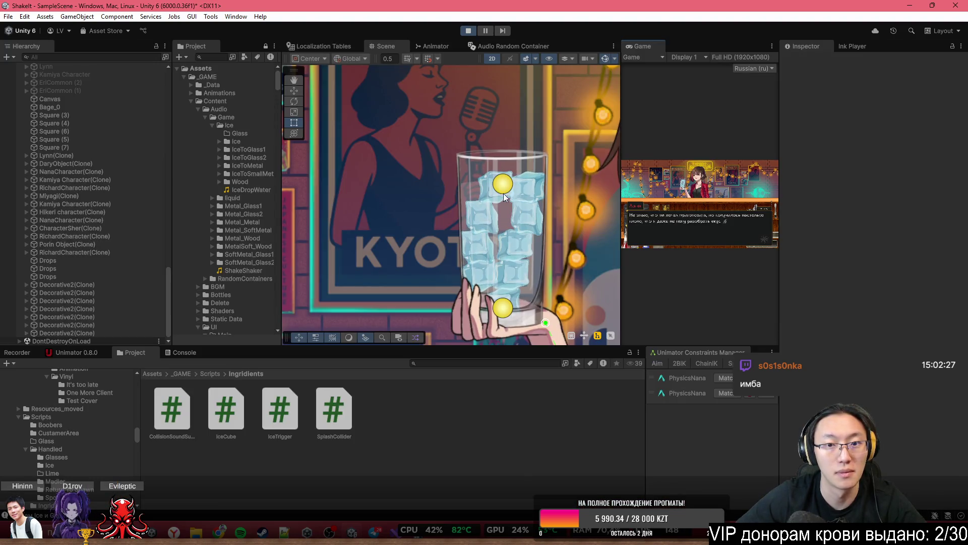
click(476, 171)
scroll(476, 171, up, 1)
scroll(476, 170, up, 2)
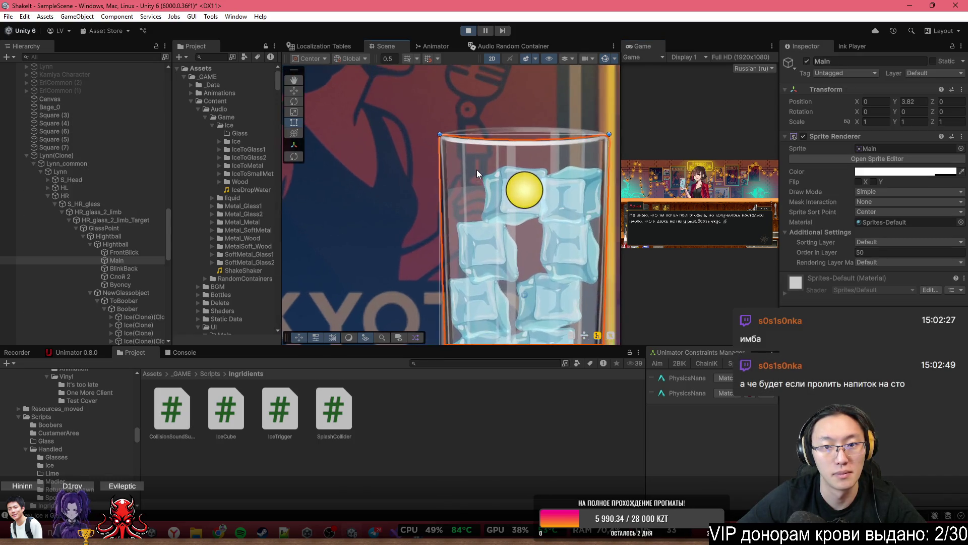
scroll(476, 216, down, 1)
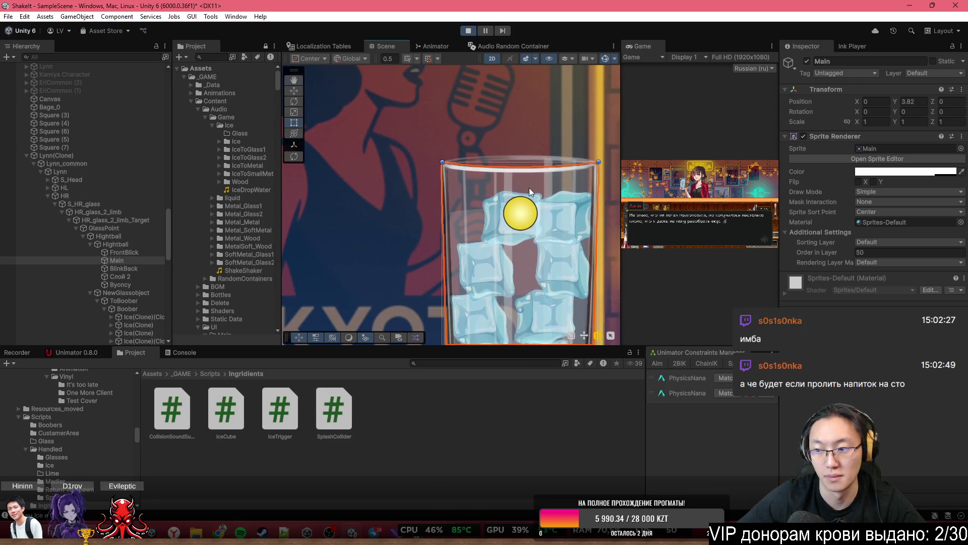
scroll(528, 188, down, 1)
scroll(514, 148, down, 1)
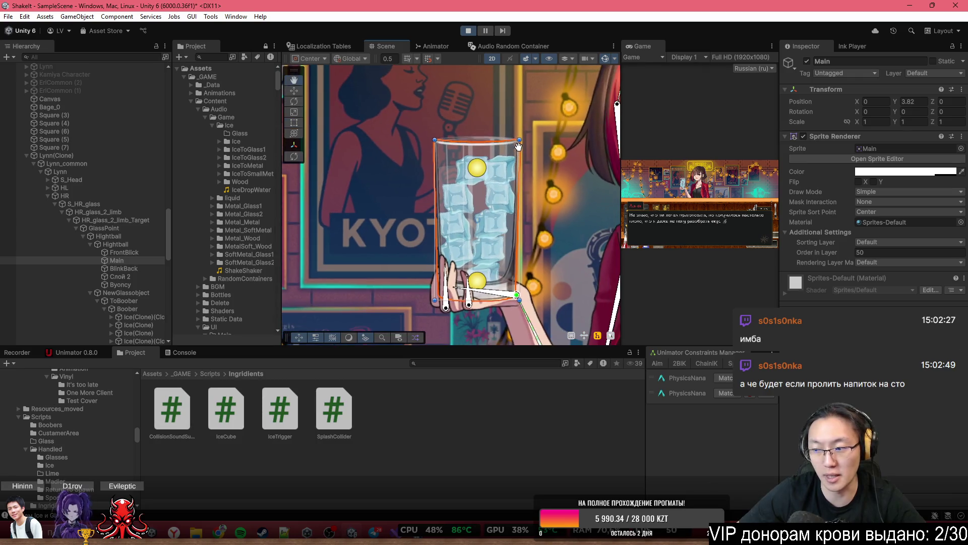
drag(532, 150, 518, 158)
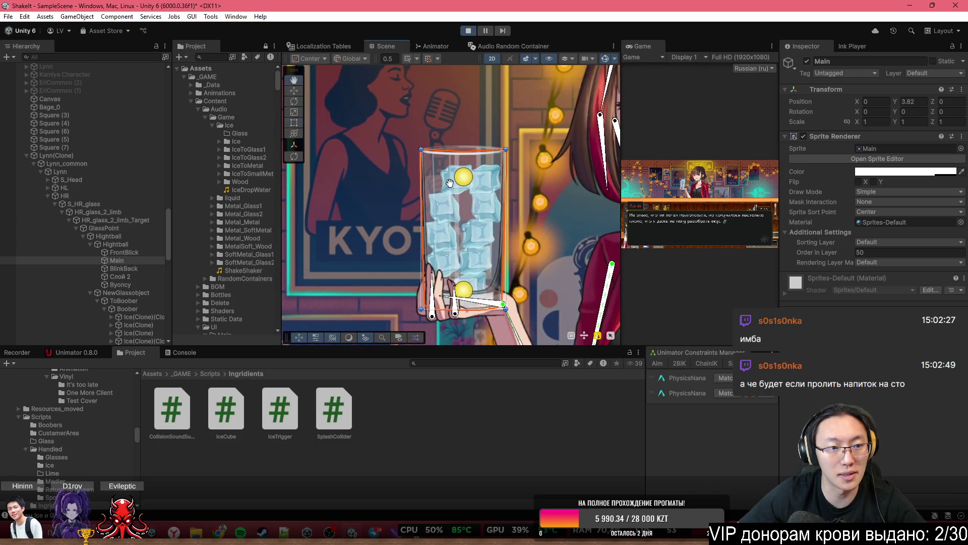
Frame NewGlassobject in the scene, then inspect the Hightball and GlassPoint objects in the Hierarchy
click(125, 292)
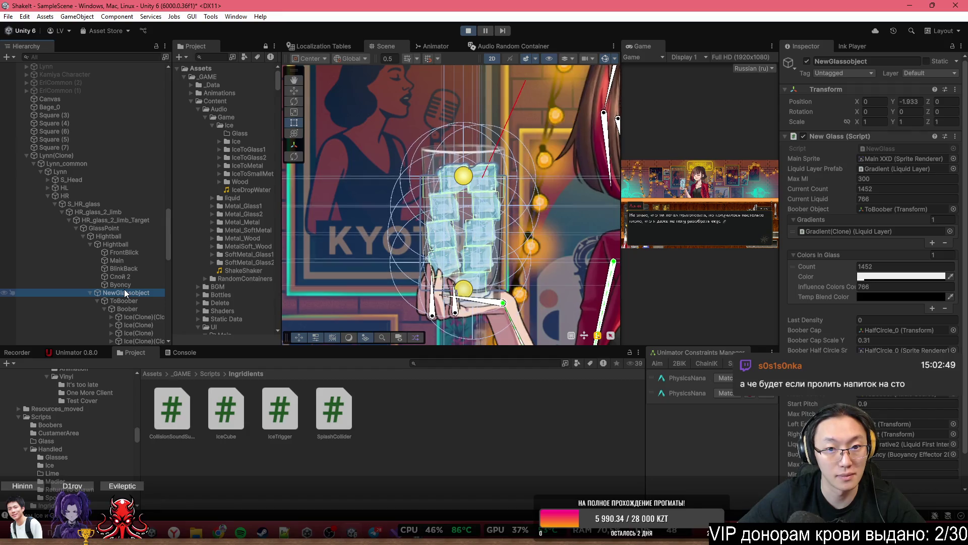
key(f)
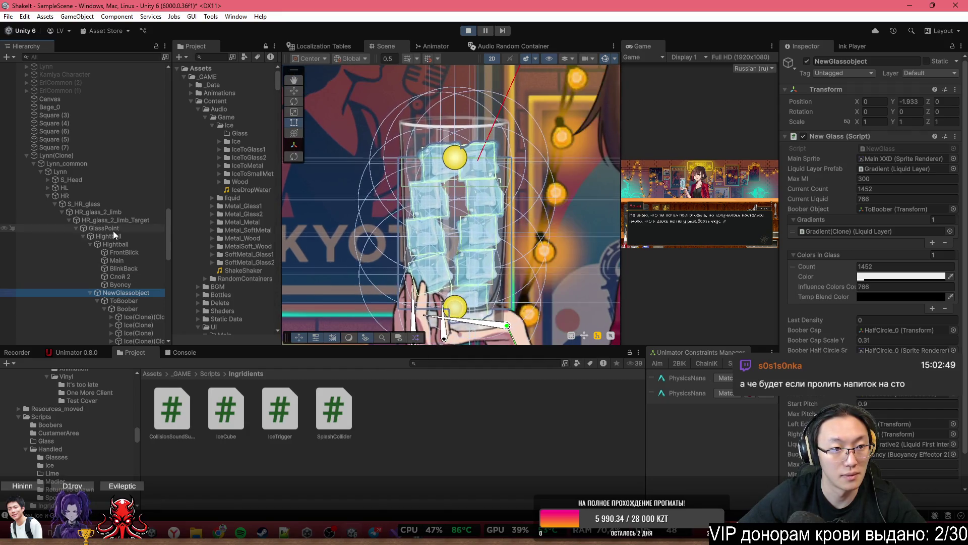
click(122, 247)
click(125, 231)
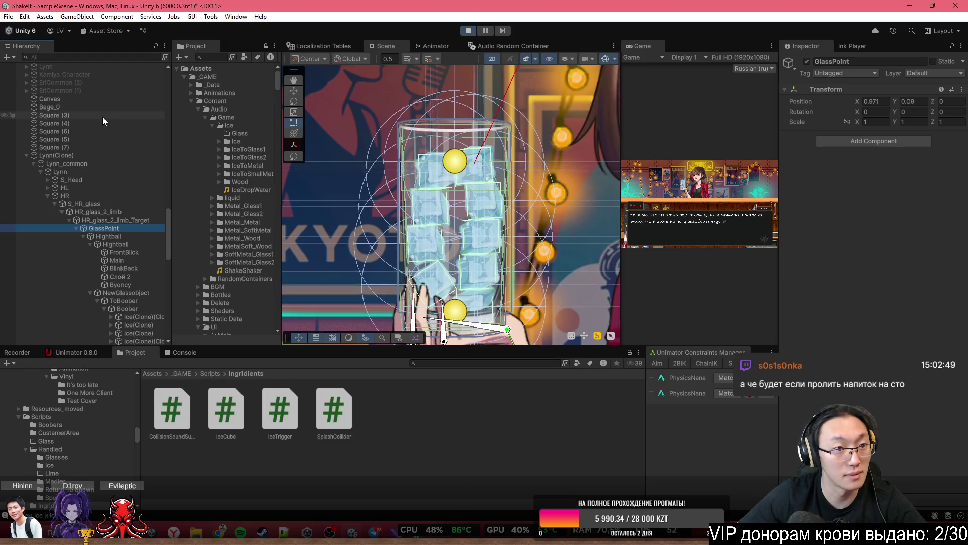
scroll(102, 116, up, 20)
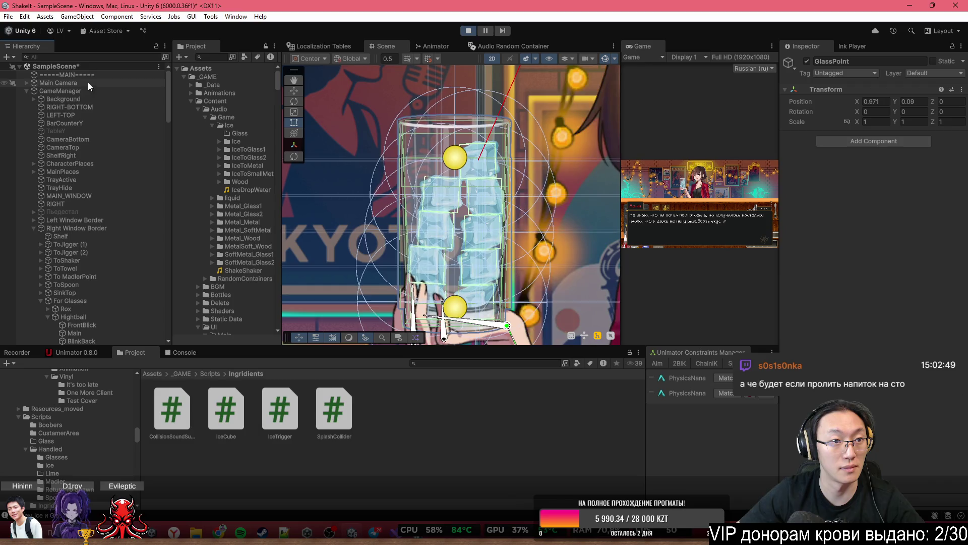
On GameManager, press ReadPart twice to advance the bartender's dialogue
click(77, 91)
scroll(843, 248, down, 15)
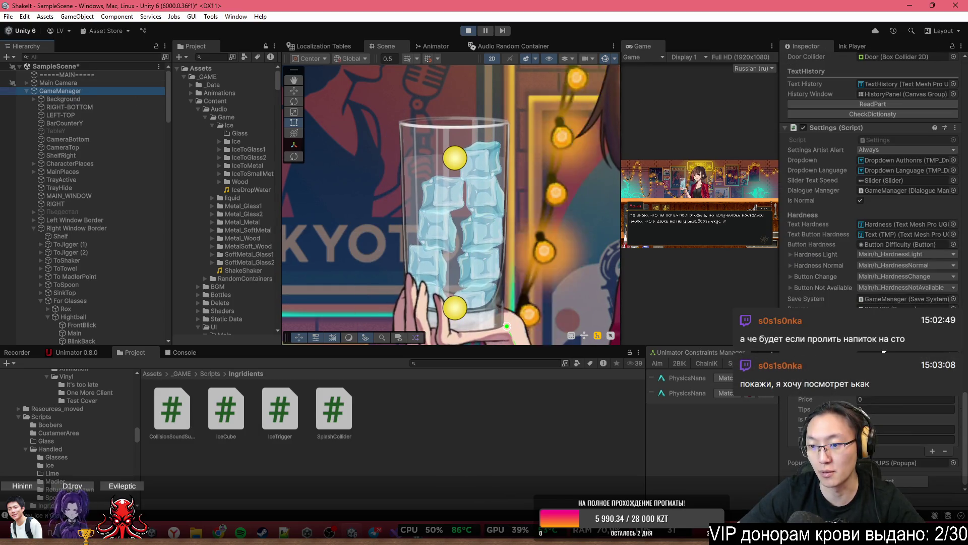
scroll(909, 260, down, 10)
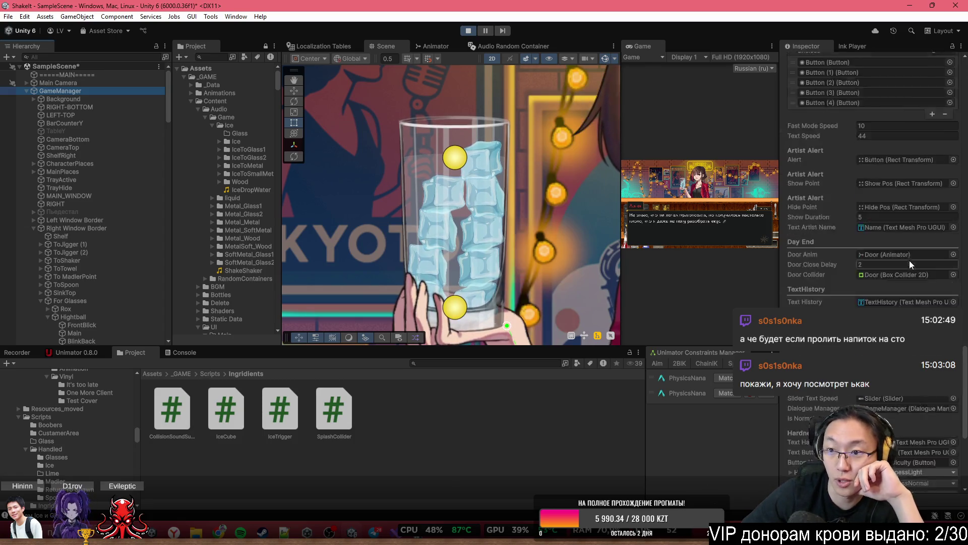
scroll(912, 285, down, 10)
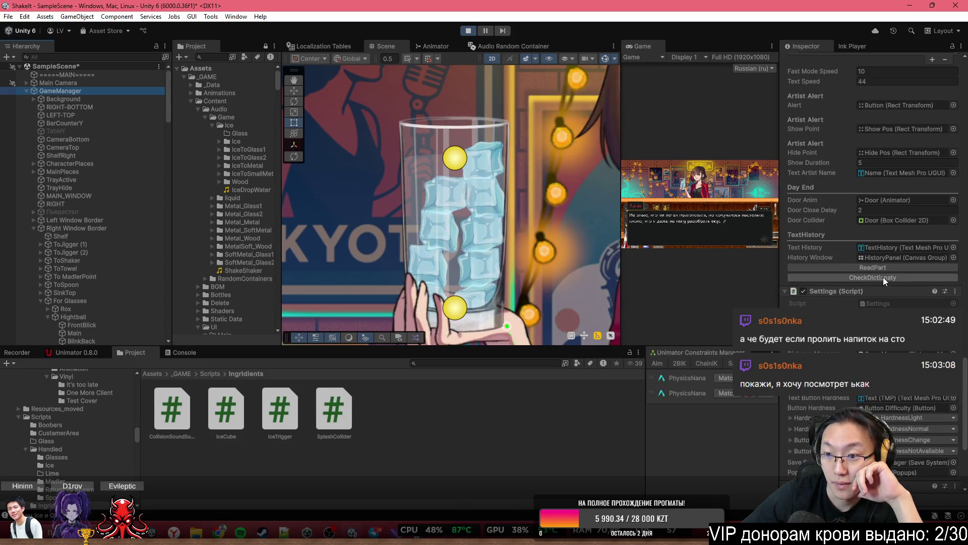
click(888, 267)
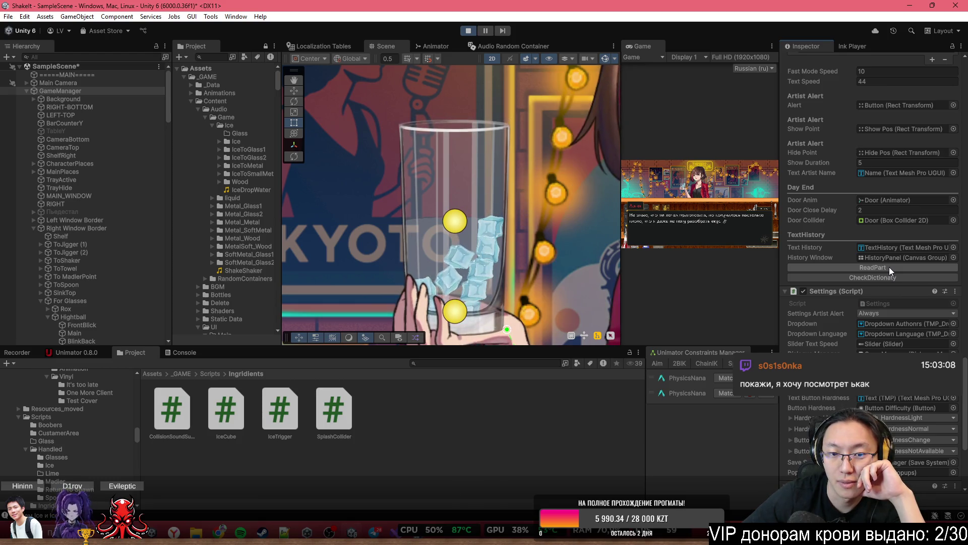
click(888, 267)
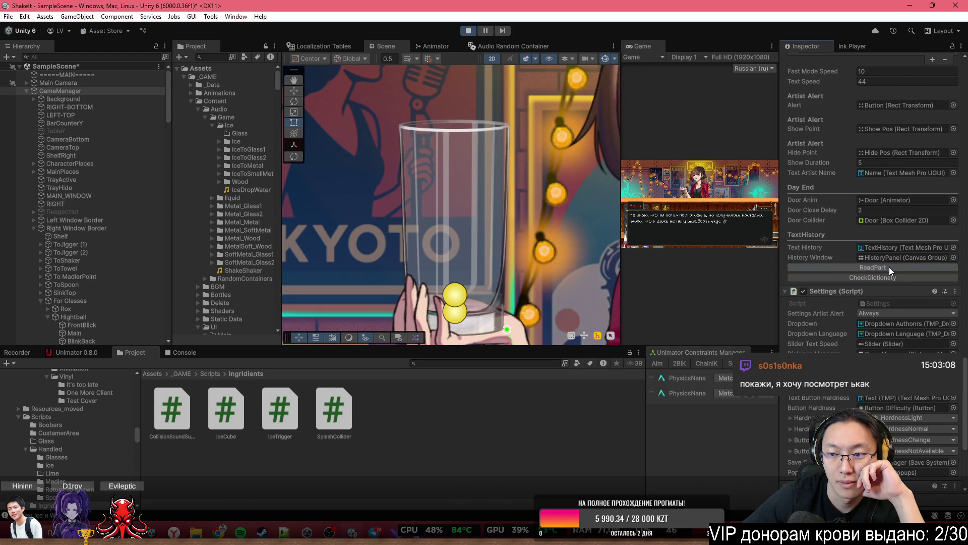
Pan the Scene view down to the counter and select a fallen Ice(Clone) cube
scroll(507, 265, down, 6)
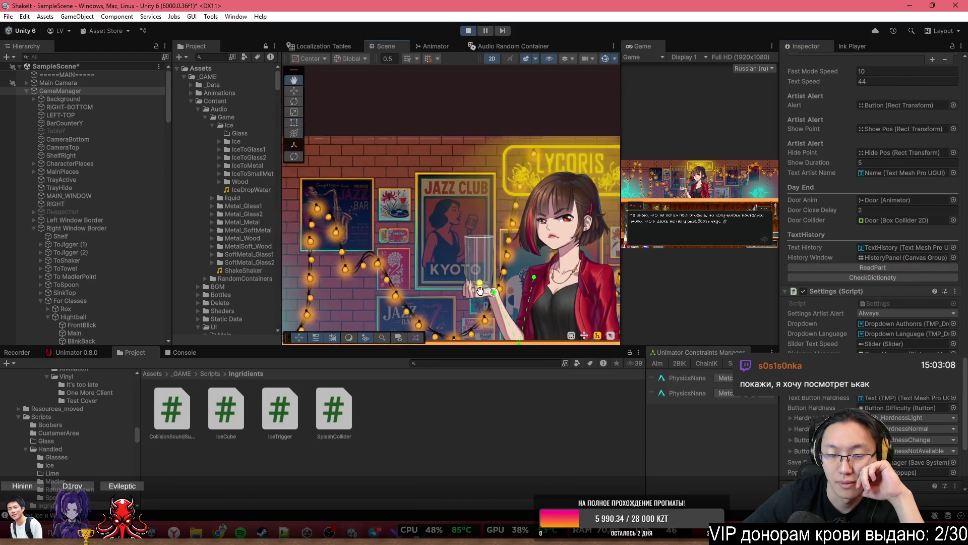
mouse_move(519, 303)
mouse_down()
mouse_move(531, 263)
mouse_move(493, 227)
mouse_up()
scroll(493, 227, up, 10)
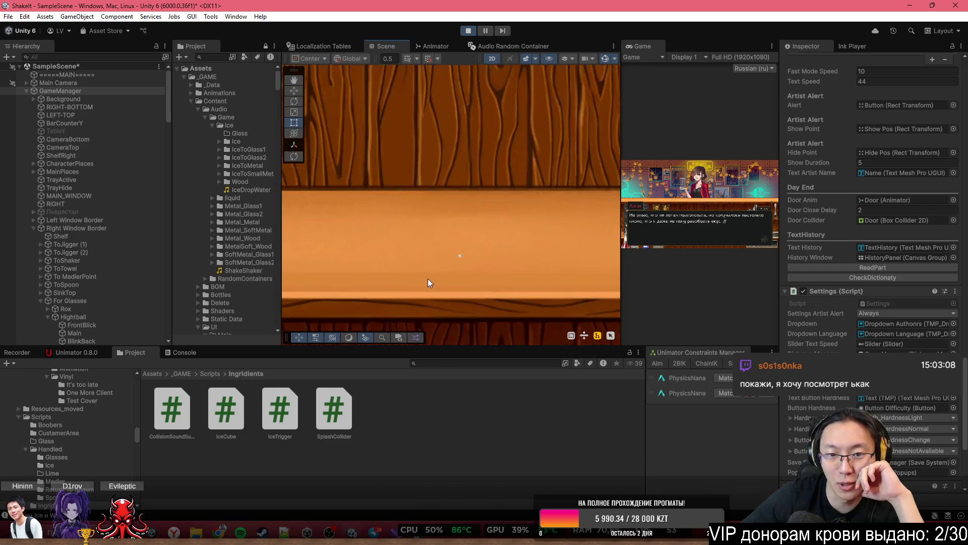
click(478, 239)
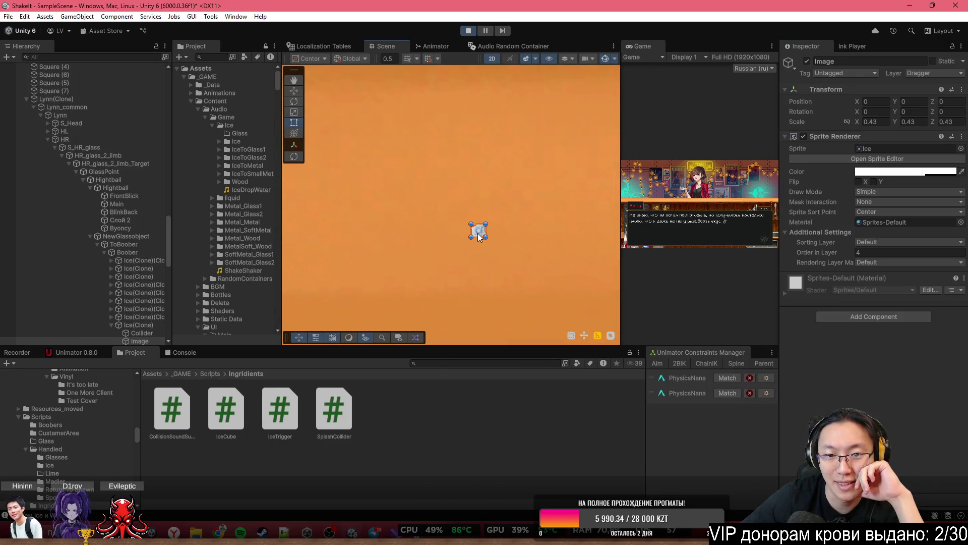
Maximize the game view, dismiss the dialogue, place the jigger and pour grenadine toward it
double_click(653, 45)
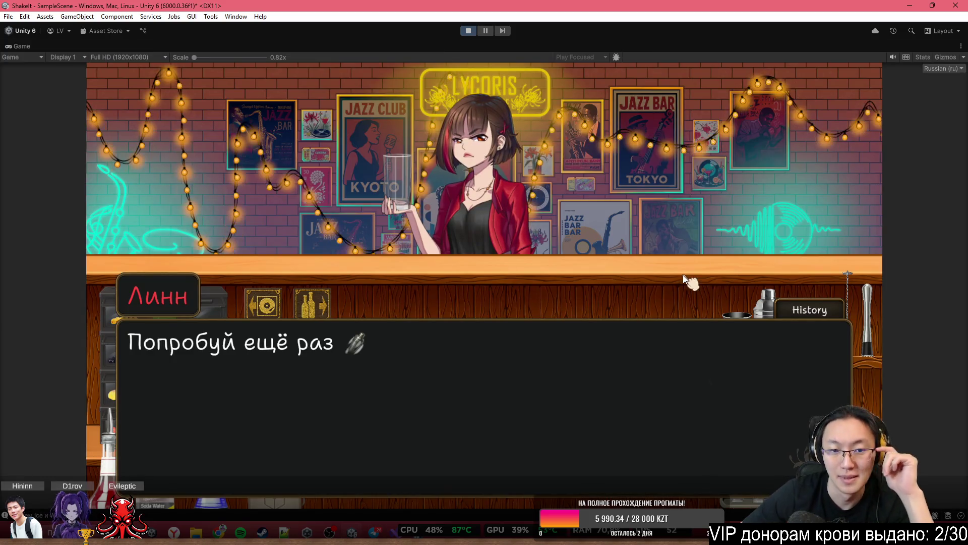
click(636, 272)
click(729, 429)
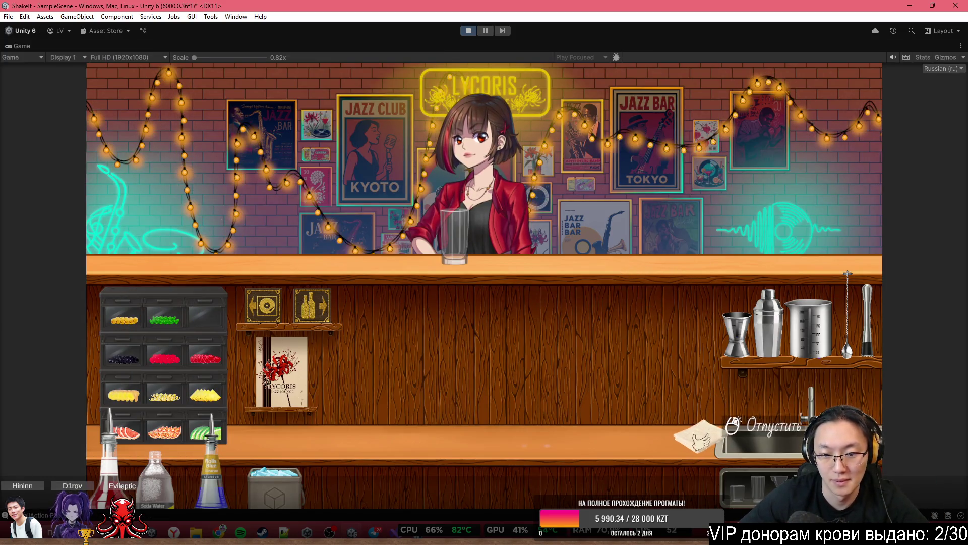
click(736, 333)
click(110, 471)
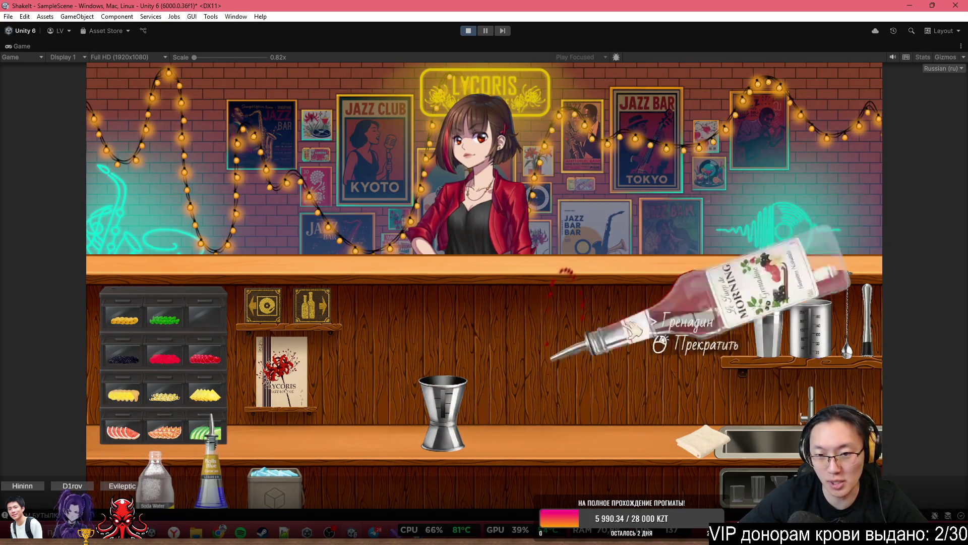
mouse_move(671, 313)
mouse_down()
mouse_move(513, 328)
mouse_move(570, 323)
mouse_move(496, 320)
mouse_move(529, 331)
mouse_move(555, 295)
mouse_up()
Return the grenadine bottle, jigger and towel to their places, then exit Play mode
right_click(555, 295)
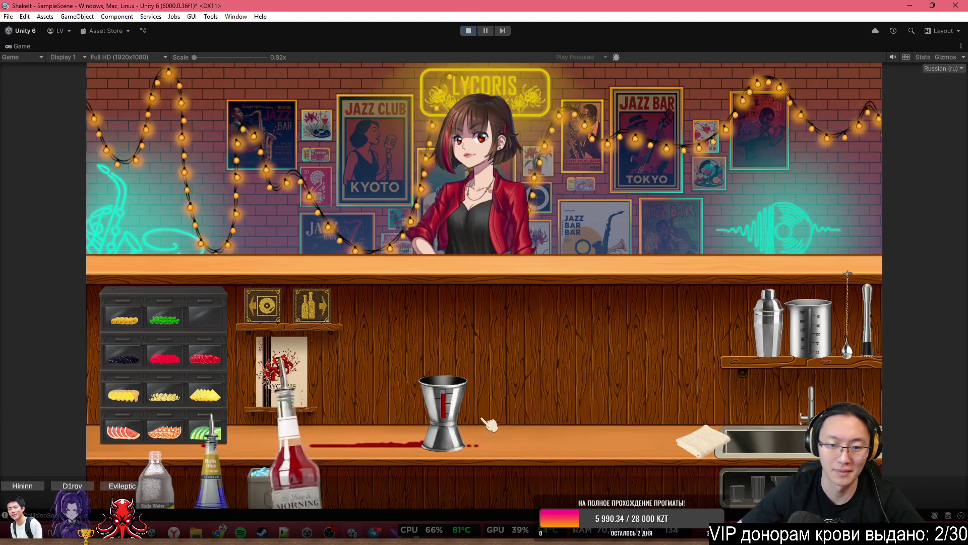
click(443, 411)
right_click(721, 469)
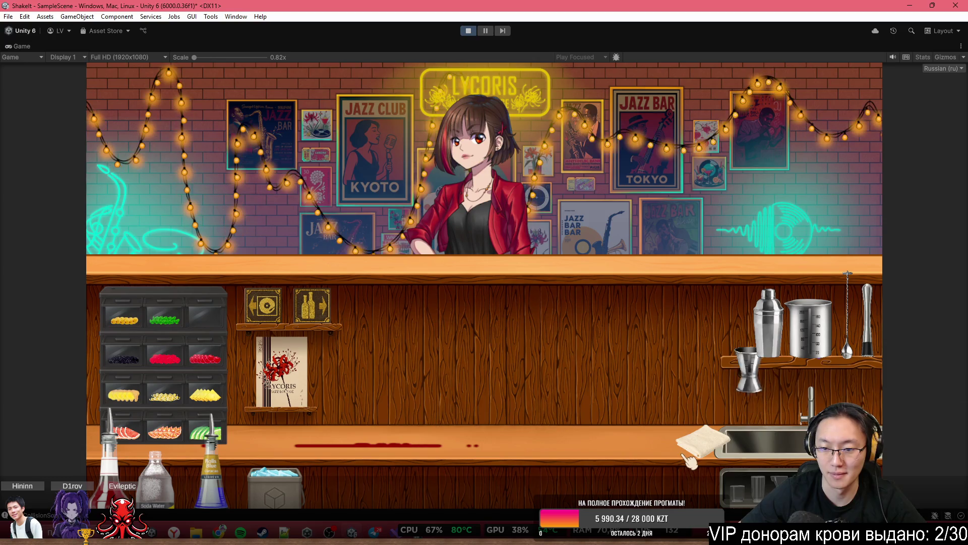
click(698, 441)
right_click(396, 453)
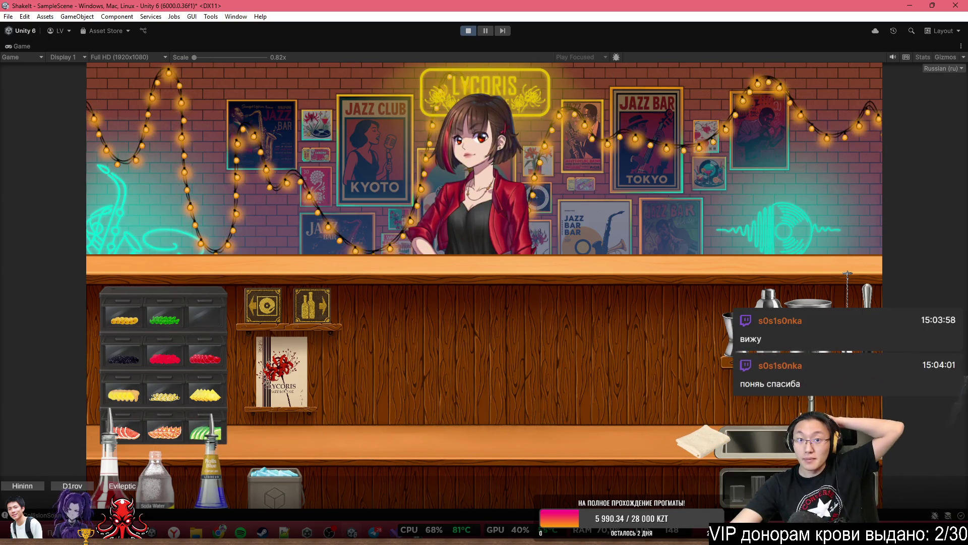
click(469, 33)
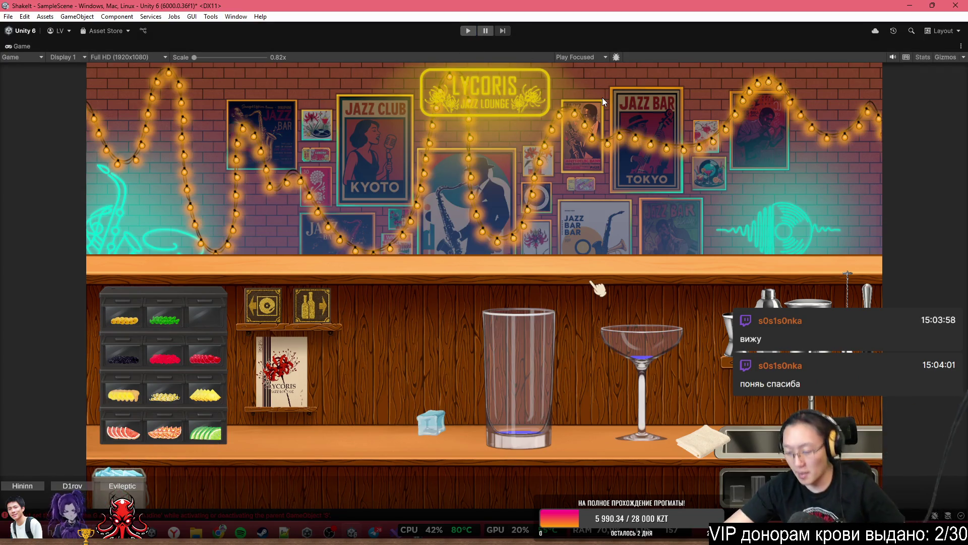
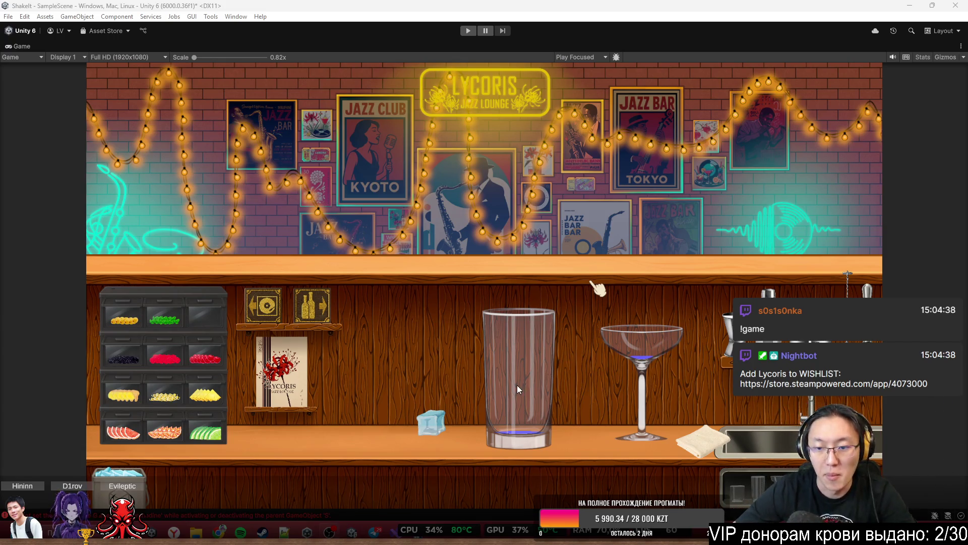
Look over the Scene view, then launch the game in Play mode with a maximized Game view
double_click(398, 50)
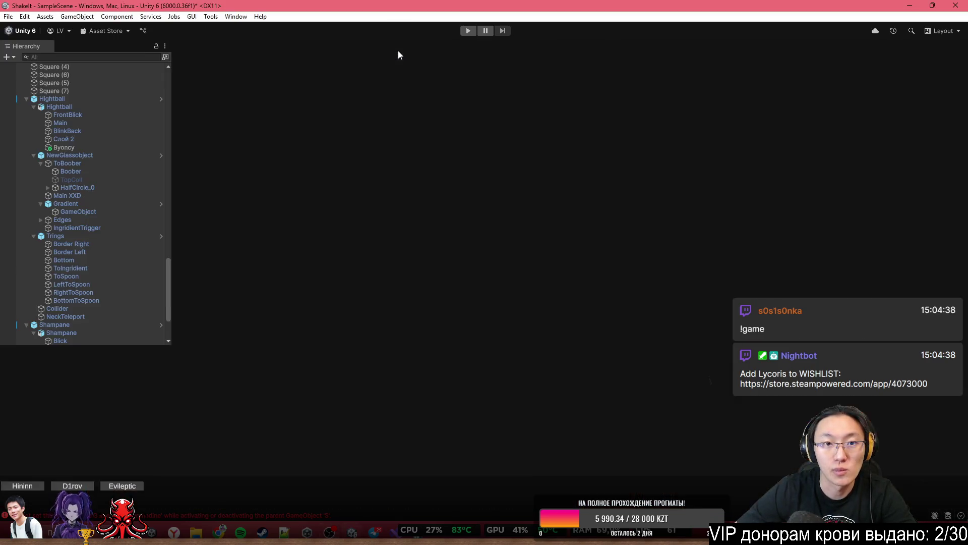
scroll(435, 222, down, 3)
scroll(439, 232, down, 5)
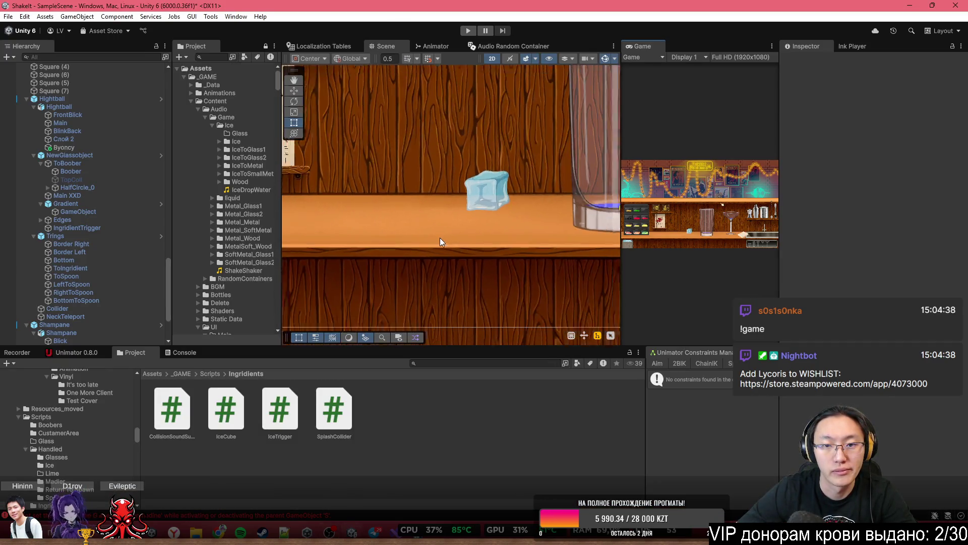
scroll(516, 180, up, 3)
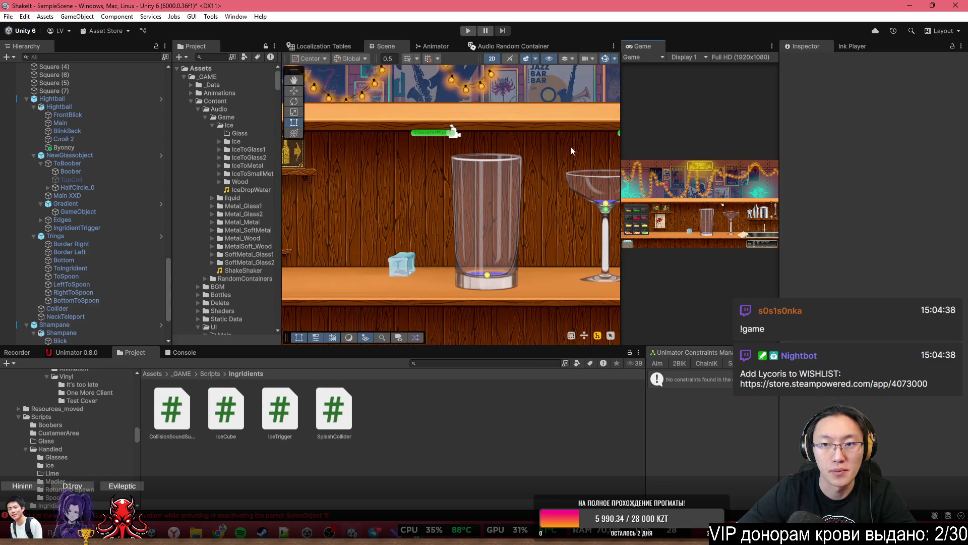
double_click(648, 44)
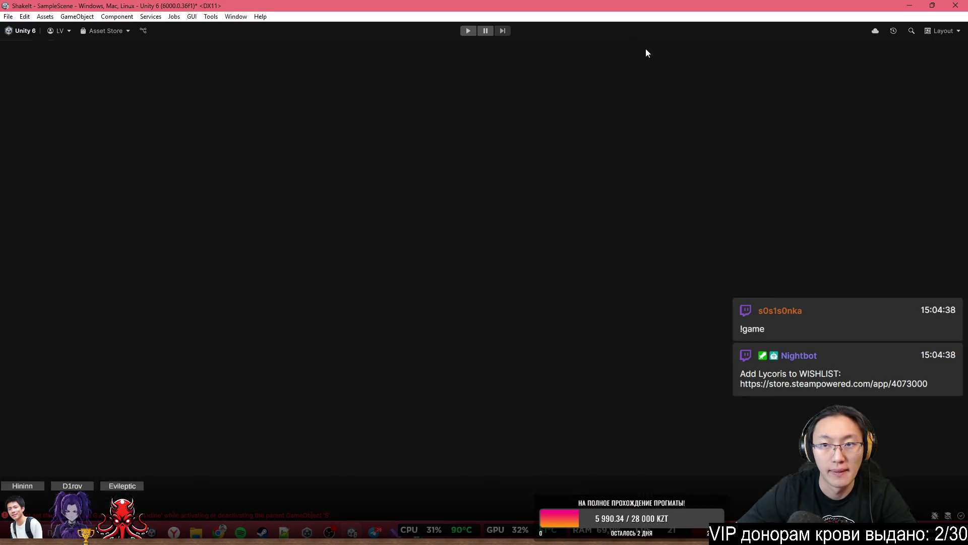
click(471, 35)
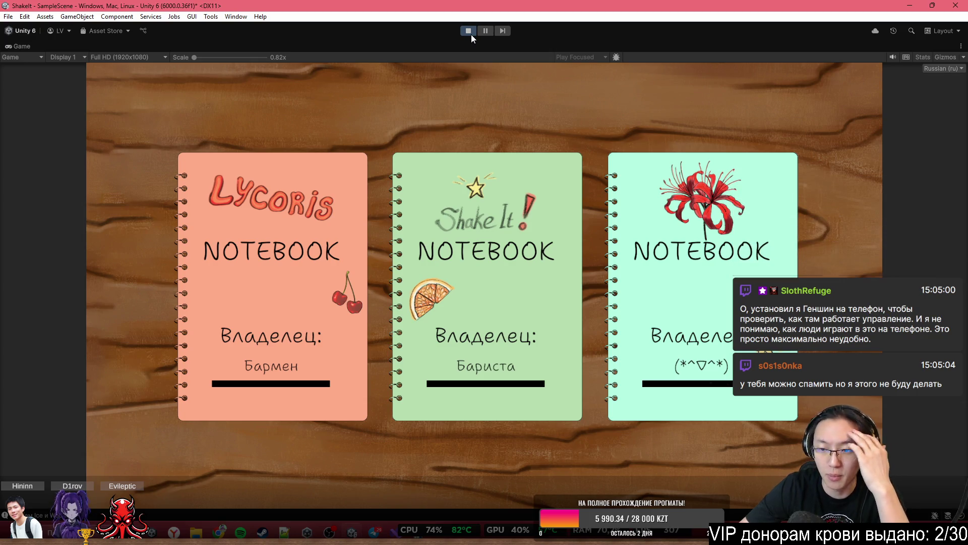
Pick the third notebook, start the shift, skip the tutorial and choose to check cocktails
click(644, 187)
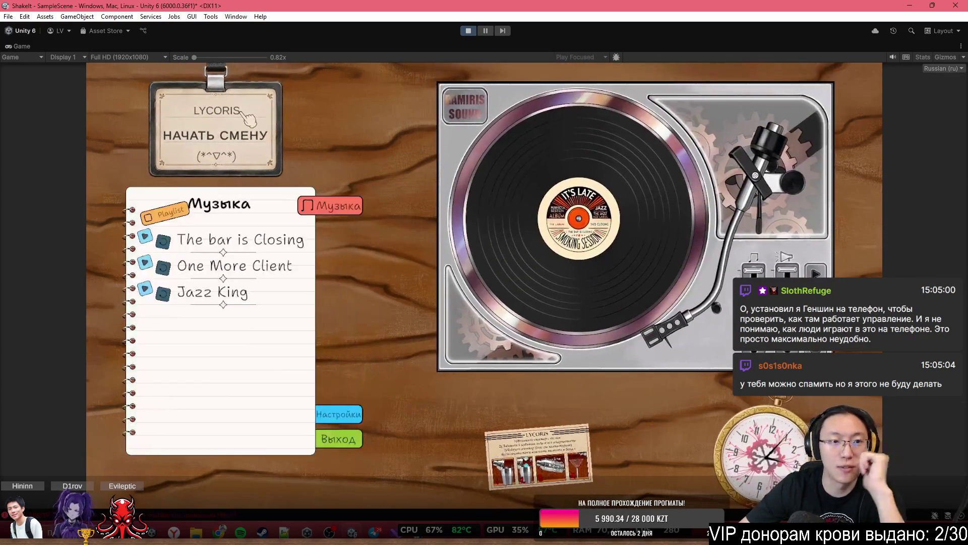
click(242, 113)
key(space)
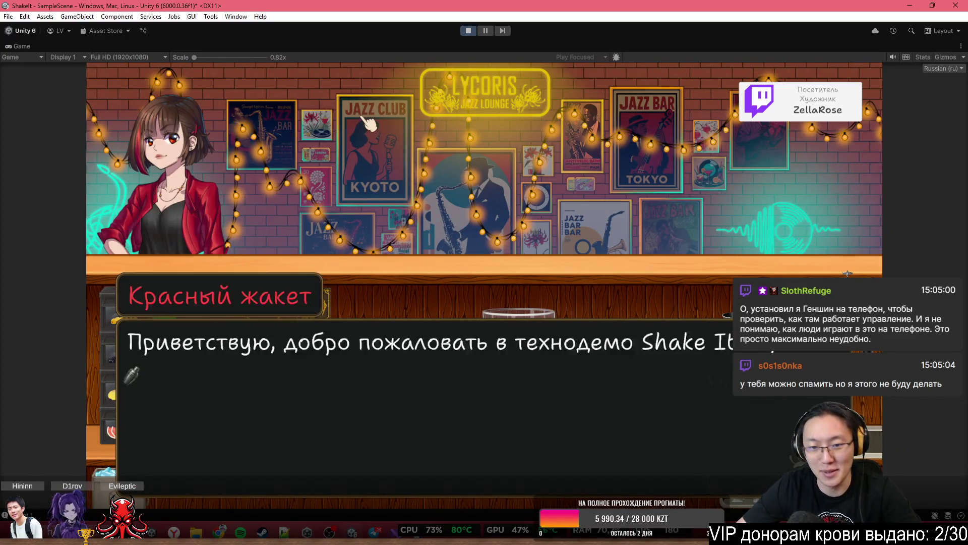
key(space)
click(515, 270)
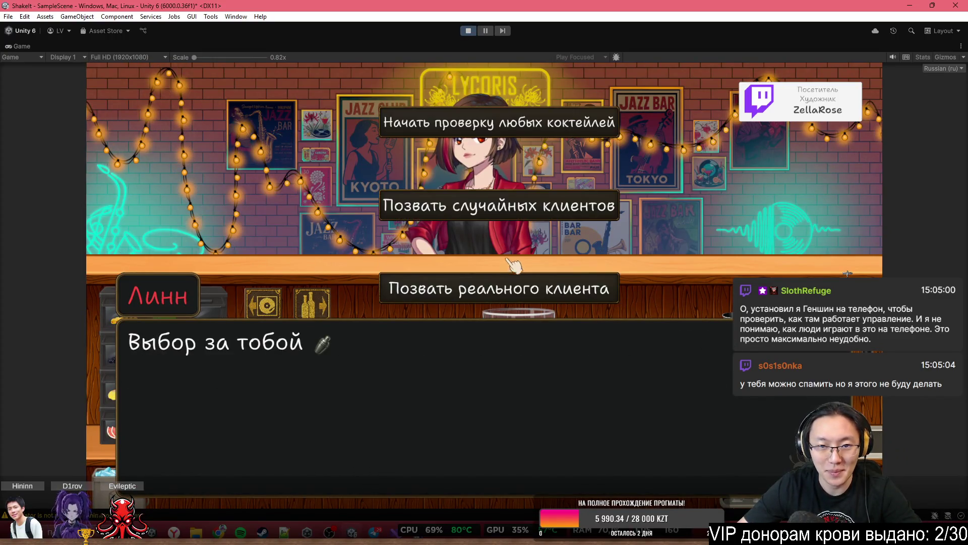
click(533, 126)
click(532, 126)
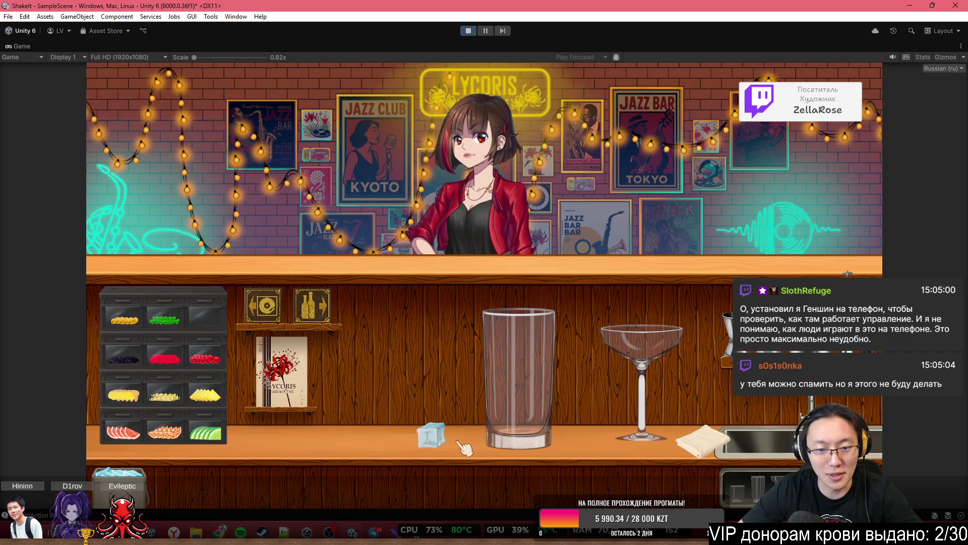
Slide the highball glass left along the counter, then go to the bottle shelf
mouse_move(520, 383)
mouse_down()
mouse_move(534, 404)
mouse_move(471, 416)
mouse_move(434, 403)
mouse_up()
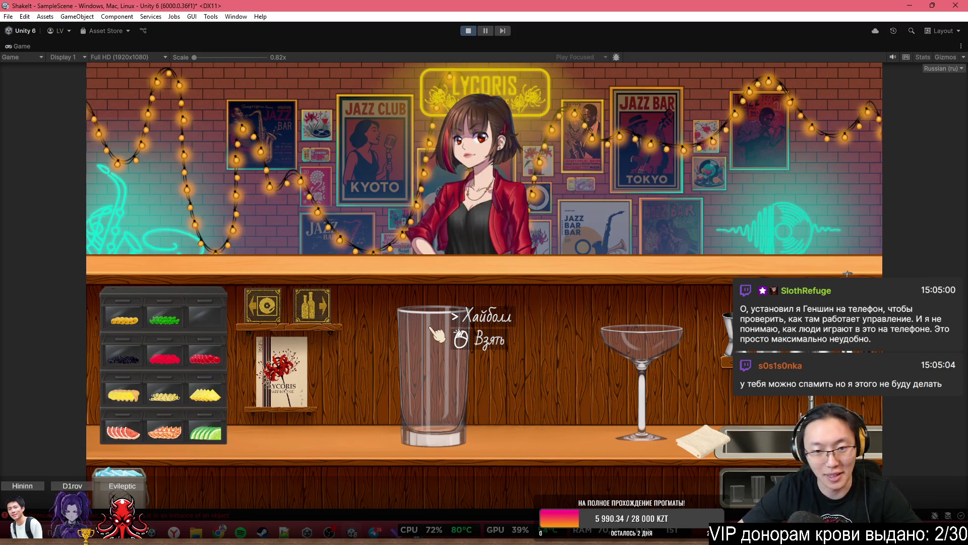
drag(437, 332, 446, 332)
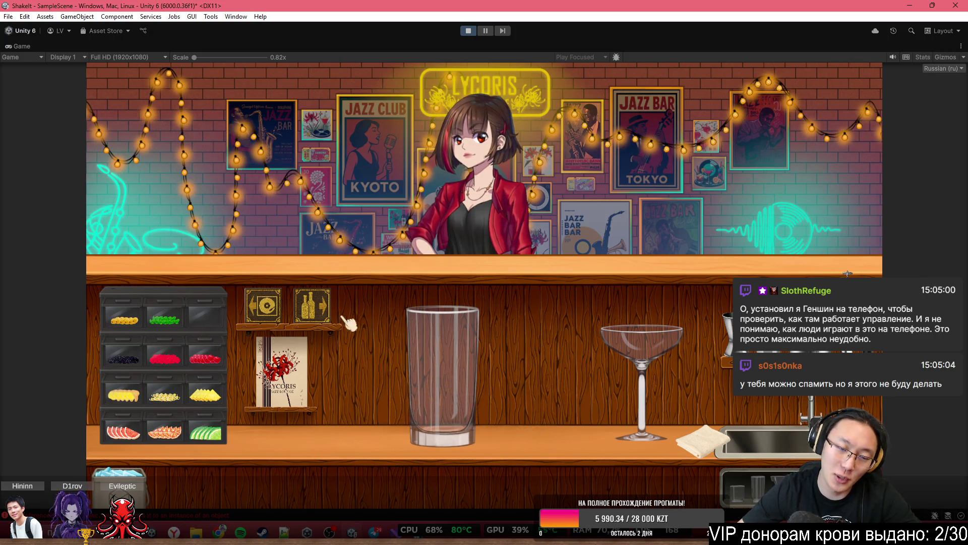
click(317, 305)
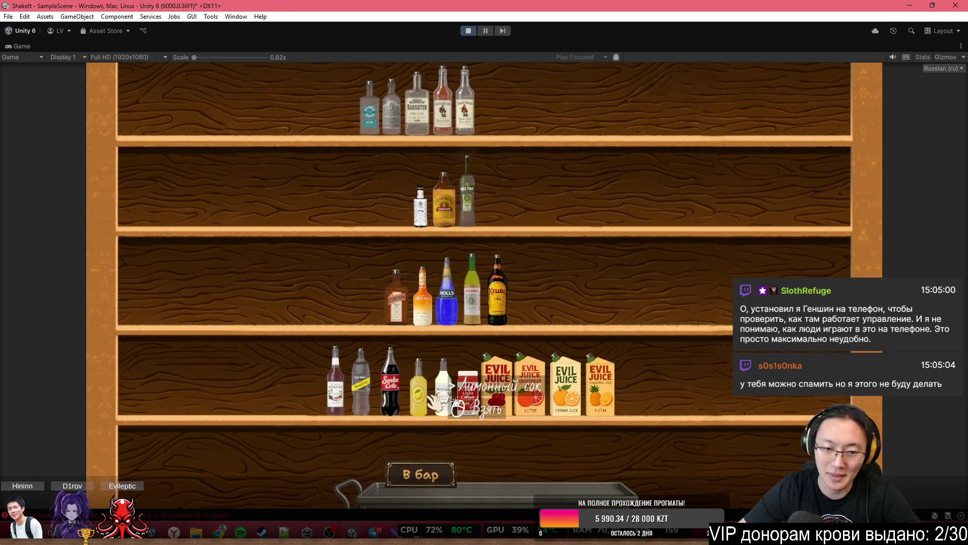
Put cola, lemon juice and gold rum on the tray and return to the bar
drag(361, 383, 550, 464)
mouse_move(418, 394)
mouse_down()
mouse_move(504, 444)
mouse_move(502, 461)
mouse_up()
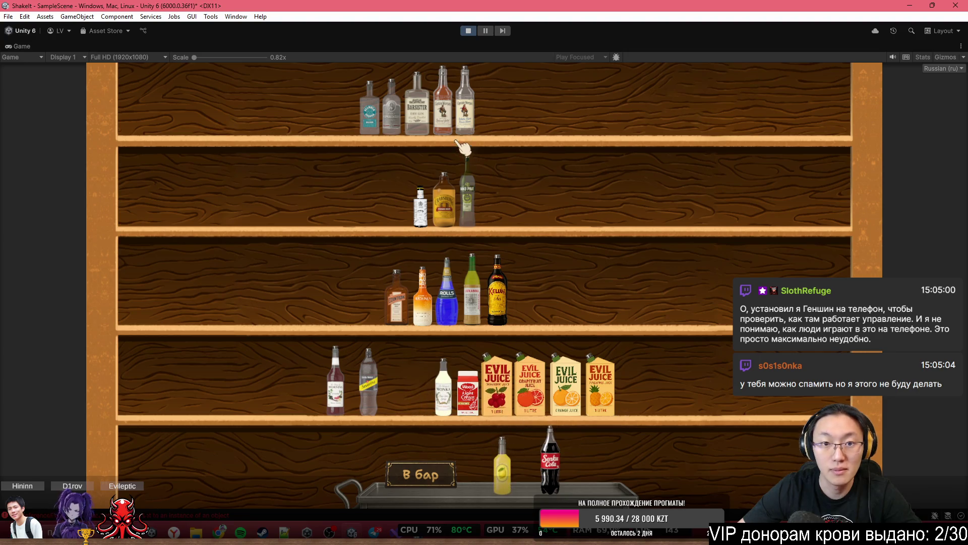
drag(445, 111, 560, 444)
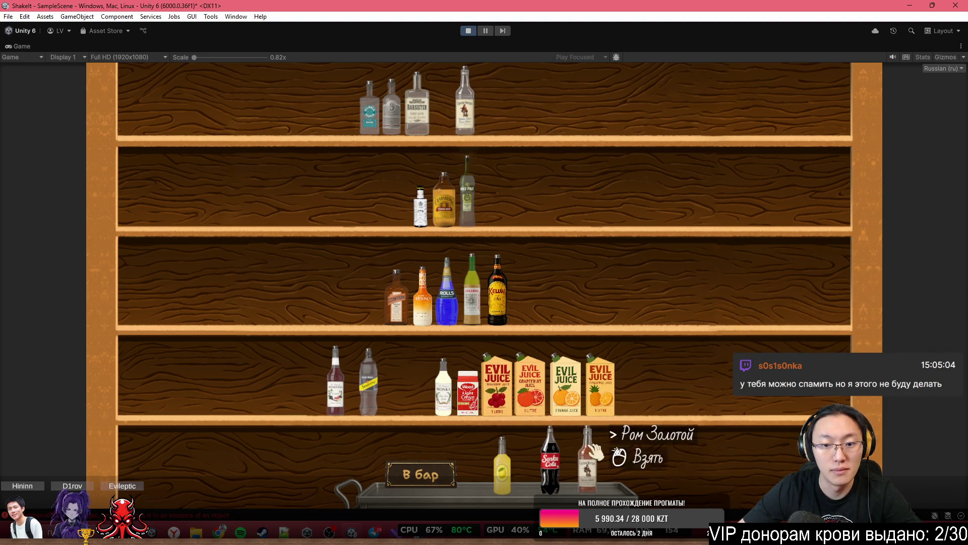
click(421, 474)
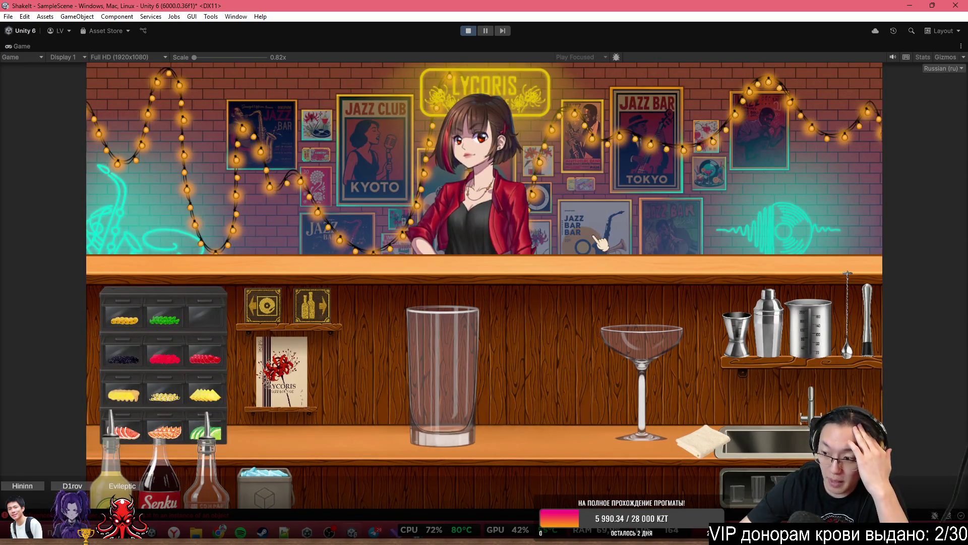
Set the jigger on the counter and shift the highball glass further left
click(737, 333)
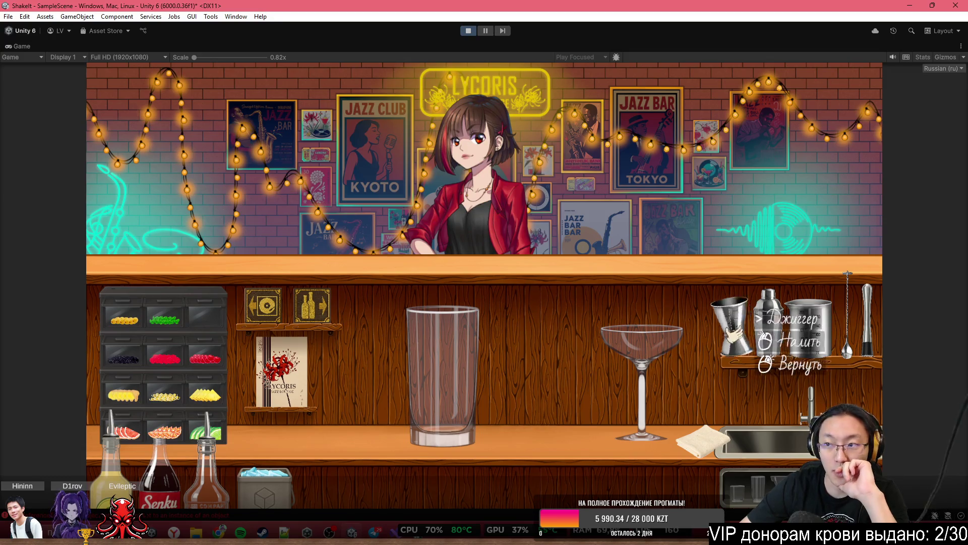
right_click(555, 353)
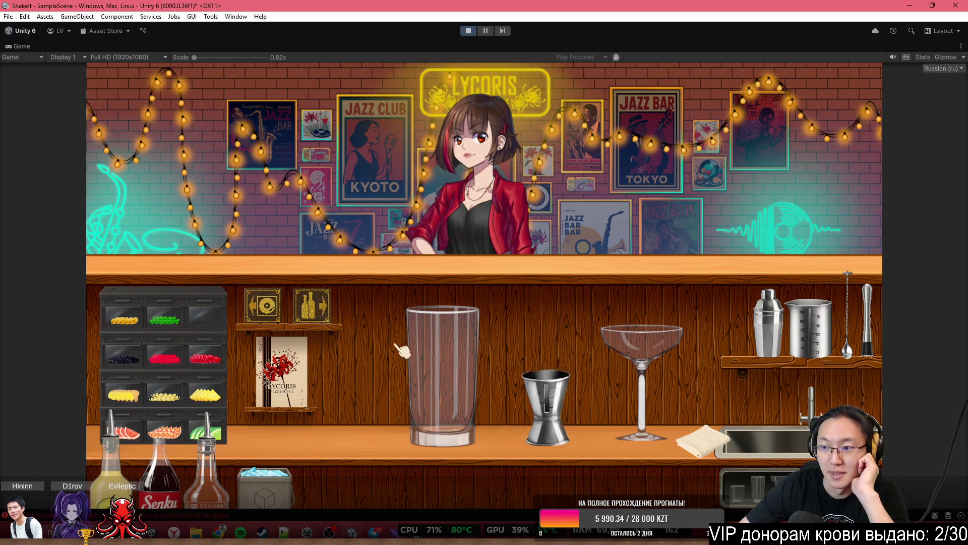
click(443, 368)
right_click(406, 374)
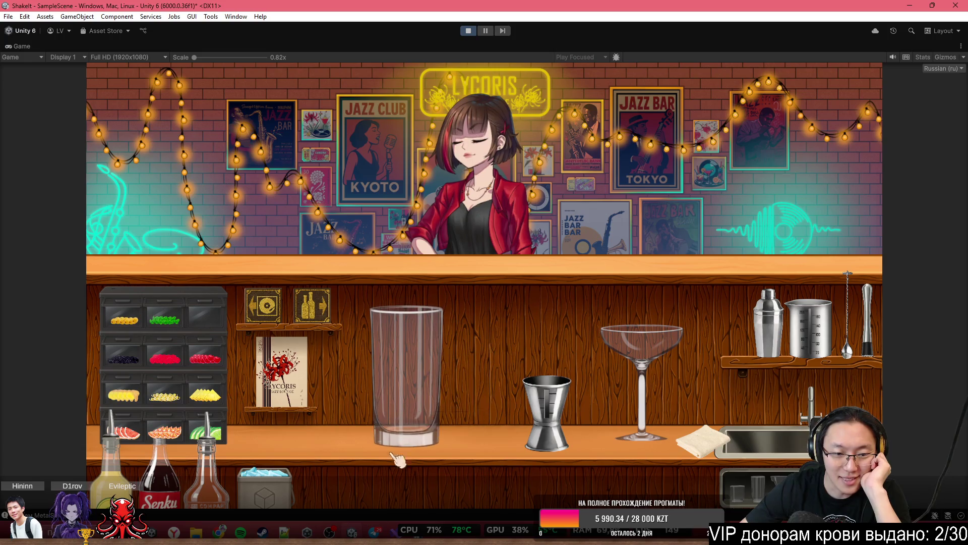
Measure gold rum into the jigger and pour it into the highball glass
click(229, 472)
click(625, 305)
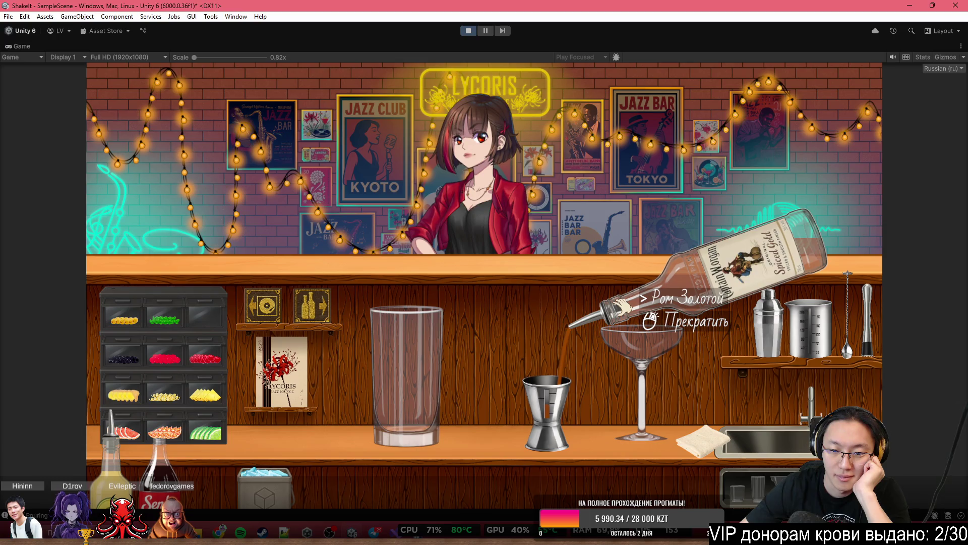
click(625, 305)
click(625, 306)
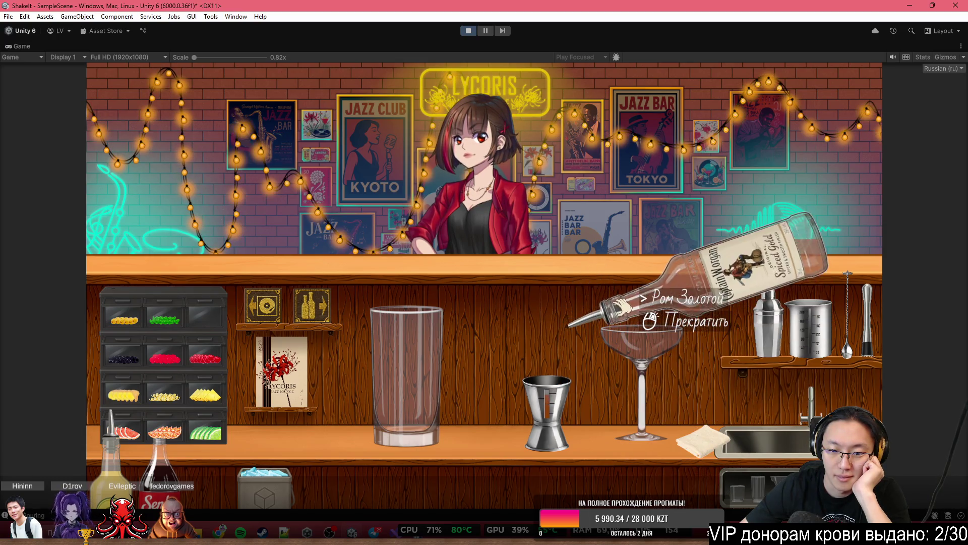
click(625, 305)
right_click(651, 303)
click(547, 401)
click(449, 184)
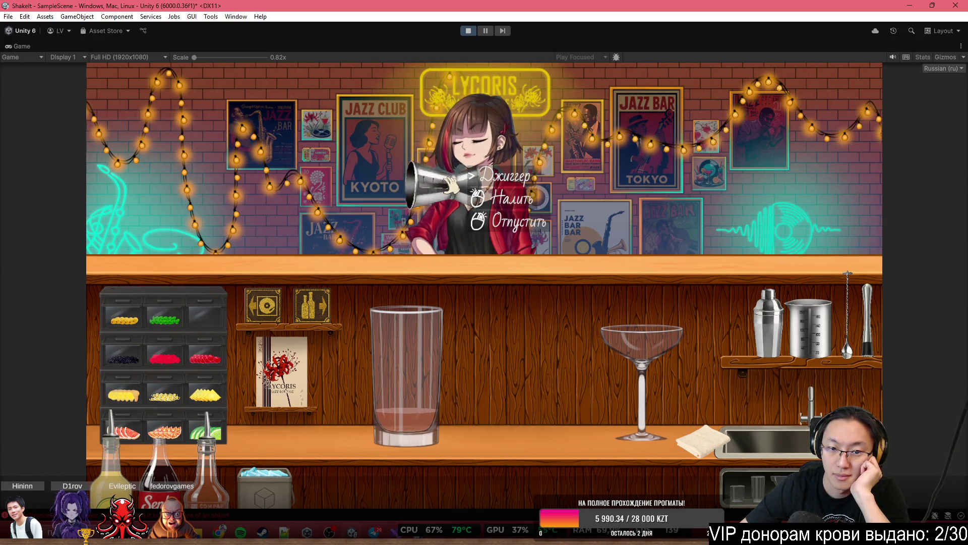
right_click(444, 187)
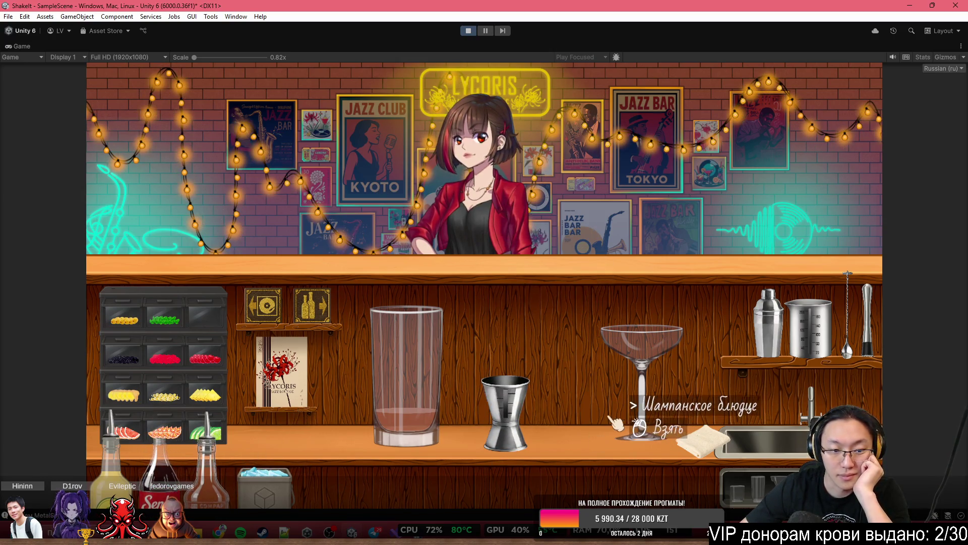
Measure lemon juice into the jigger and pour it into the highball glass
click(113, 469)
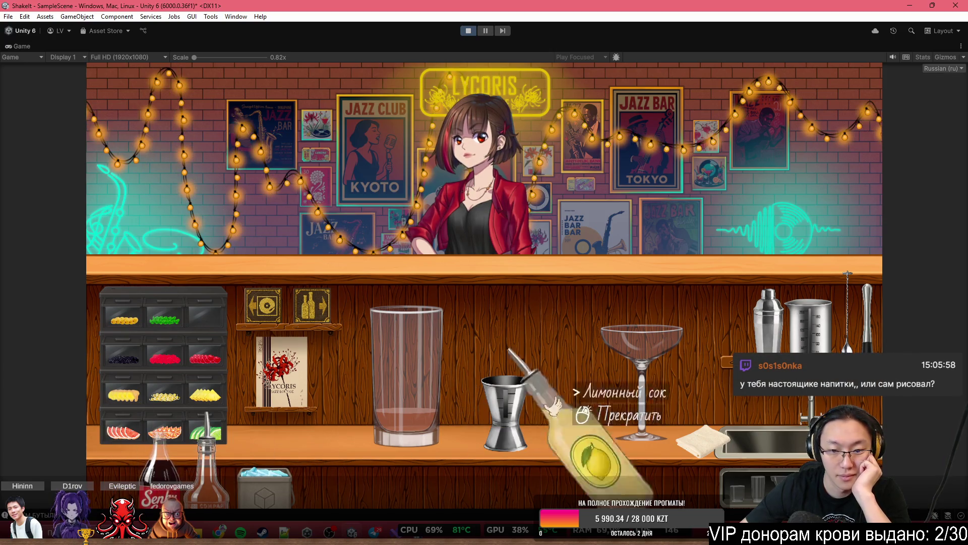
drag(600, 318, 599, 324)
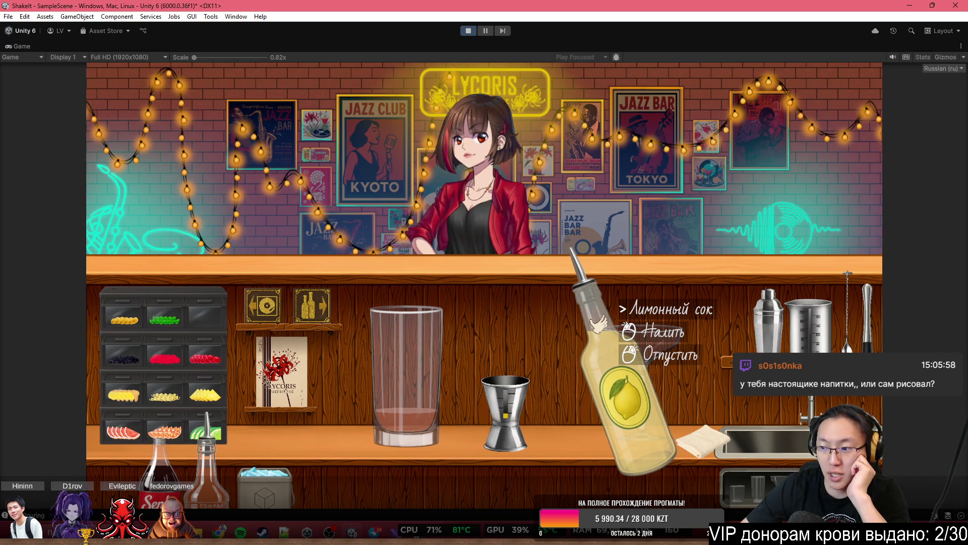
right_click(600, 326)
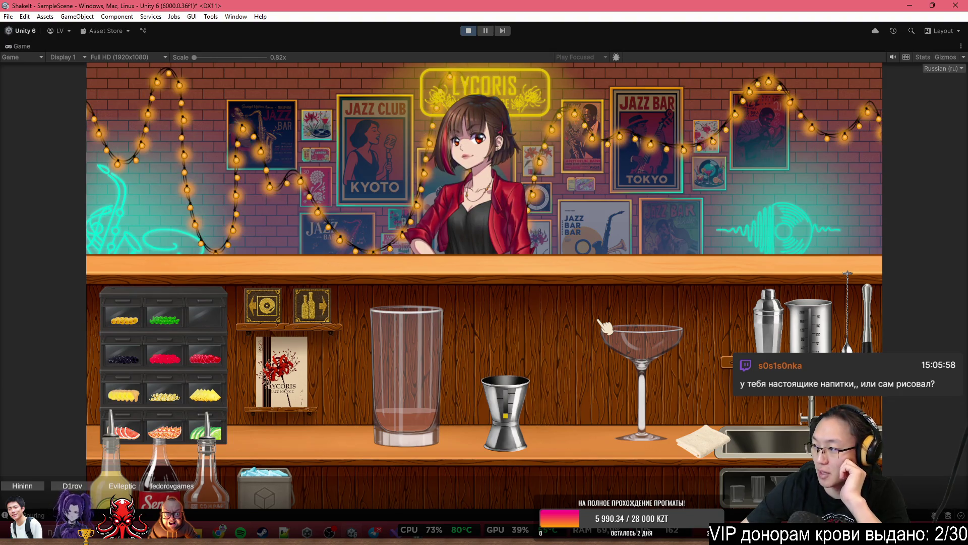
click(505, 404)
click(444, 245)
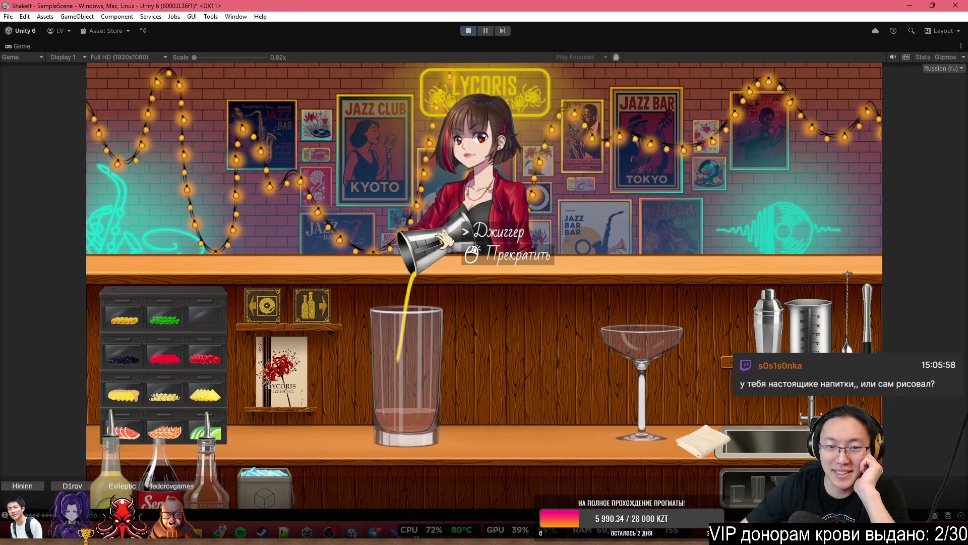
click(444, 241)
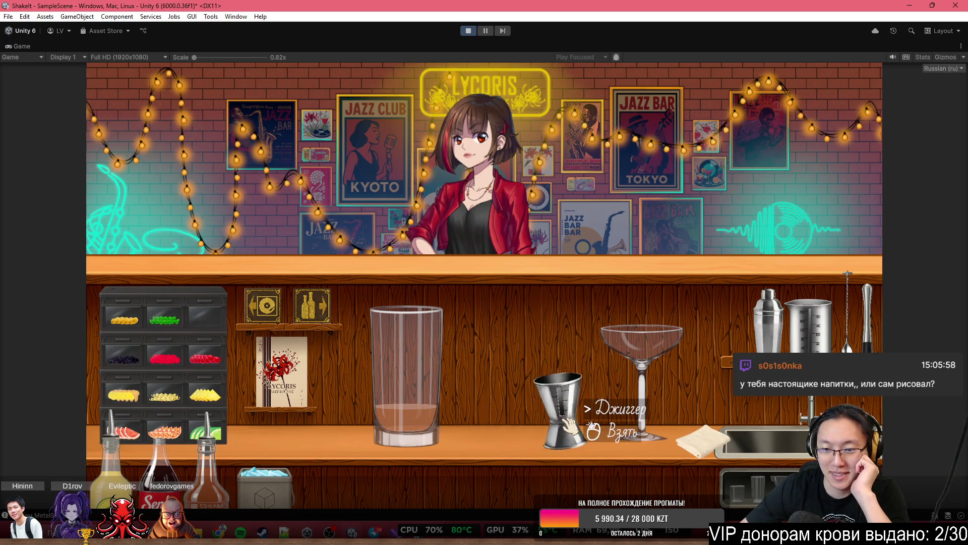
click(647, 401)
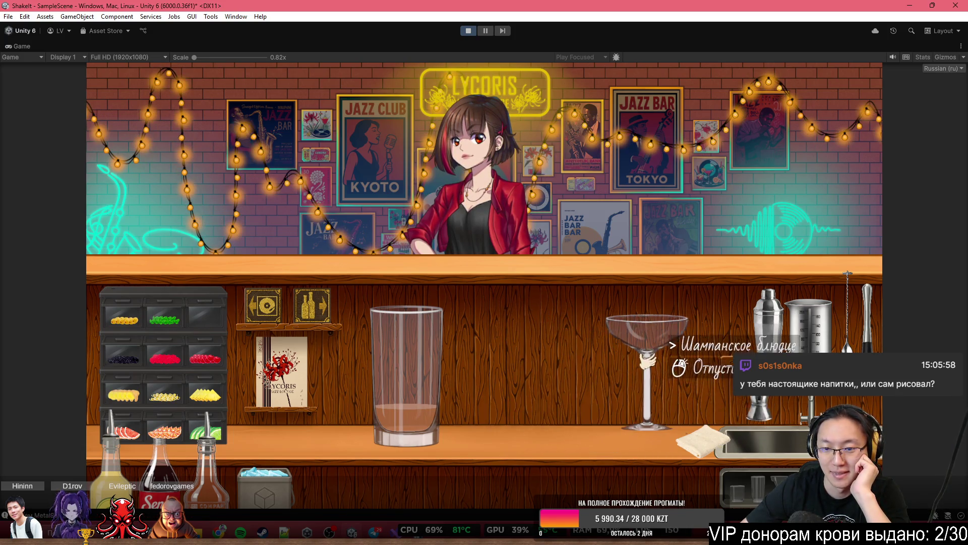
click(648, 359)
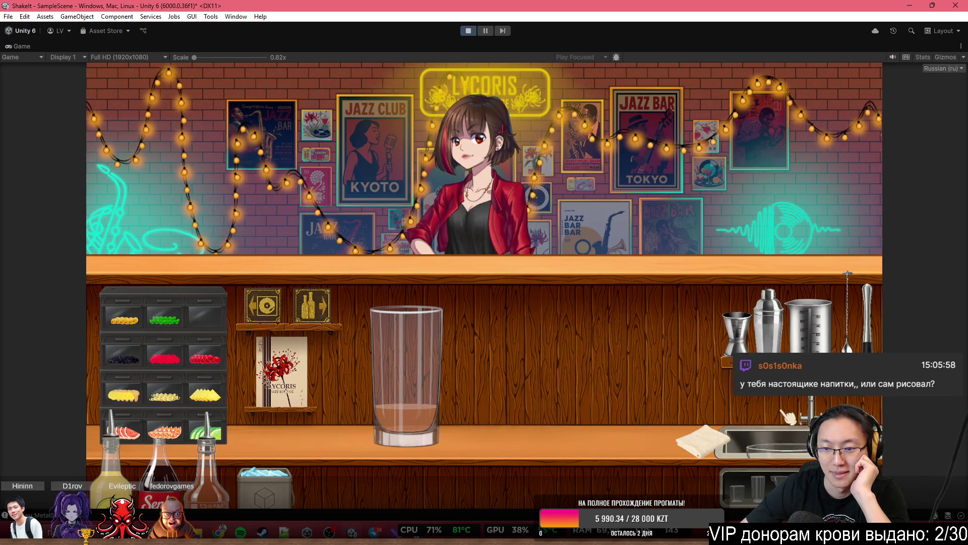
Set the rum aside and measure cola into the jigger
click(180, 474)
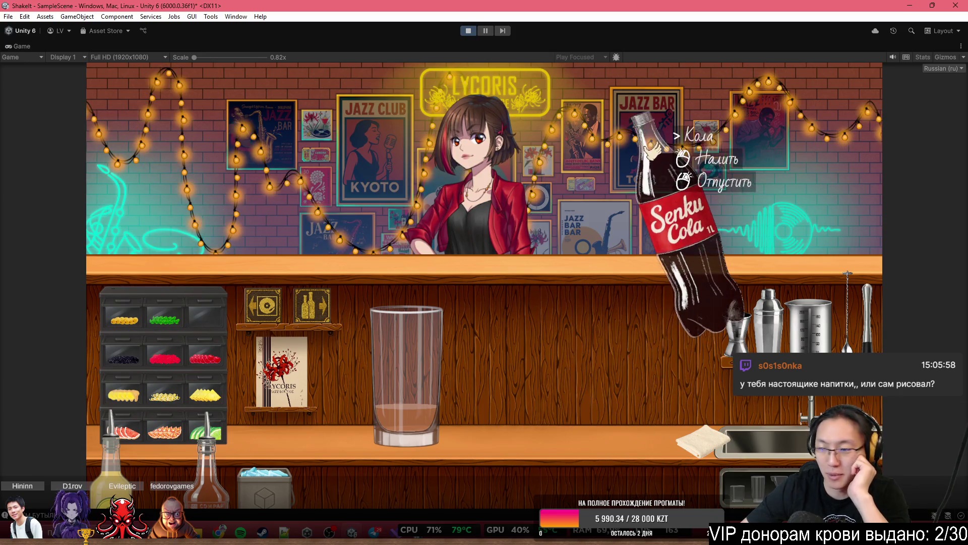
click(635, 192)
click(225, 456)
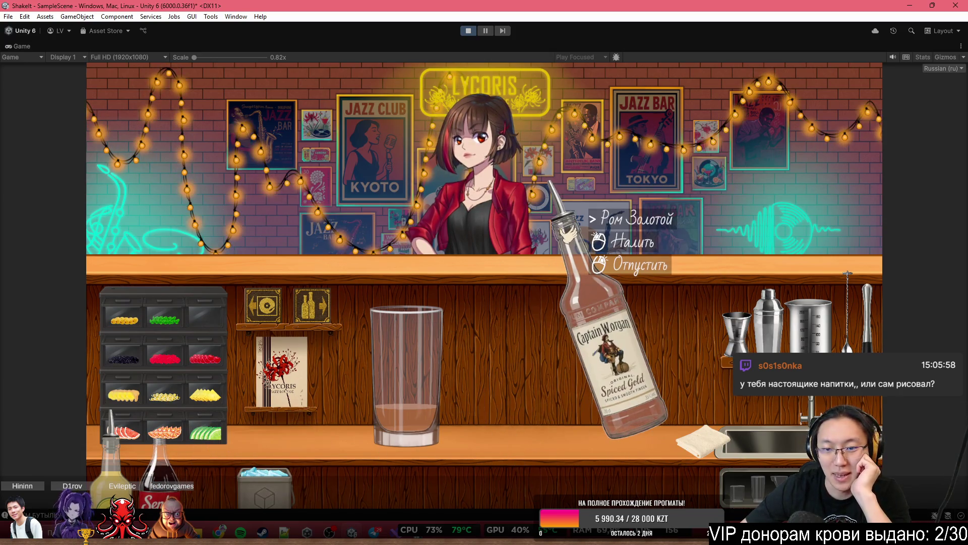
click(459, 384)
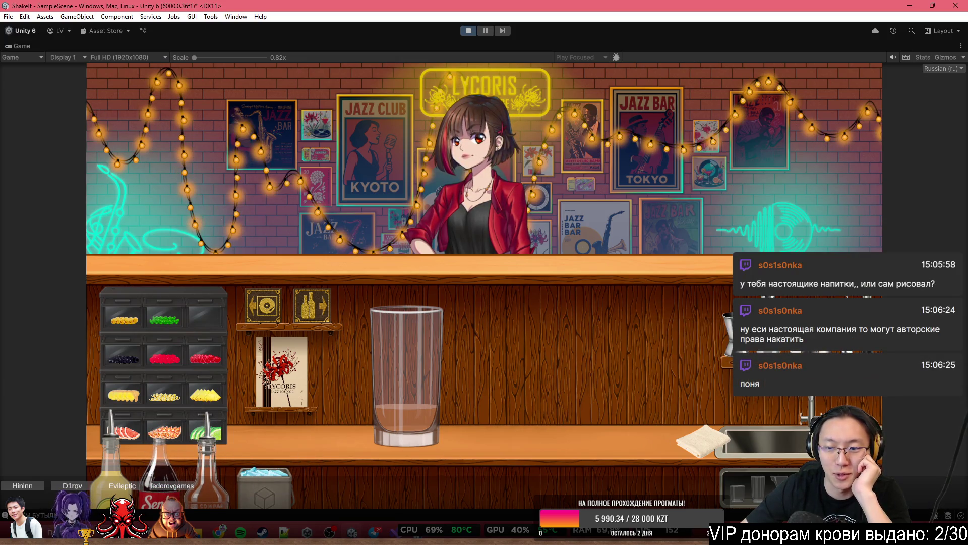
click(726, 333)
click(600, 399)
click(166, 474)
click(661, 273)
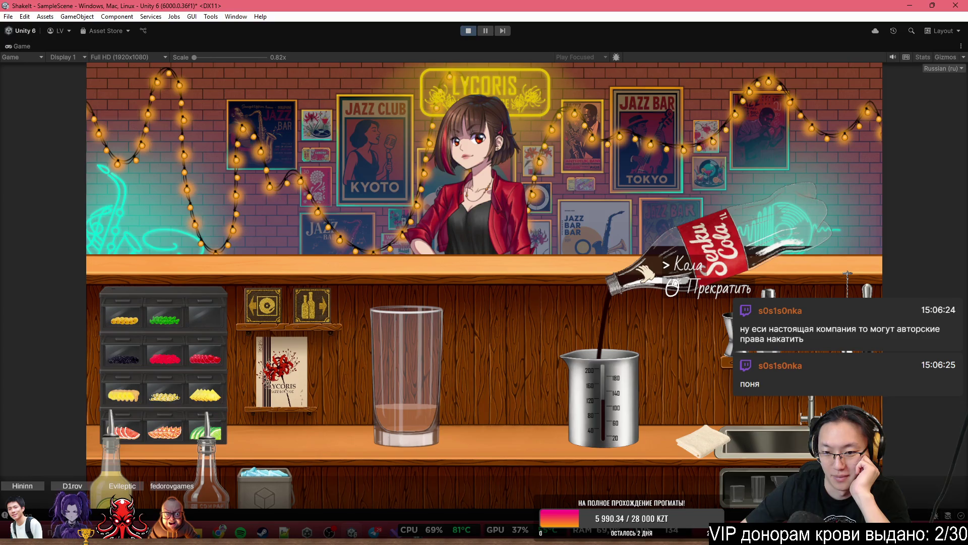
click(645, 272)
Tilt the cola-filled jigger, then stand it back upright on the counter
right_click(649, 346)
click(627, 388)
click(618, 316)
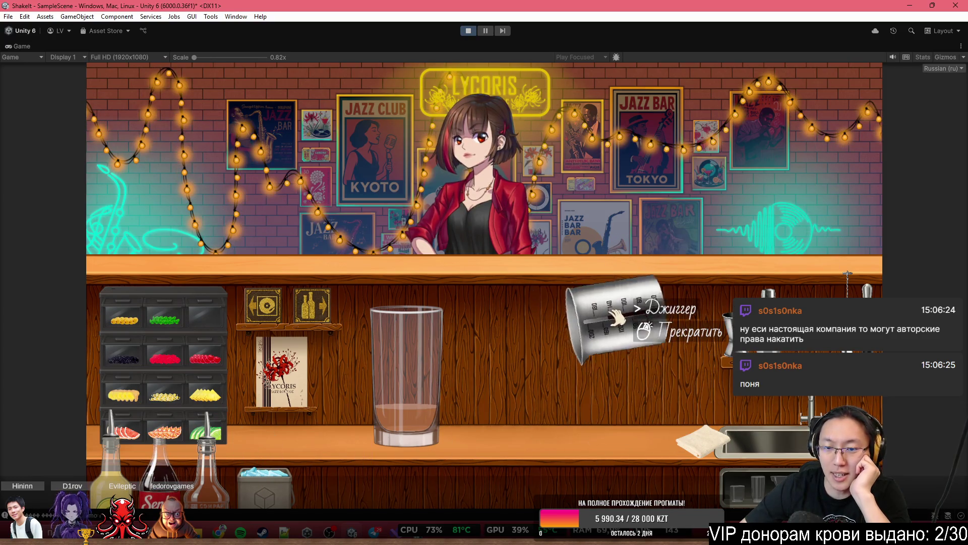
click(617, 318)
click(614, 320)
click(613, 321)
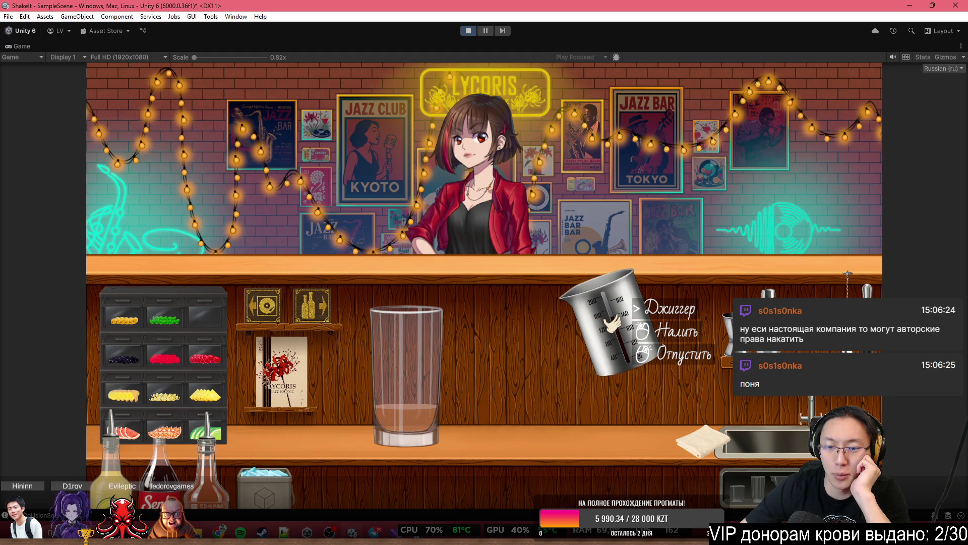
right_click(615, 322)
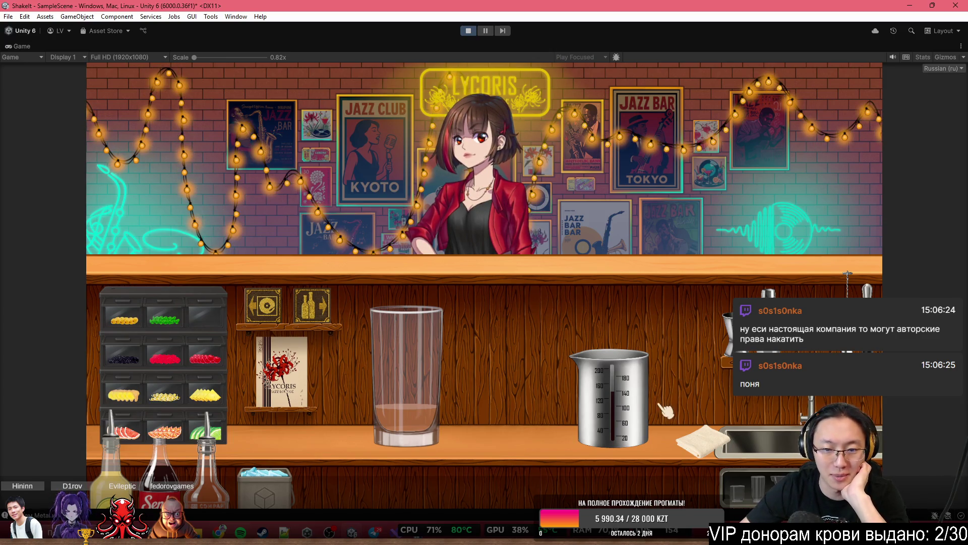
Pour the jigger's cola into the highball glass
mouse_move(166, 479)
mouse_down()
mouse_move(631, 298)
mouse_move(656, 260)
mouse_move(650, 267)
mouse_up()
right_click(638, 276)
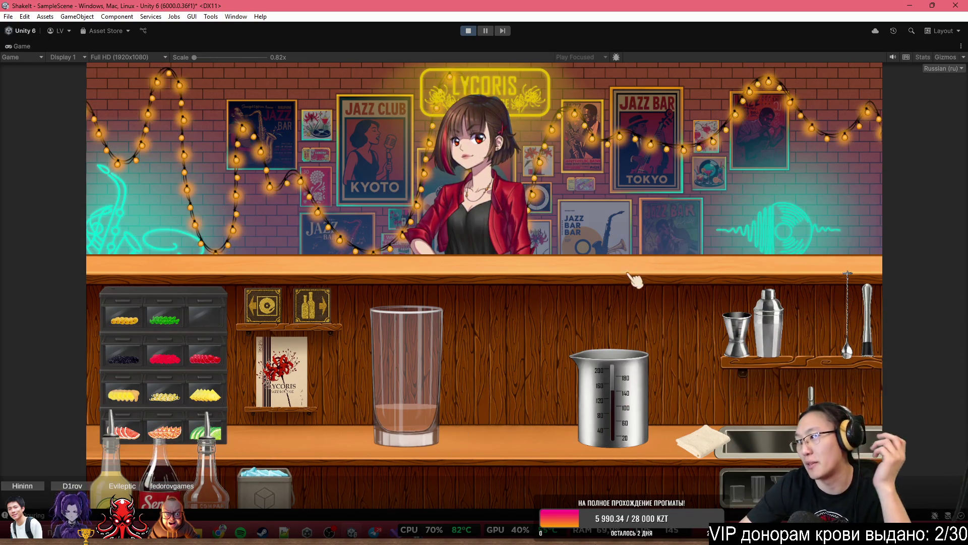
mouse_move(605, 400)
mouse_down()
mouse_move(456, 167)
mouse_move(435, 166)
mouse_up()
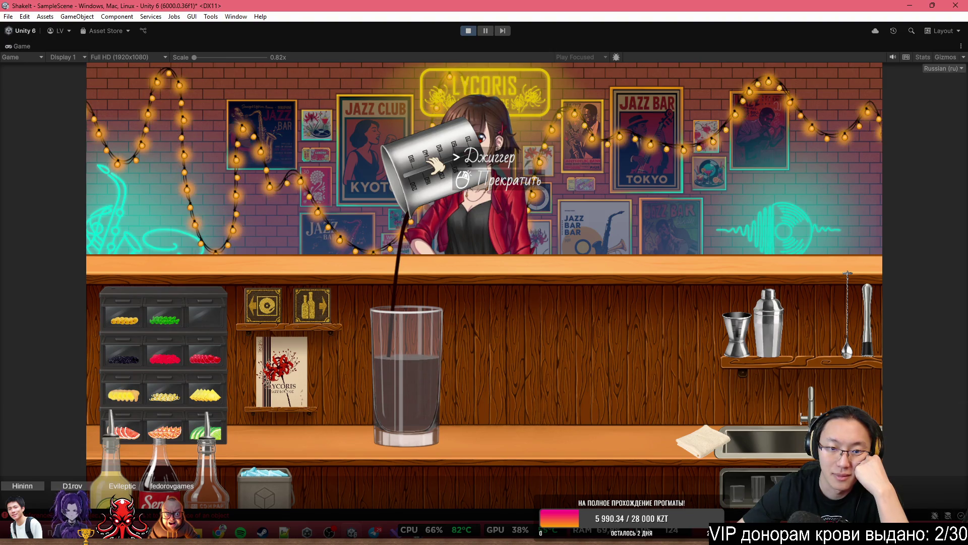
click(435, 164)
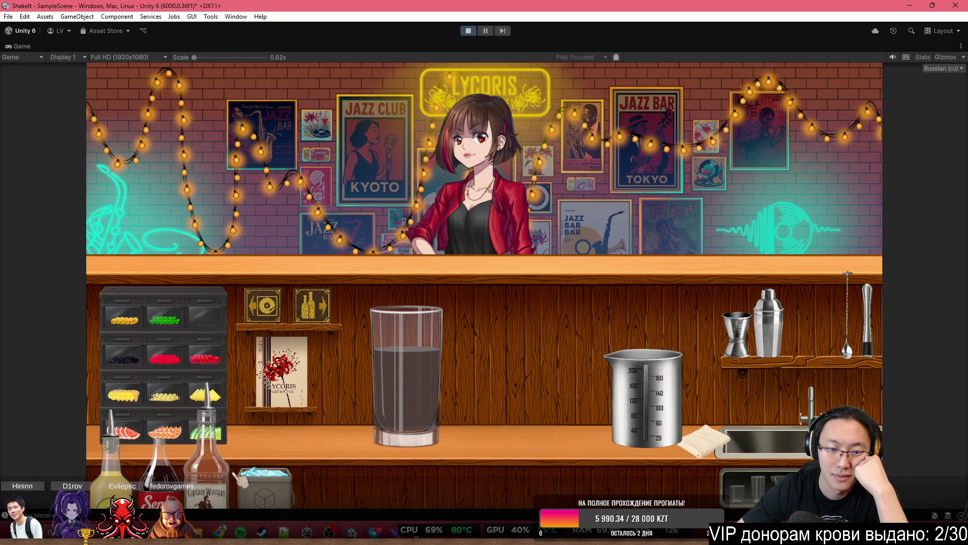
Add ice from the bucket, wipe the spill with the towel, and move the glass right
click(255, 482)
click(411, 245)
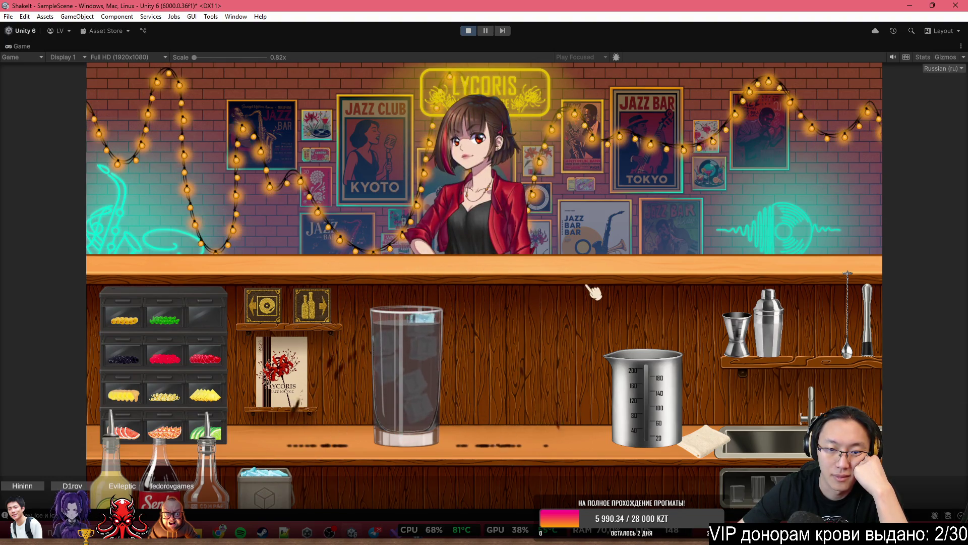
click(726, 456)
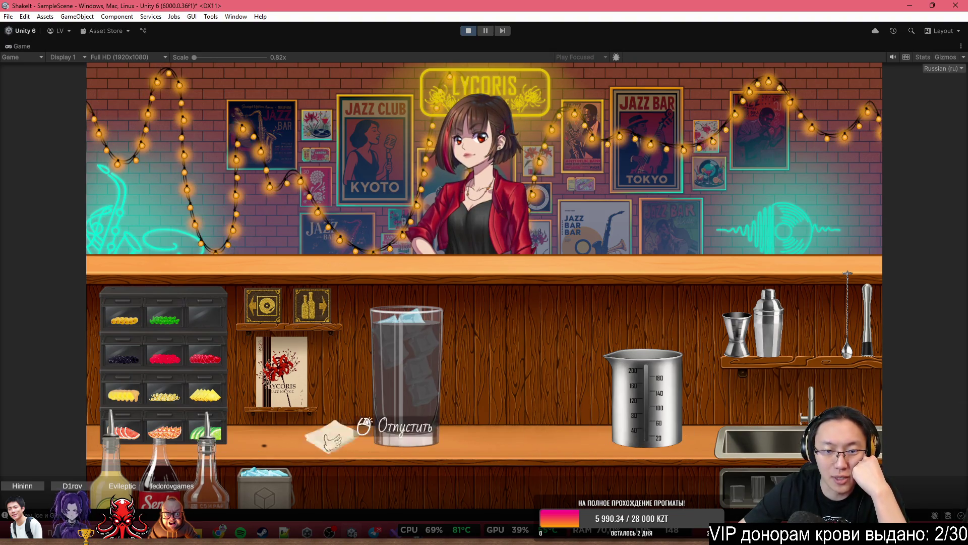
click(656, 443)
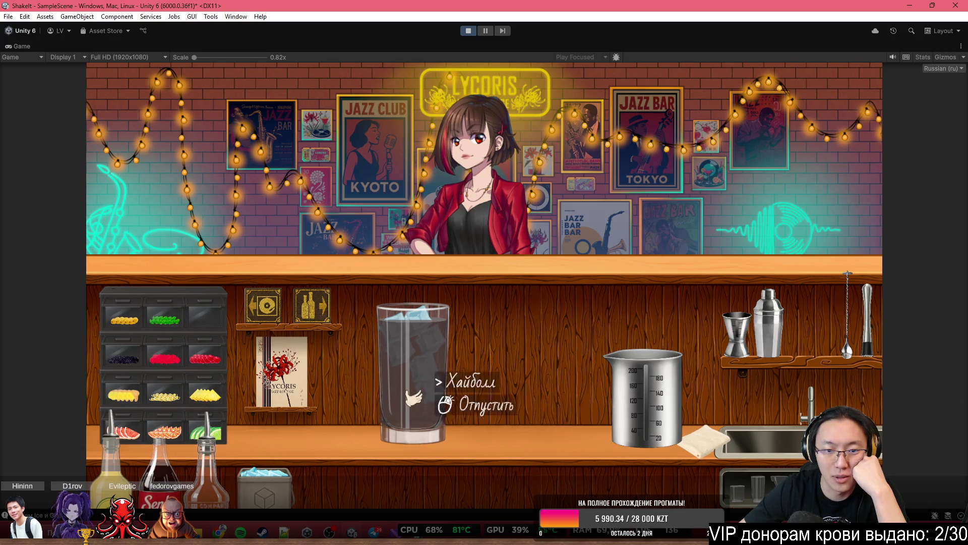
click(590, 399)
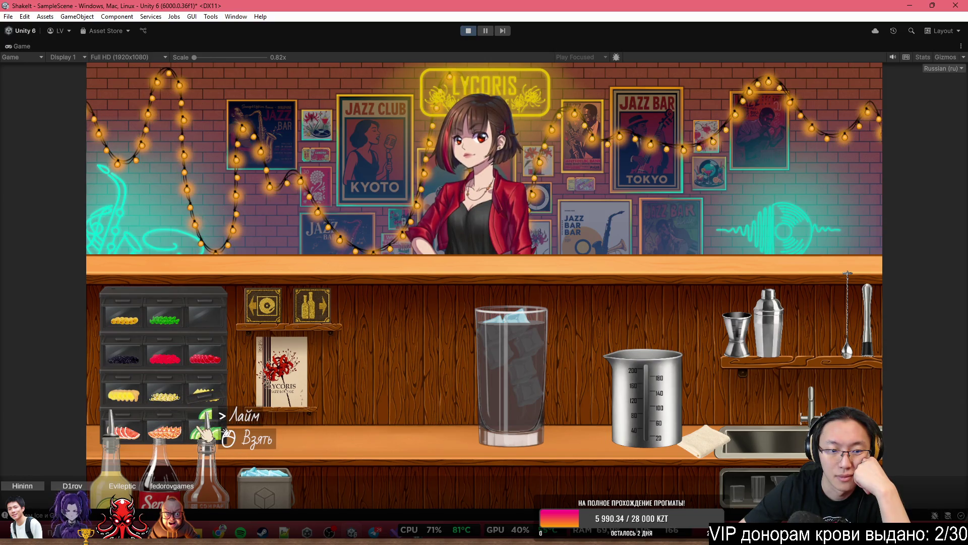
Put a lime wedge on the rim, serve the highball, and restore the editor layout
click(206, 432)
click(496, 280)
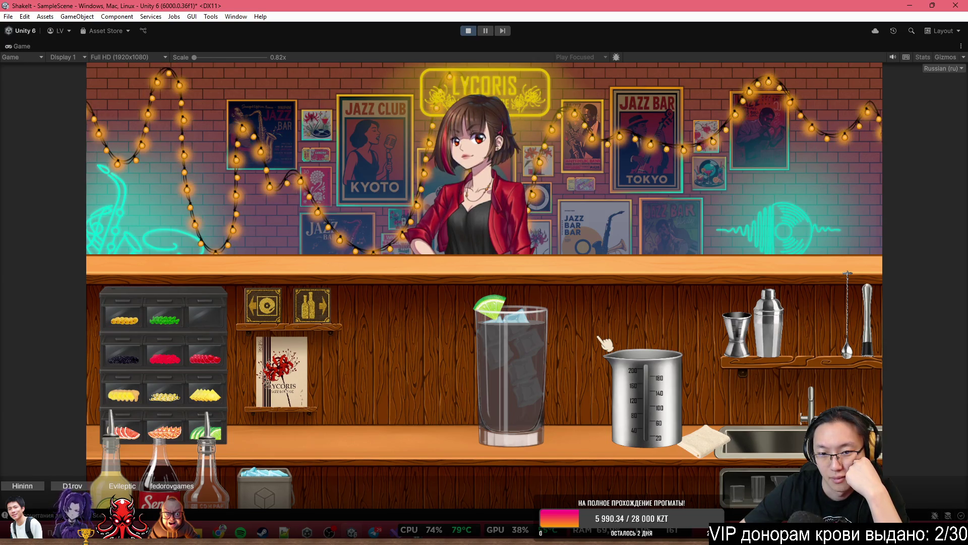
click(529, 353)
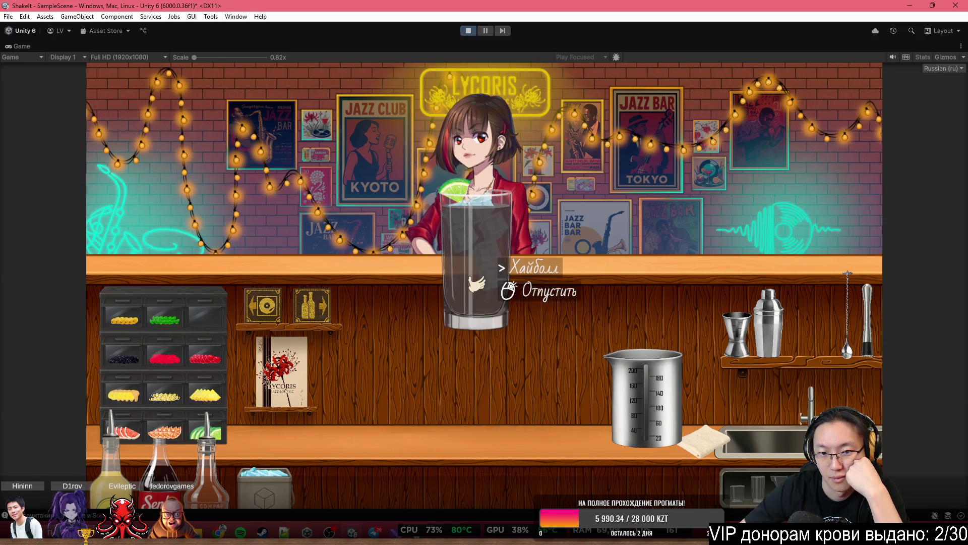
click(492, 221)
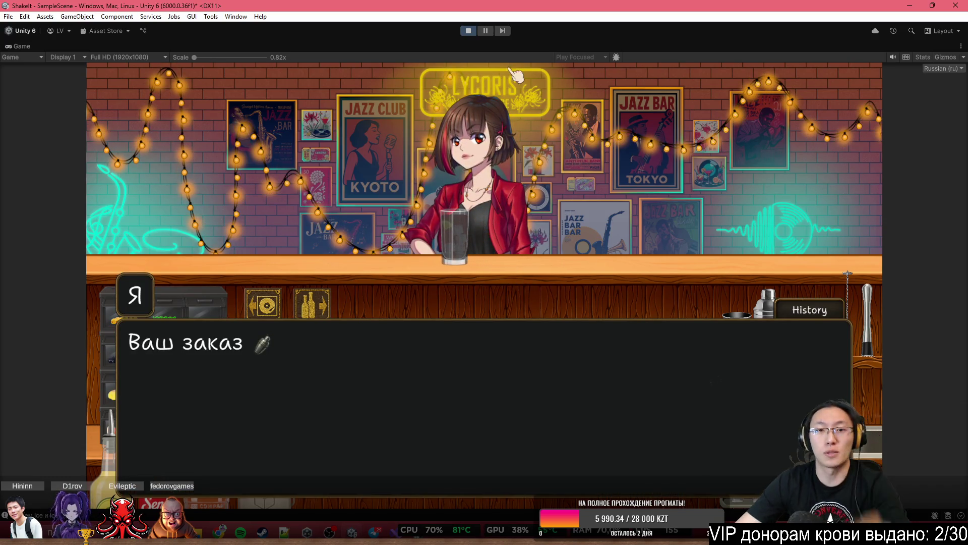
key(shift+space)
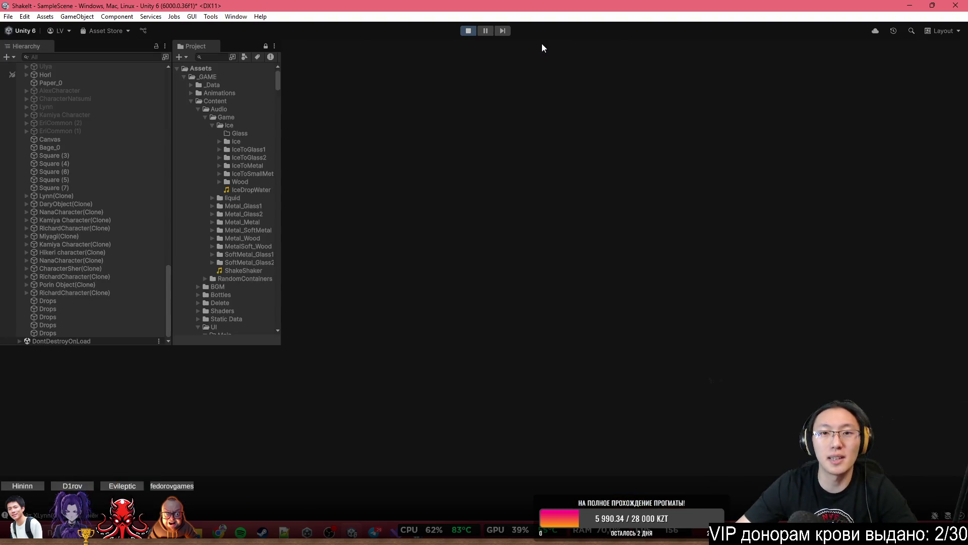
Zoom the Scene view onto the glass and select its sprite, liquid and an ice image
scroll(389, 217, up, 10)
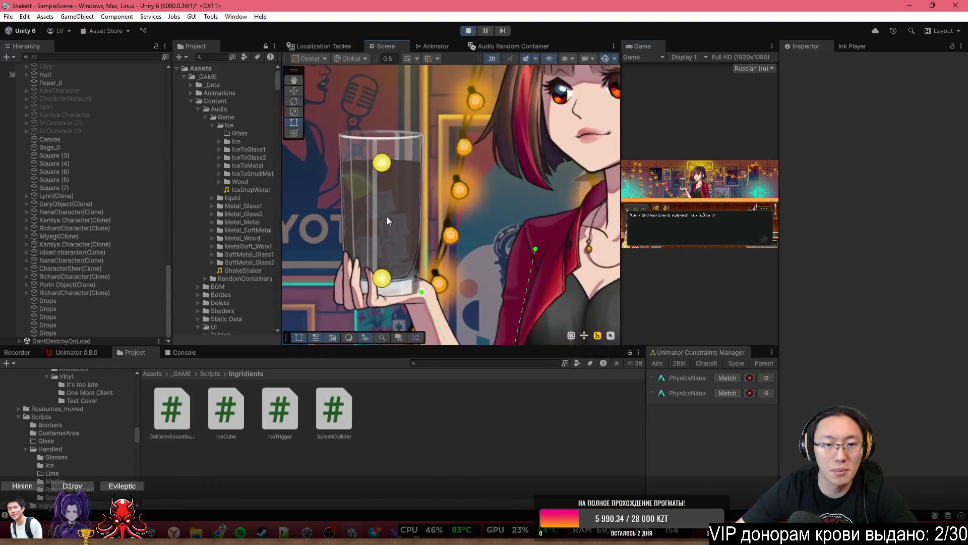
drag(440, 226, 501, 249)
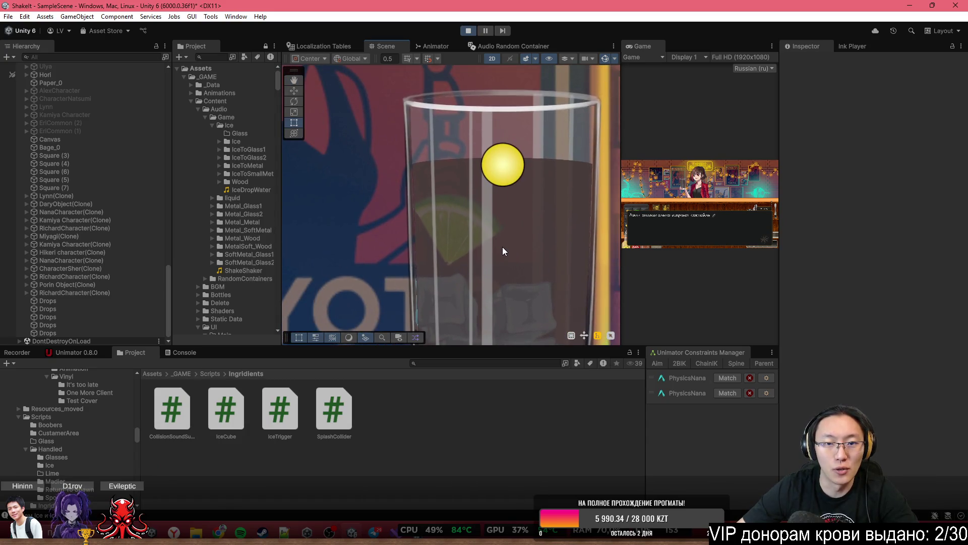
click(519, 238)
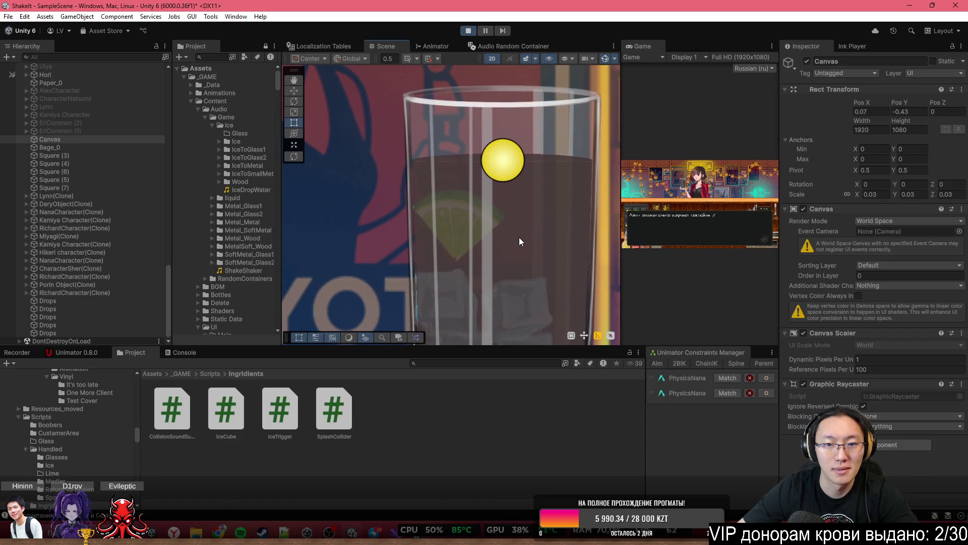
click(519, 237)
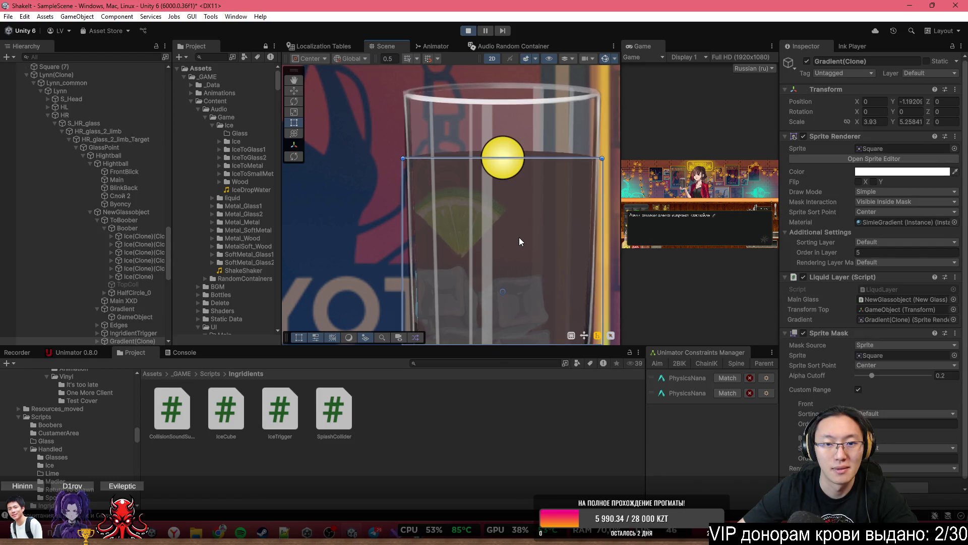
click(524, 239)
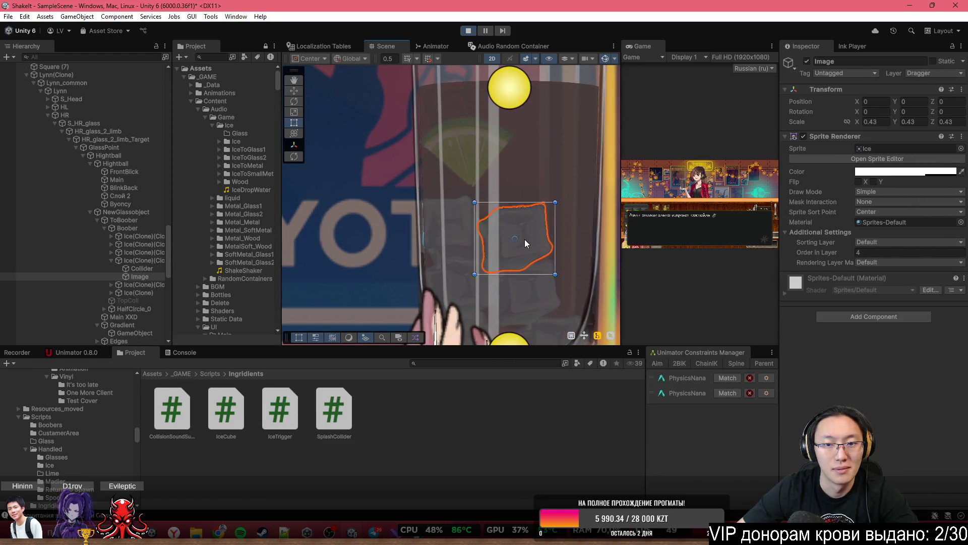
Inspect the Ice(Clone) objects and their Collider and Image children, then stop Play mode
click(111, 260)
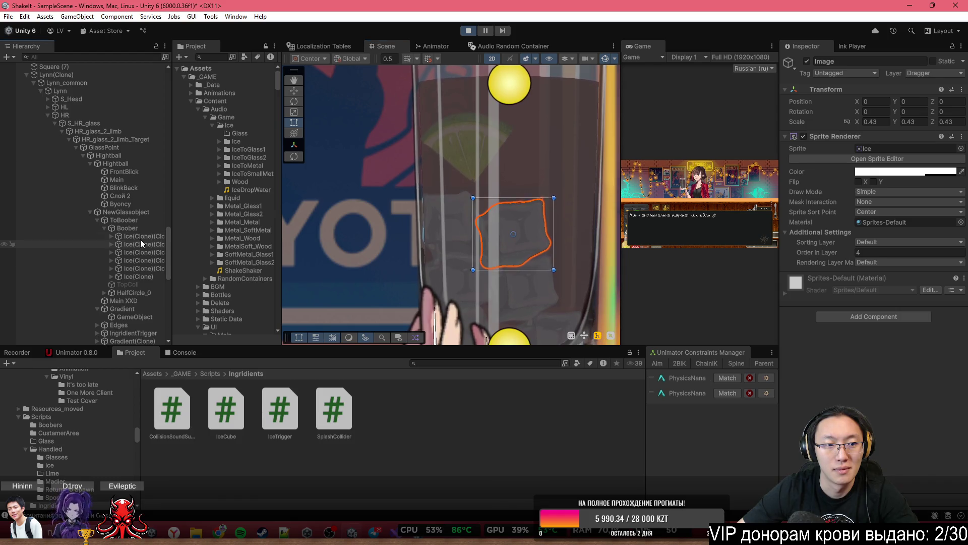
click(141, 237)
shift+click(154, 273)
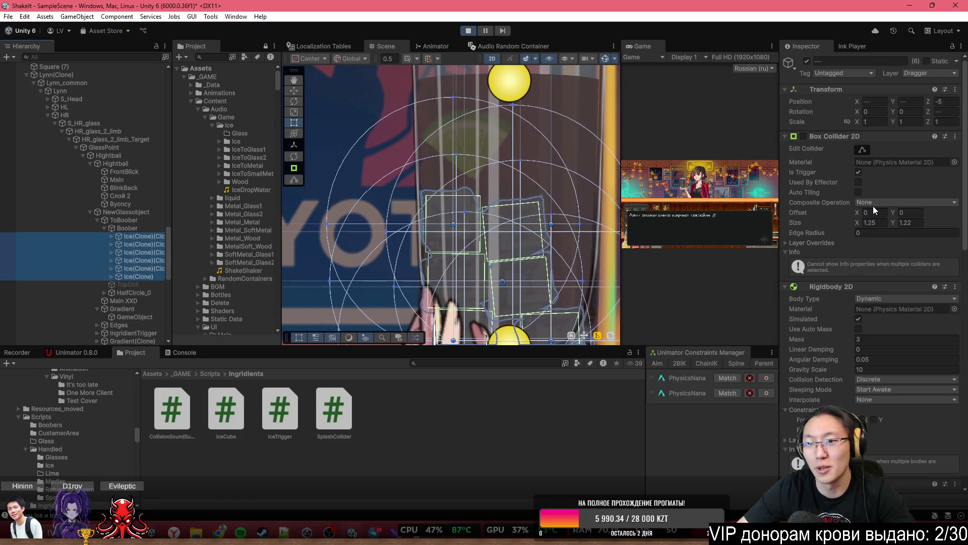
click(116, 237)
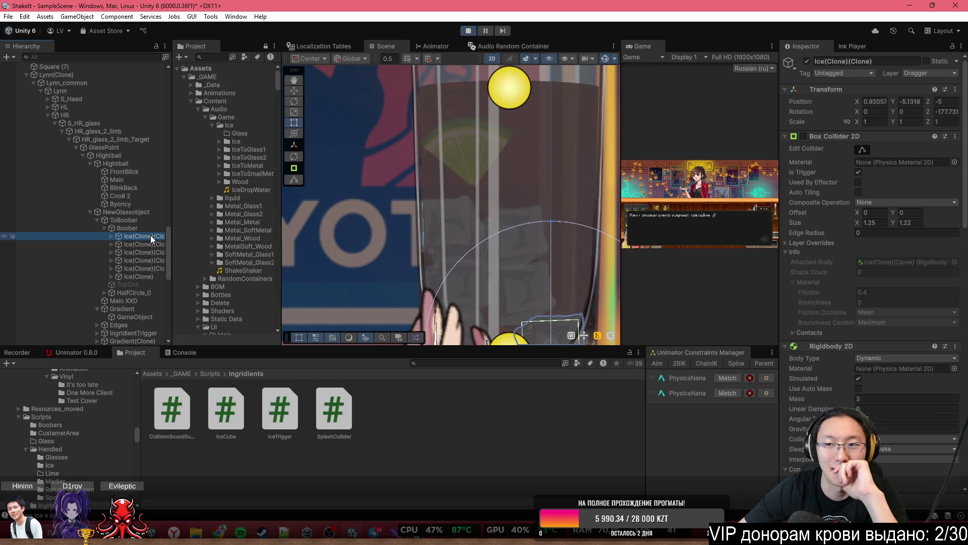
click(112, 236)
click(133, 245)
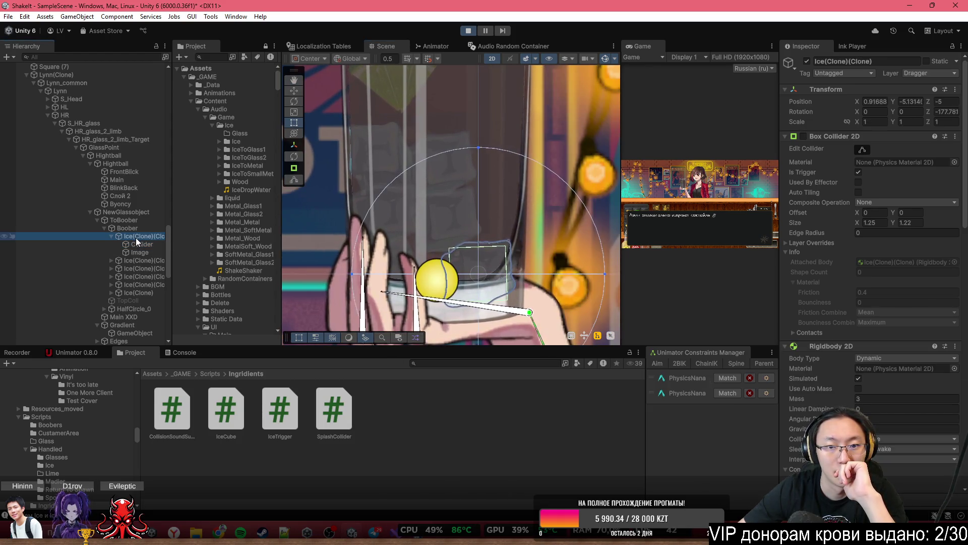
click(140, 253)
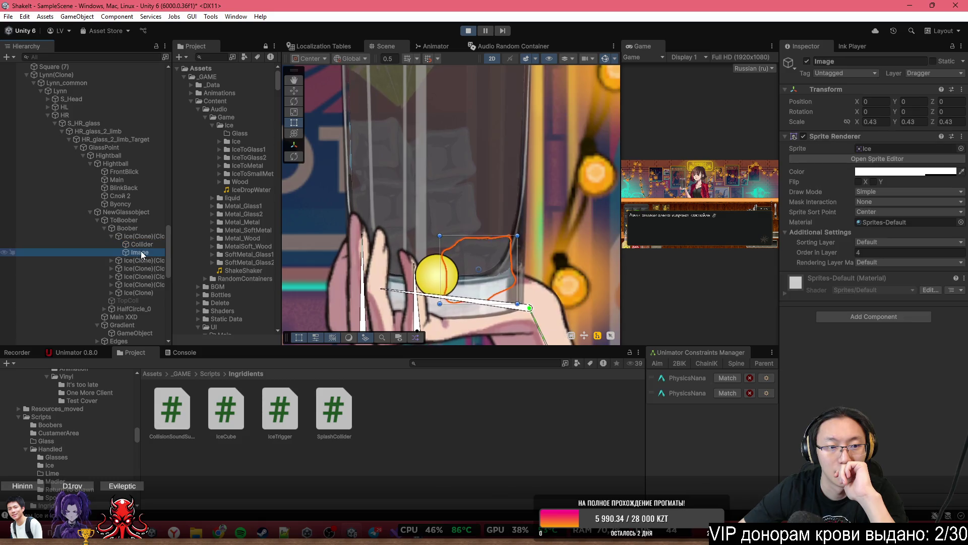
key(Up)
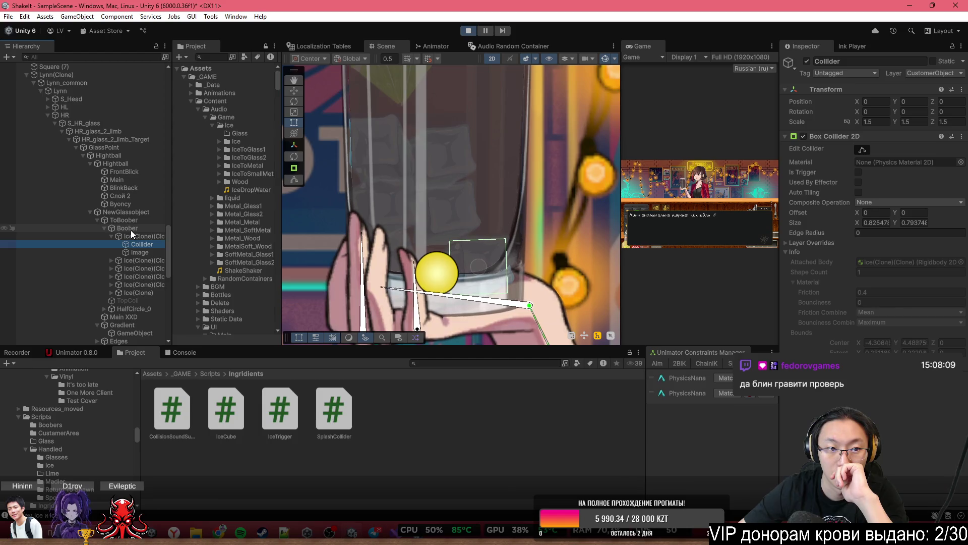
key(Up)
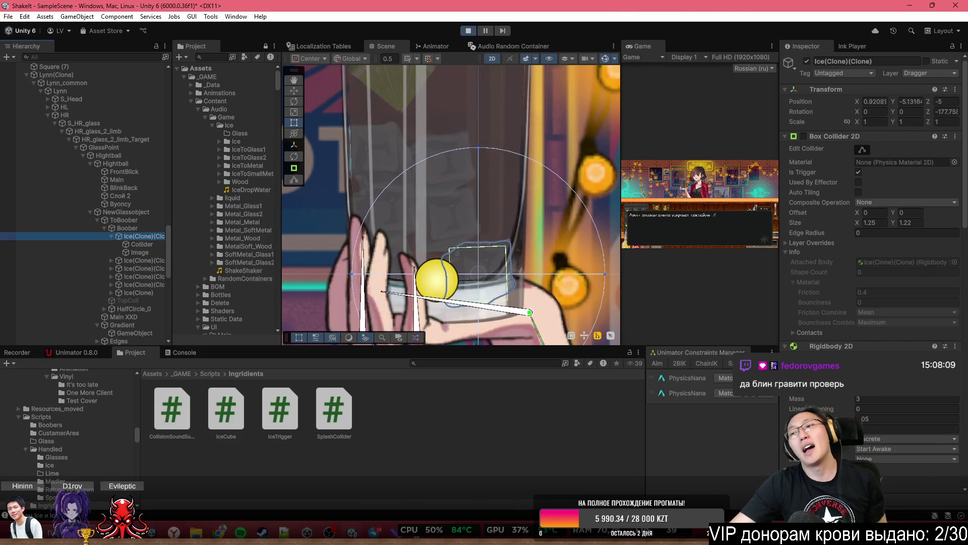
click(467, 30)
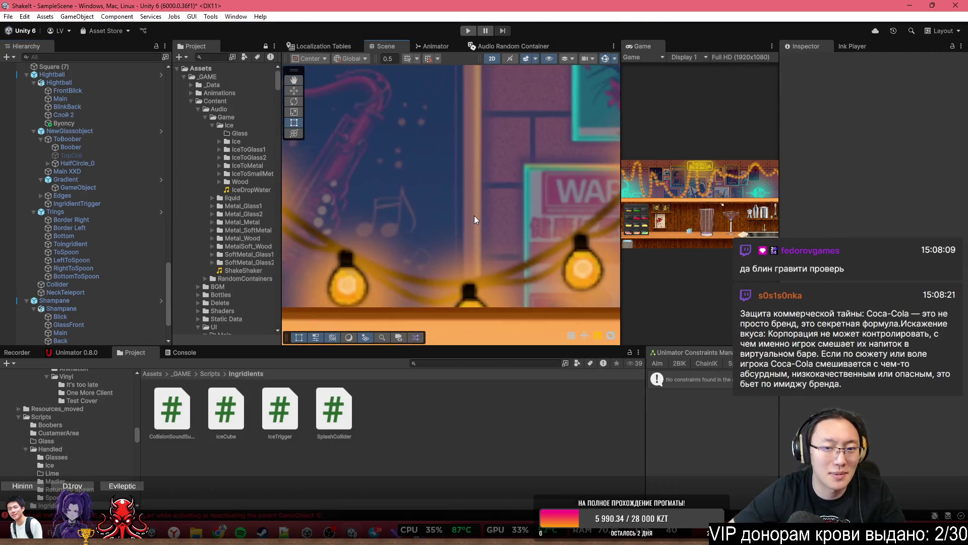
Pan the Scene view to the lone ice cube and show the _GAME folder in Project
scroll(475, 219, down, 5)
mouse_move(475, 220)
mouse_down()
mouse_move(454, 132)
mouse_move(573, 224)
mouse_move(595, 207)
mouse_up()
scroll(573, 225, down, 2)
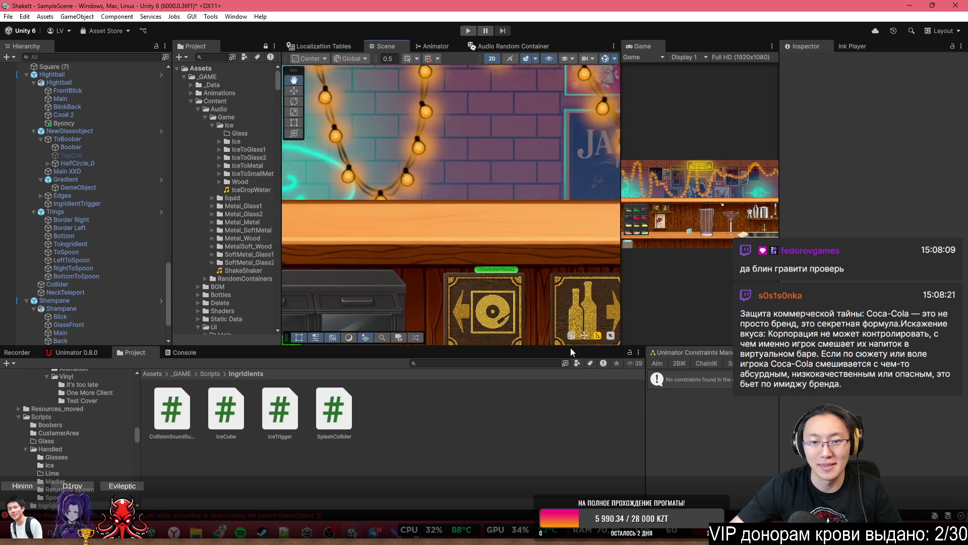
mouse_move(323, 212)
mouse_down()
mouse_move(454, 230)
mouse_move(476, 270)
mouse_up()
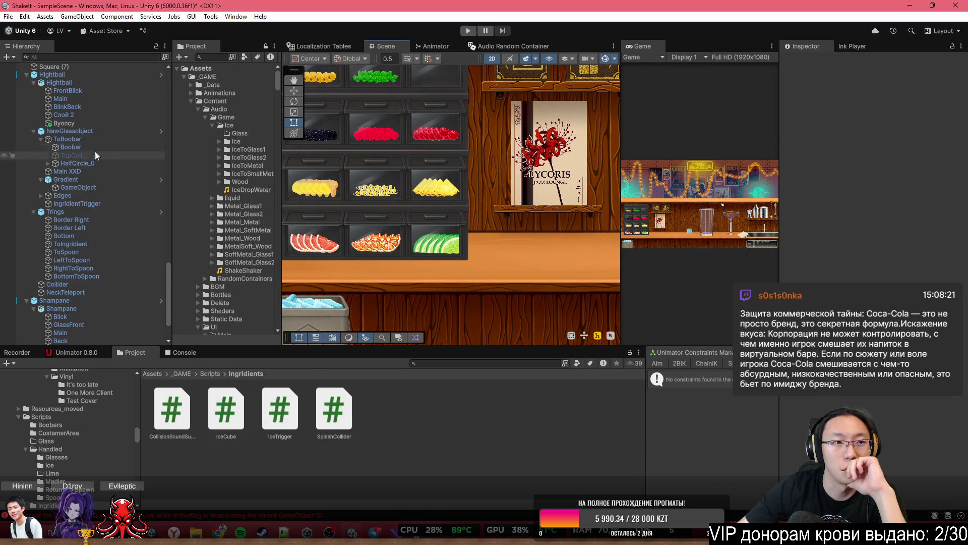
scroll(383, 280, down, 2)
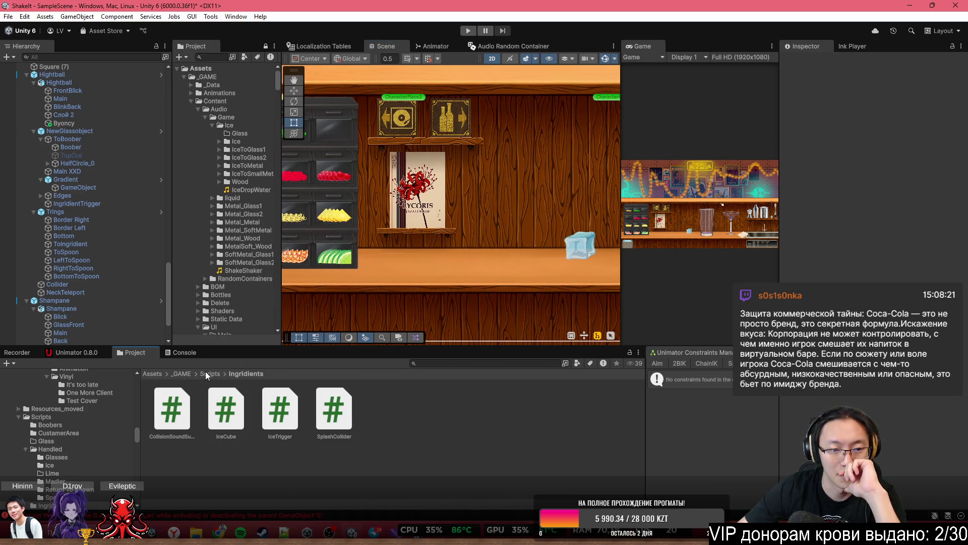
click(185, 373)
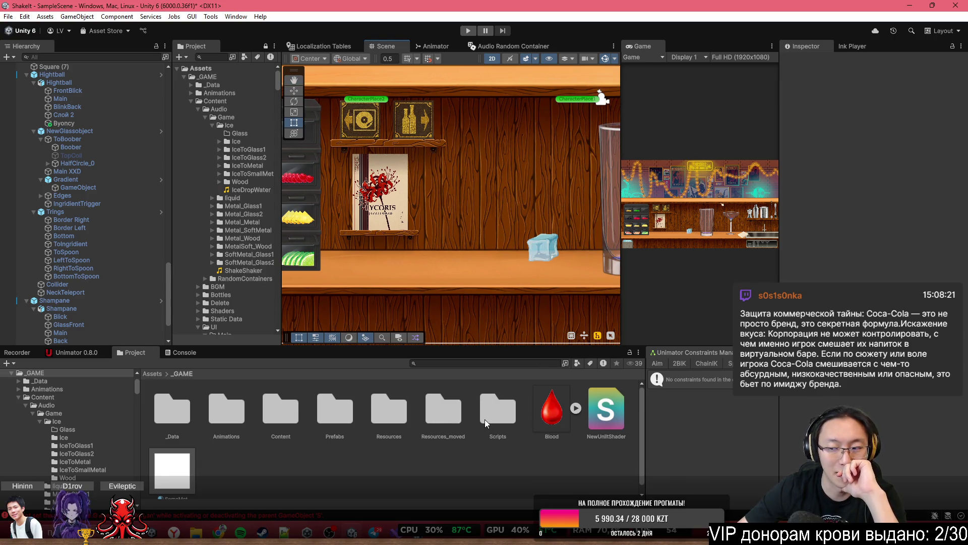
click(318, 417)
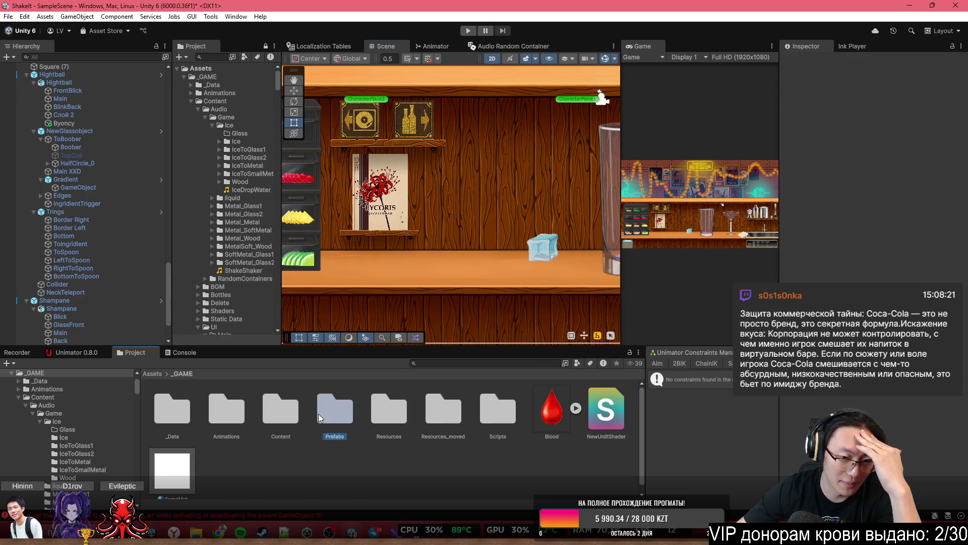
Open Prefabs, select the ice cube and its Collider, and zoom the Scene onto it
double_click(318, 417)
click(542, 248)
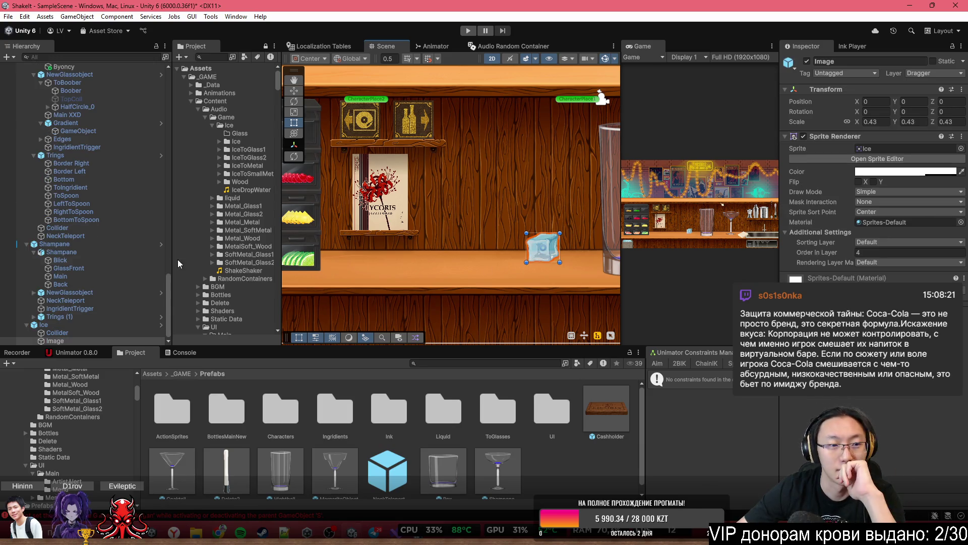
click(66, 332)
drag(469, 219, 406, 187)
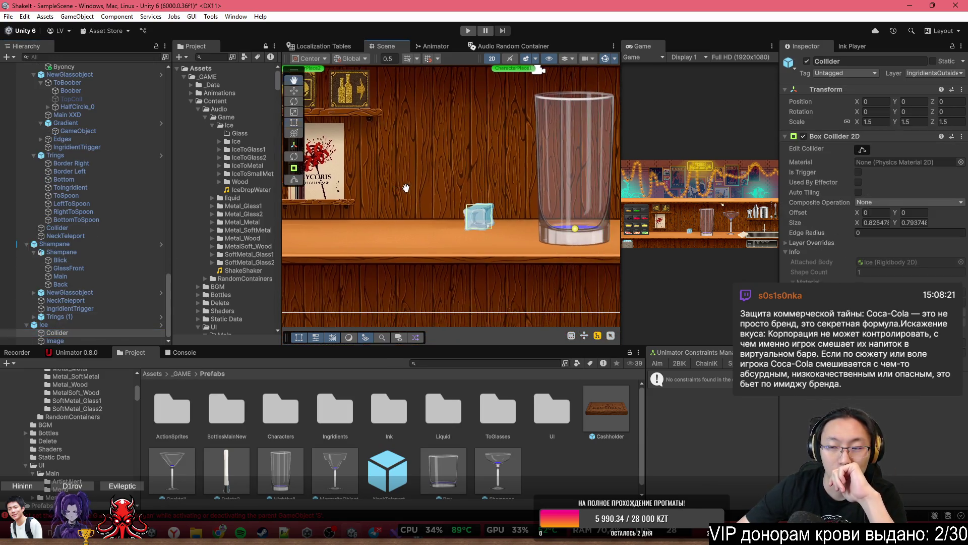
scroll(468, 187, up, 5)
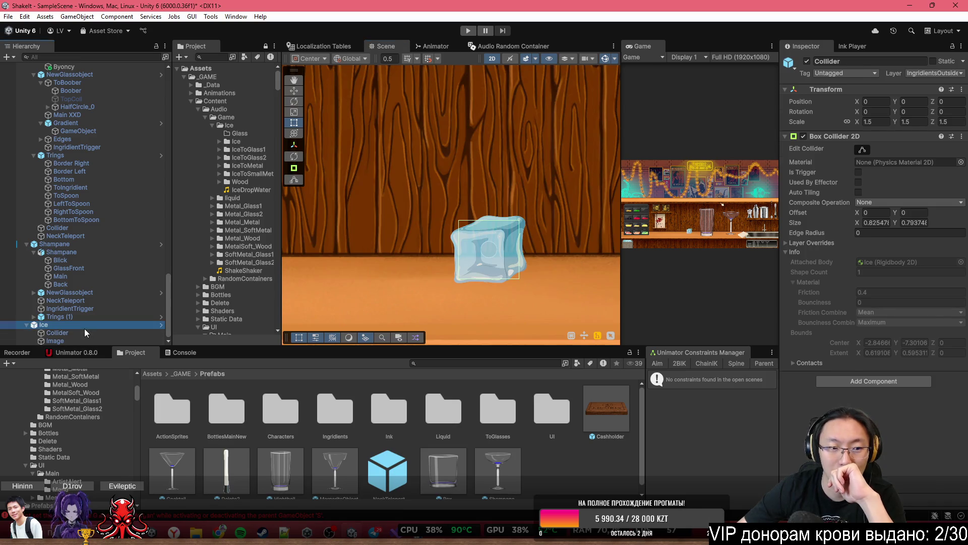
scroll(857, 302, down, 10)
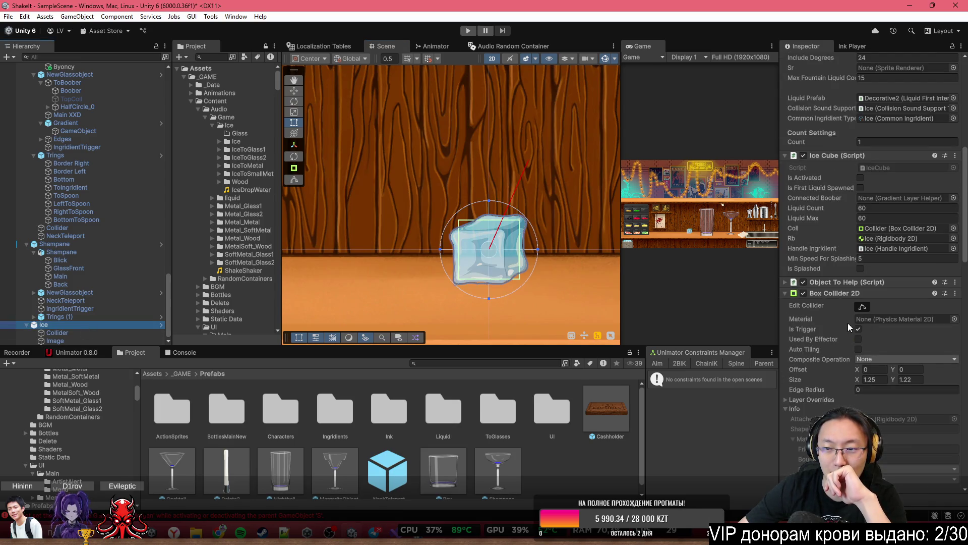
scroll(874, 401, down, 5)
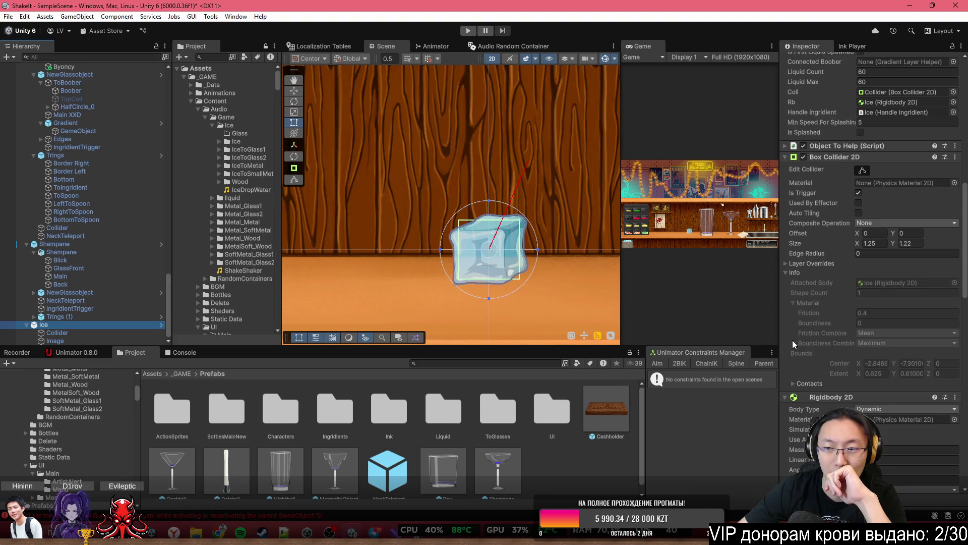
scroll(885, 443, down, 10)
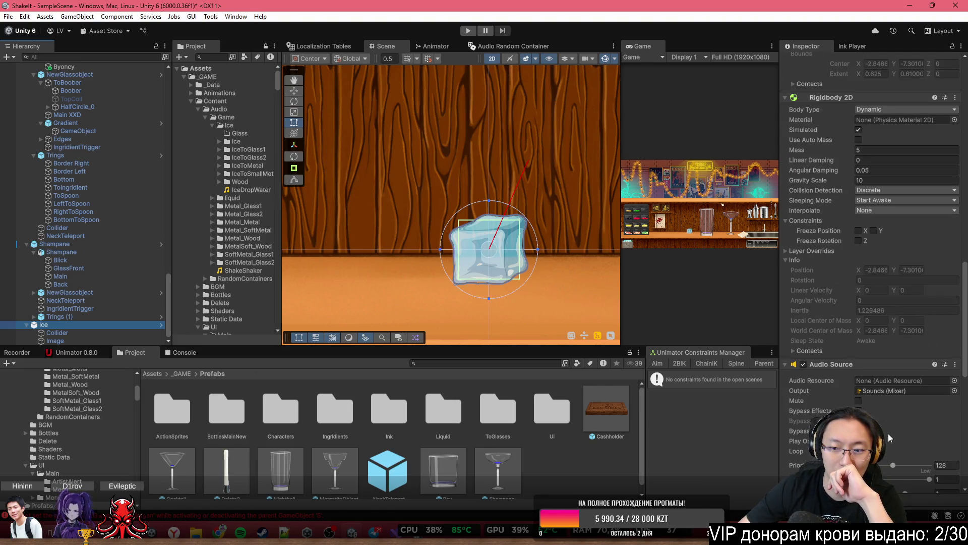
scroll(888, 434, up, 5)
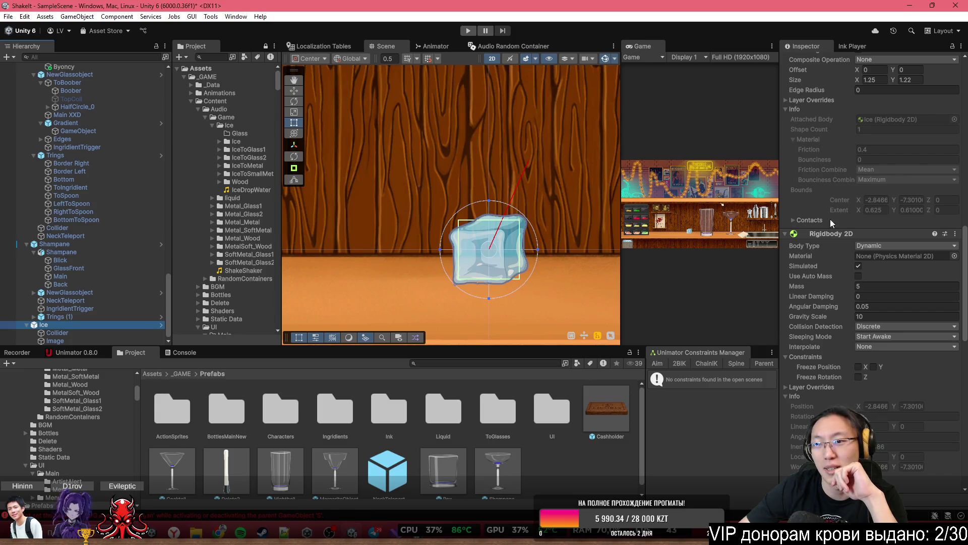
Review the trigger Box Collider 2D and the Ice Rigidbody 2D mass and gravity scale, then play
click(99, 334)
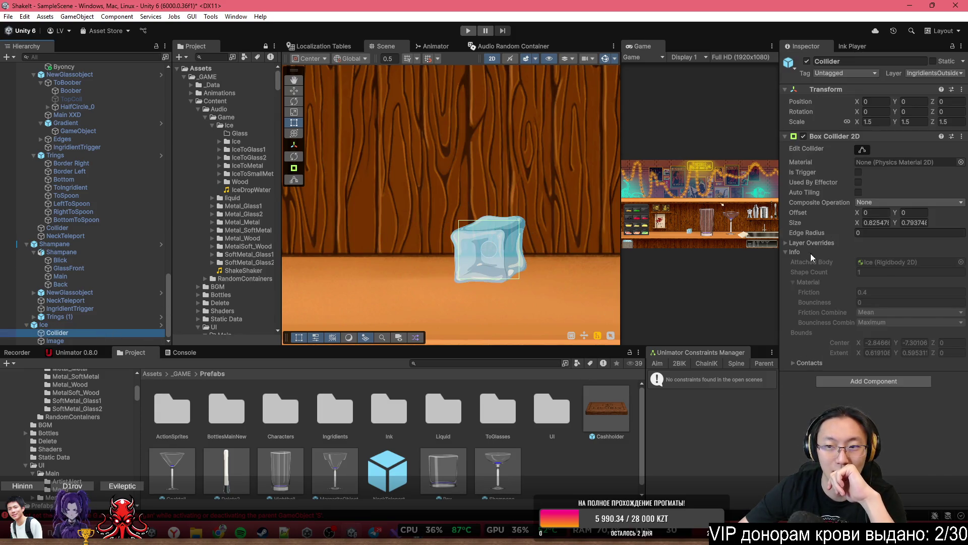
click(812, 257)
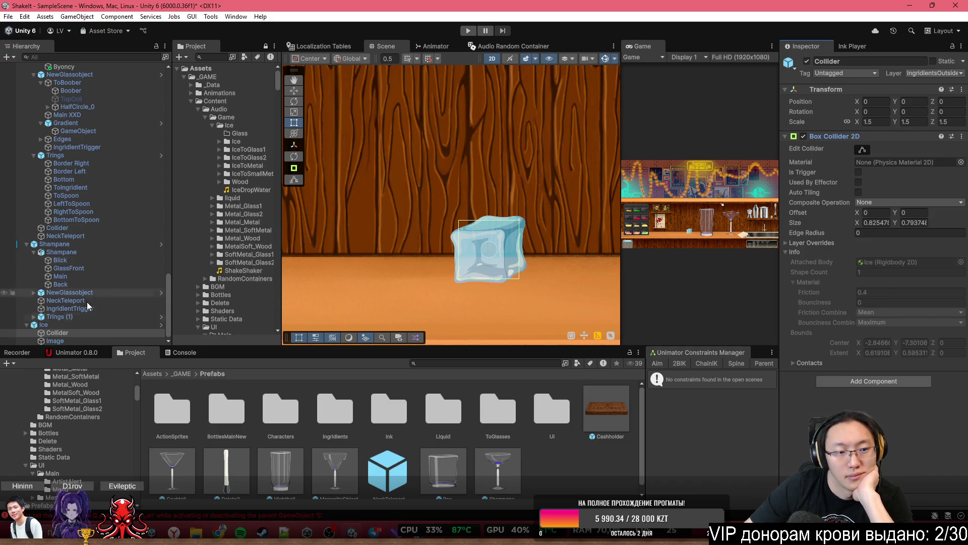
click(87, 337)
click(93, 333)
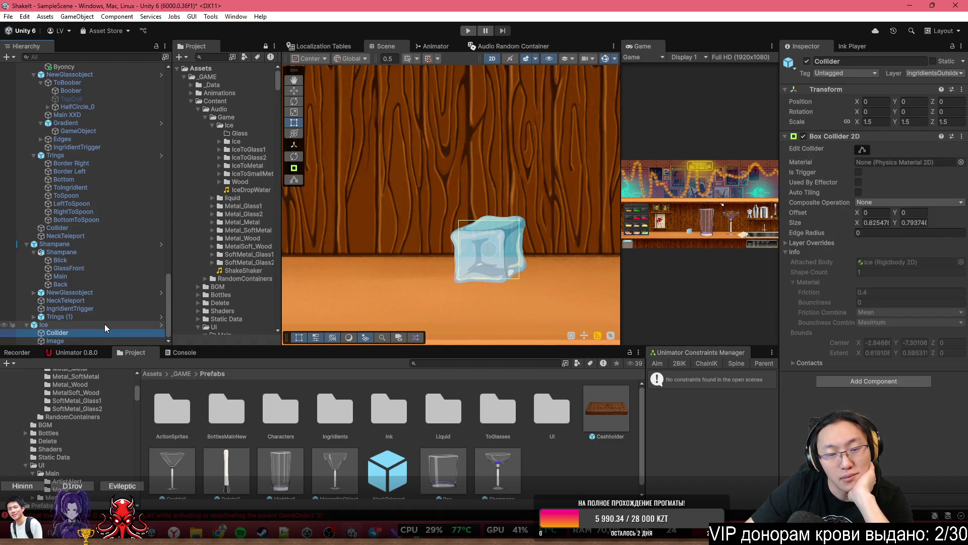
click(104, 324)
scroll(807, 347, down, 10)
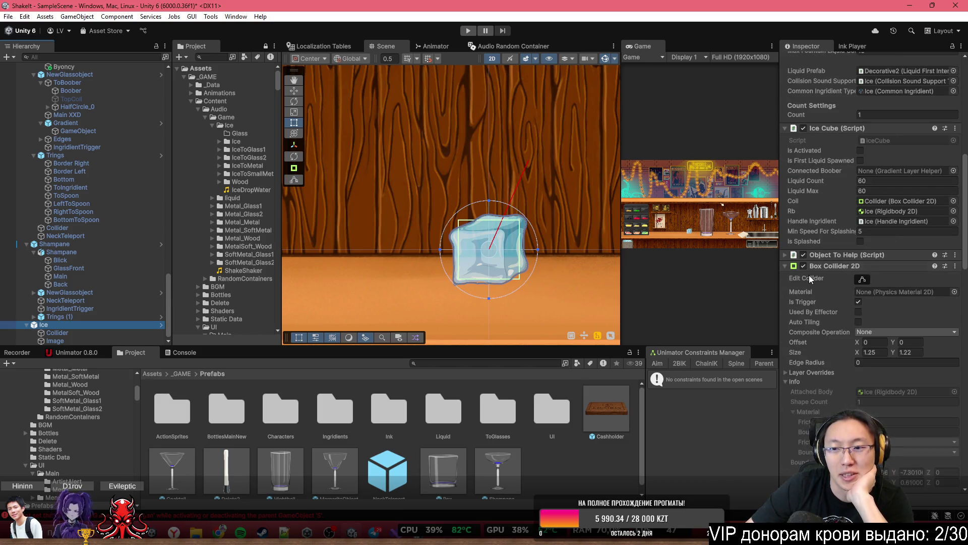
click(468, 31)
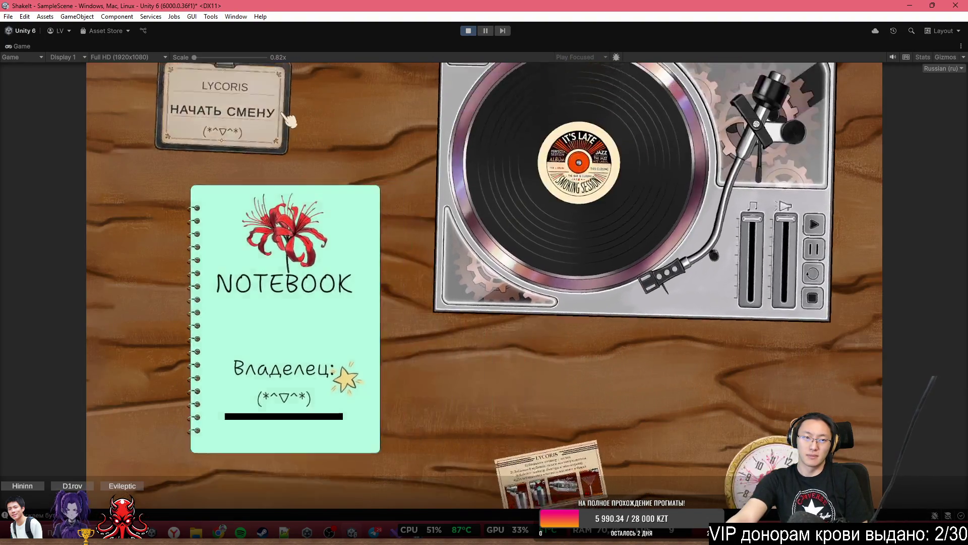
Start the shift, skip the tutorial and go to the bottle shelves
click(290, 119)
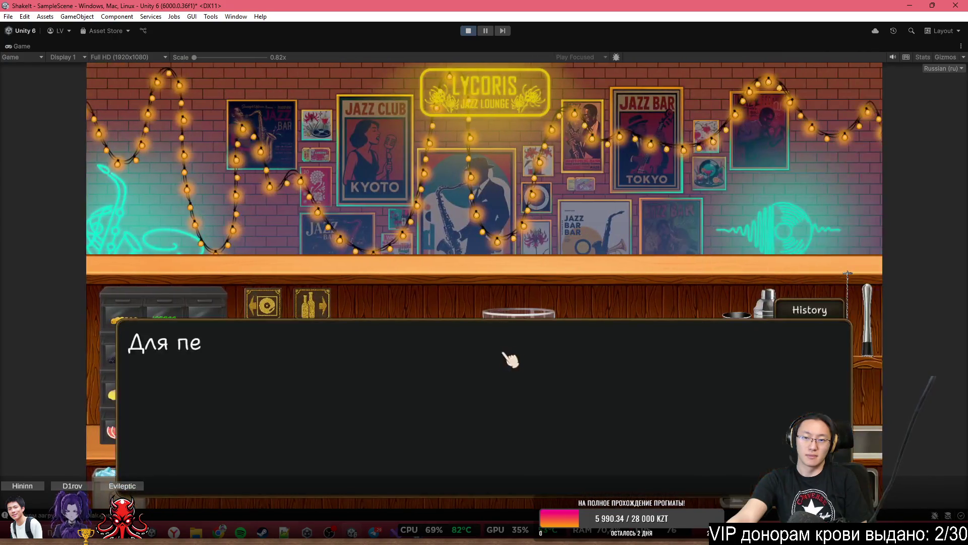
key(space)
key(space)
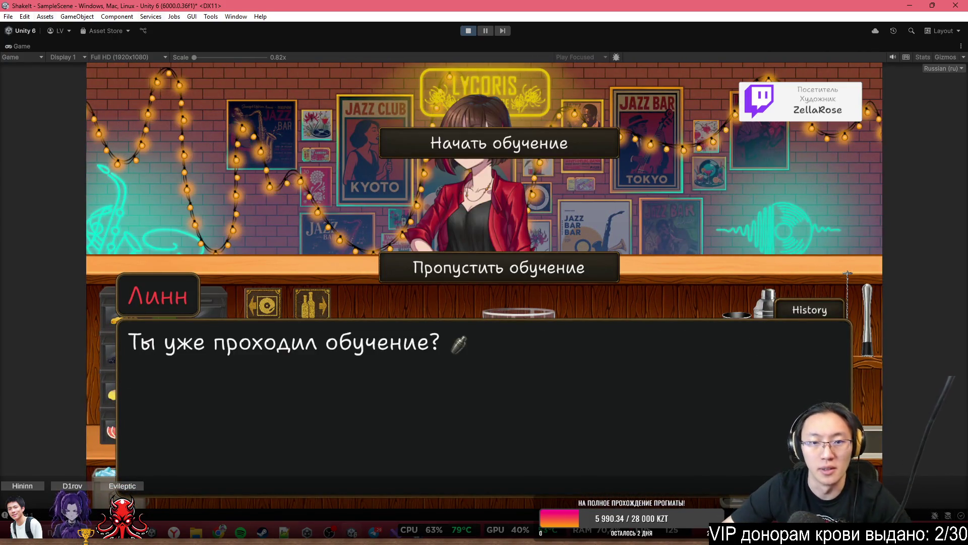
click(588, 268)
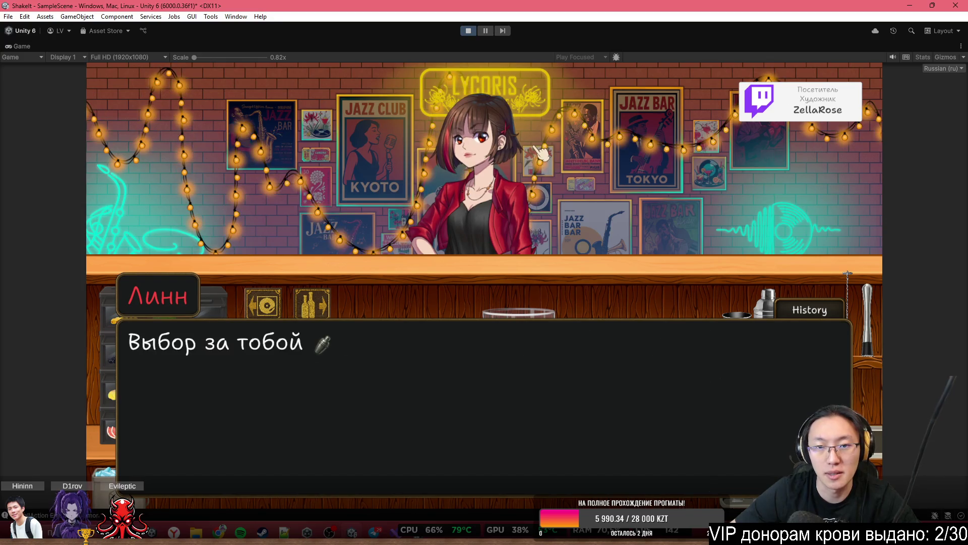
click(551, 127)
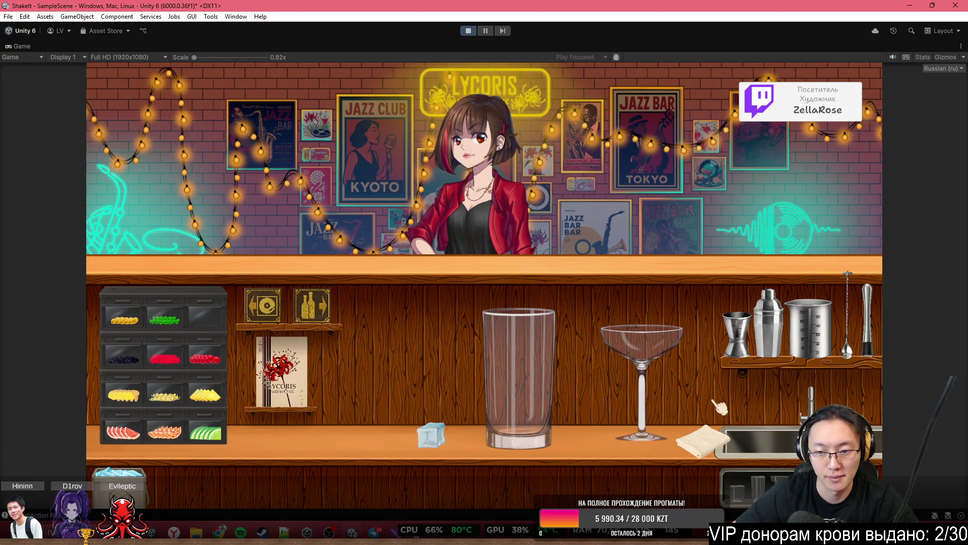
click(312, 306)
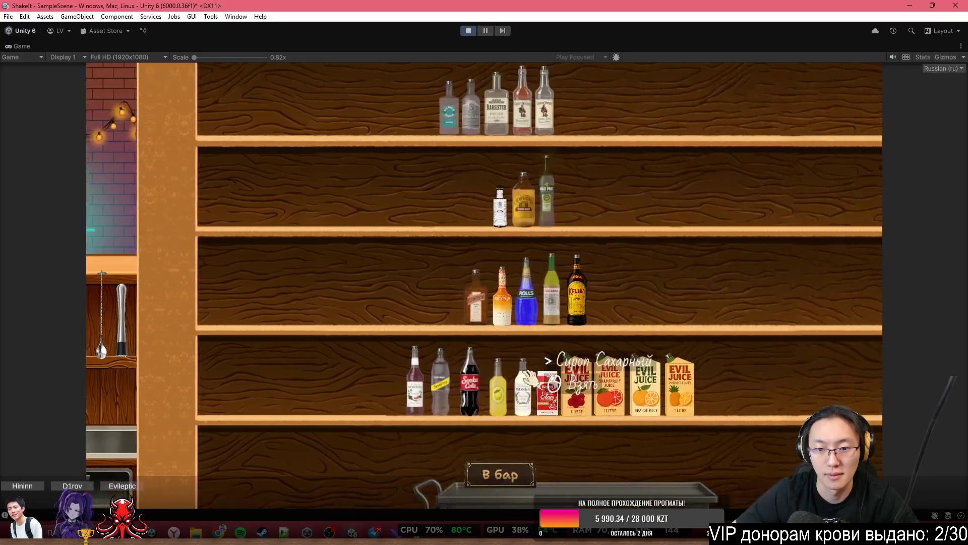
Put the cola and lemon juice on the tray and return to the bar counter
click(381, 378)
click(560, 457)
click(418, 385)
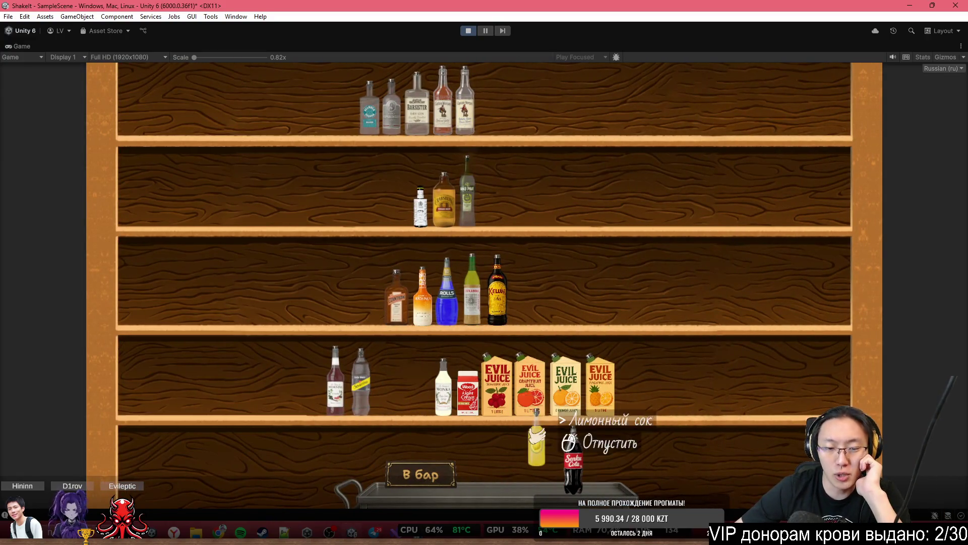
click(542, 459)
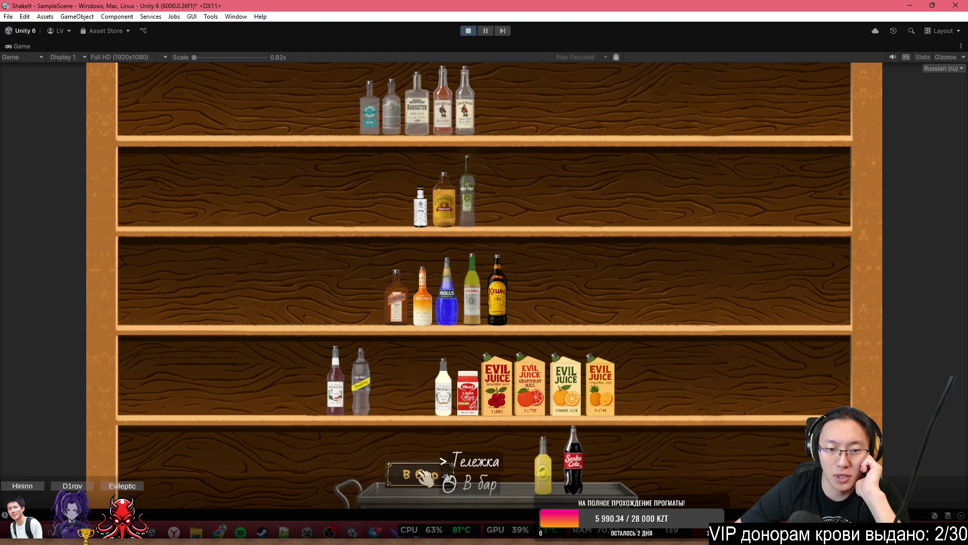
click(420, 474)
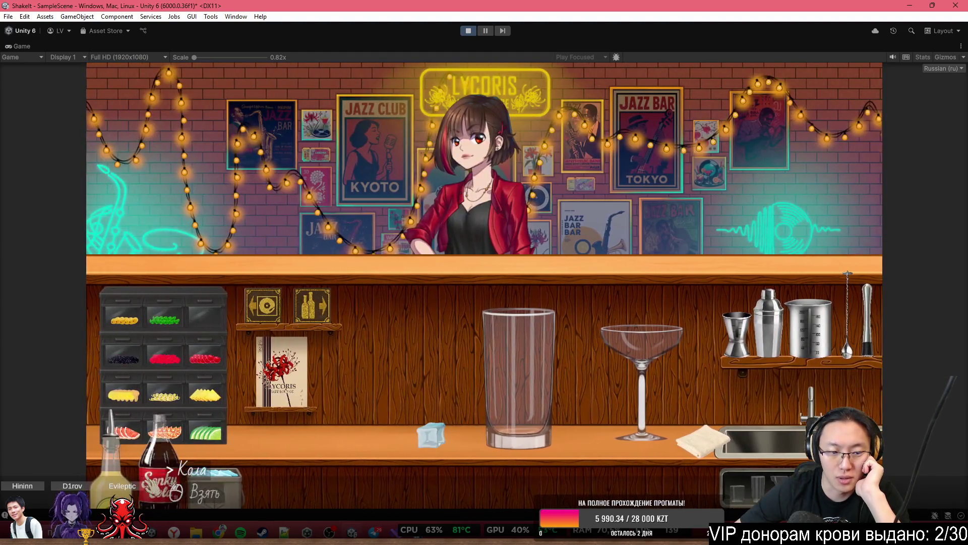
Pour cola into the highball, add ice cubes, and wipe the counter with the rag
click(171, 469)
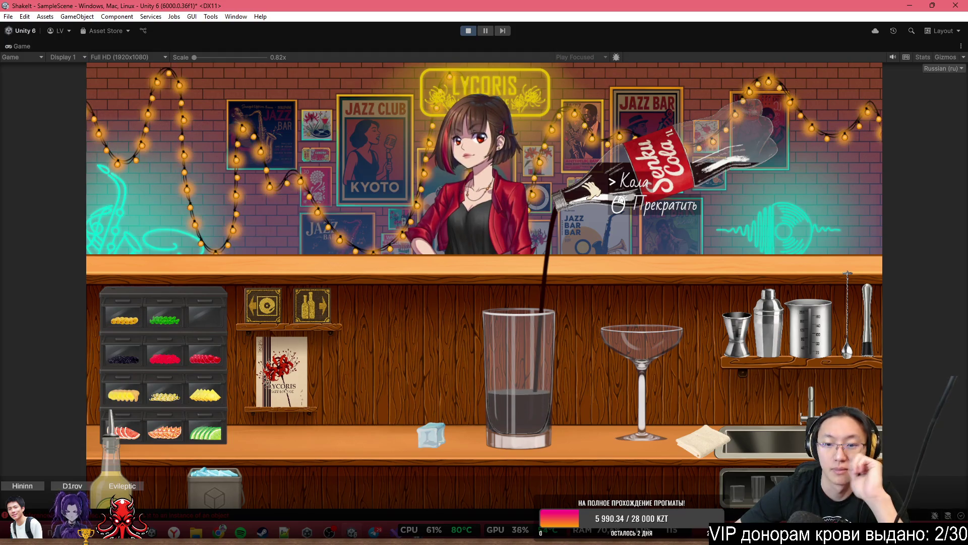
click(591, 190)
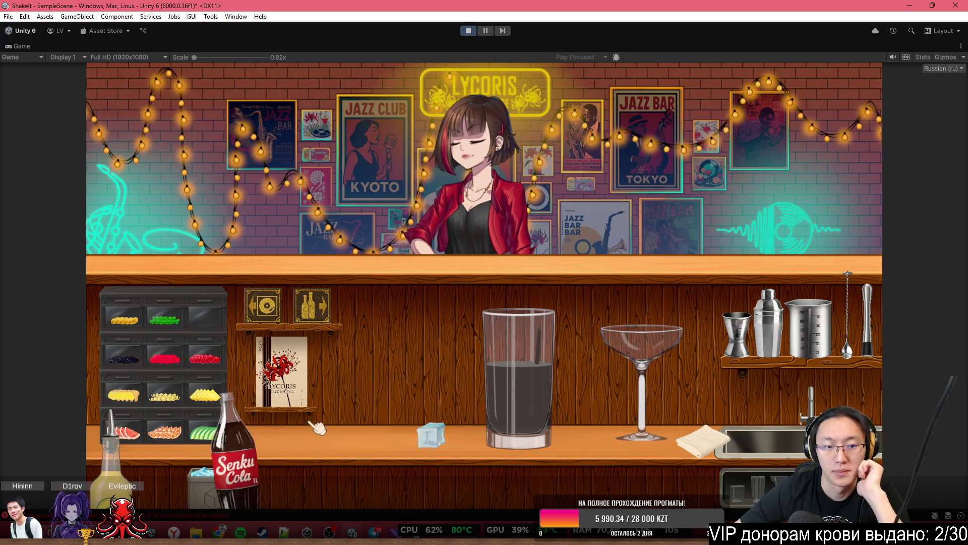
click(214, 484)
click(575, 255)
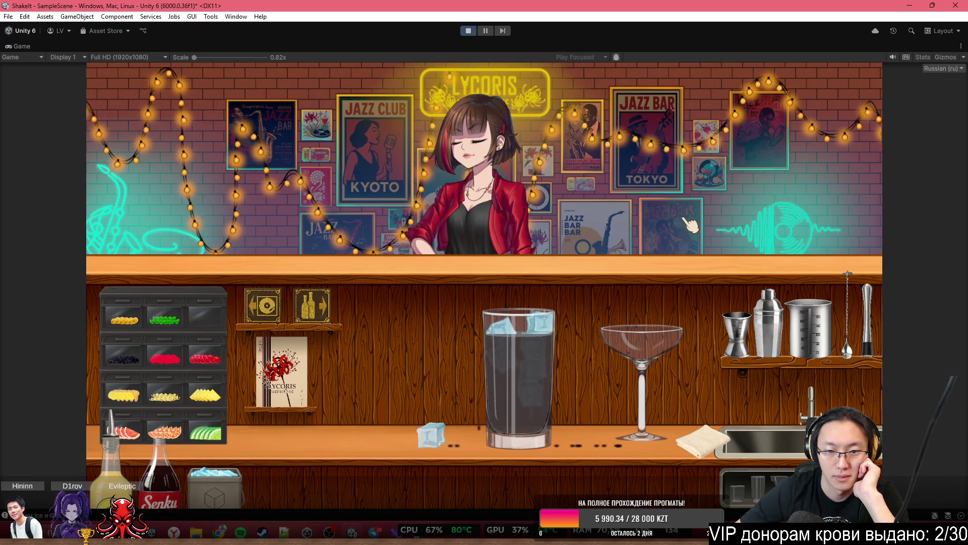
click(701, 440)
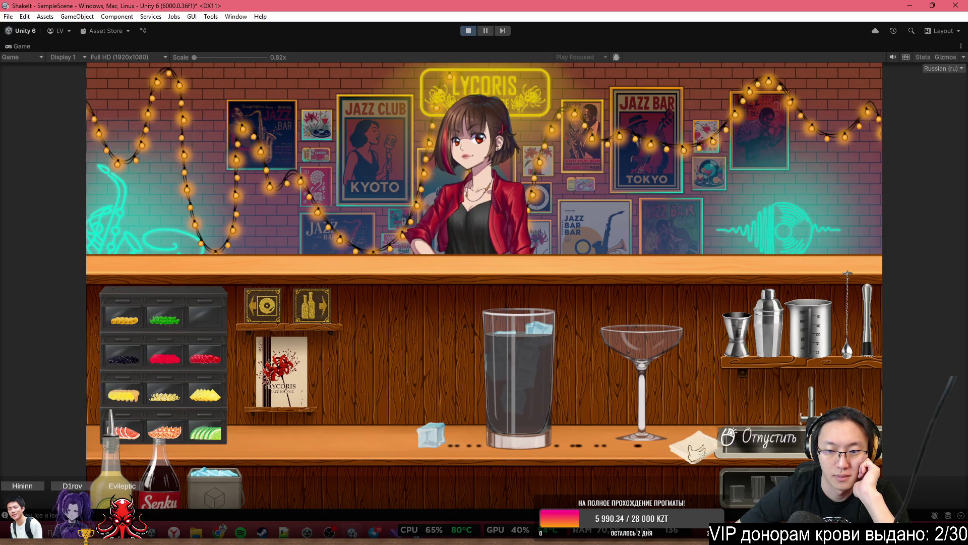
click(701, 440)
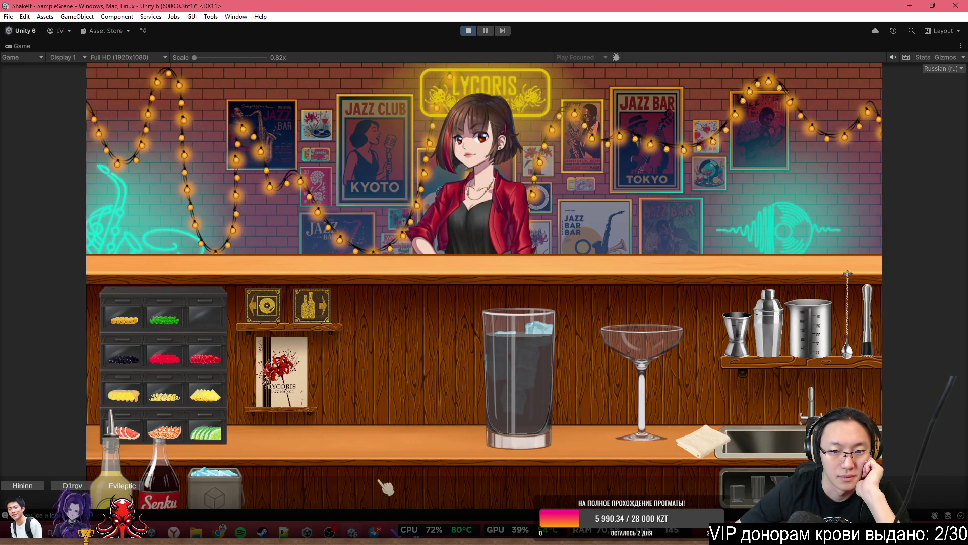
Wash the champagne glass, add ice and lime, serve the highball, and restore the layout
click(215, 477)
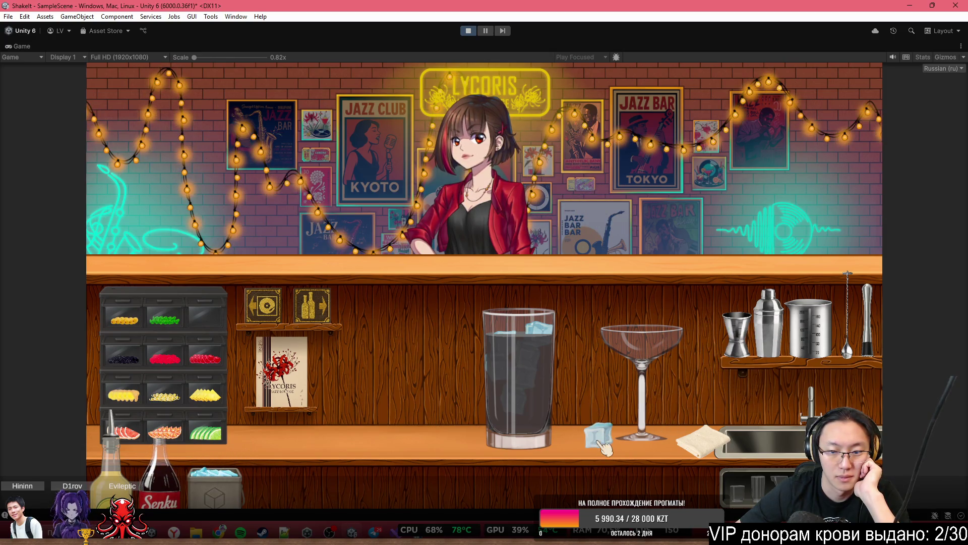
click(641, 429)
click(707, 374)
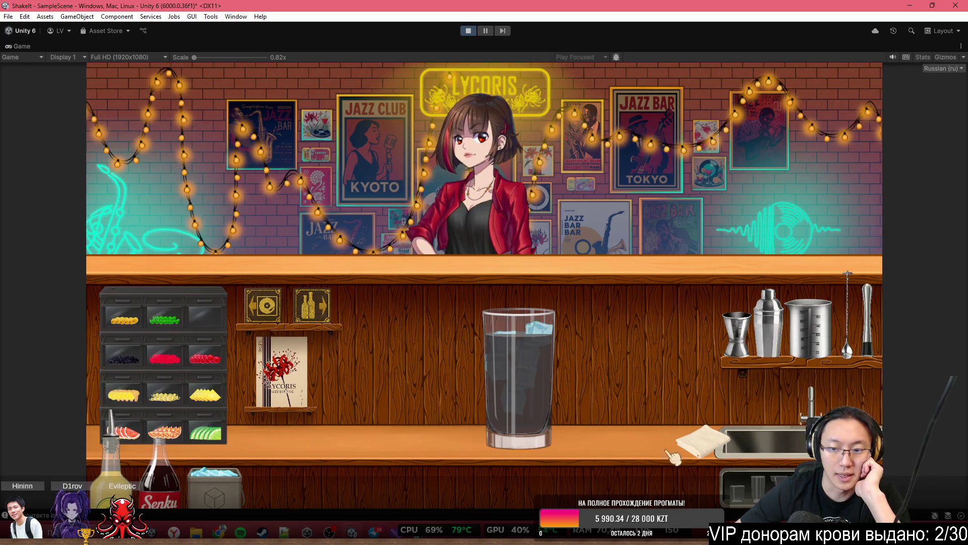
click(224, 474)
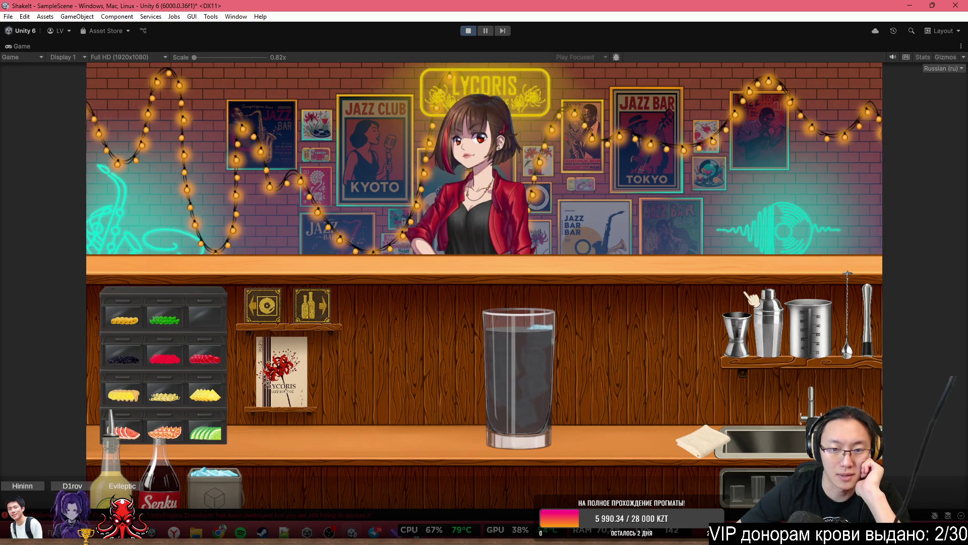
click(206, 432)
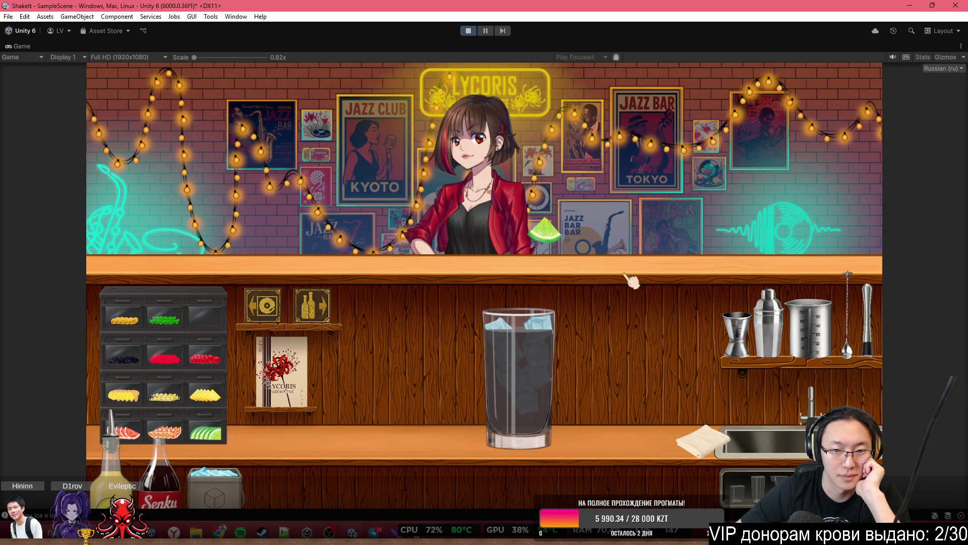
click(545, 379)
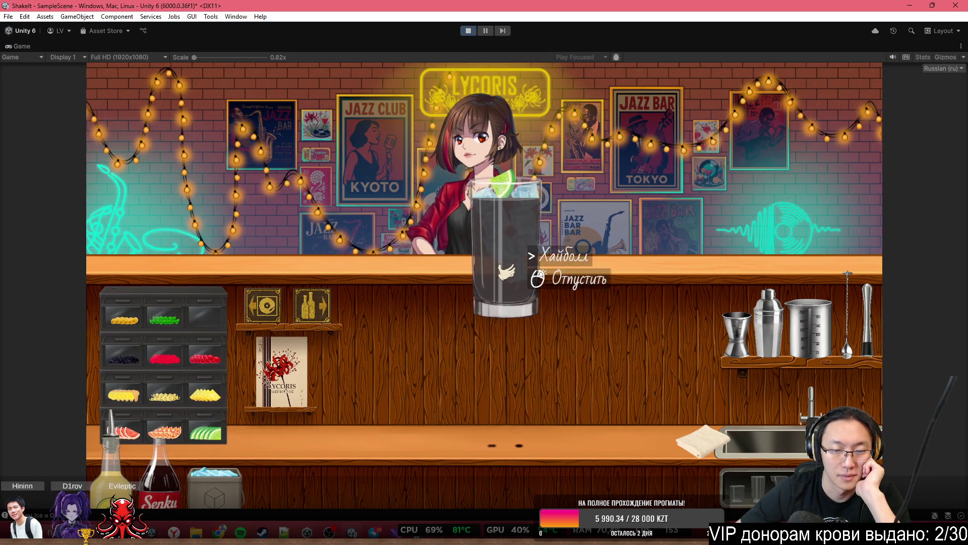
click(480, 236)
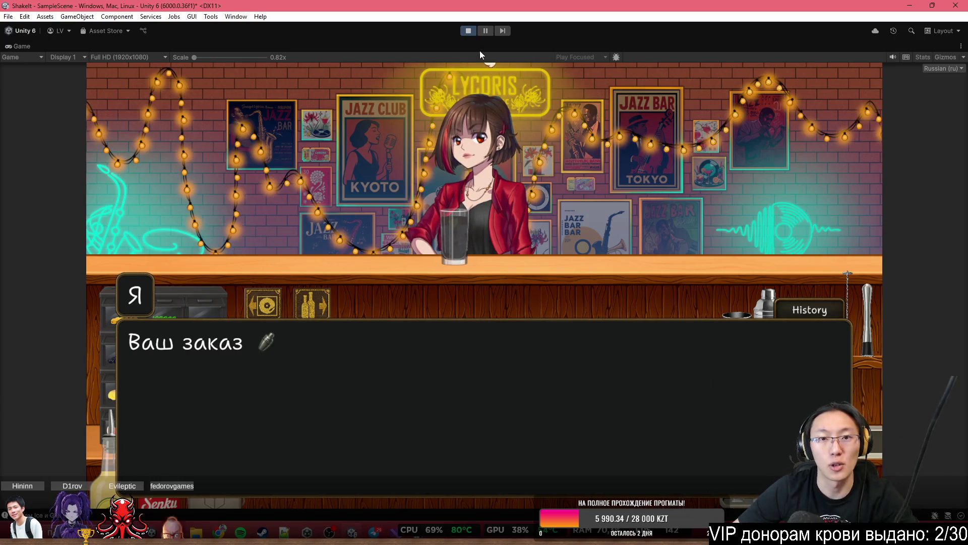
double_click(482, 48)
Frame the glass and enable the Box Collider 2D on the Ice(Clone) cube
scroll(381, 235, down, 10)
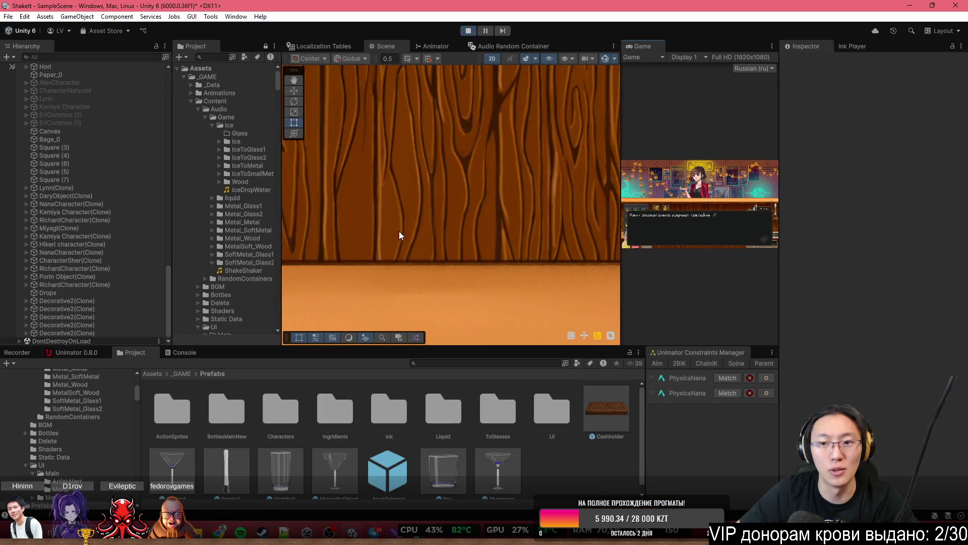
key(f)
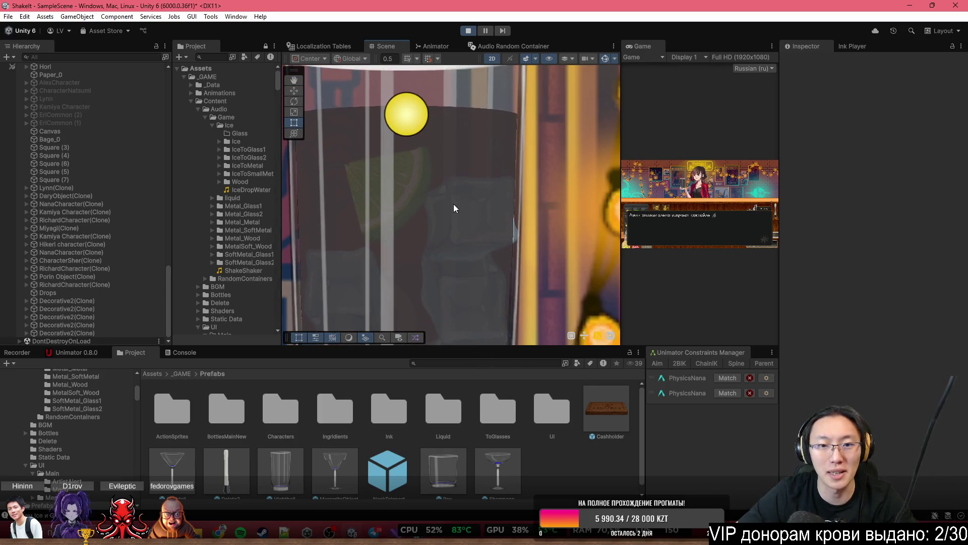
click(453, 203)
click(453, 204)
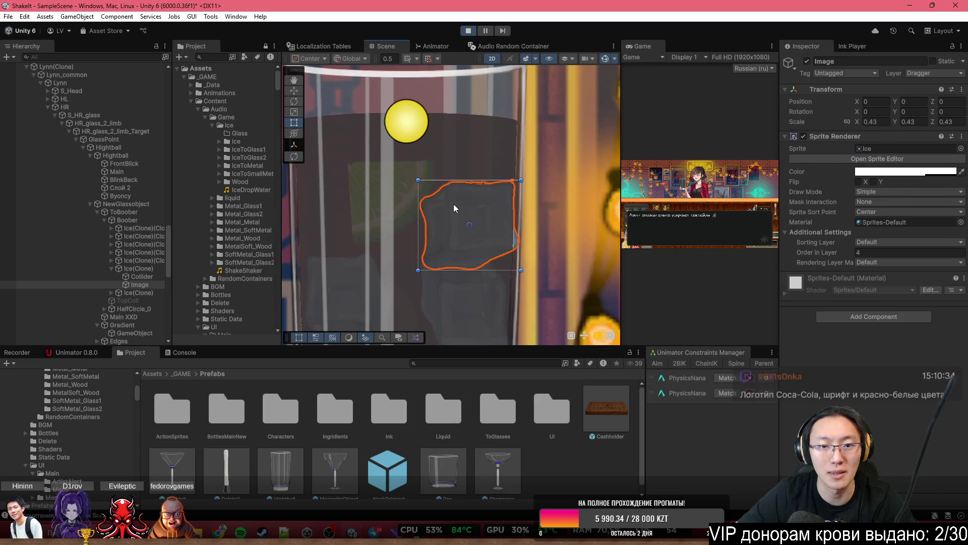
click(144, 267)
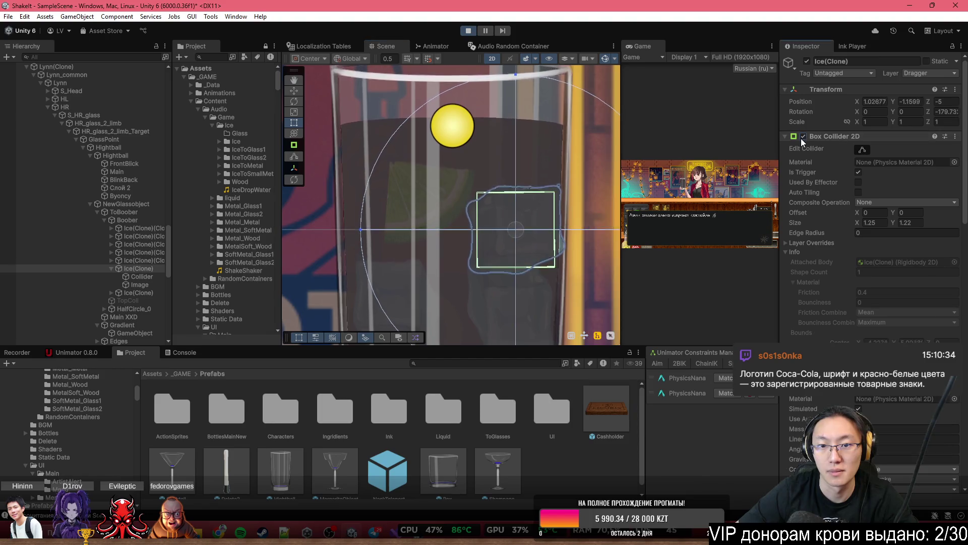
click(801, 138)
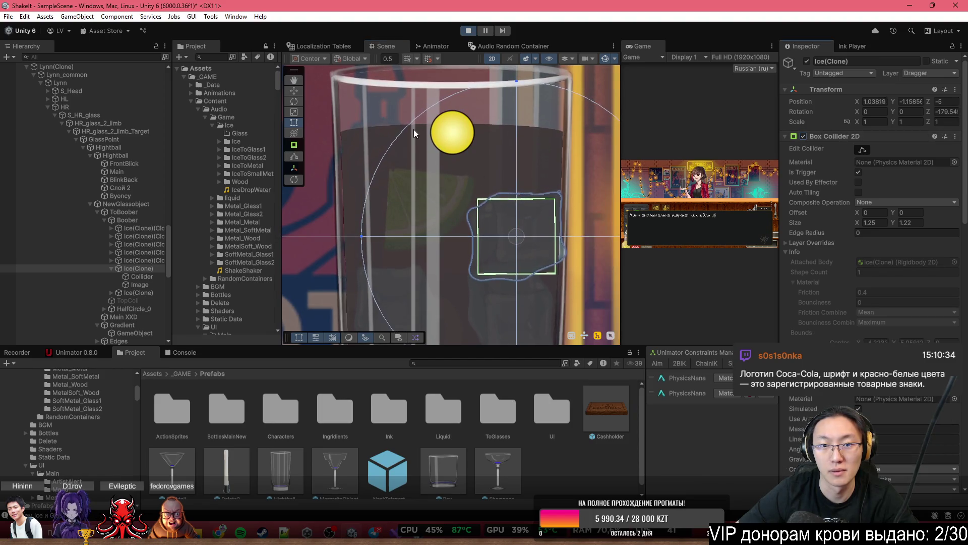
Move the ice cube up inside the glass and back down with the Move tool
click(297, 90)
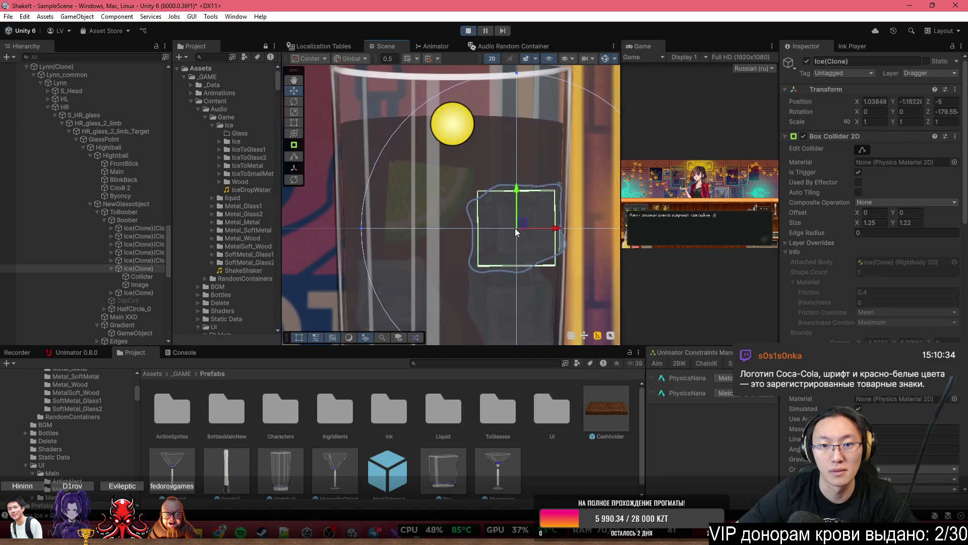
mouse_move(515, 228)
mouse_down()
mouse_move(519, 217)
mouse_move(454, 101)
mouse_move(539, 111)
mouse_up()
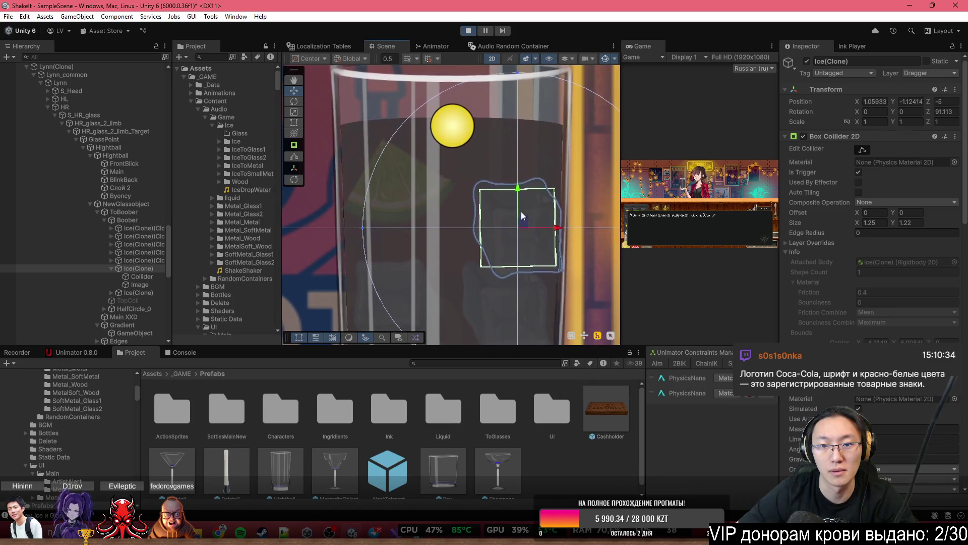
mouse_move(522, 211)
mouse_down()
mouse_move(521, 227)
mouse_move(511, 204)
mouse_move(514, 235)
mouse_up()
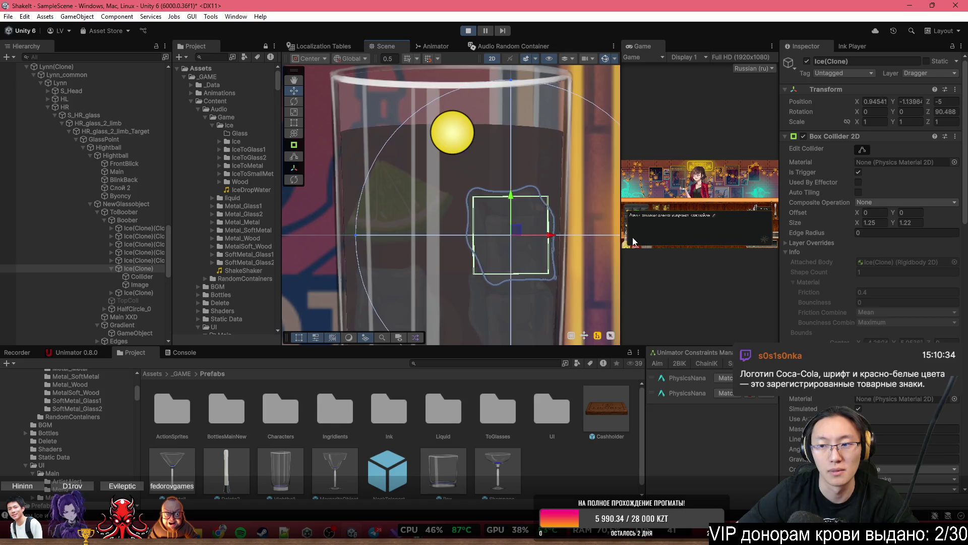
Raise the Byoncy Buoyancy Effector 2D surface level from about 5.74 to 7.13
scroll(882, 204, down, 5)
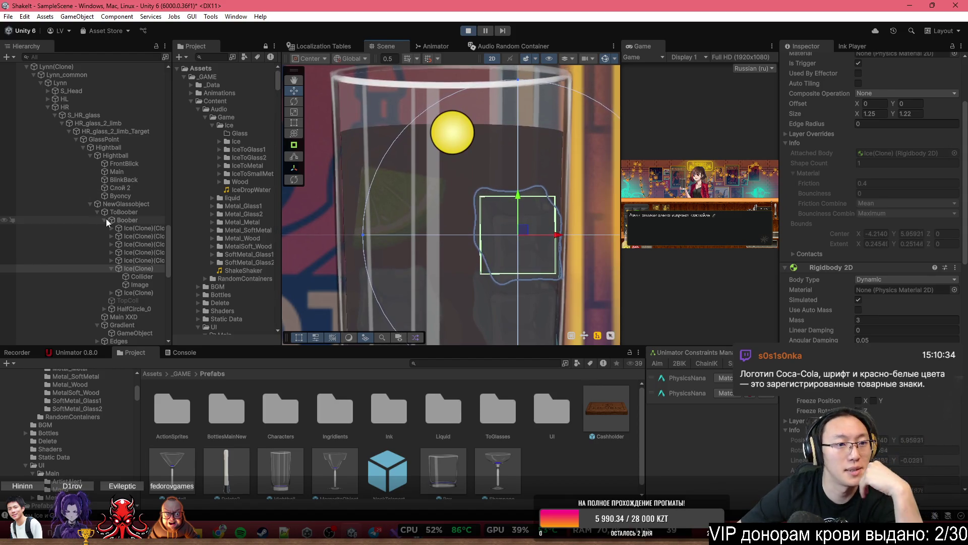
click(128, 195)
mouse_move(837, 180)
mouse_down()
mouse_move(872, 183)
mouse_move(863, 183)
mouse_up()
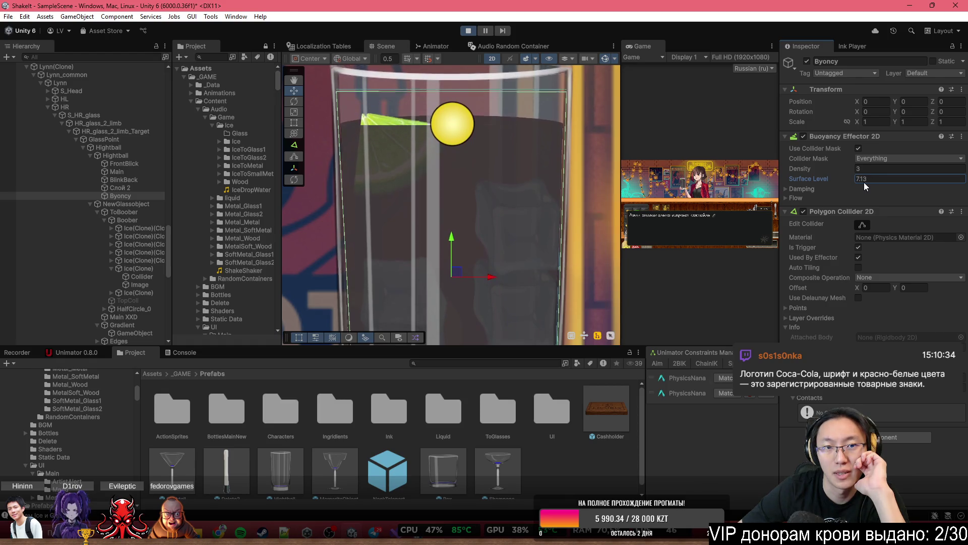
Select Boober and review its trigger Box Collider 2D sized 3.75 by 1
click(127, 221)
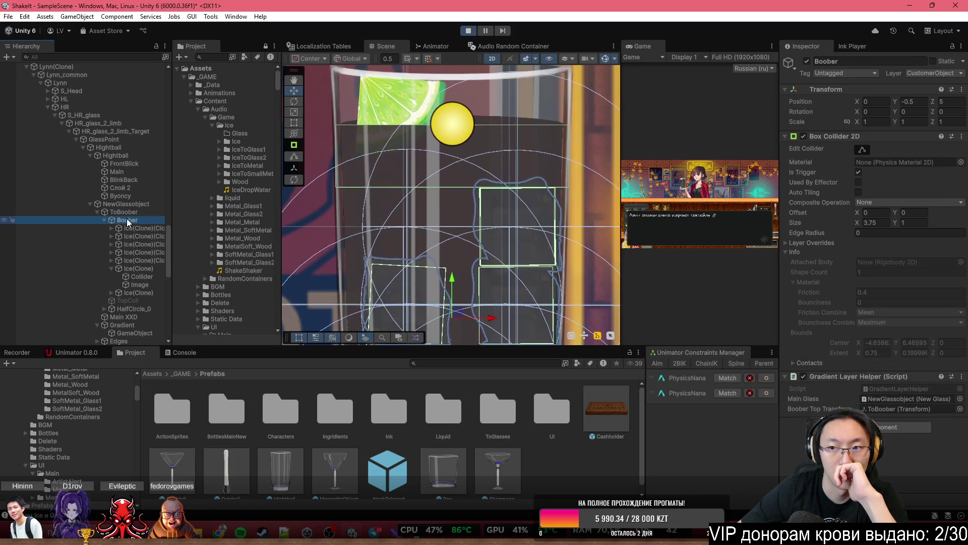
scroll(382, 235, down, 3)
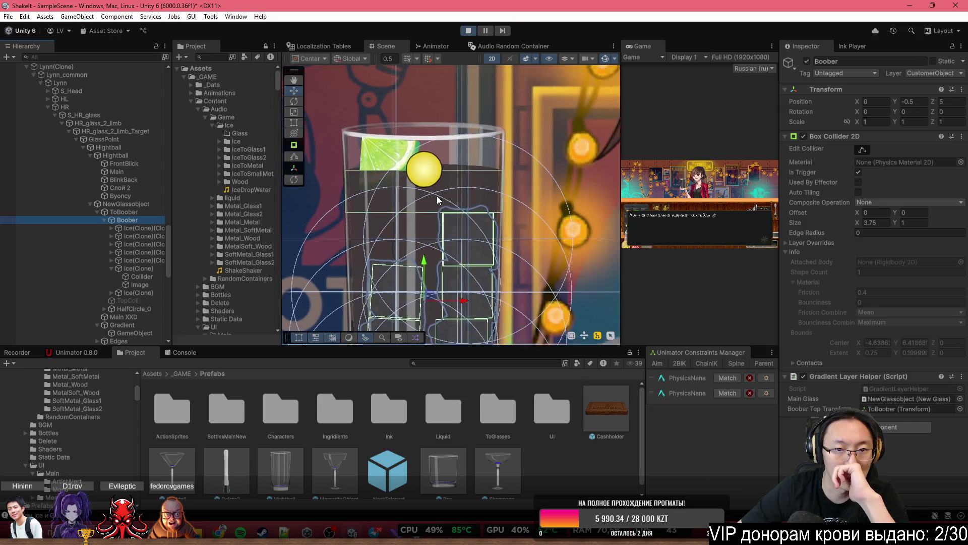
scroll(437, 196, up, 2)
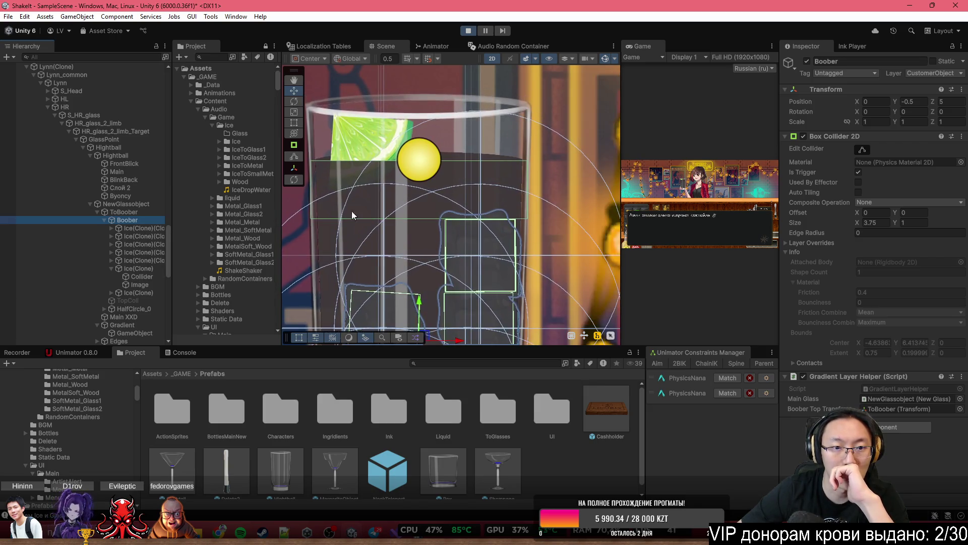
Select the Ice(Clone) cube and move it to the top of the glass
click(140, 230)
key(Down)
key(Down)
key(Down)
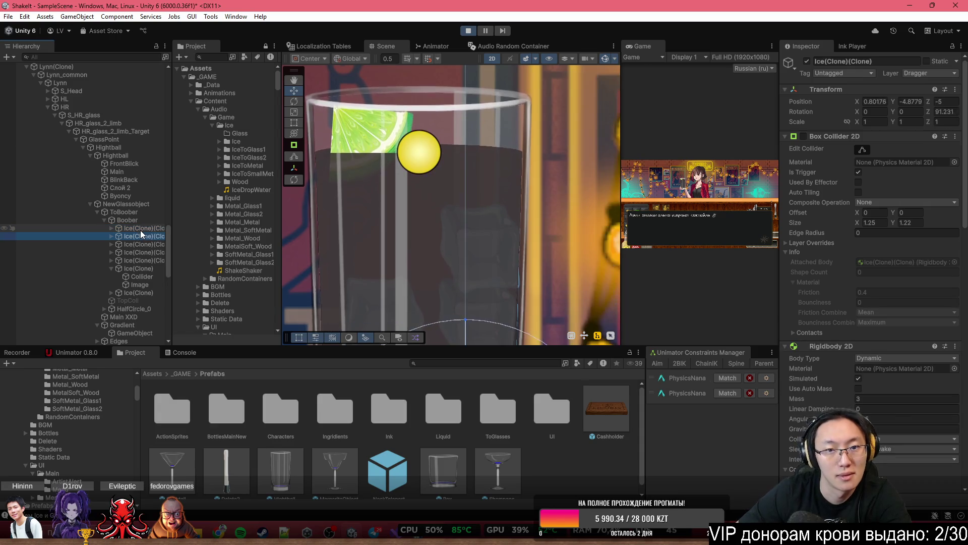
key(Down)
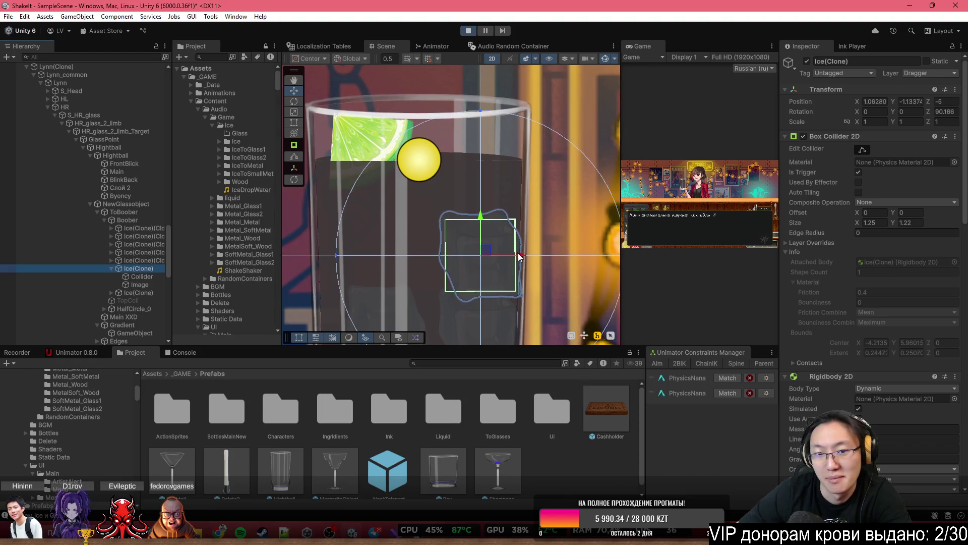
drag(486, 249, 433, 65)
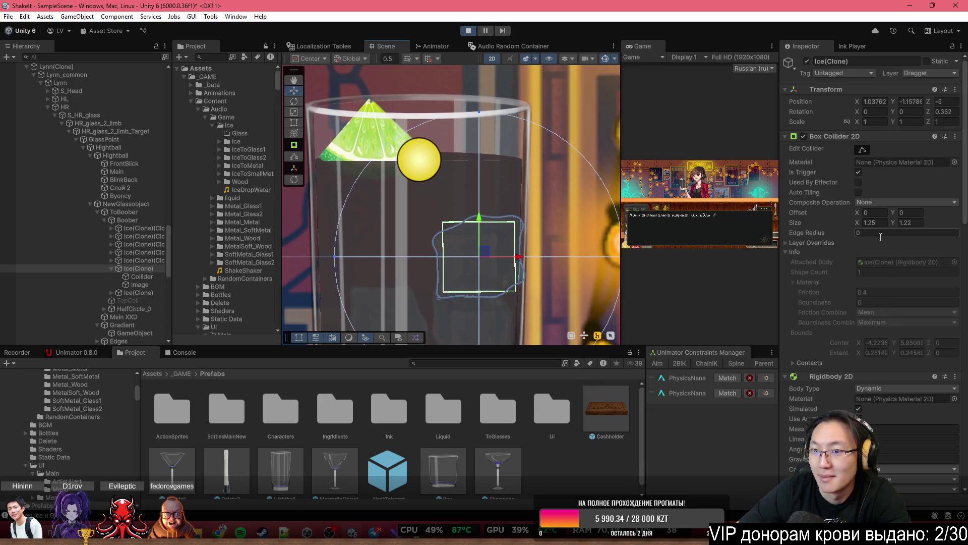
Set the ice's Rigidbody 2D gravity scale to -10, then restore it to 10
scroll(880, 237, down, 6)
click(886, 187)
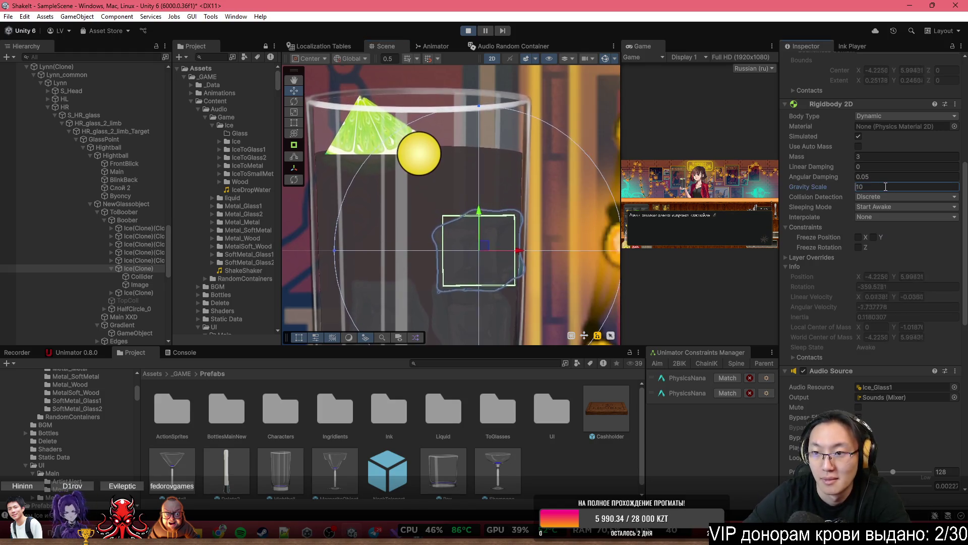
text(-10)
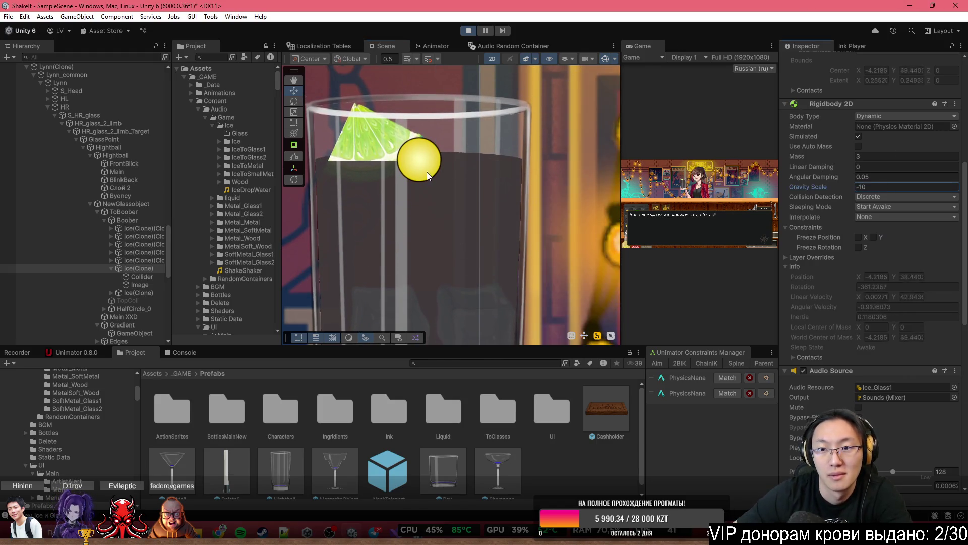
scroll(426, 171, down, 3)
key(Home)
key(Delete)
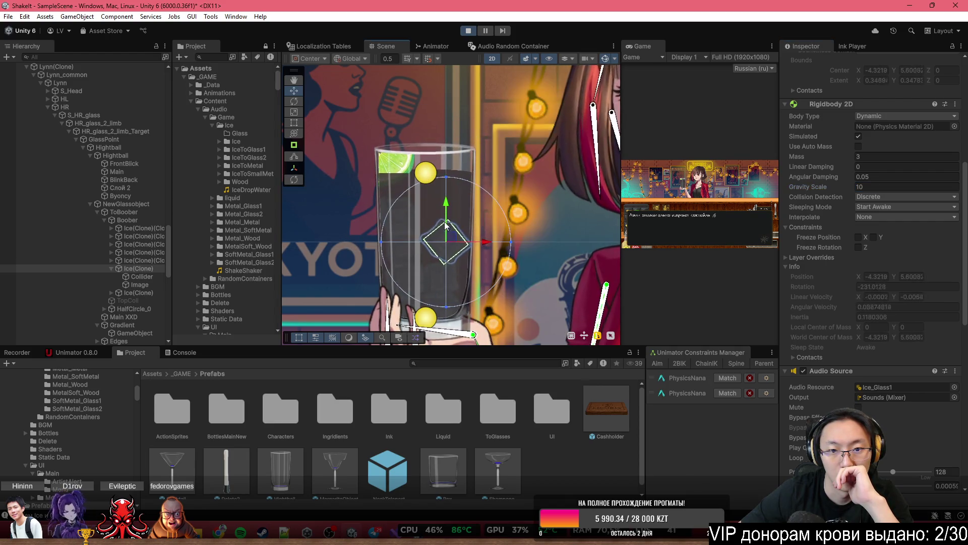
Drop the ice from the rim, then set its gravity scale to 5
drag(449, 222, 426, 86)
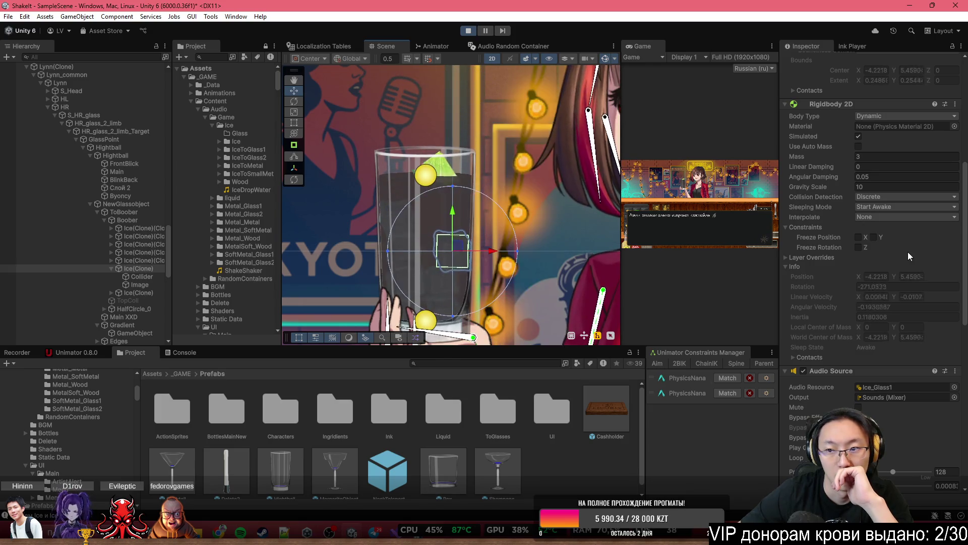
click(864, 188)
text(5)
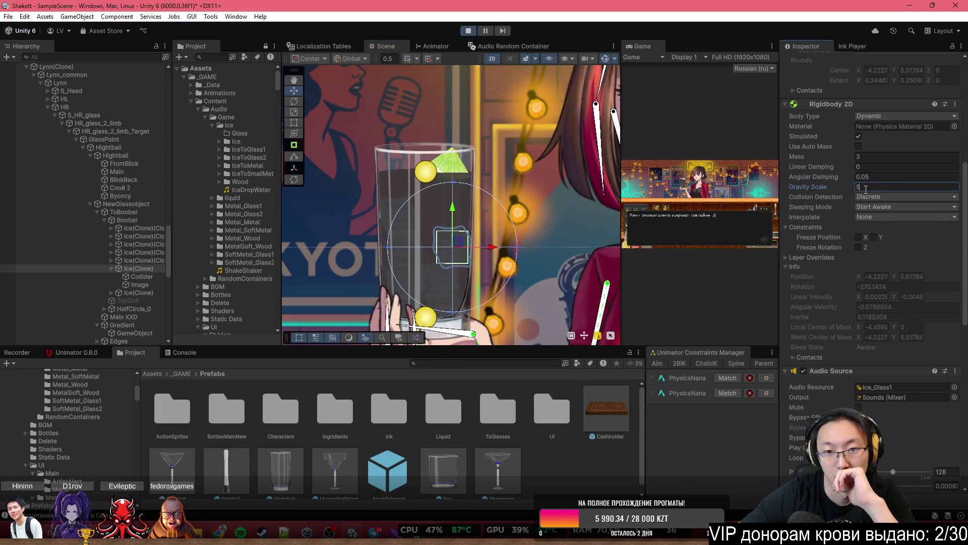
Repeatedly lift the ice cube above the glass rim to watch it fall and float
mouse_move(452, 244)
mouse_down()
mouse_move(403, 110)
mouse_move(429, 102)
mouse_up()
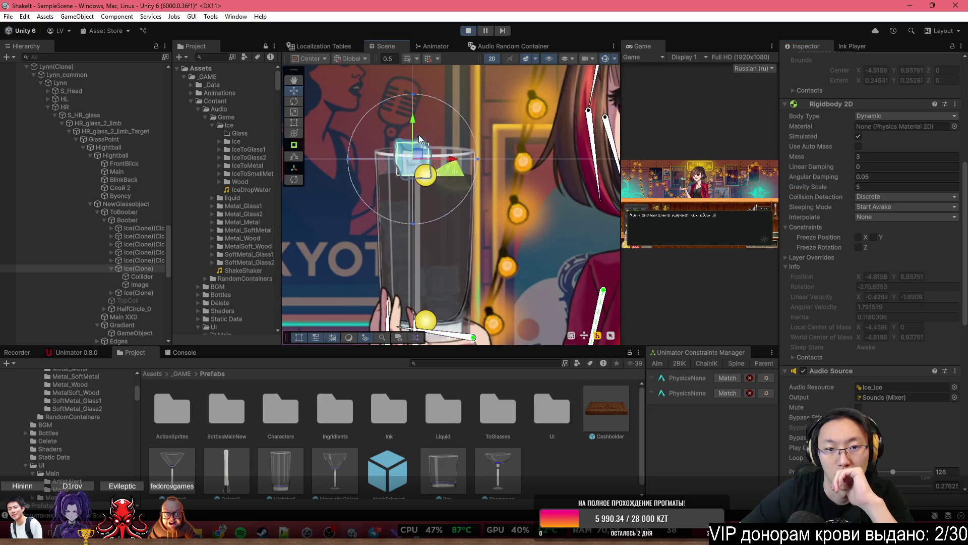
mouse_move(409, 172)
mouse_down()
mouse_move(432, 119)
mouse_move(456, 123)
mouse_up()
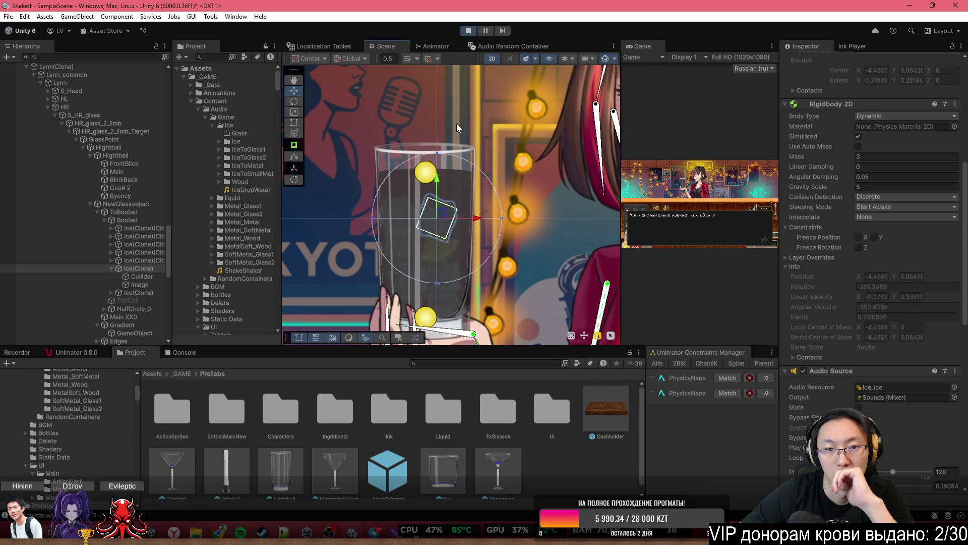
mouse_move(434, 214)
mouse_down()
mouse_move(462, 86)
mouse_move(481, 85)
mouse_move(438, 111)
mouse_move(434, 101)
mouse_up()
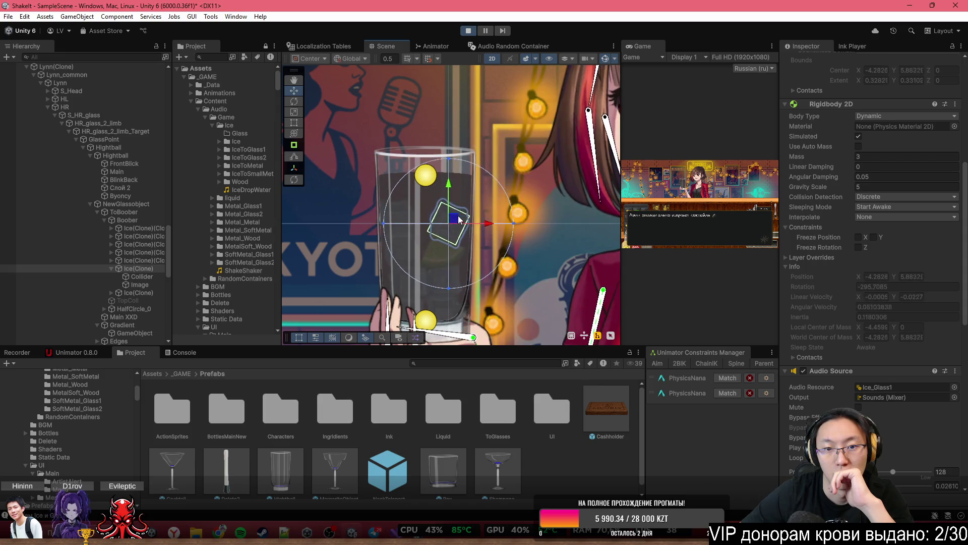
mouse_move(444, 217)
mouse_down()
mouse_move(451, 96)
mouse_move(472, 89)
mouse_up()
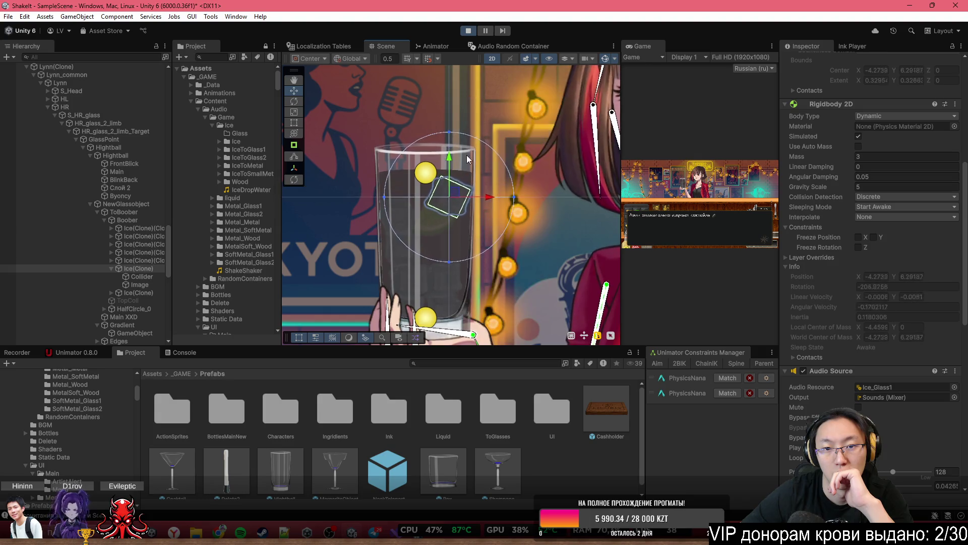
mouse_move(449, 192)
mouse_down()
mouse_move(434, 111)
mouse_move(402, 85)
mouse_move(376, 83)
mouse_move(389, 107)
mouse_up()
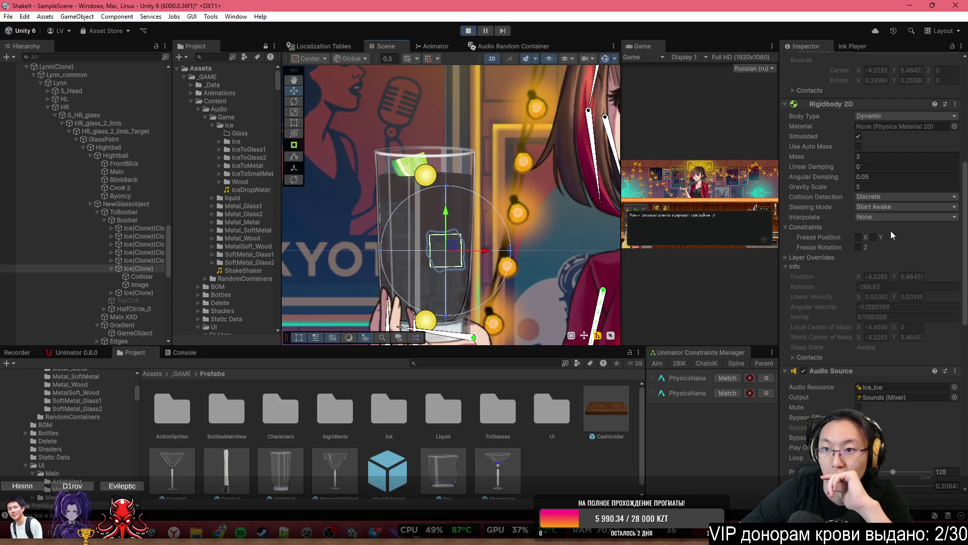
Select the glass's Main sprite in the Scene view
scroll(893, 230, up, 2)
scroll(896, 225, up, 10)
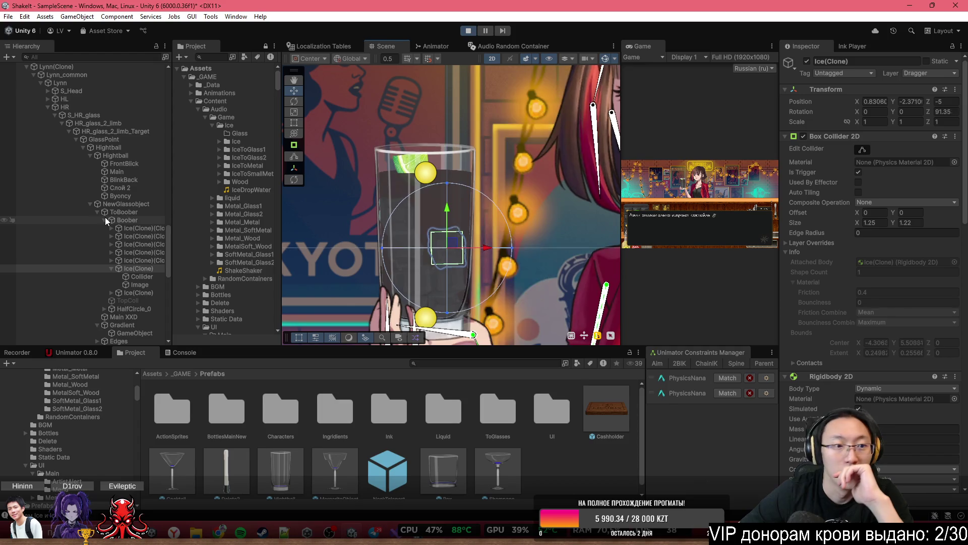
click(407, 168)
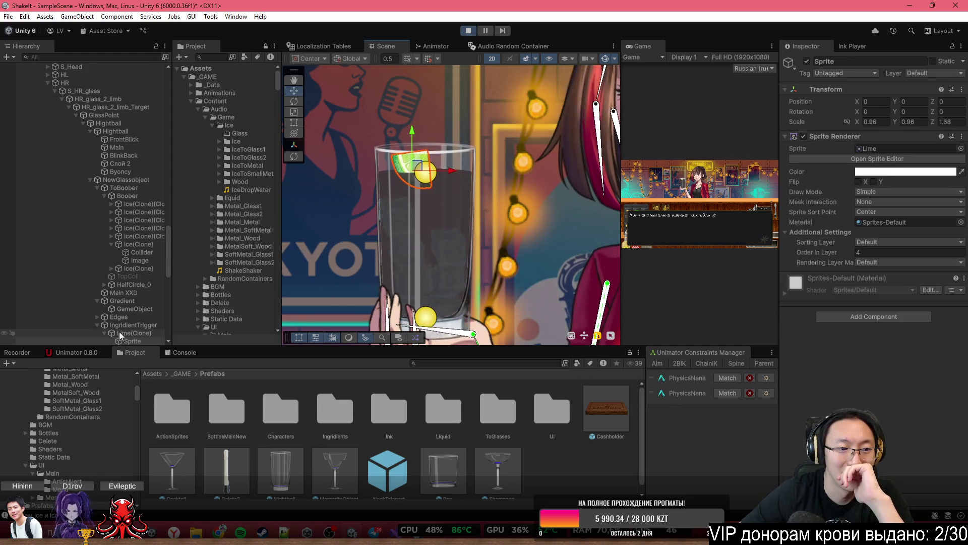
Select Lime(Clone) and untick its Box Collider 2D
click(121, 333)
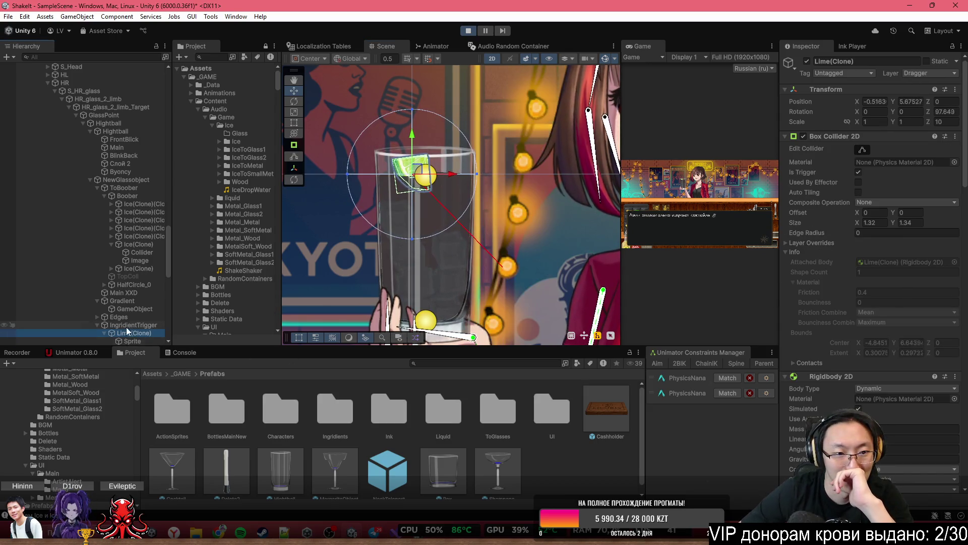
click(128, 325)
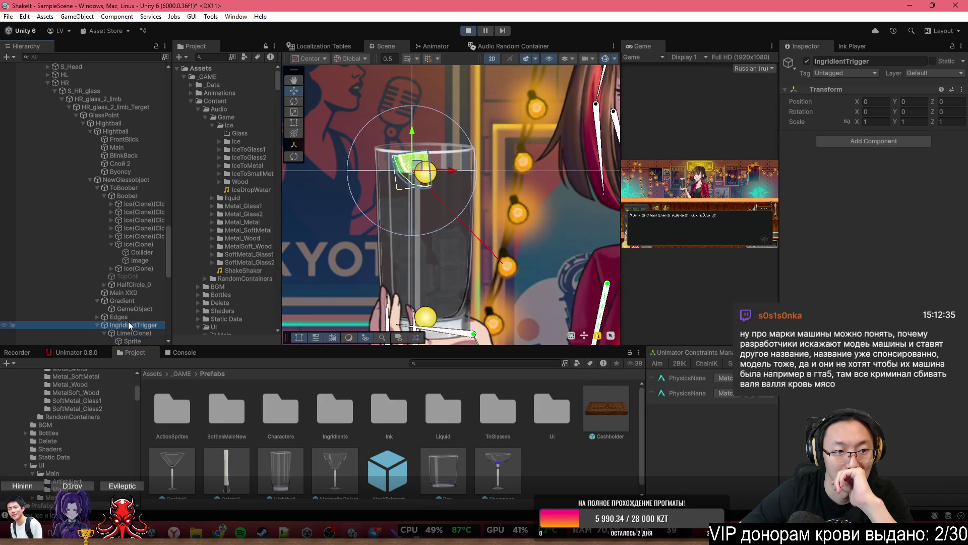
click(129, 332)
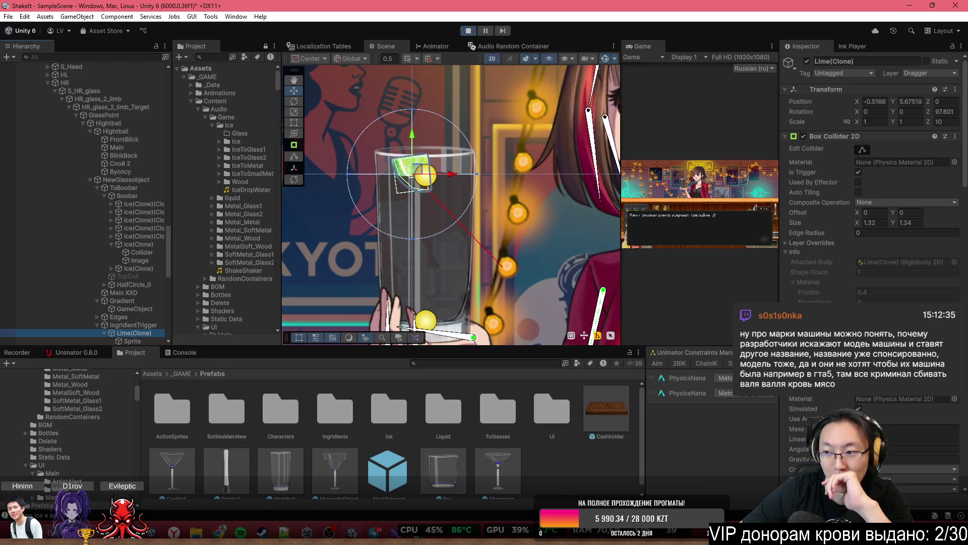
scroll(903, 290, down, 4)
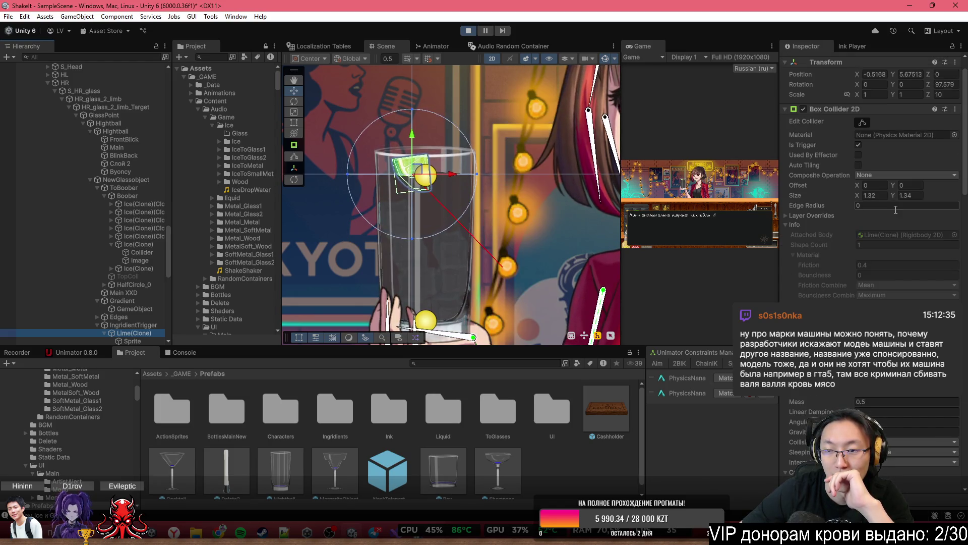
scroll(900, 211, up, 4)
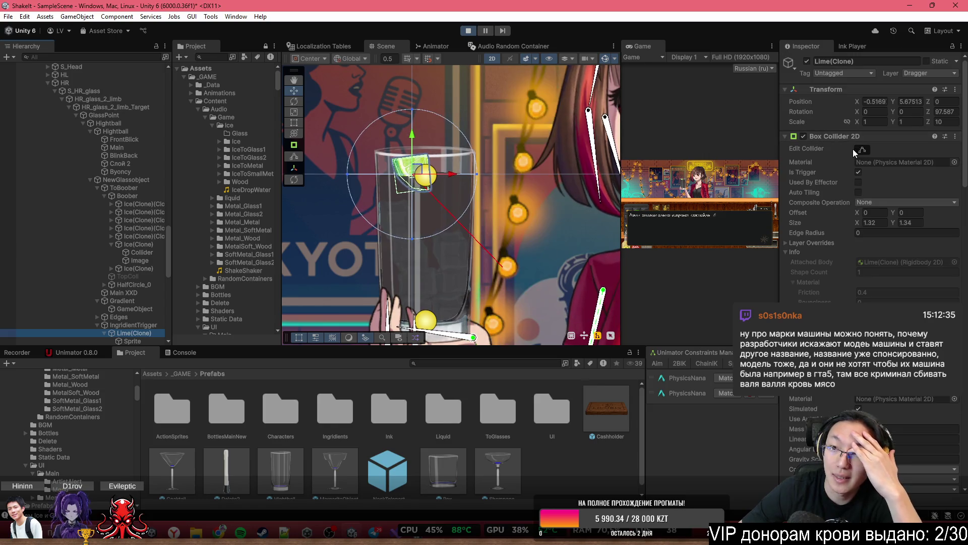
click(803, 135)
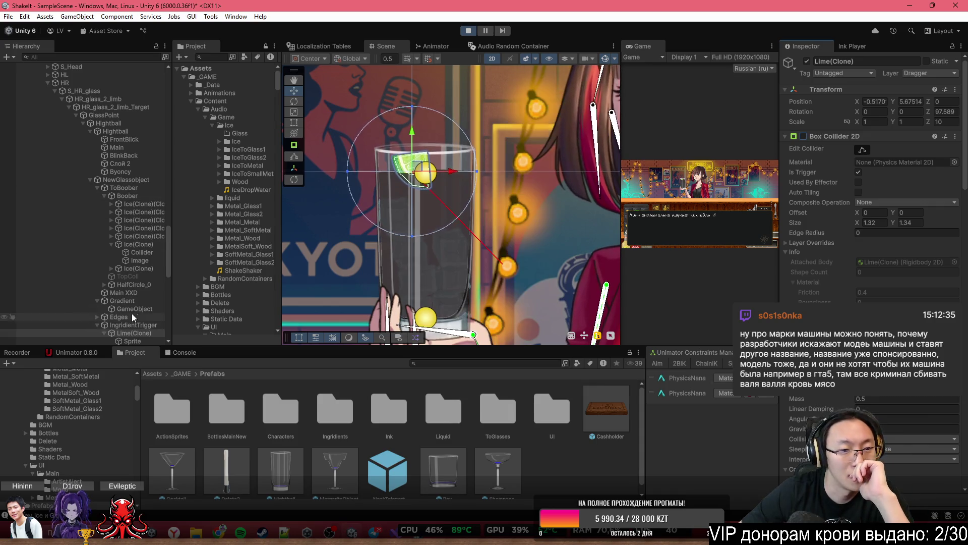
Inspect the lime's Sprite, SplashCollider and Collider children
scroll(128, 302, down, 3)
click(128, 281)
click(129, 290)
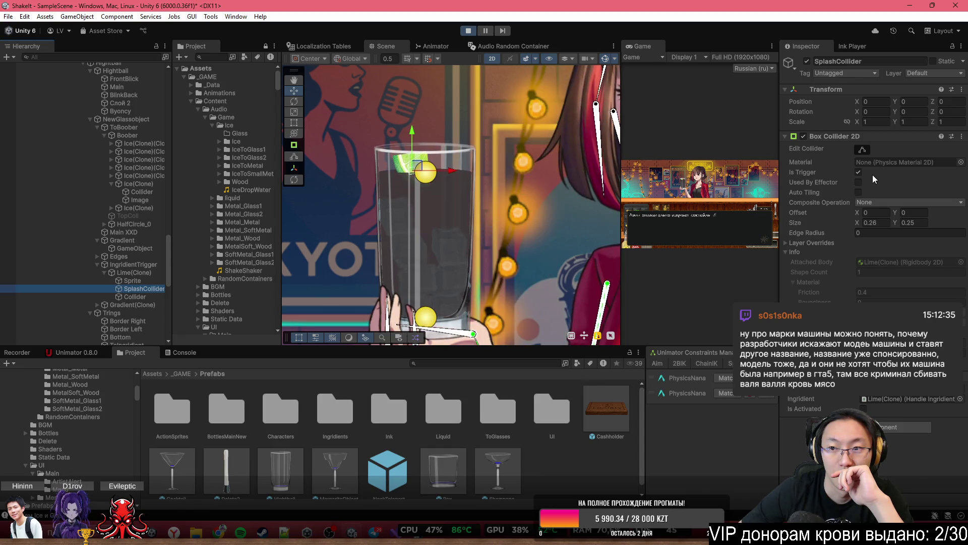
click(134, 297)
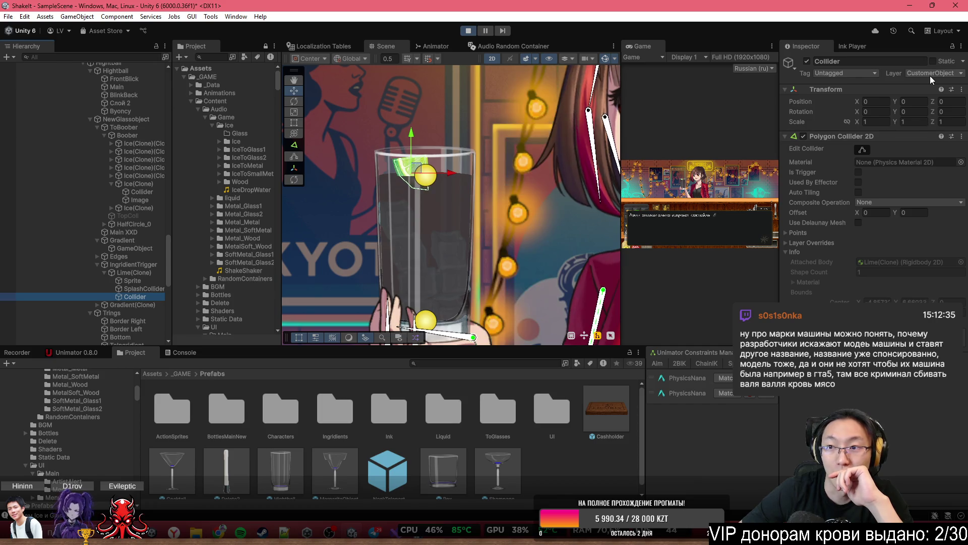
scroll(419, 299, up, 5)
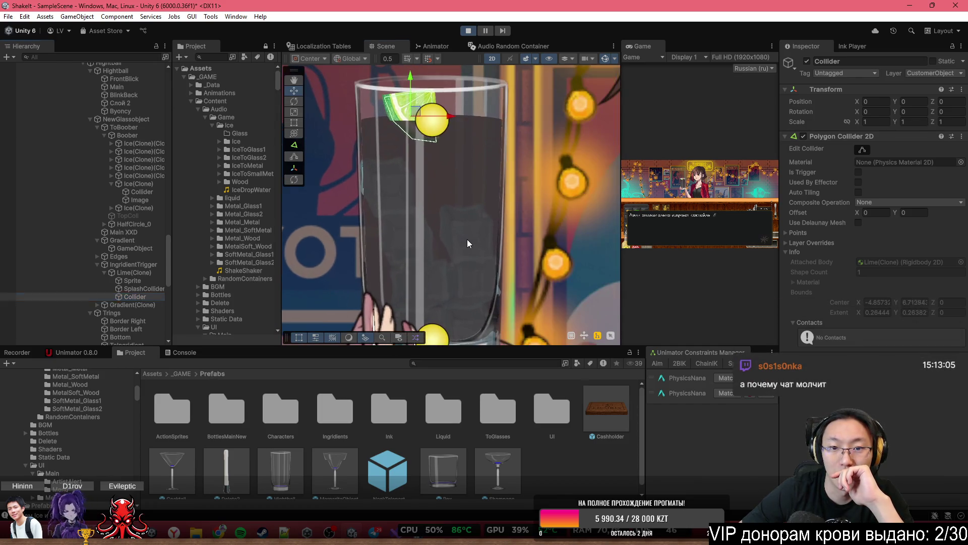
Cycle through the overlapping objects in the glass to select the Ice(Clone) cube
click(467, 239)
click(467, 239)
click(467, 239)
click(467, 239)
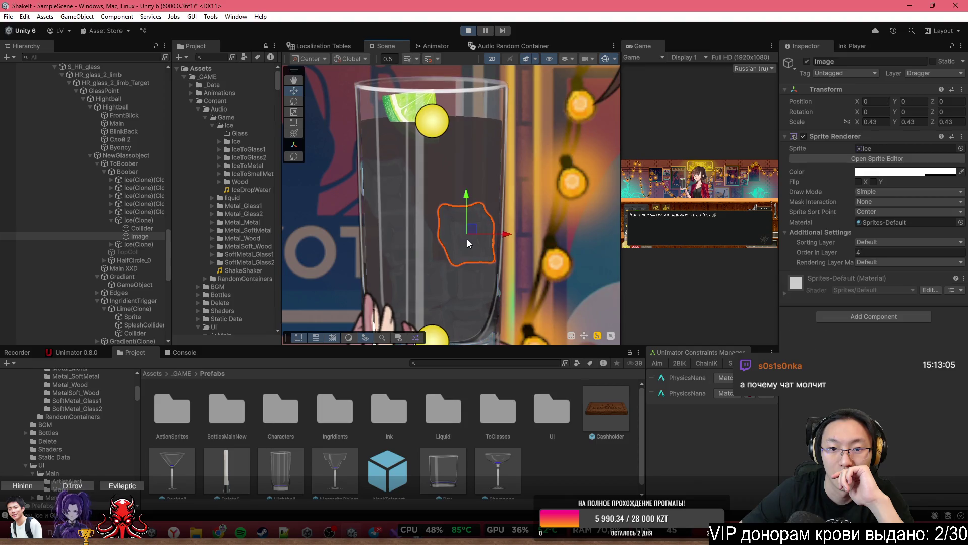
click(467, 239)
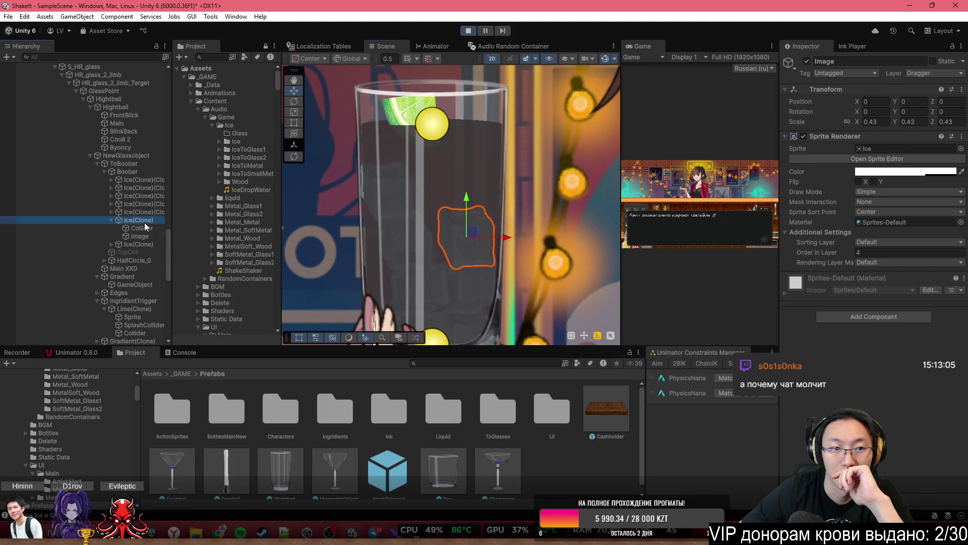
Put Ice(Clone) on layer 13: CustomerObject and confirm the Change Layer dialog
click(918, 73)
click(914, 229)
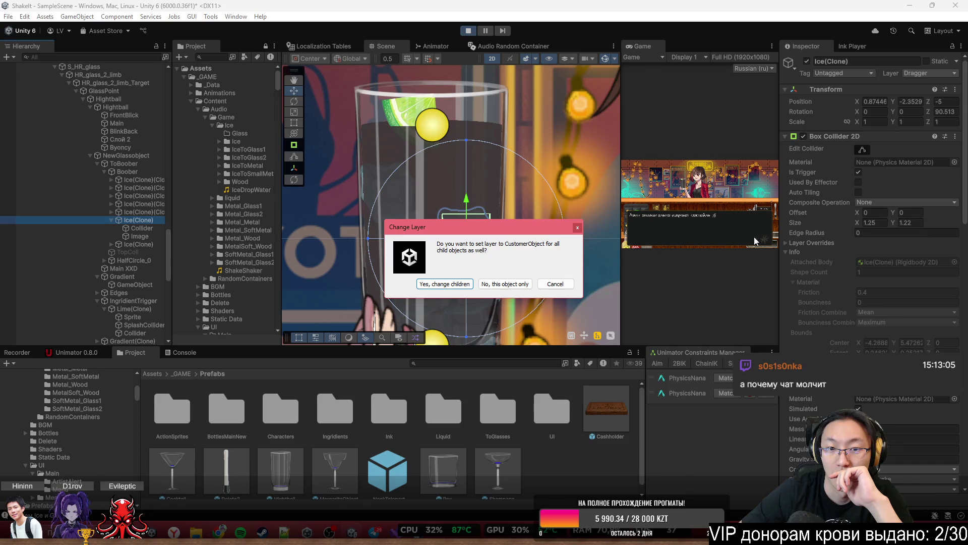
click(507, 284)
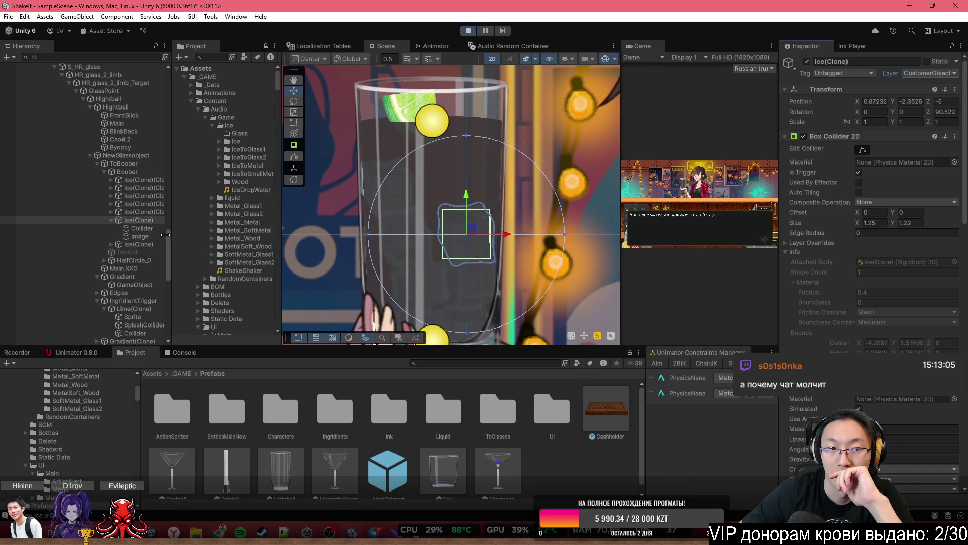
Check the ice's Collider child, then minimize and restore the editor window
click(139, 228)
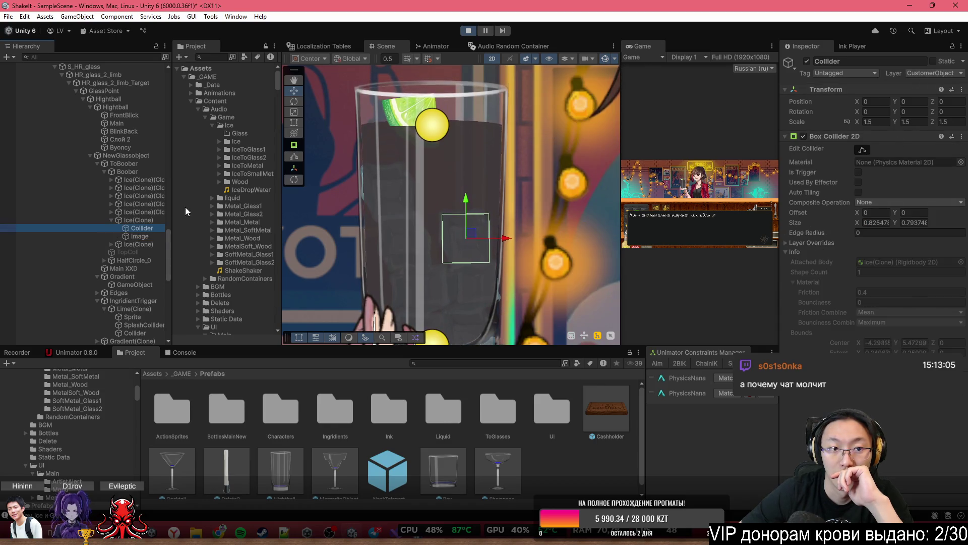
click(132, 220)
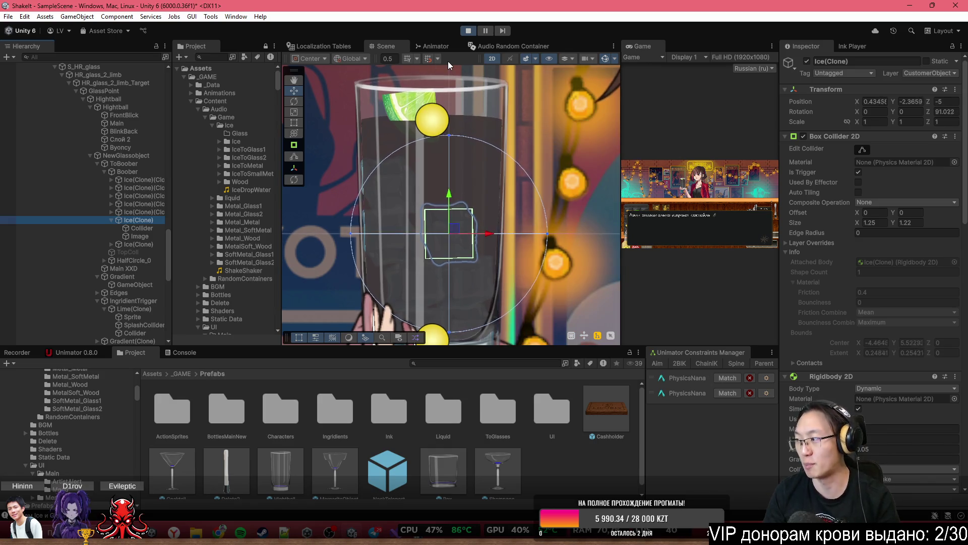
key(super+d)
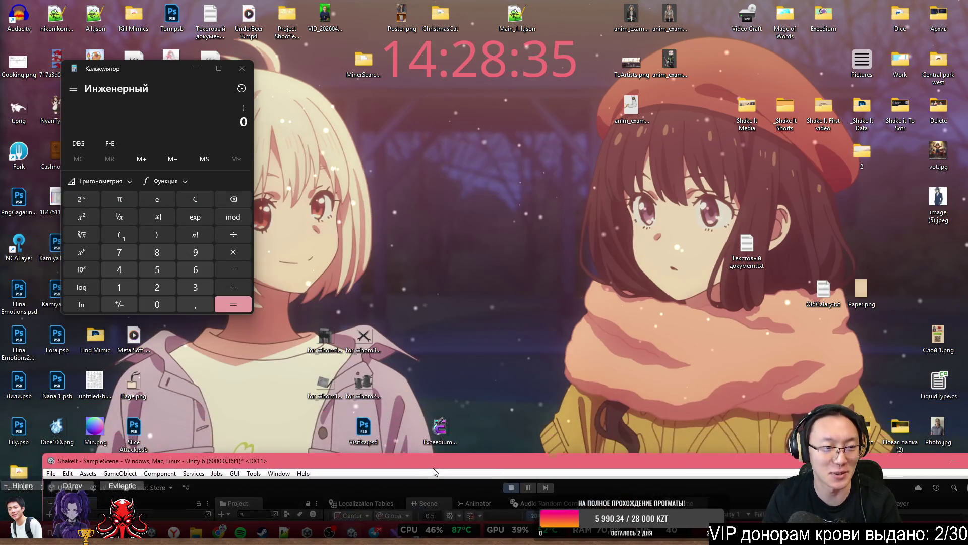
double_click(390, 433)
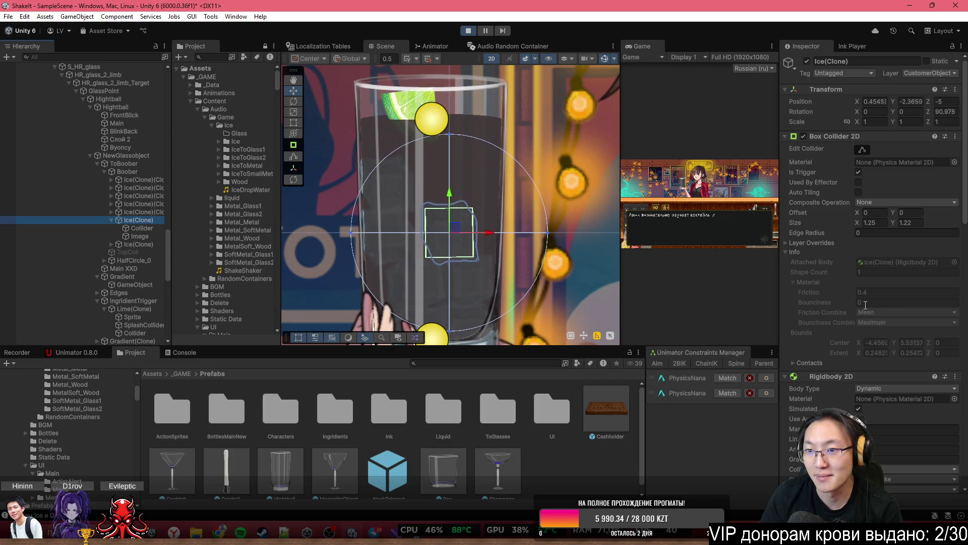
Drop the ice from the glass rim, then review Byoncy's buoyancy density and surface level
scroll(865, 304, down, 3)
drag(457, 153, 487, 200)
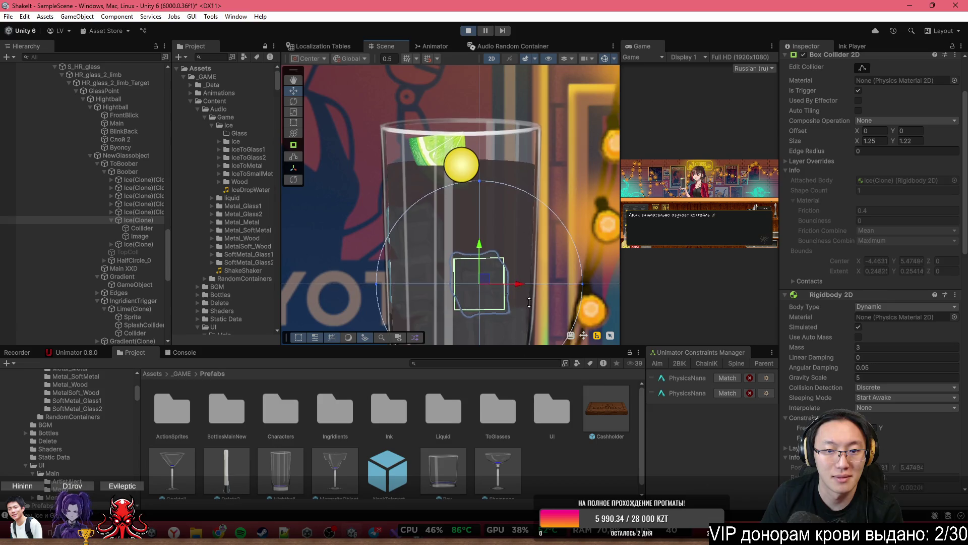
drag(487, 277, 497, 132)
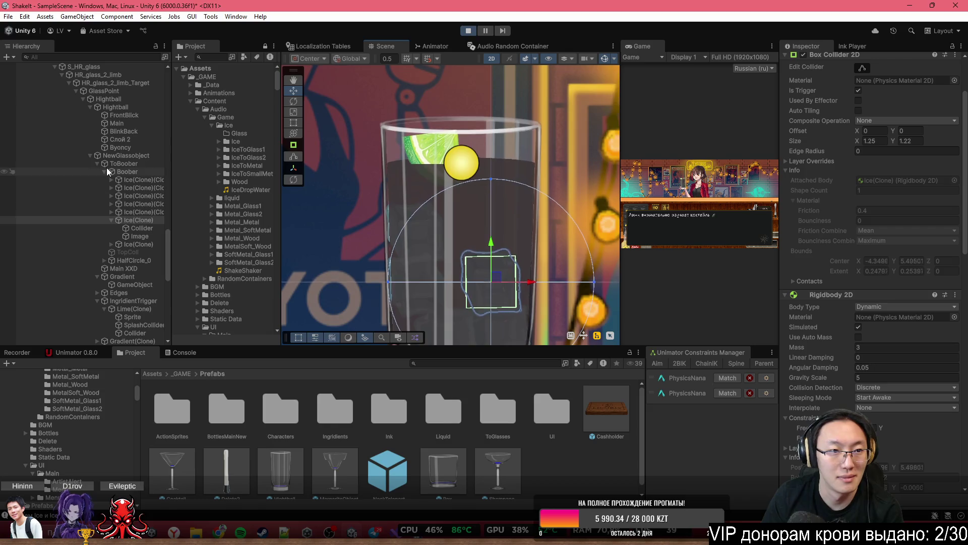
click(121, 147)
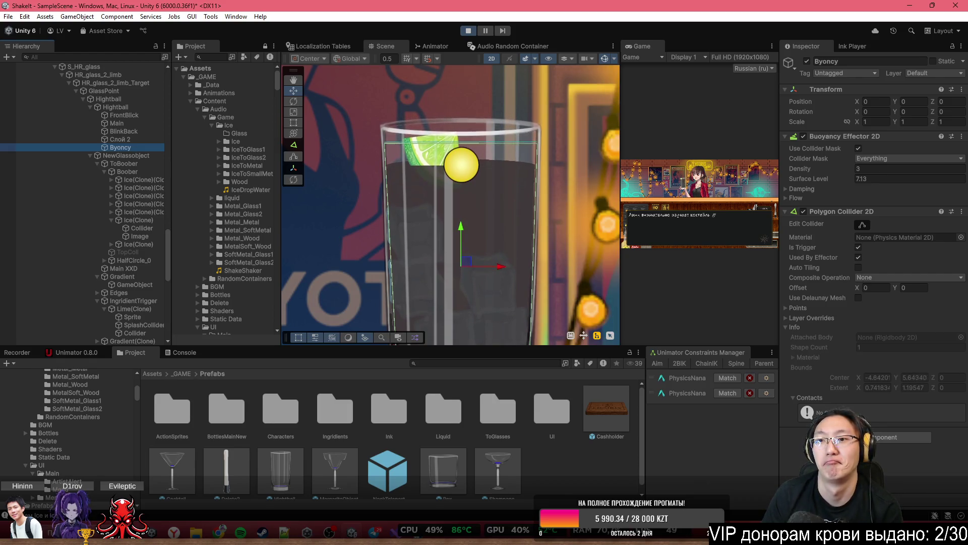
click(106, 196)
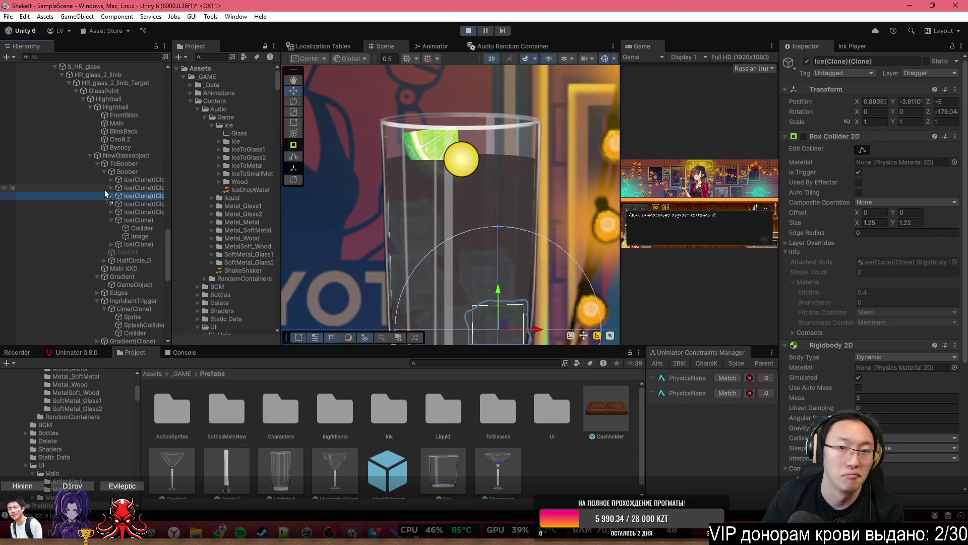
Switch the first Ice(Clone)(Clone) from Dragger to the Default layer, this object only
click(127, 181)
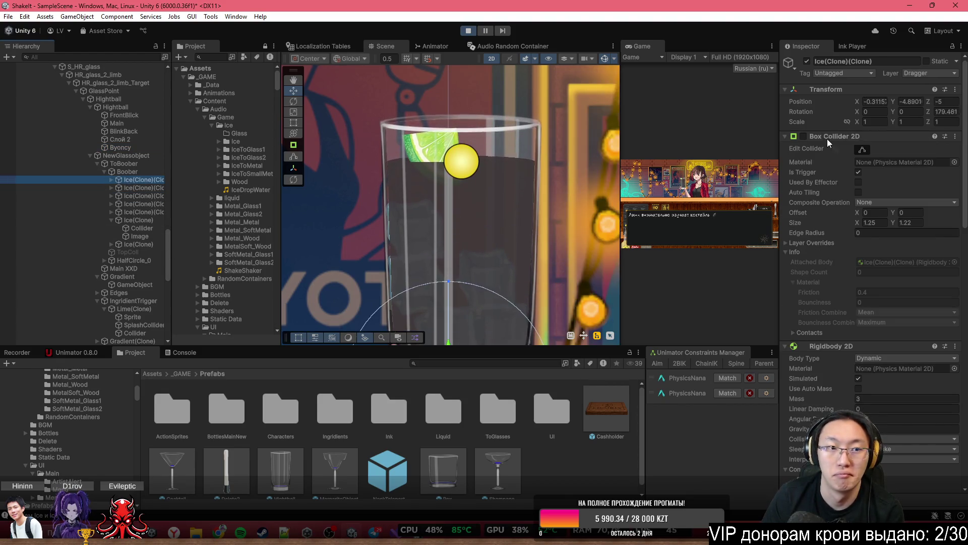
click(936, 74)
click(921, 86)
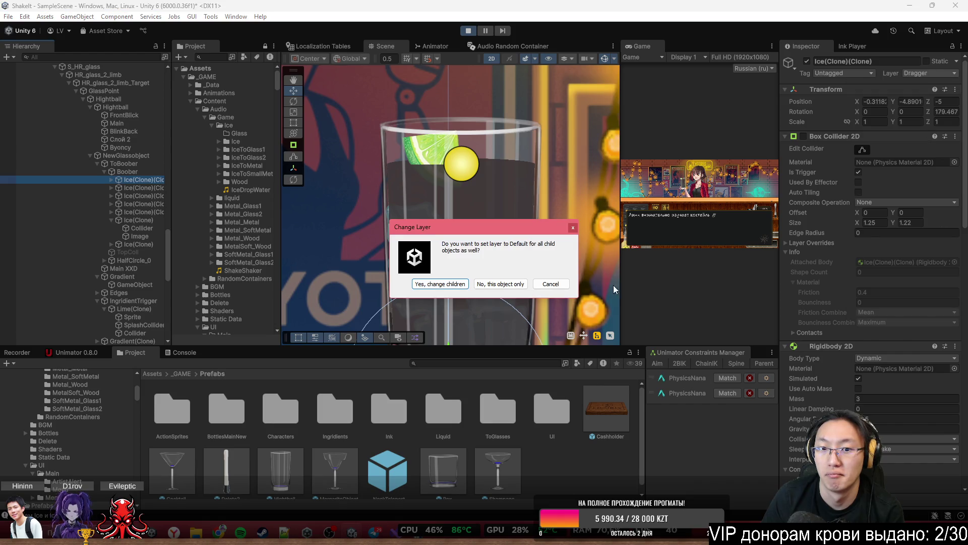
click(495, 286)
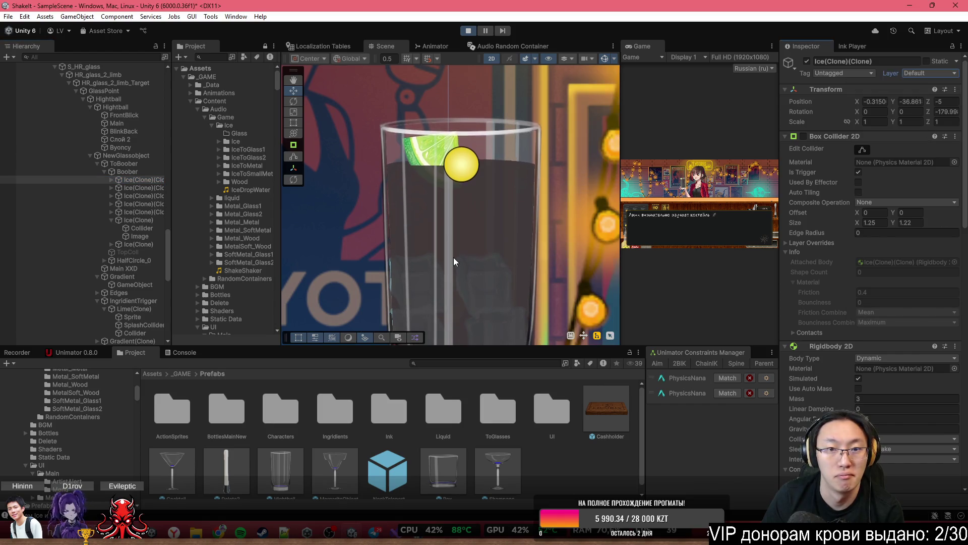
scroll(453, 257, down, 10)
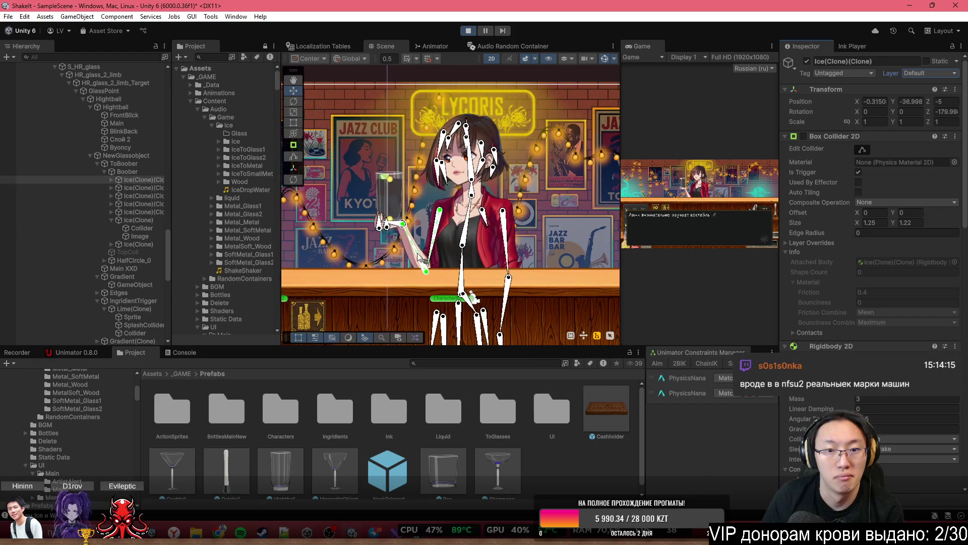
Lift the ice cube up near the Lycoris sign and let it drop onto the counter
drag(423, 258, 449, 128)
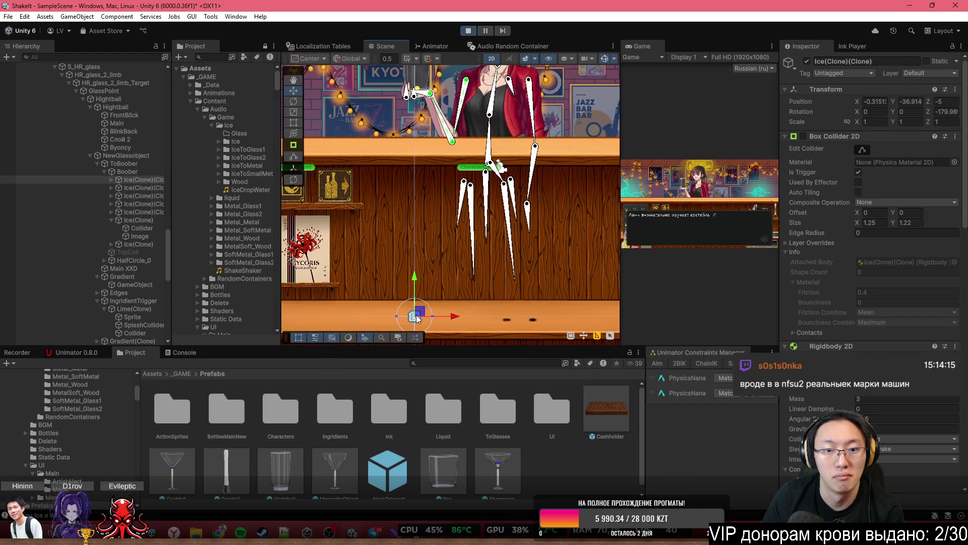
drag(417, 317, 475, 87)
scroll(478, 284, down, 4)
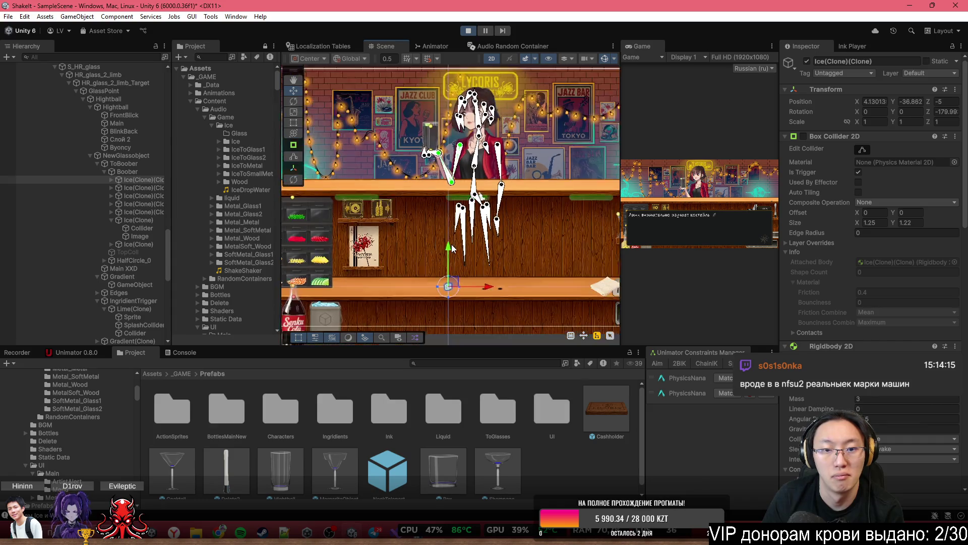
mouse_move(478, 284)
mouse_down()
mouse_move(444, 115)
mouse_move(440, 141)
mouse_up()
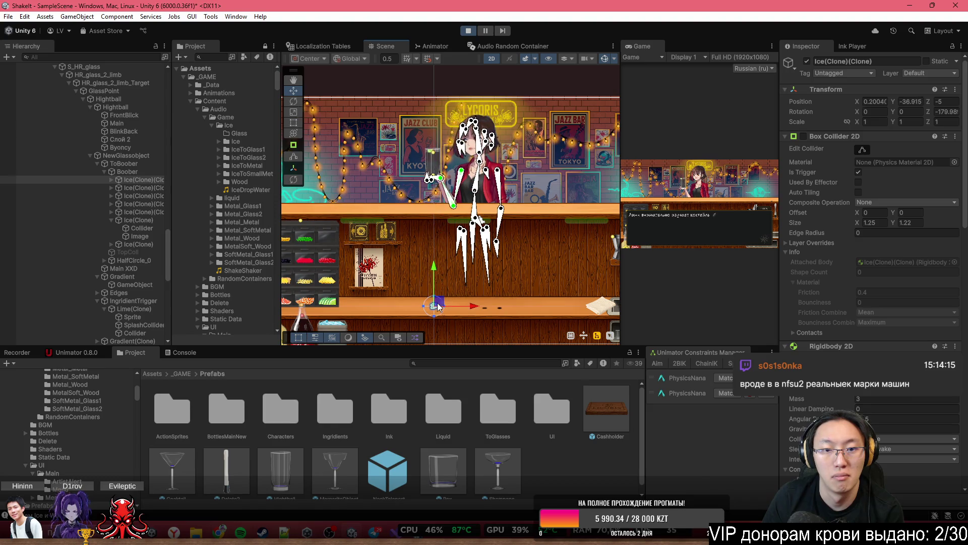
drag(582, 233, 584, 228)
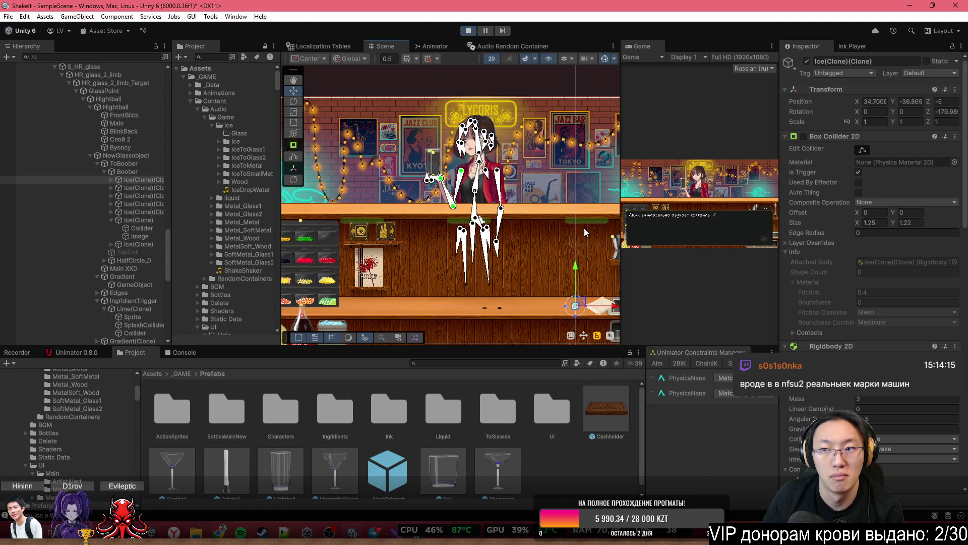
Pause the game and review the ice's Ice_Wood Audio Source and Ice sound trigger
scroll(558, 250, up, 6)
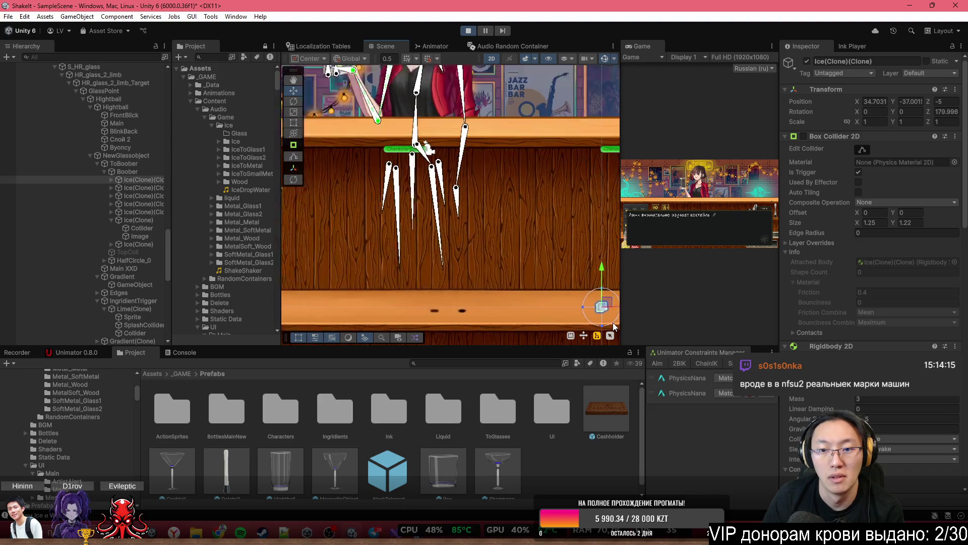
scroll(488, 238, up, 5)
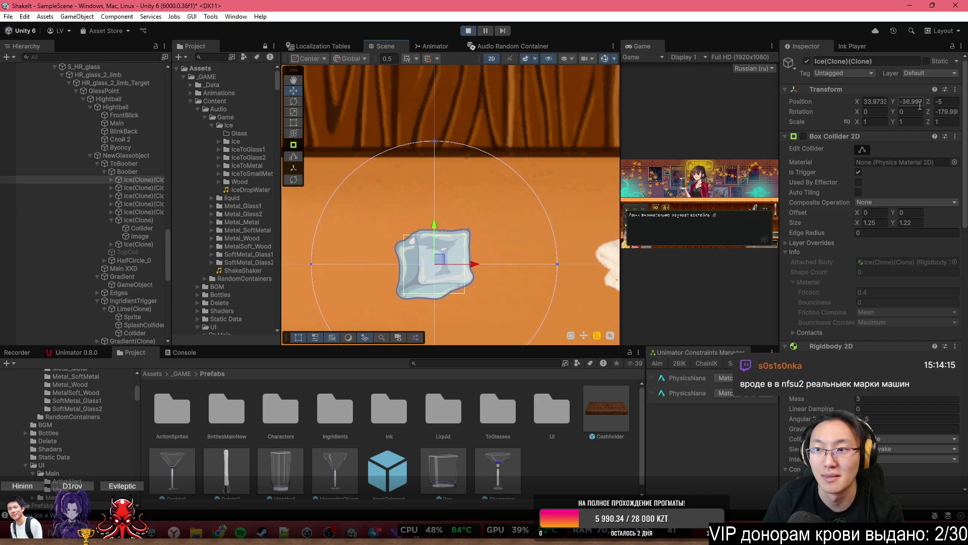
scroll(834, 345, down, 10)
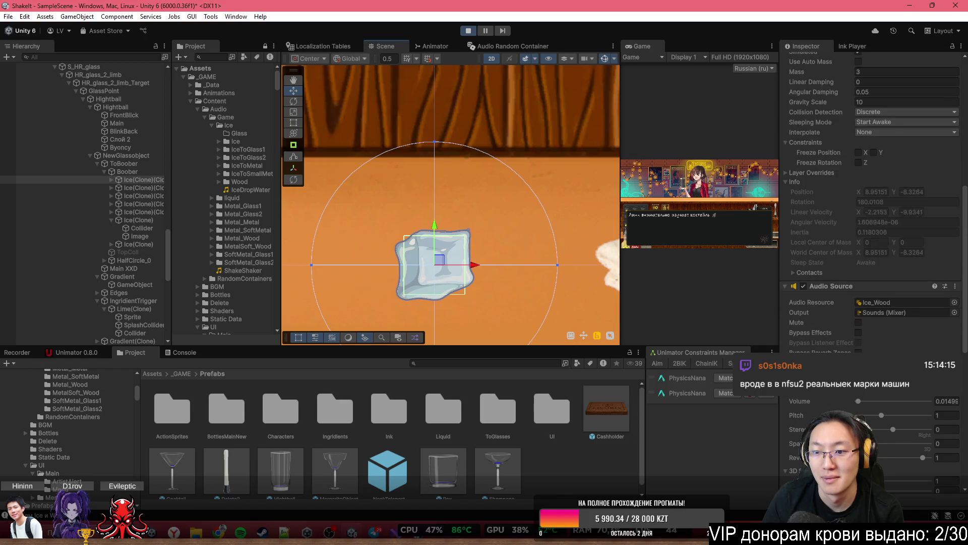
click(486, 31)
scroll(526, 266, down, 8)
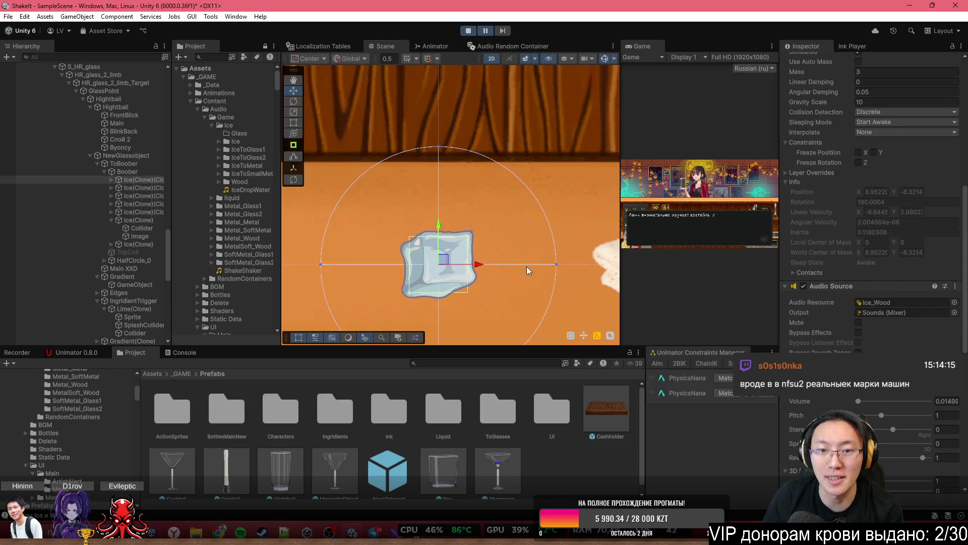
scroll(510, 322, down, 10)
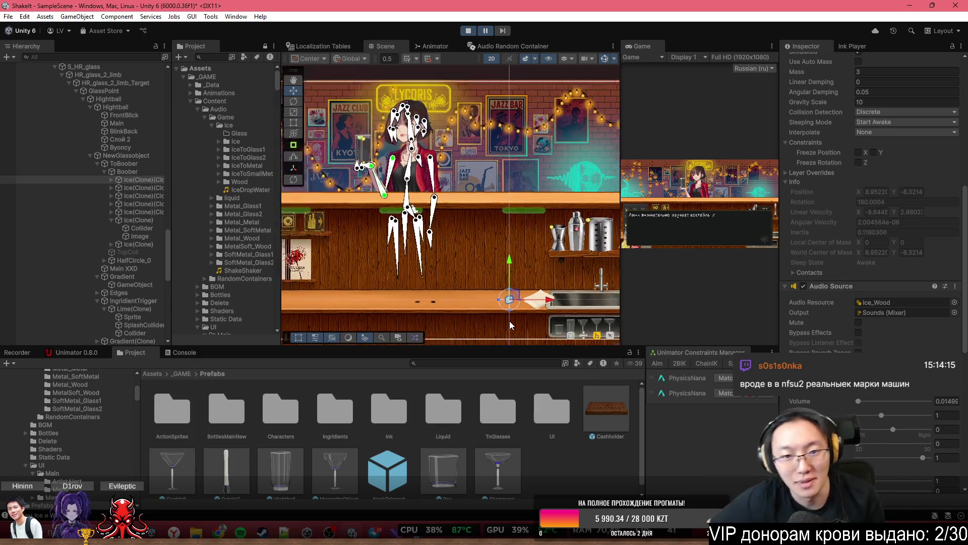
scroll(510, 321, down, 2)
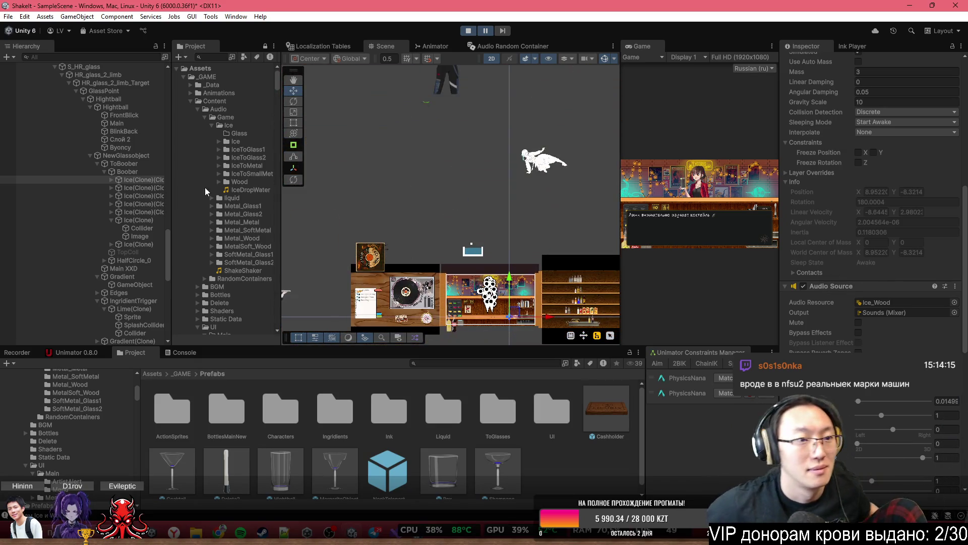
scroll(857, 262, down, 10)
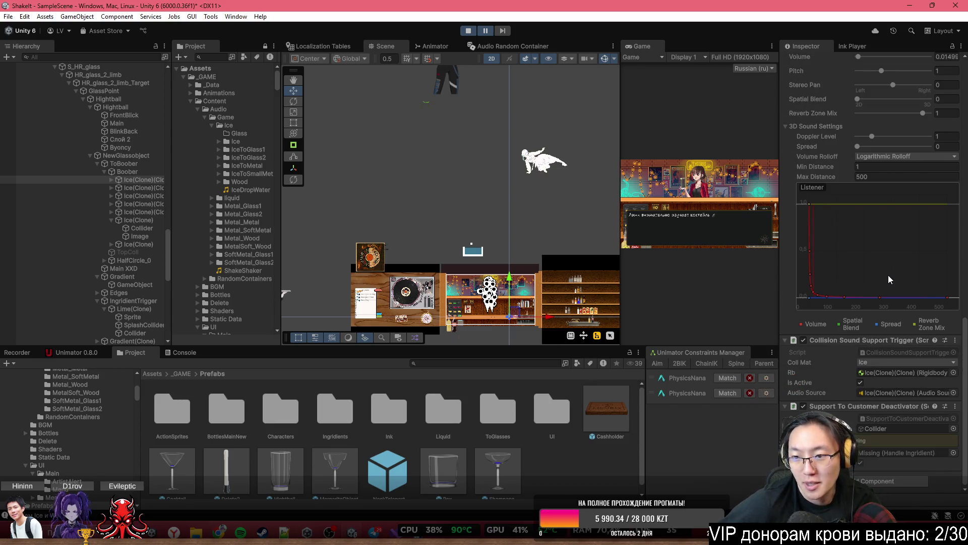
scroll(888, 275, up, 10)
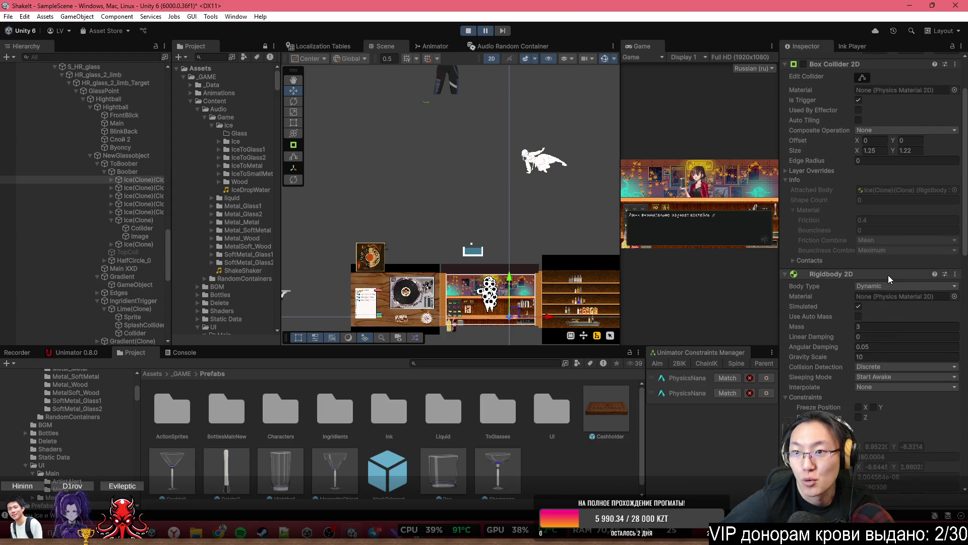
scroll(888, 274, up, 3)
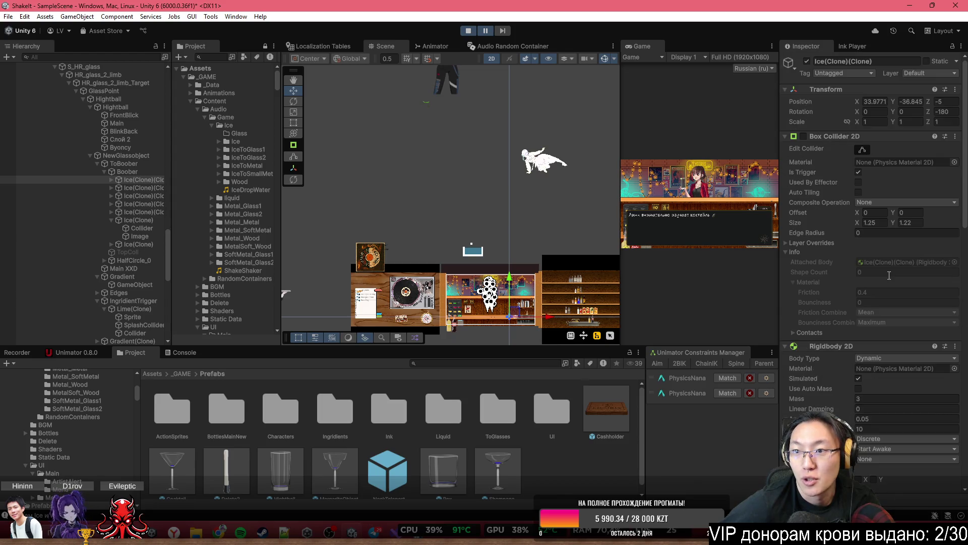
Expand the first Ice(Clone)(Clone) and inspect its Collider child
click(112, 179)
click(126, 188)
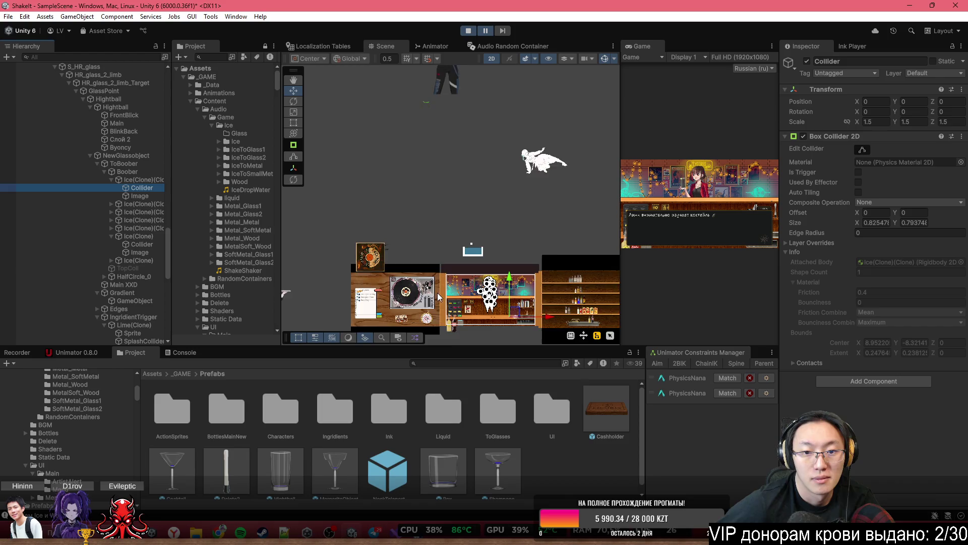
scroll(438, 296, up, 10)
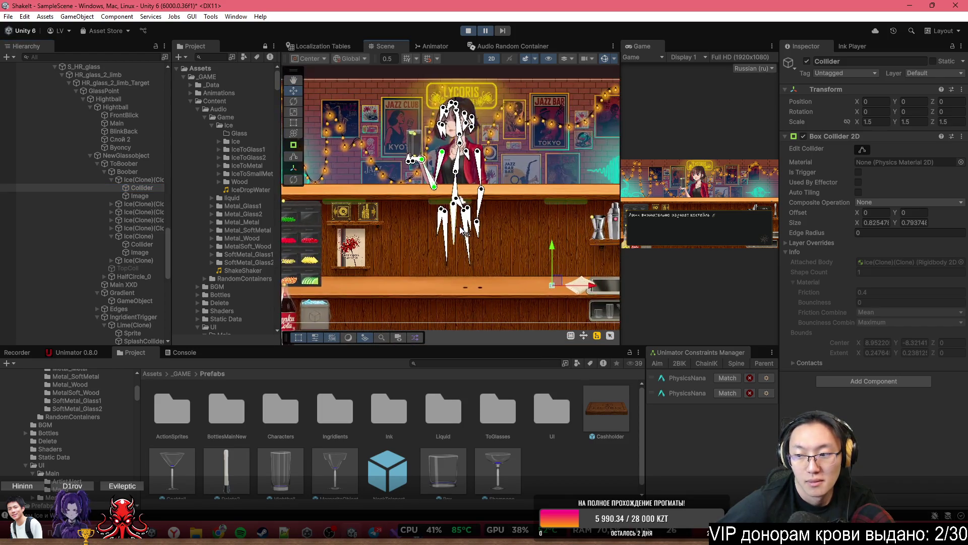
scroll(460, 230, up, 4)
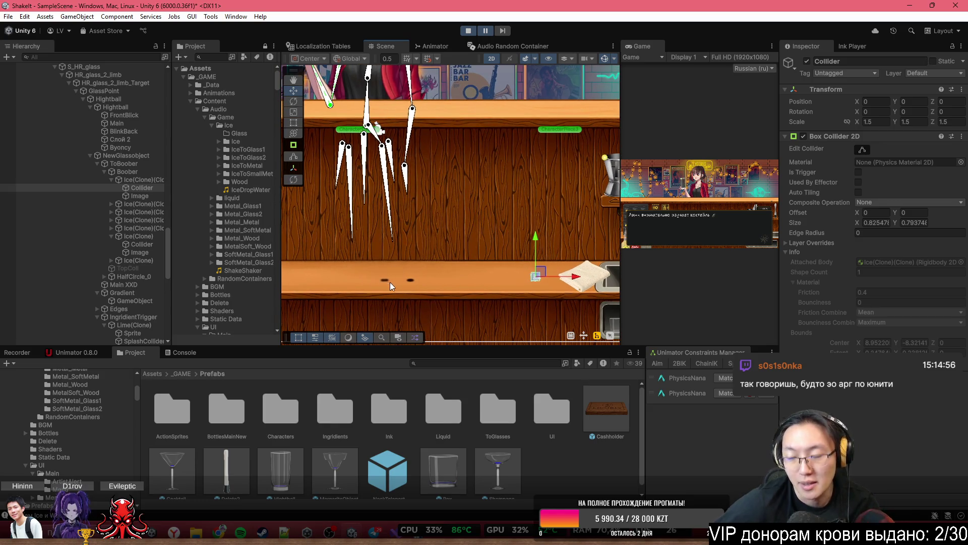
scroll(429, 253, up, 3)
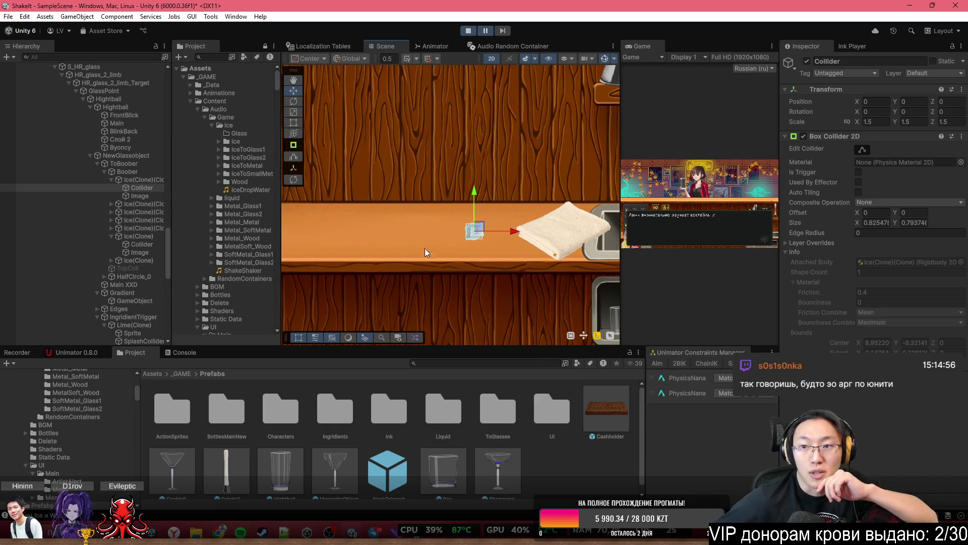
Resume the game and inspect the upper Ice(Clone)(Clone)'s collider and Rigidbody 2D
click(484, 32)
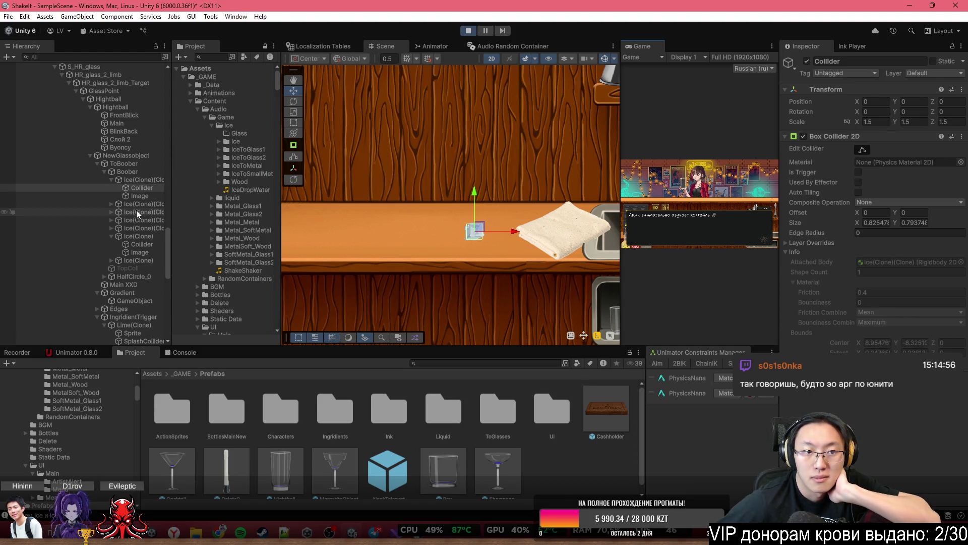
click(129, 180)
scroll(878, 285, down, 2)
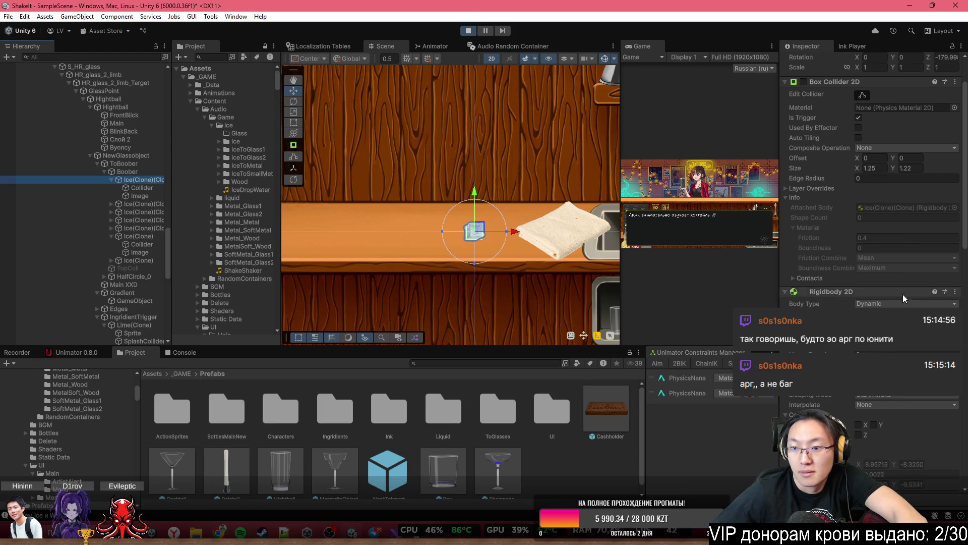
Move the ice cube above the highball glass in the Scene view
scroll(901, 282, down, 7)
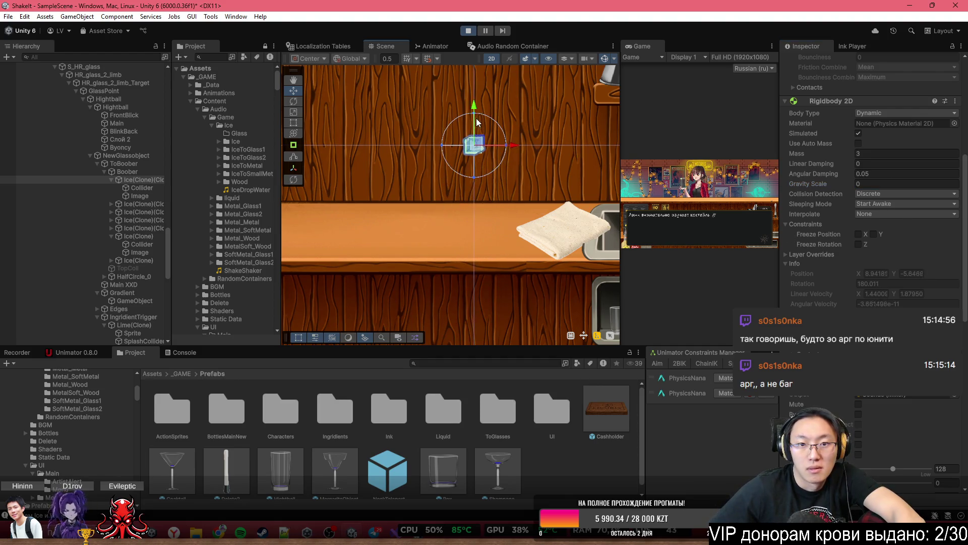
scroll(476, 123, up, 8)
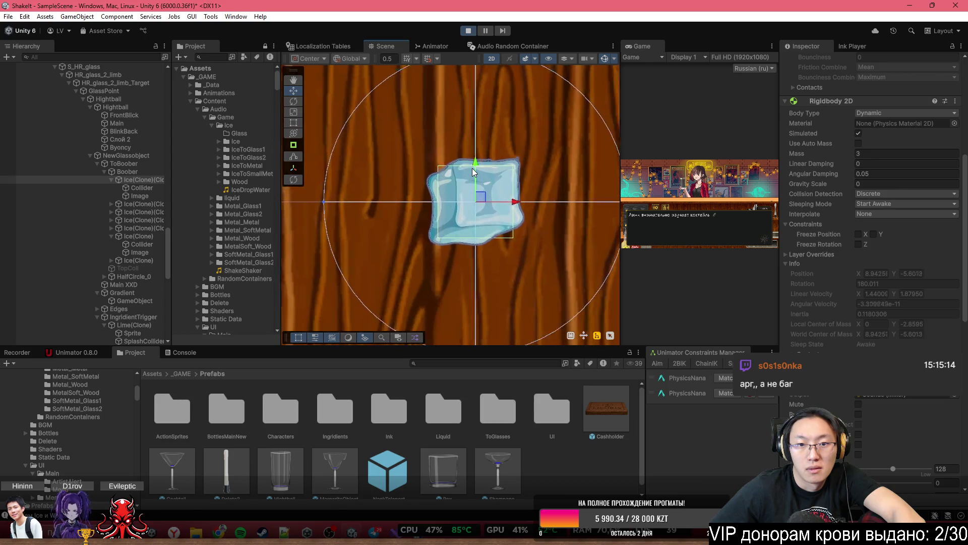
scroll(473, 172, up, 1)
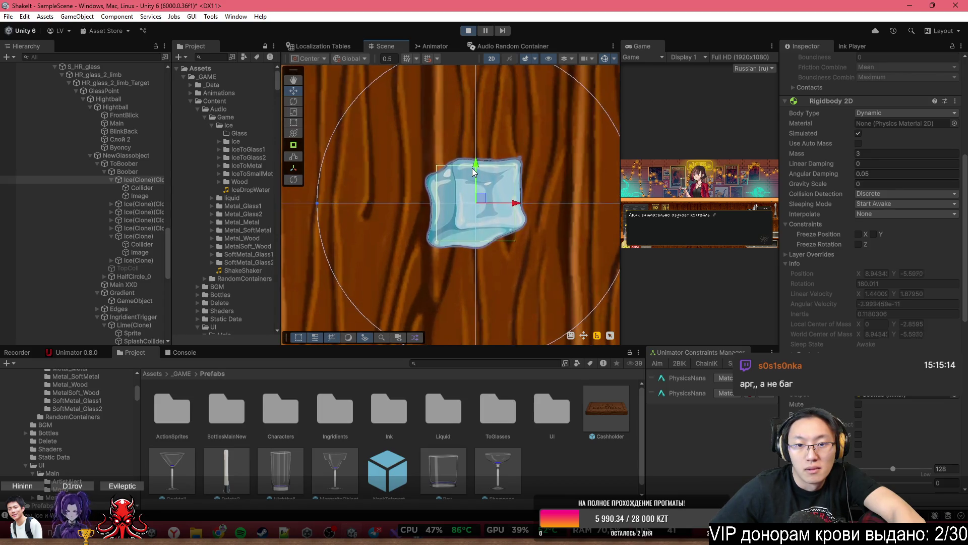
scroll(473, 172, up, 2)
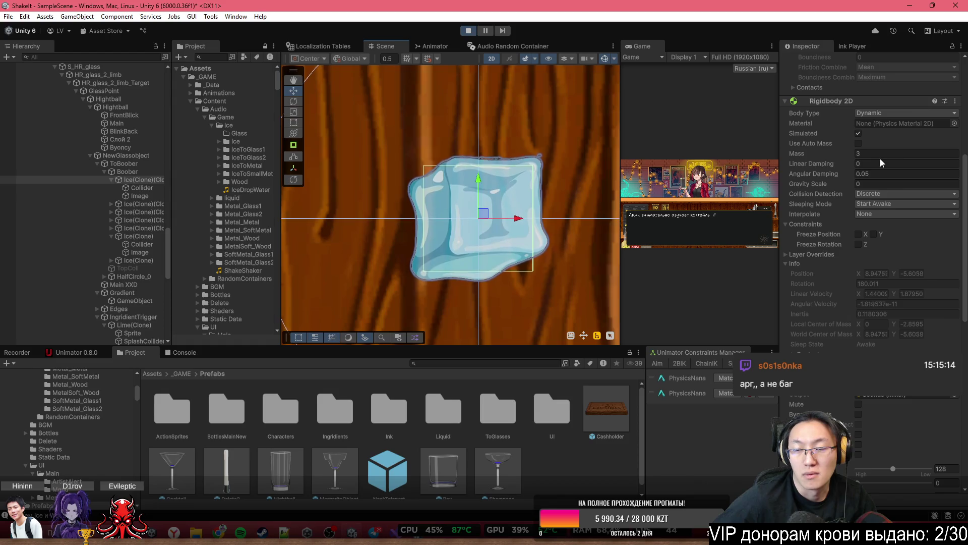
scroll(446, 224, down, 2)
scroll(446, 225, down, 10)
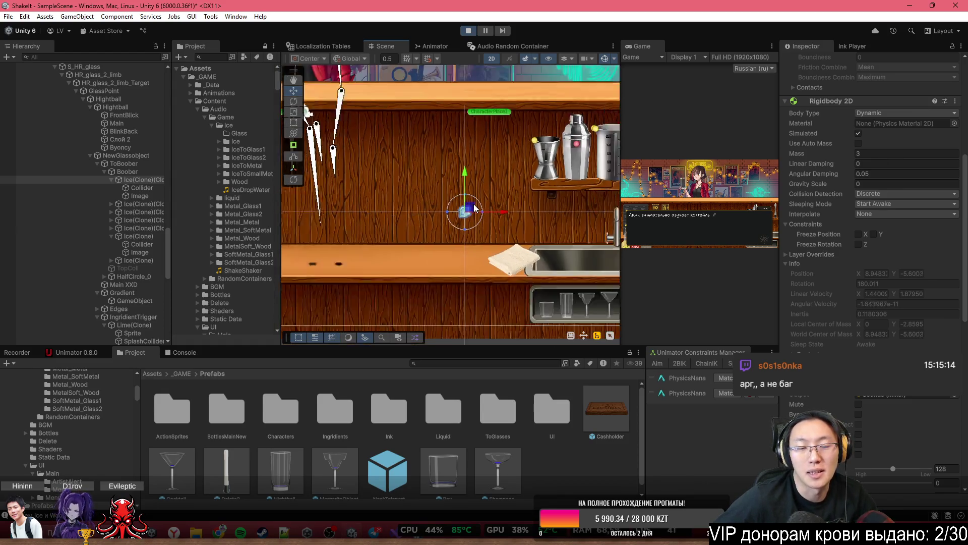
drag(454, 157, 510, 212)
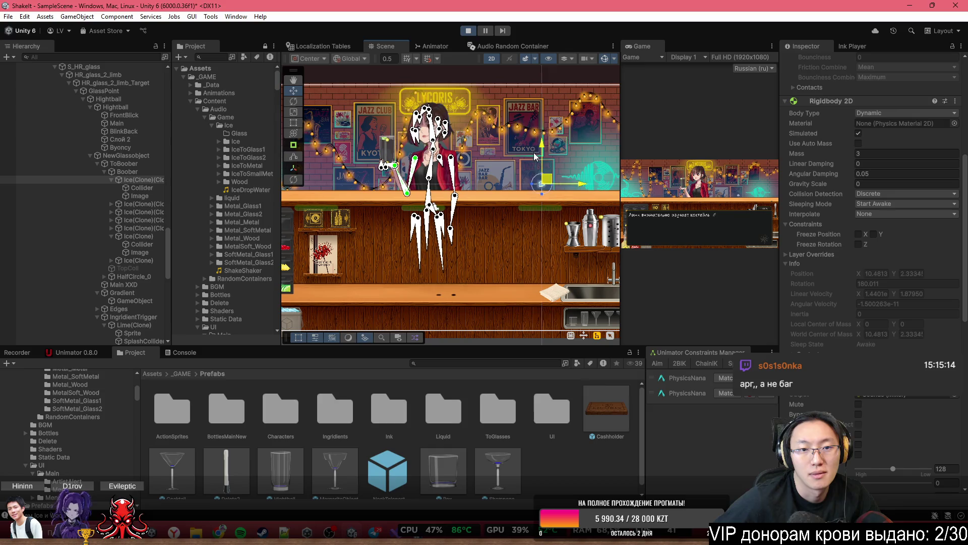
scroll(358, 142, up, 10)
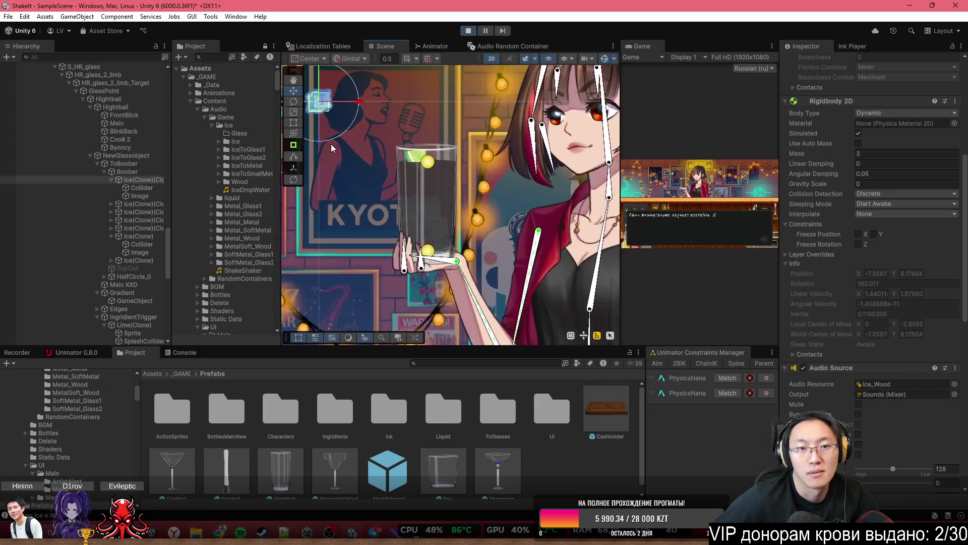
drag(332, 148, 436, 241)
drag(413, 184, 564, 186)
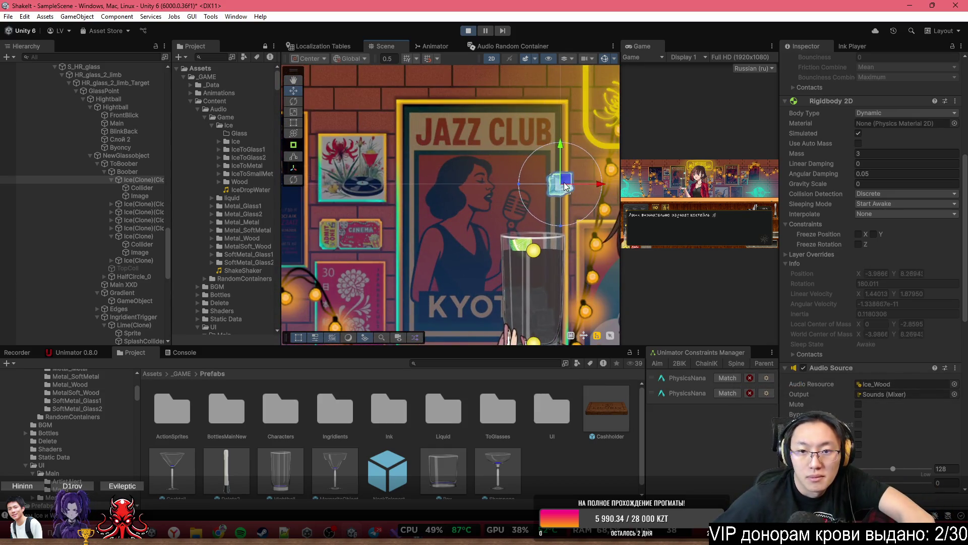
scroll(565, 187, up, 2)
Set the ice cube's Rigidbody 2D gravity scale to 1 and open its Layer dropdown
click(900, 184)
text(1)
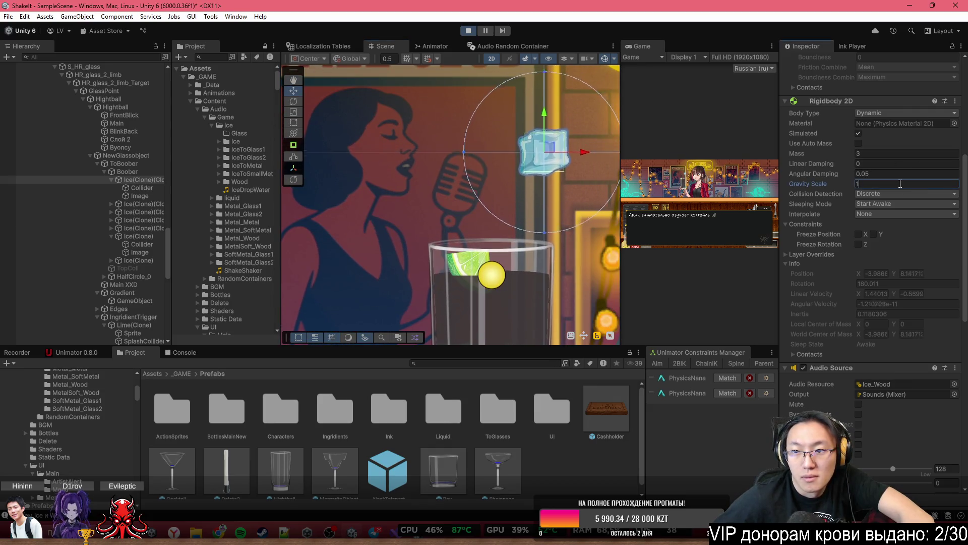
key(Return)
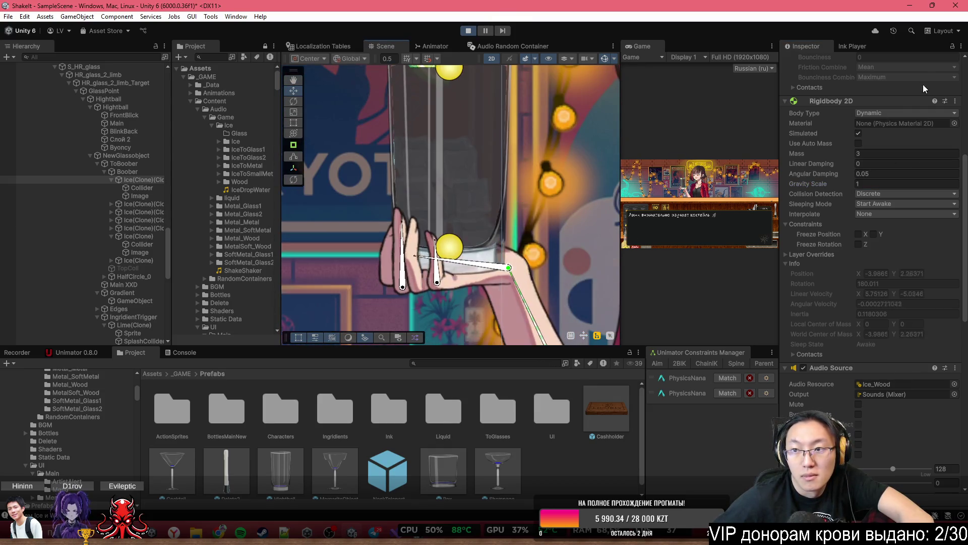
scroll(832, 239, up, 5)
click(941, 72)
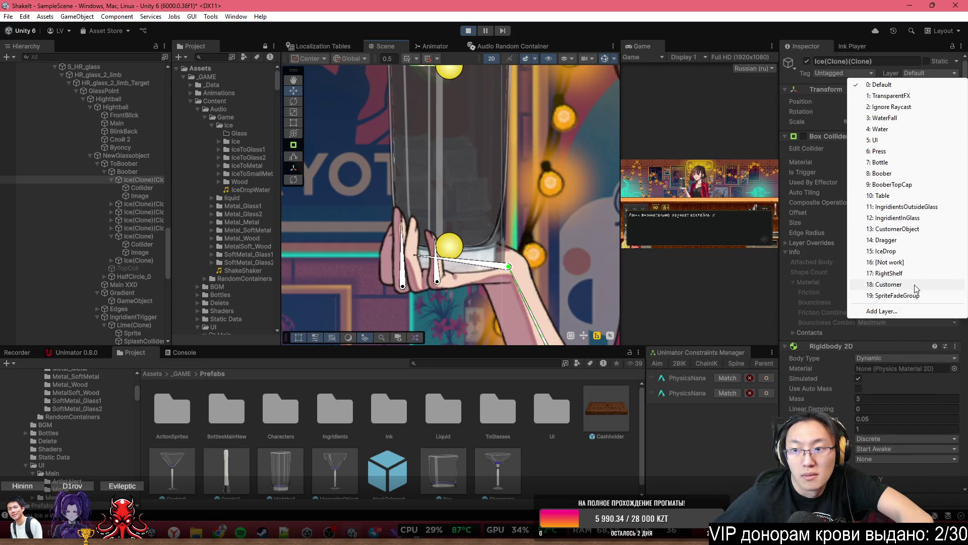
click(926, 229)
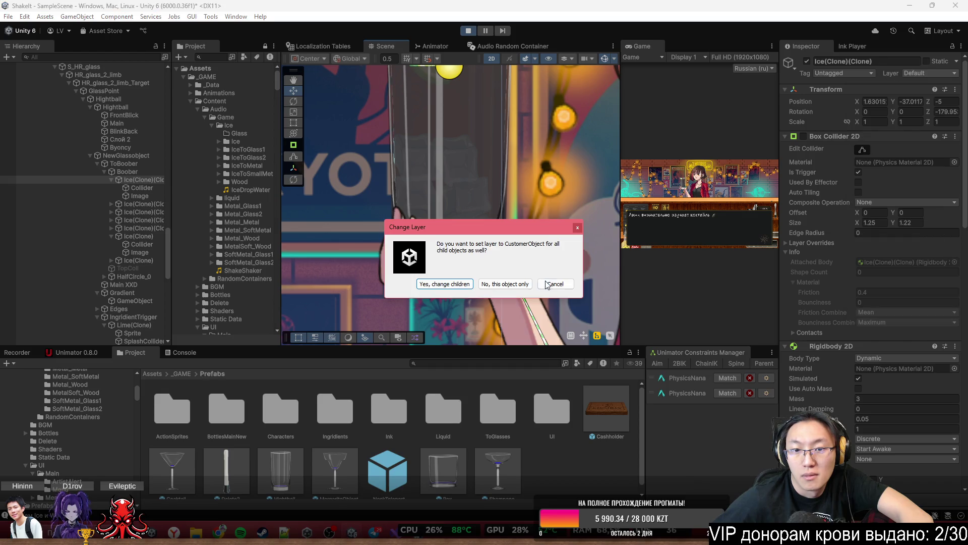
click(440, 284)
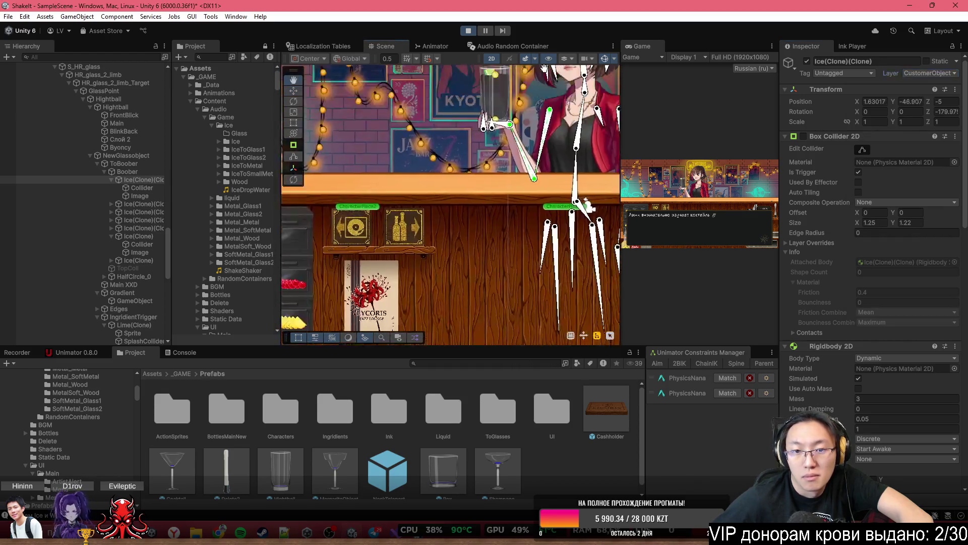
scroll(539, 200, down, 3)
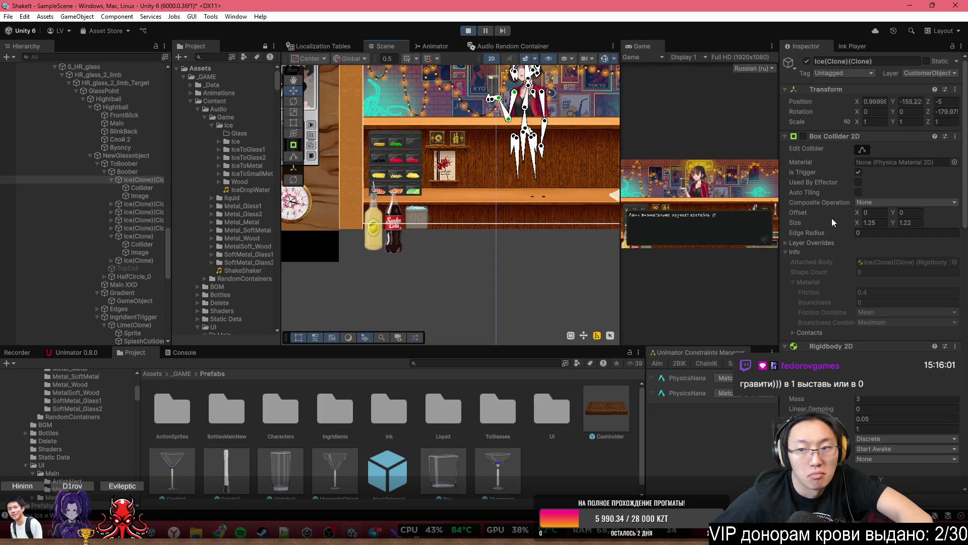
scroll(915, 288, down, 6)
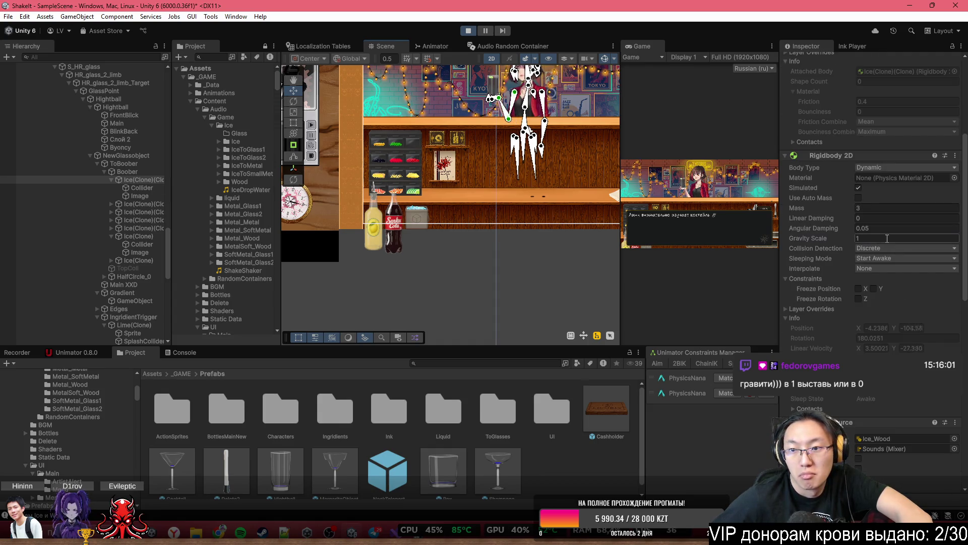
Replace the ice's gravity scale with 0, abandoning the brief -10 attempt
key(BackSpace)
text(-10)
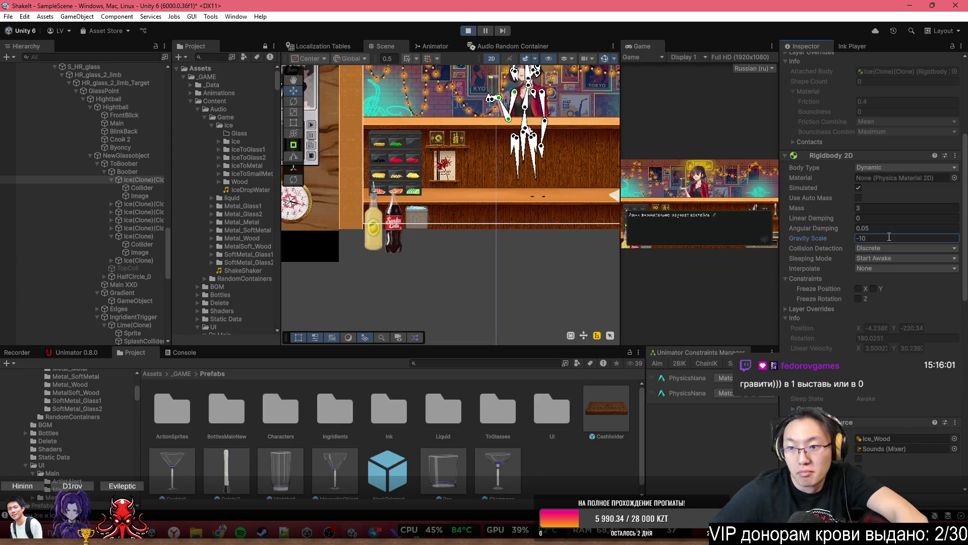
drag(852, 236, 875, 241)
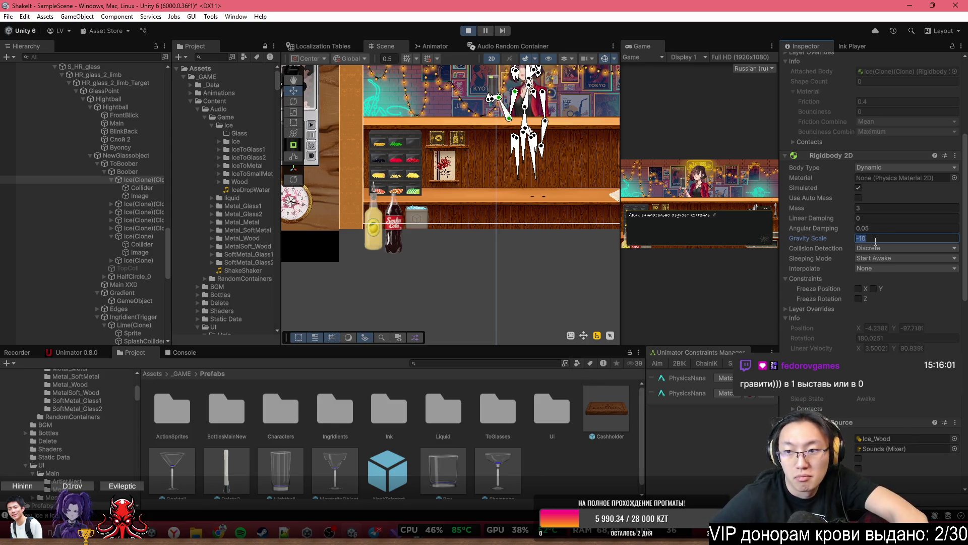
text(0)
key(Return)
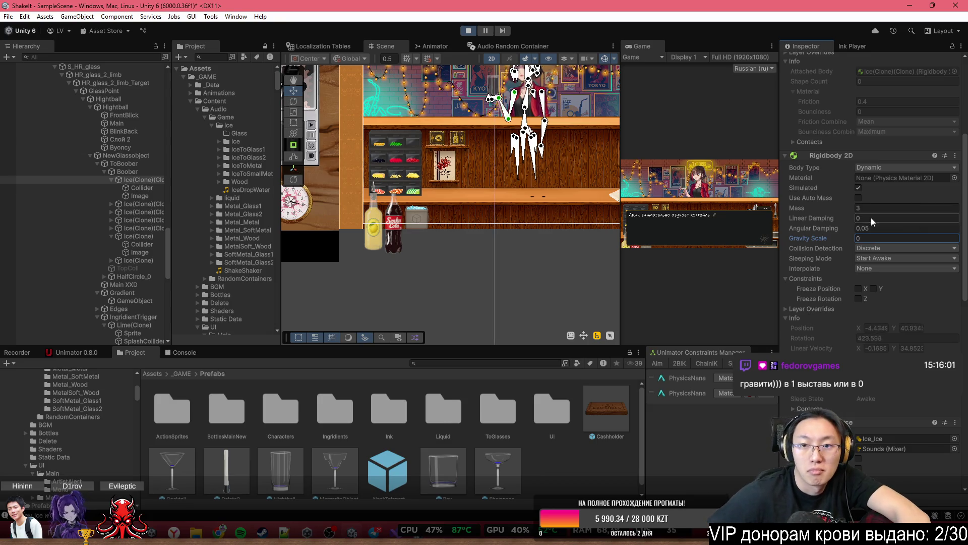
Select the Ice(Clone) cube together with its parts in the Hierarchy
scroll(453, 230, down, 5)
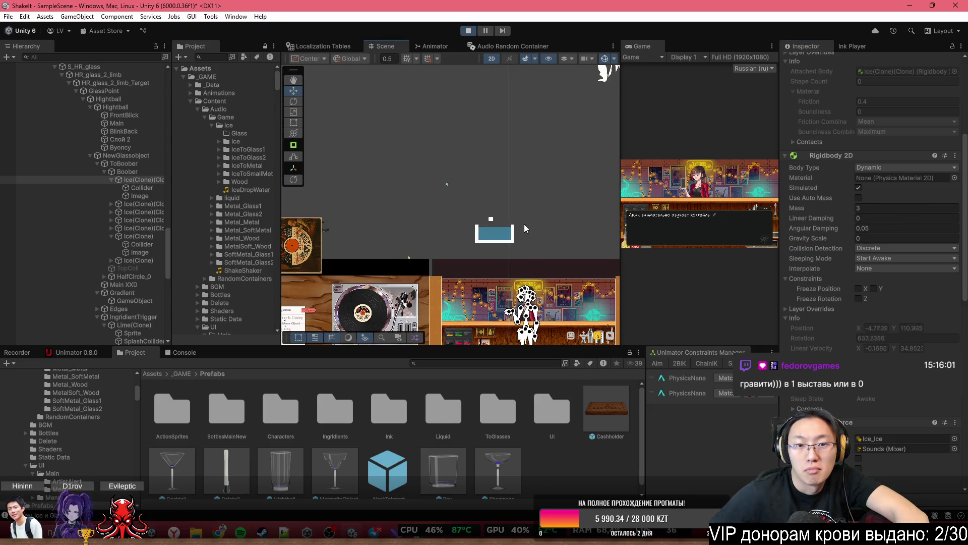
scroll(527, 277, up, 5)
scroll(517, 174, up, 10)
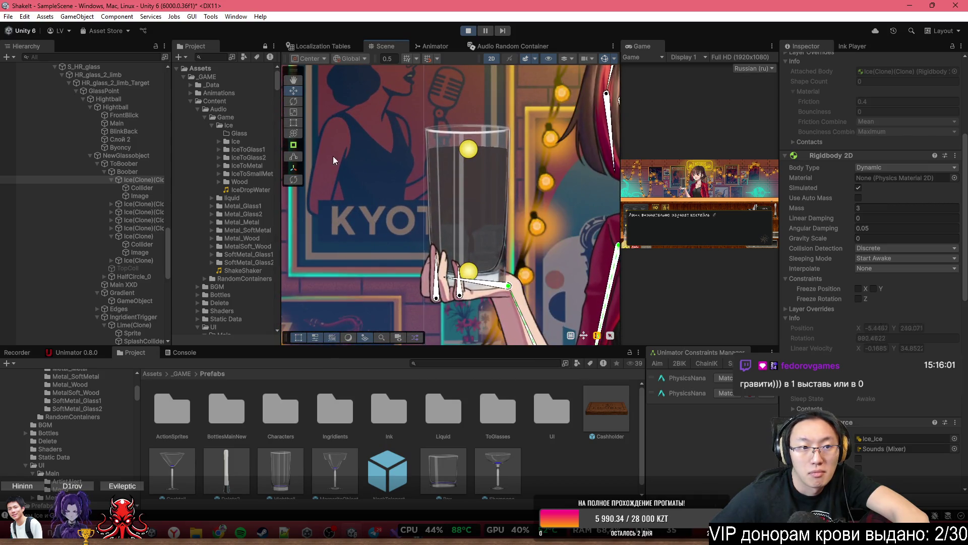
scroll(528, 191, down, 5)
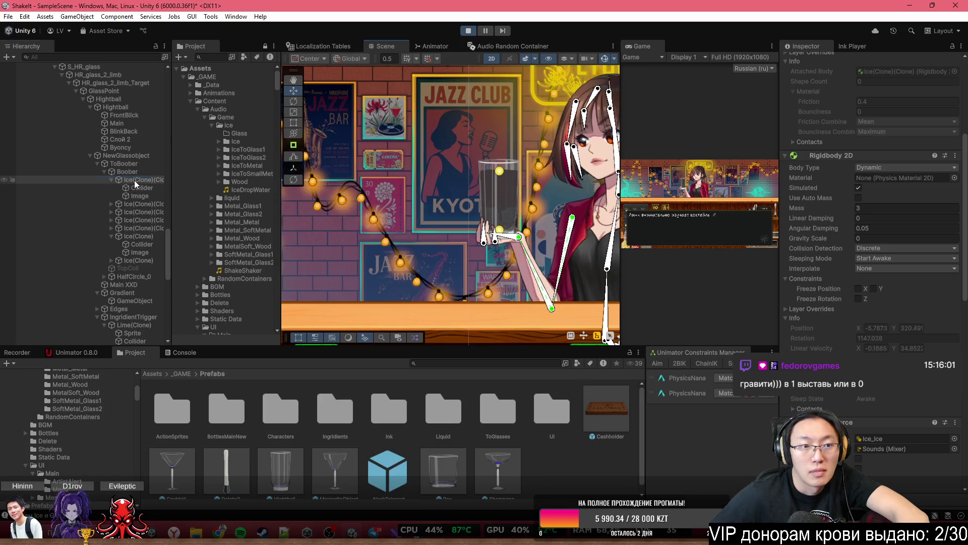
shift+click(91, 197)
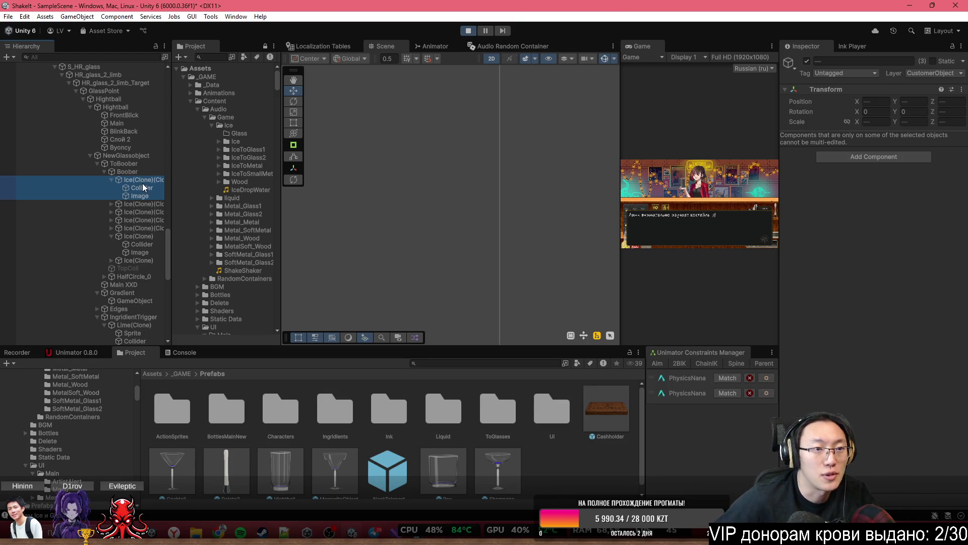
Select the next Ice(Clone)(Clone), raise it in the glass, and set its gravity scale to 0
double_click(135, 203)
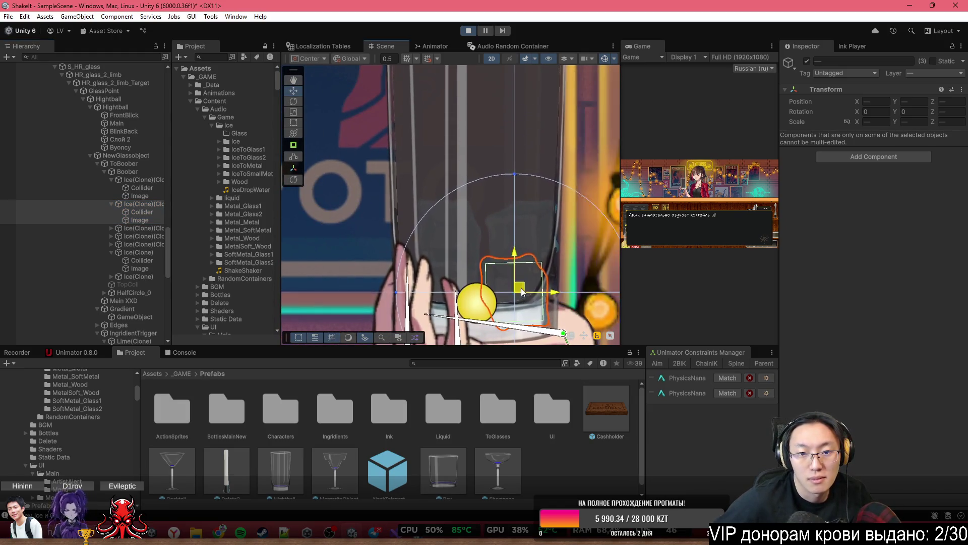
drag(482, 233, 481, 124)
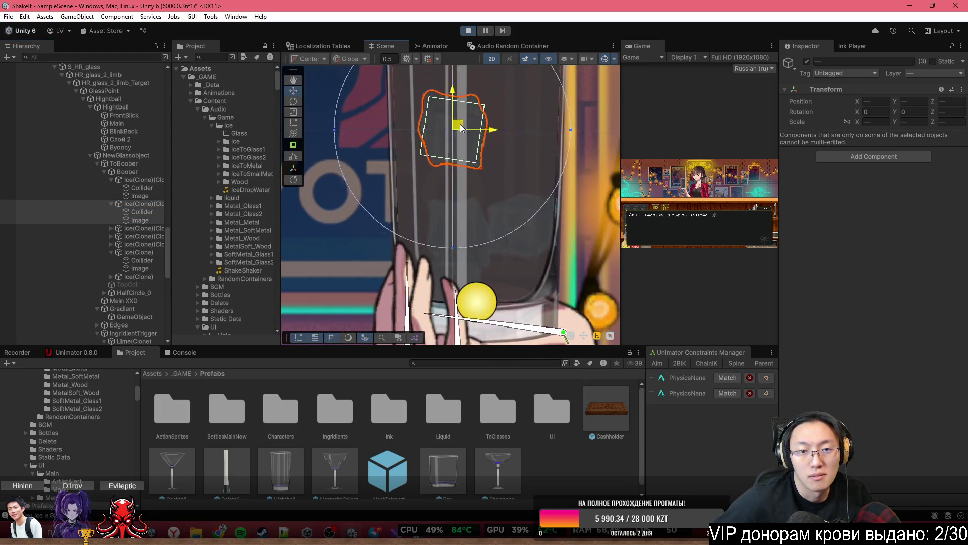
double_click(135, 204)
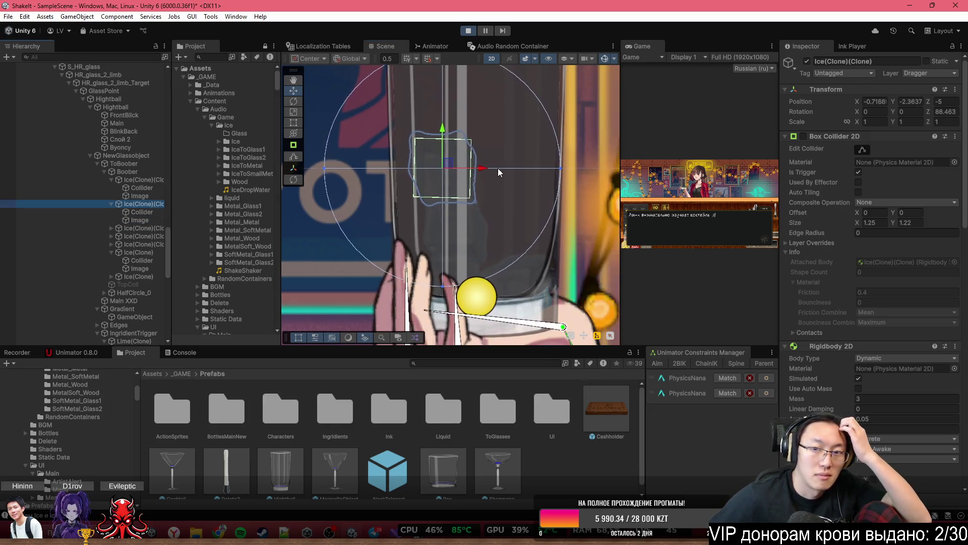
click(873, 439)
click(886, 425)
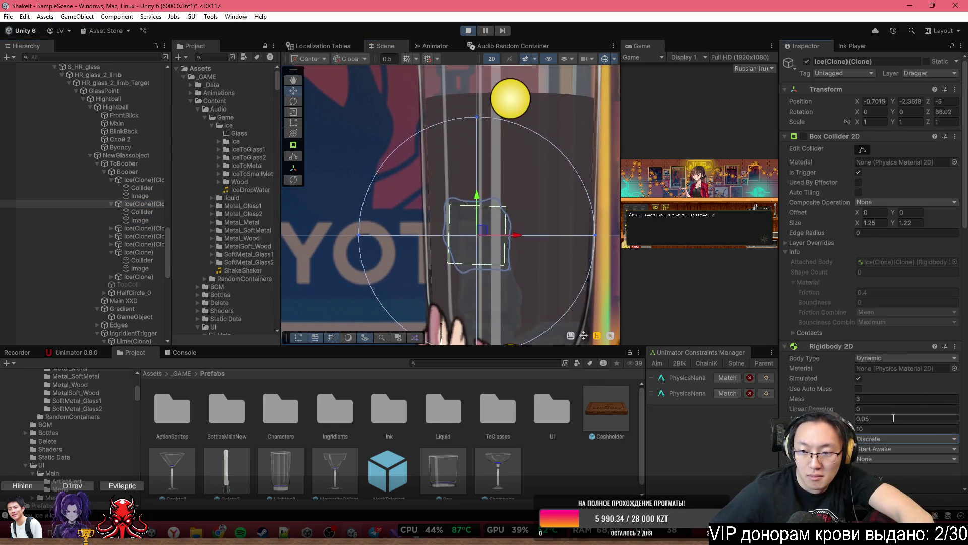
click(895, 428)
text(0)
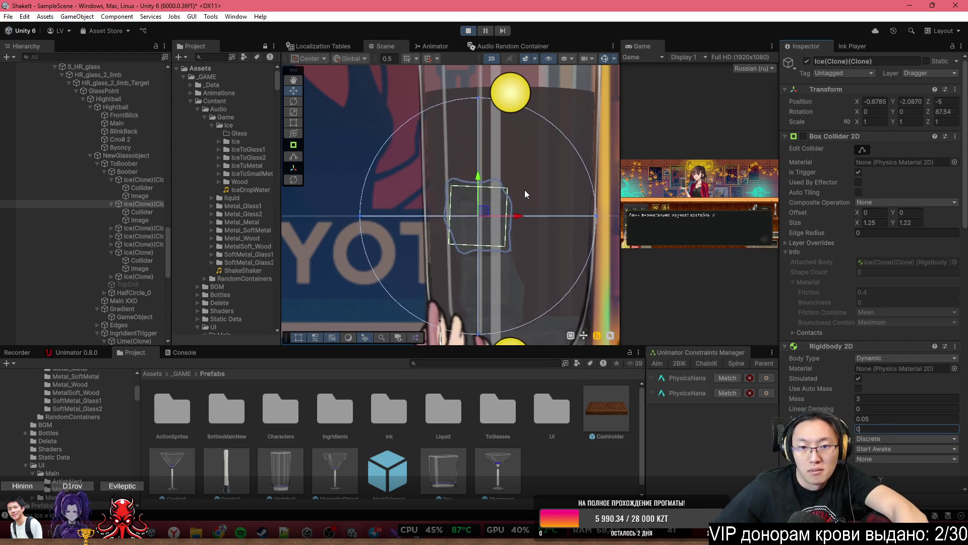
click(876, 408)
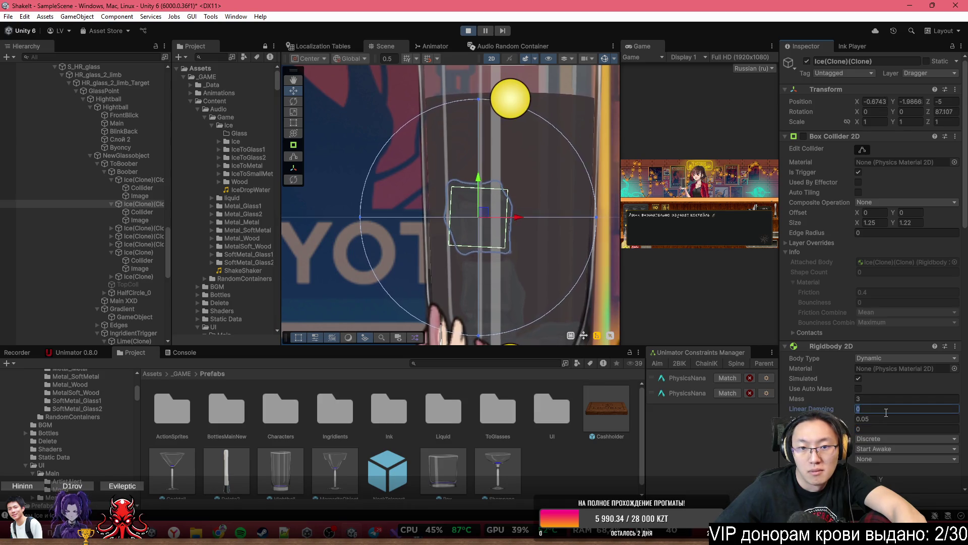
Lift the cube up and right above the glass and set its gravity scale to 1
drag(484, 212, 534, 156)
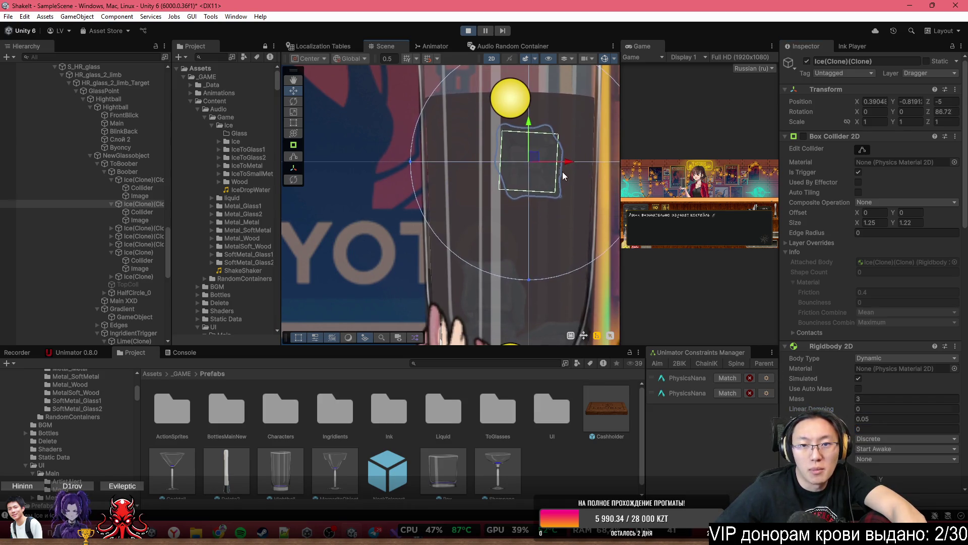
click(901, 429)
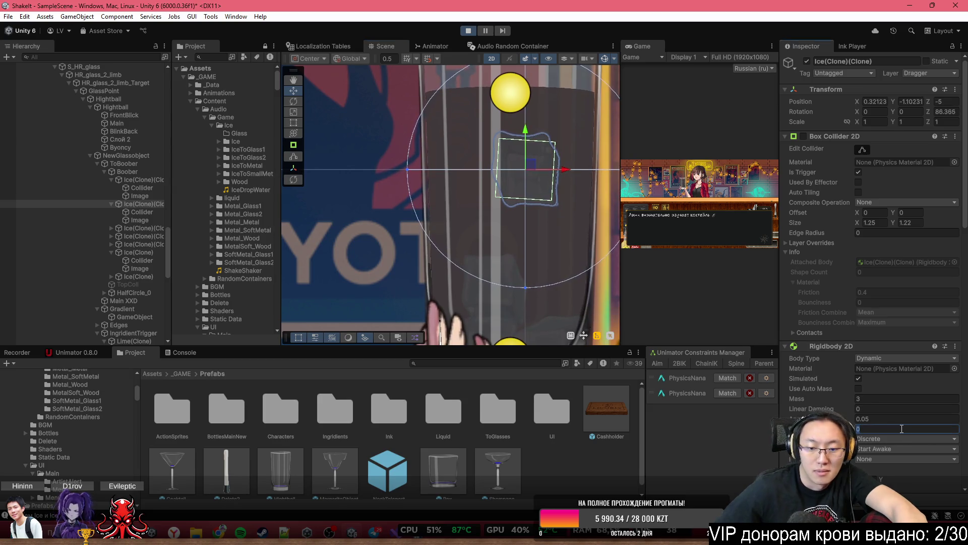
key(BackSpace)
text(1)
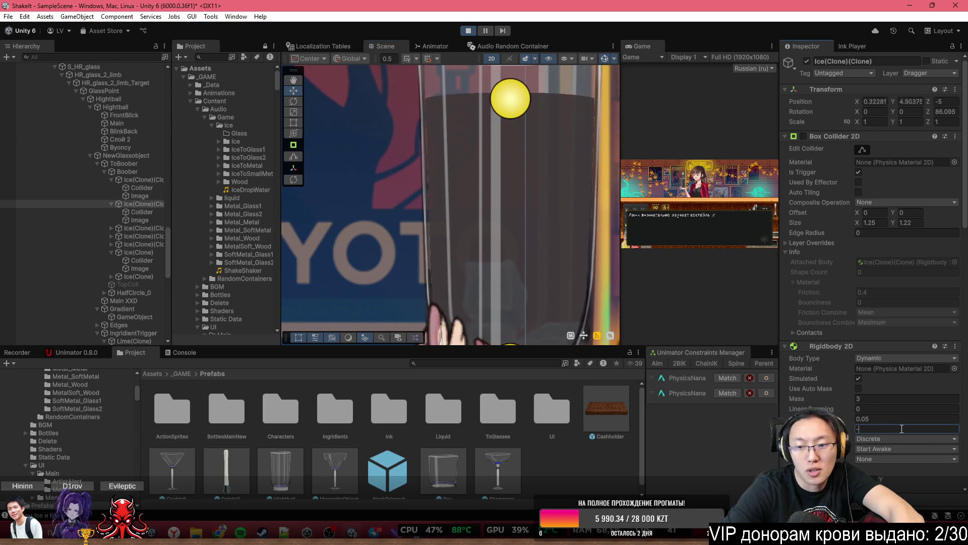
key(Return)
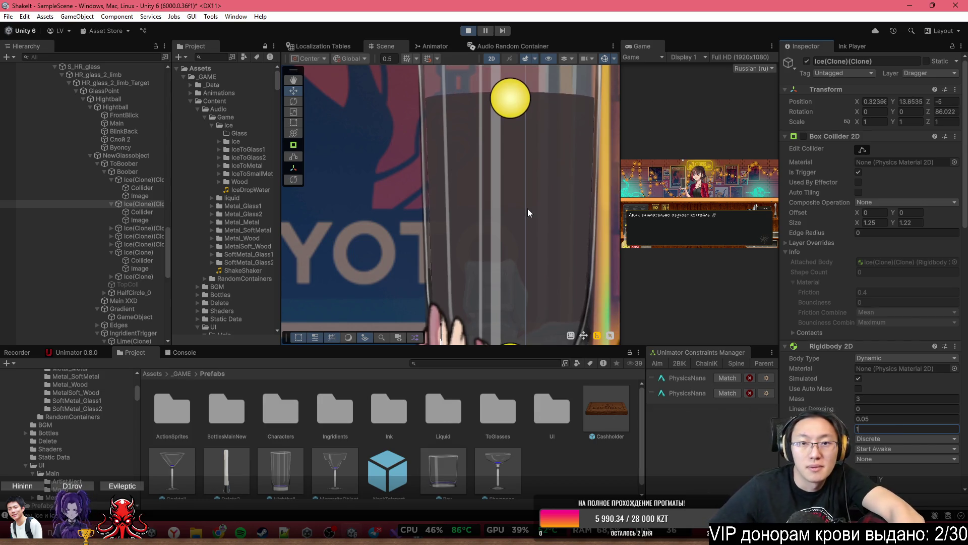
scroll(527, 208, down, 3)
scroll(514, 278, down, 2)
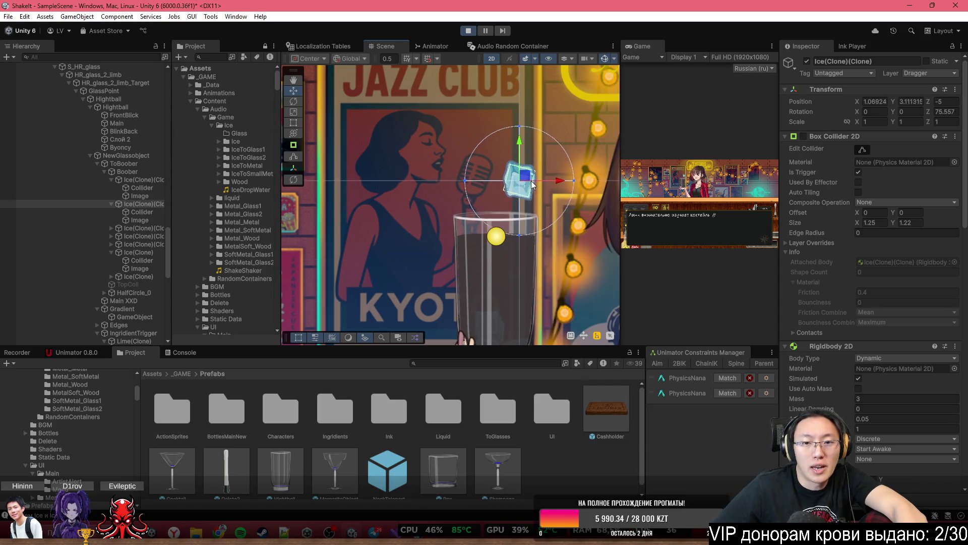
Select Byoncy and expand its Buoyancy Effector 2D Damping and Flow foldouts
click(154, 147)
scroll(565, 202, up, 2)
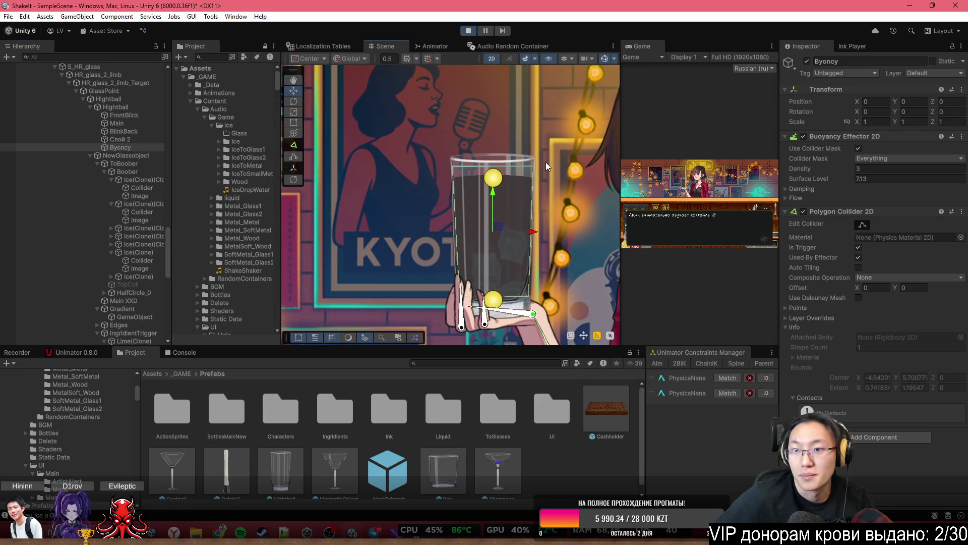
scroll(546, 162, up, 2)
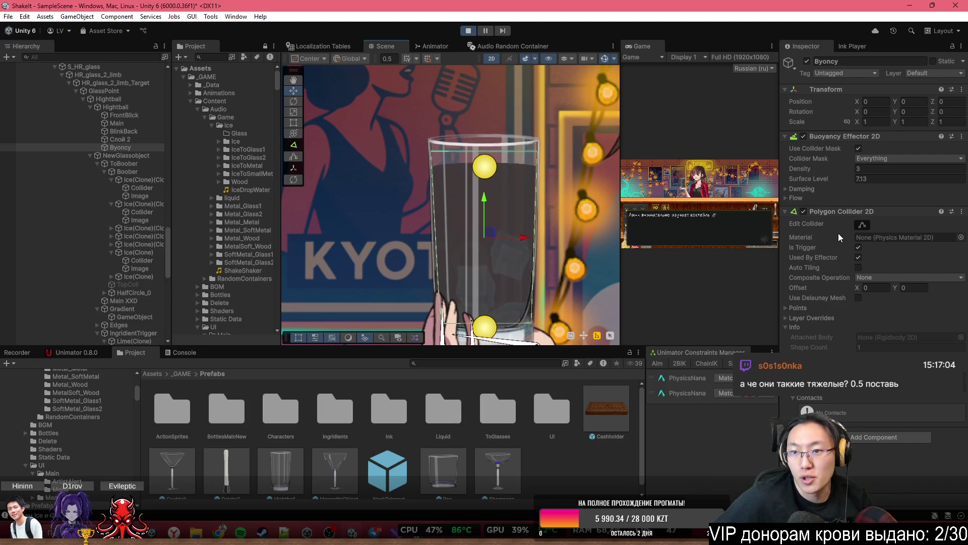
click(804, 189)
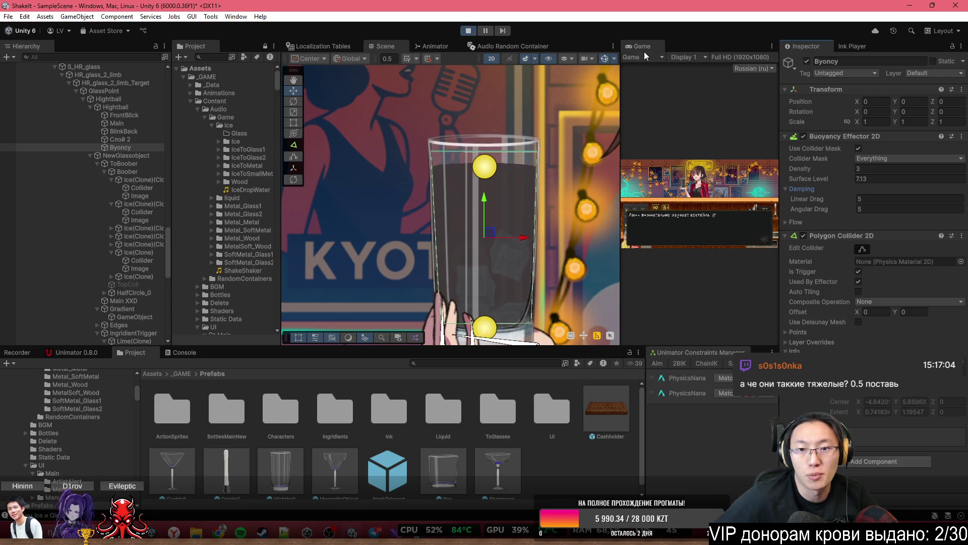
click(815, 342)
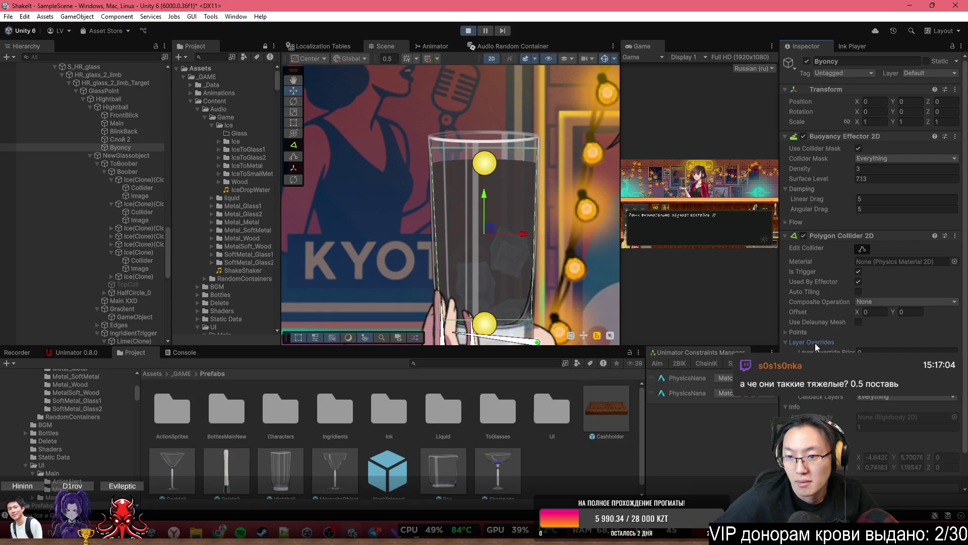
click(818, 342)
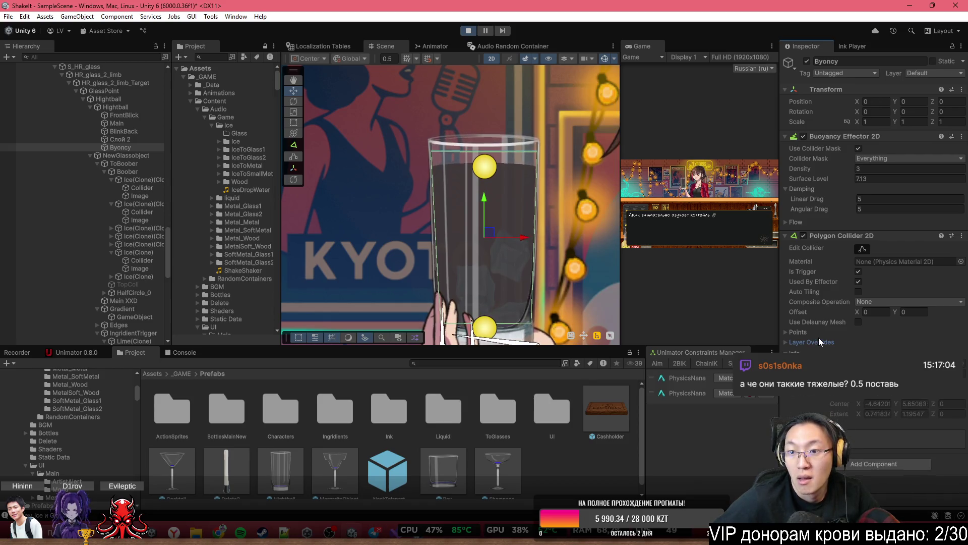
click(802, 218)
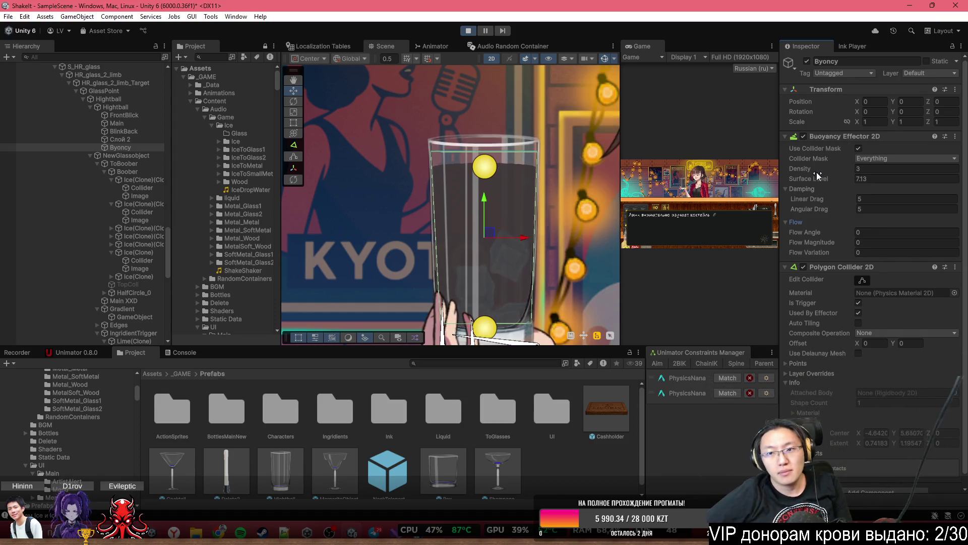
Scrub Byoncy's buoyancy density from 3 up to 27.3, then exit Play mode
drag(816, 172, 768, 168)
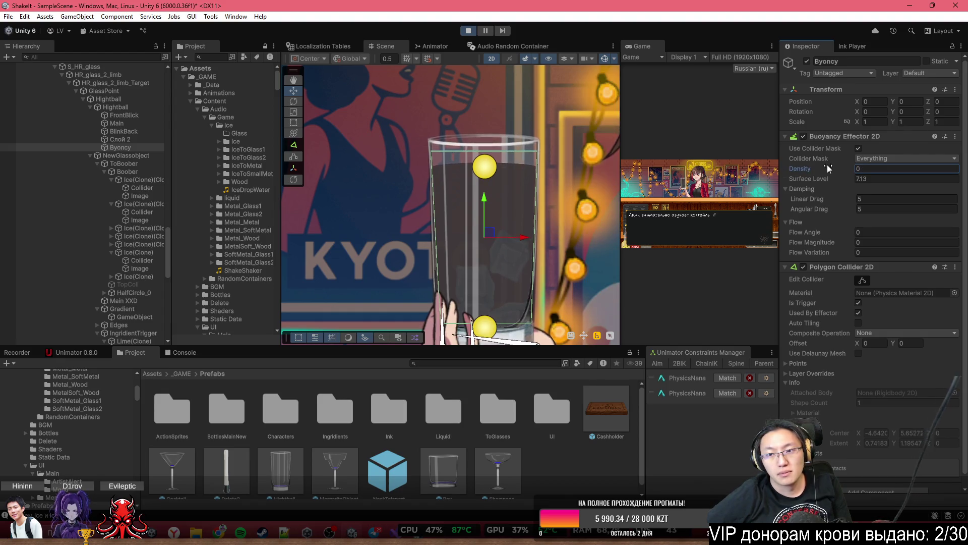
mouse_move(828, 164)
mouse_down()
mouse_move(867, 171)
mouse_move(86, 171)
mouse_move(277, 195)
mouse_up()
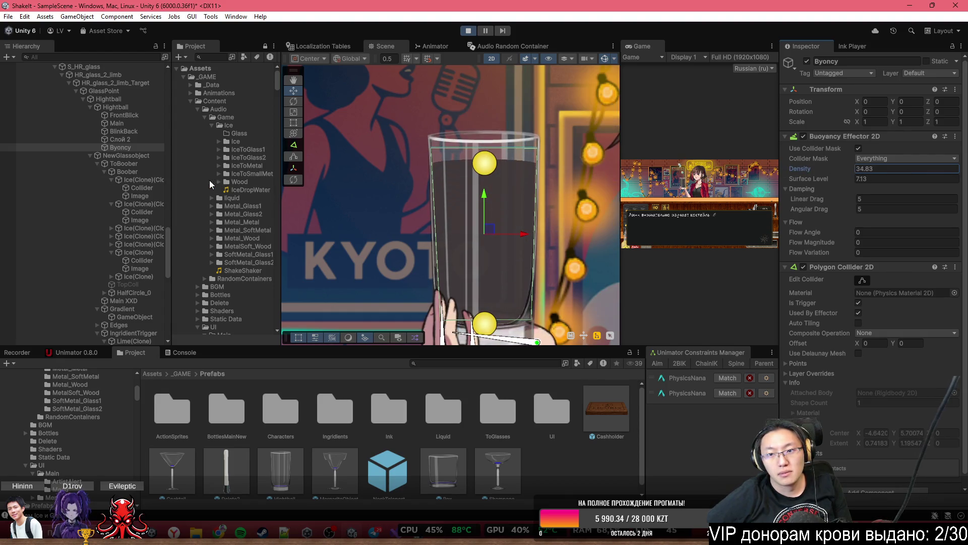
mouse_move(209, 180)
mouse_down()
mouse_move(164, 177)
mouse_move(81, 147)
mouse_up()
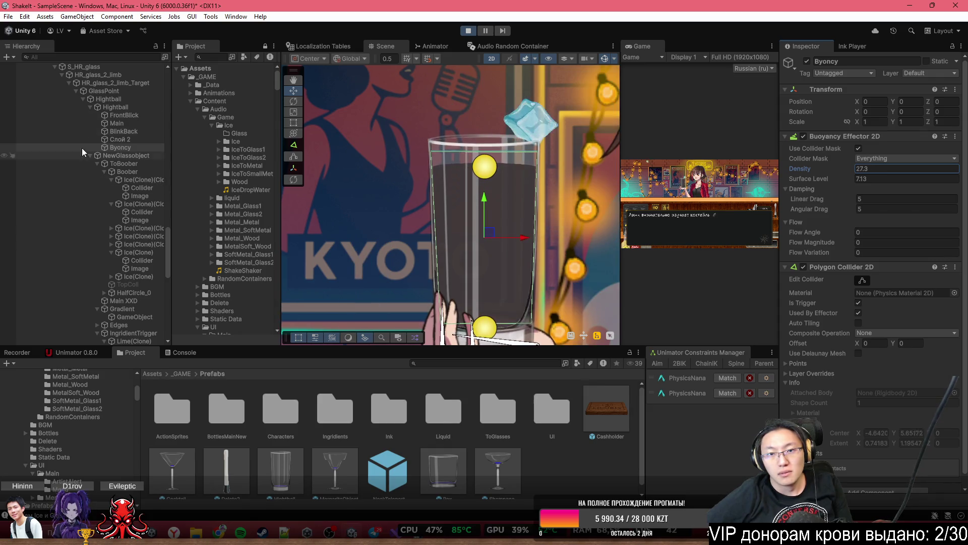
click(468, 30)
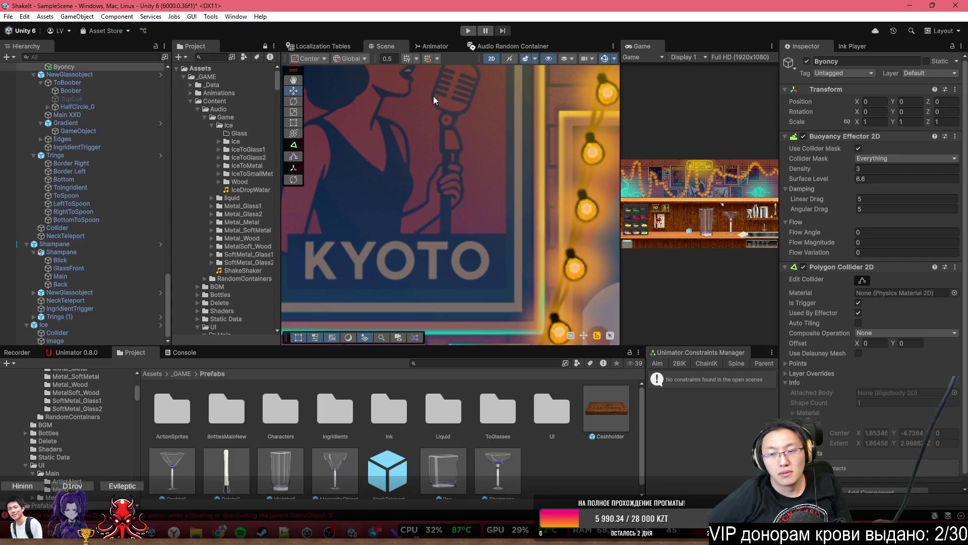
Pan the Scene to the bar shelf and ice cube, maximize the Game view, and enter Play mode
scroll(467, 254, down, 3)
drag(467, 254, 500, 123)
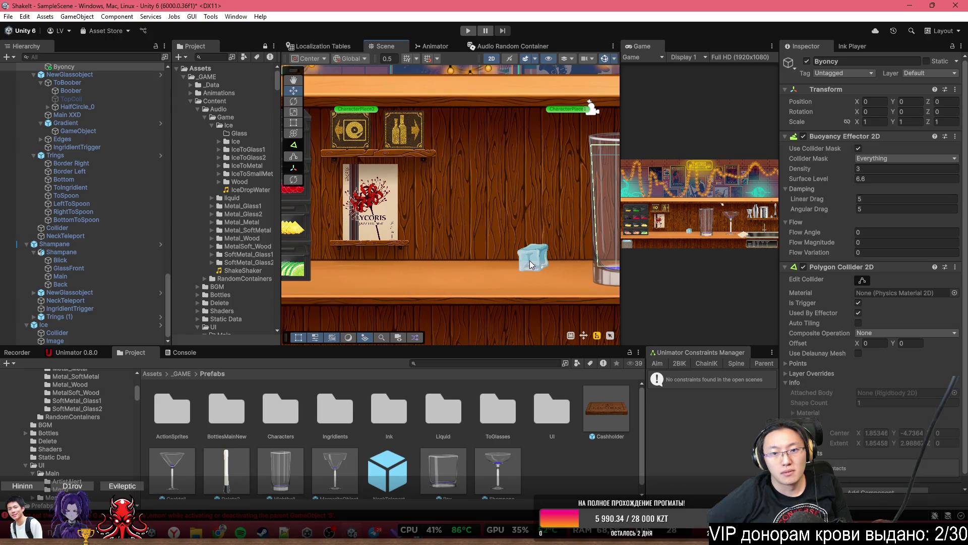
double_click(641, 44)
click(469, 31)
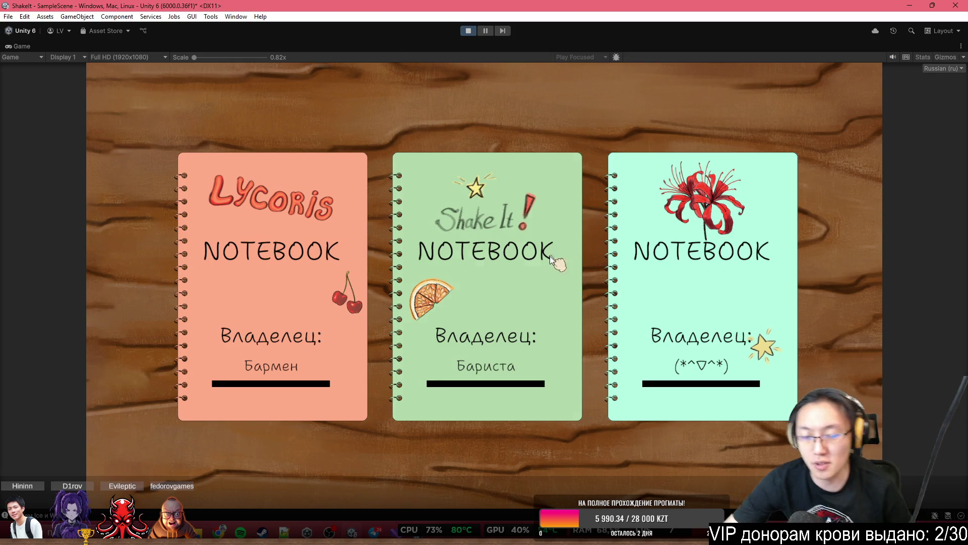
Choose the bartending notebook and skip the tutorial to reach the bar
click(558, 263)
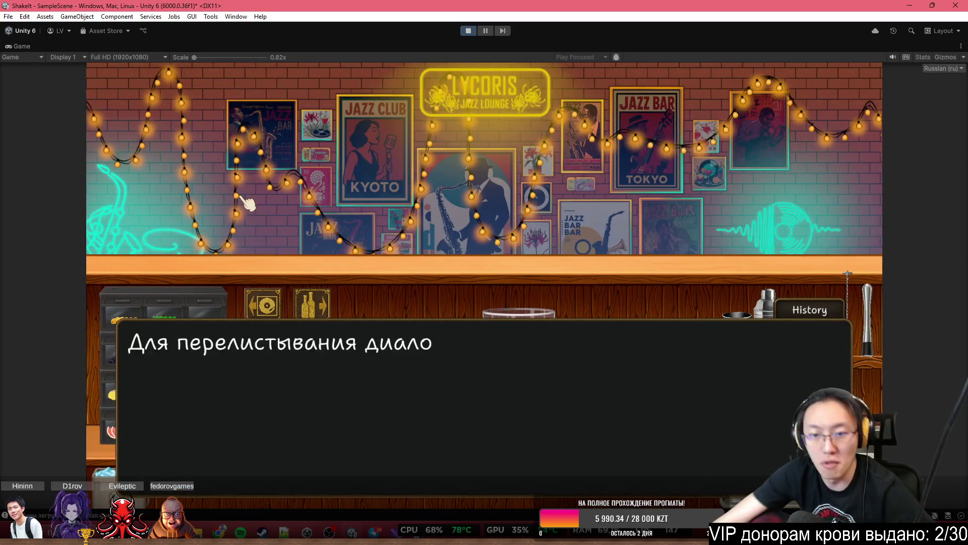
click(248, 201)
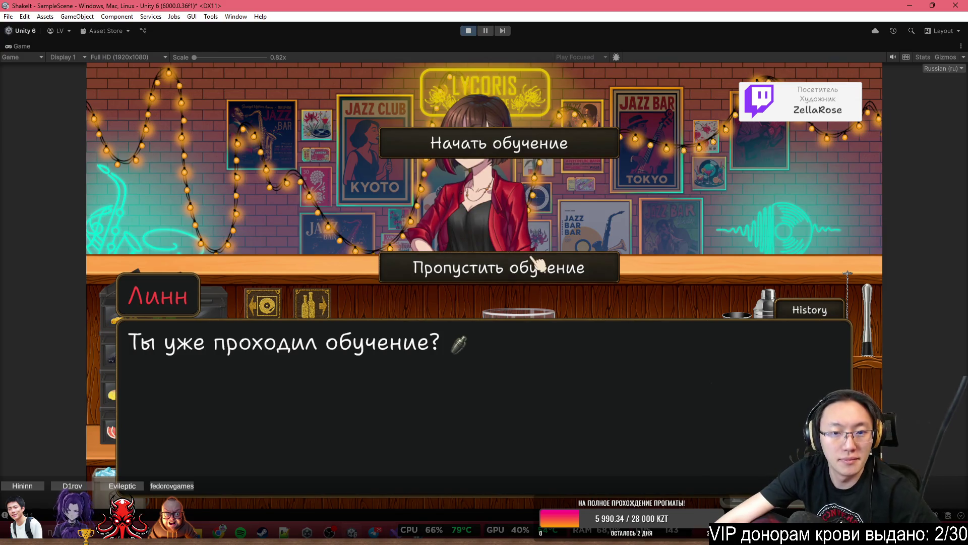
click(535, 262)
click(529, 242)
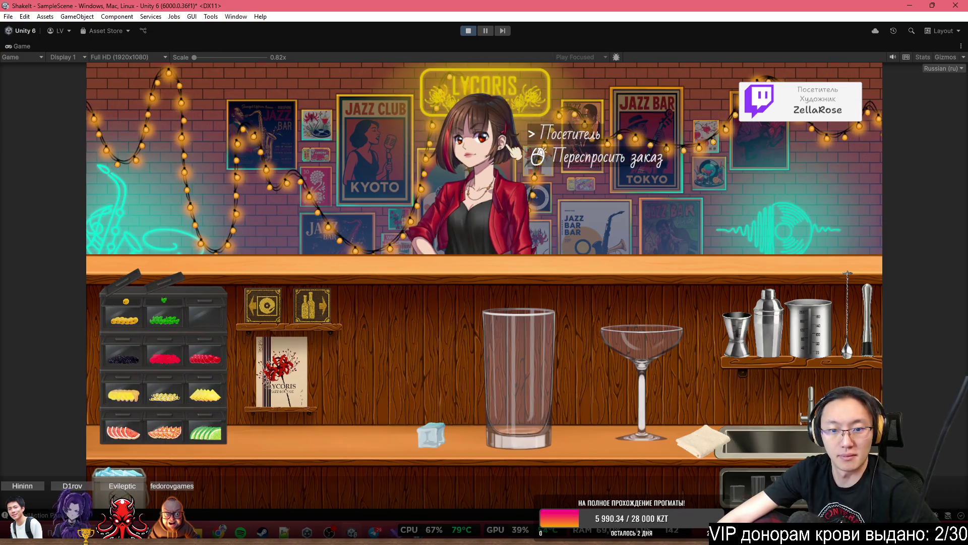
Position the highball glass on the counter, glancing at the bottle shelves and back
click(532, 380)
click(381, 322)
click(429, 435)
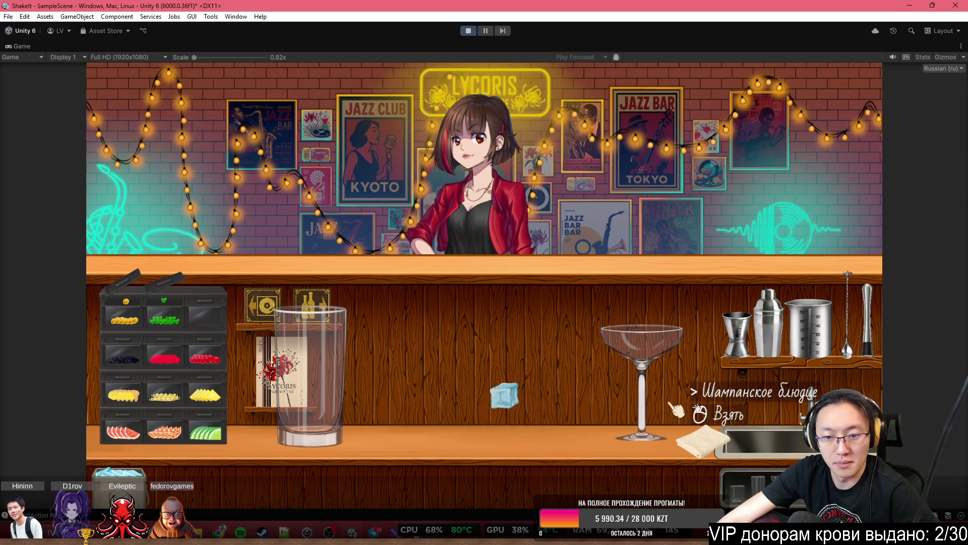
click(310, 376)
click(418, 394)
key(d)
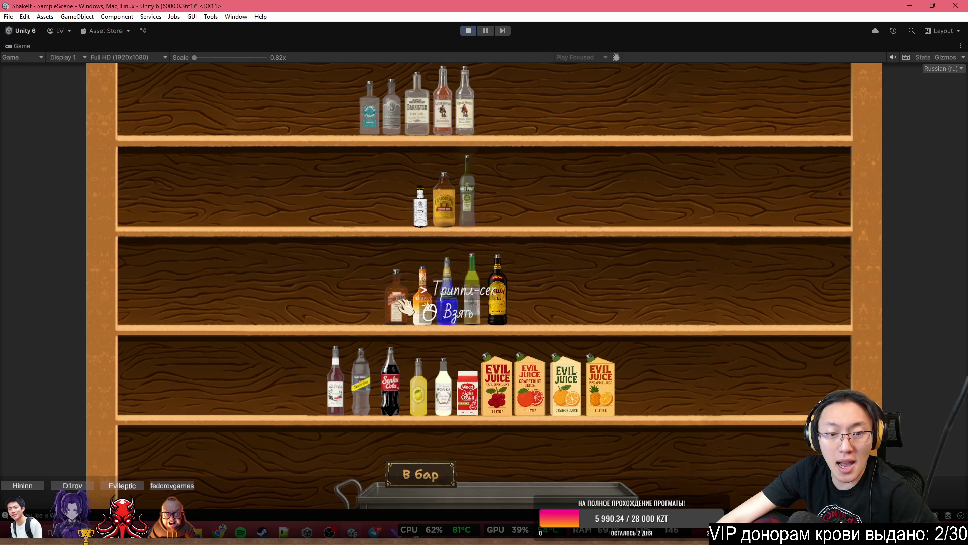
click(426, 472)
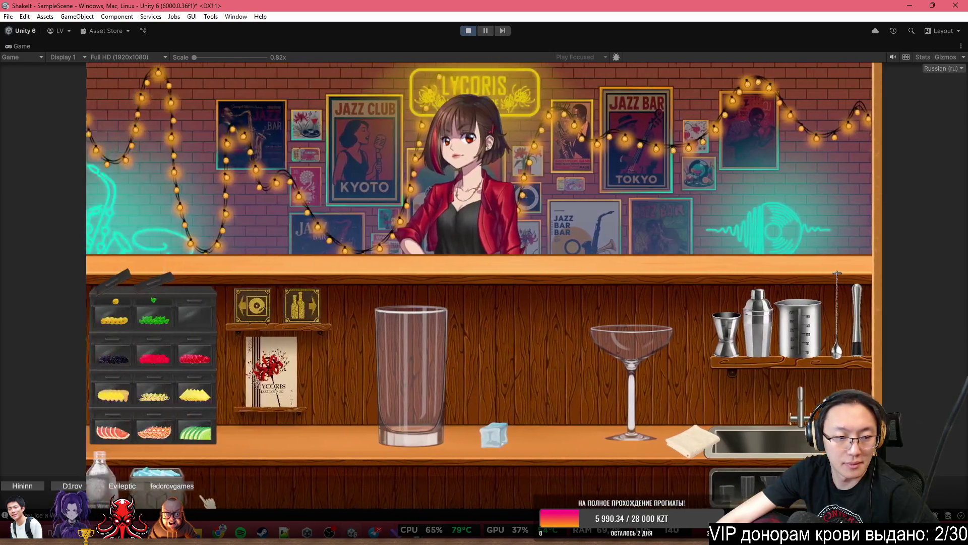
Pour soda into the highball glass and drop ice from the bucket into it
click(491, 184)
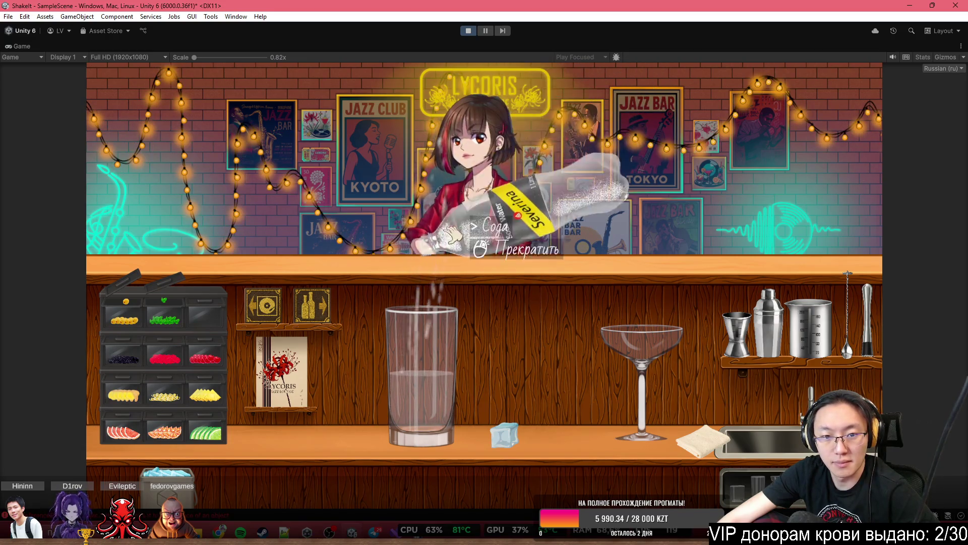
click(453, 237)
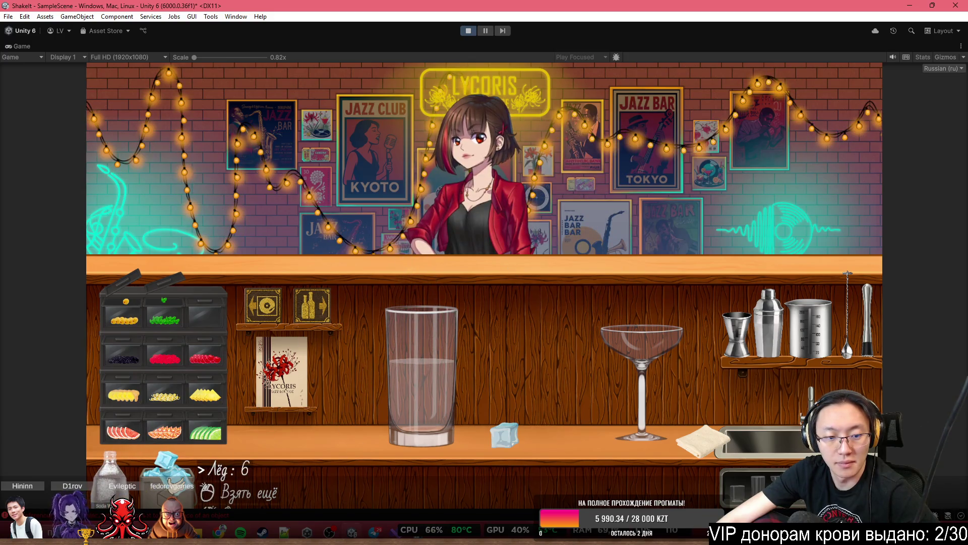
click(169, 469)
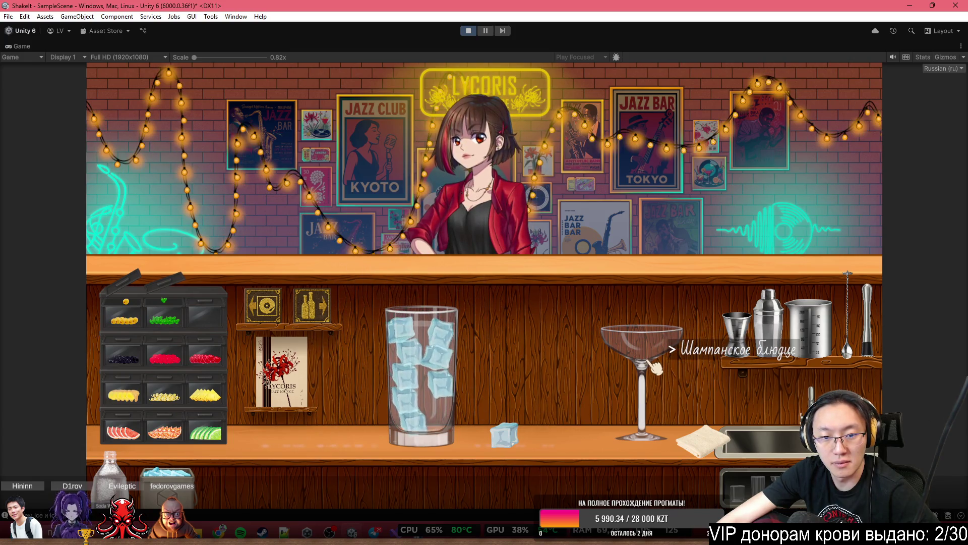
click(427, 337)
click(456, 328)
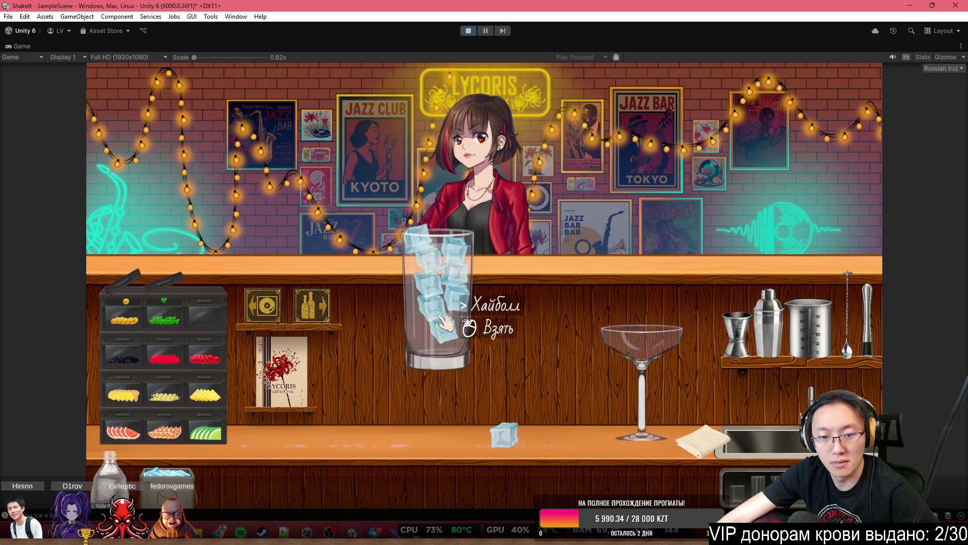
Move the towel, set the ice-filled glass back on the counter, and restore the editor layout
click(711, 446)
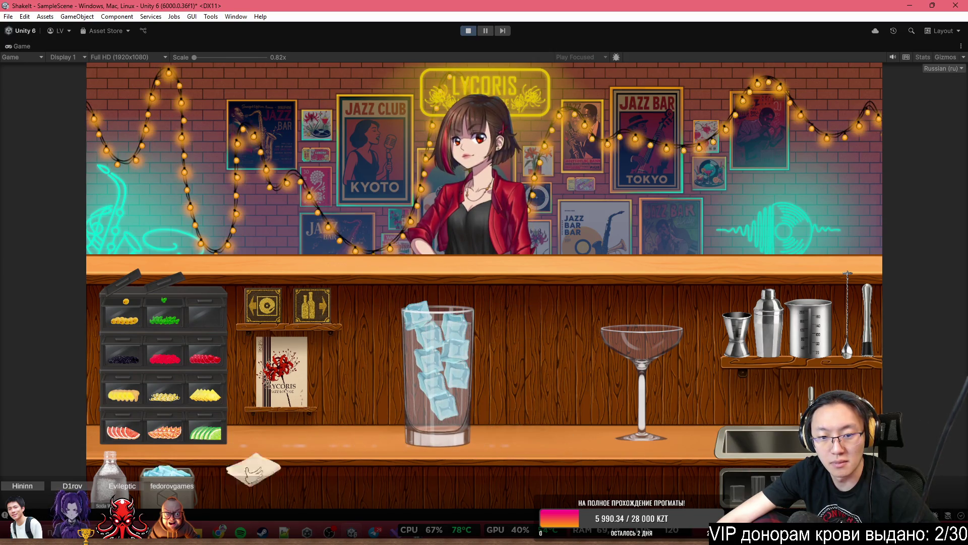
click(570, 384)
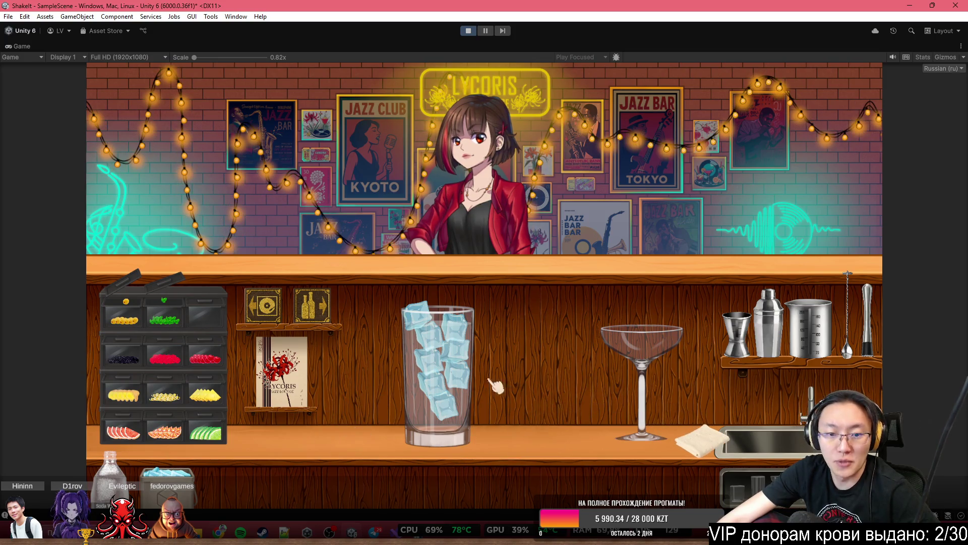
click(444, 363)
right_click(550, 51)
click(535, 373)
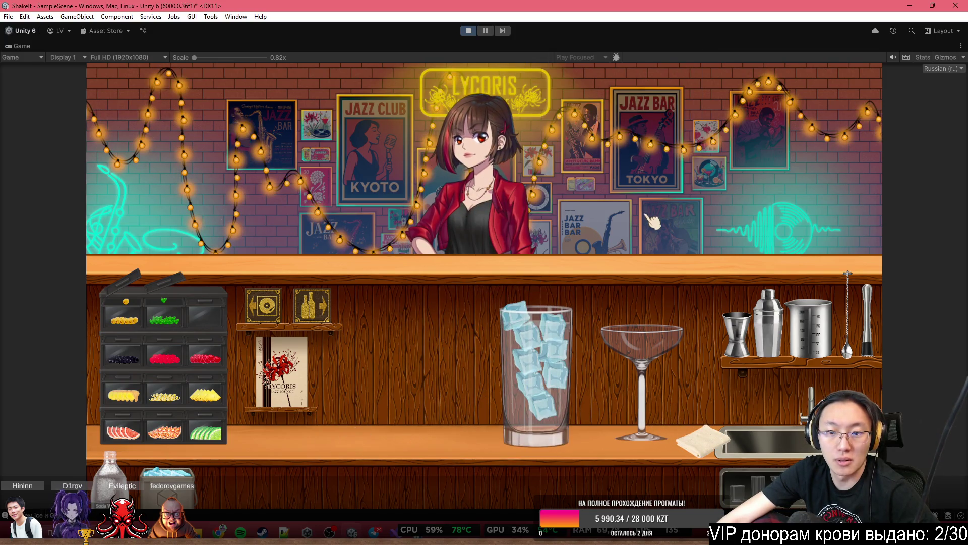
click(431, 373)
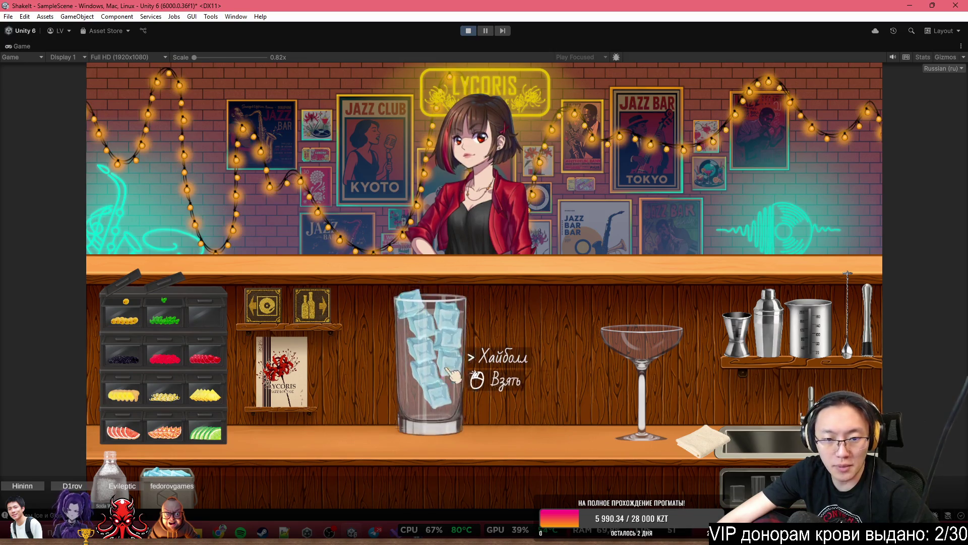
click(439, 373)
click(447, 376)
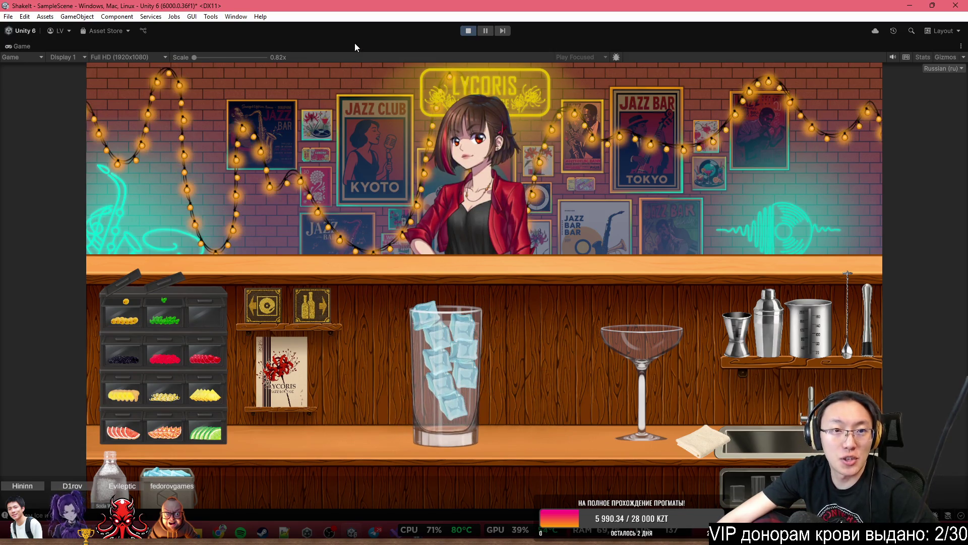
key(shift+space)
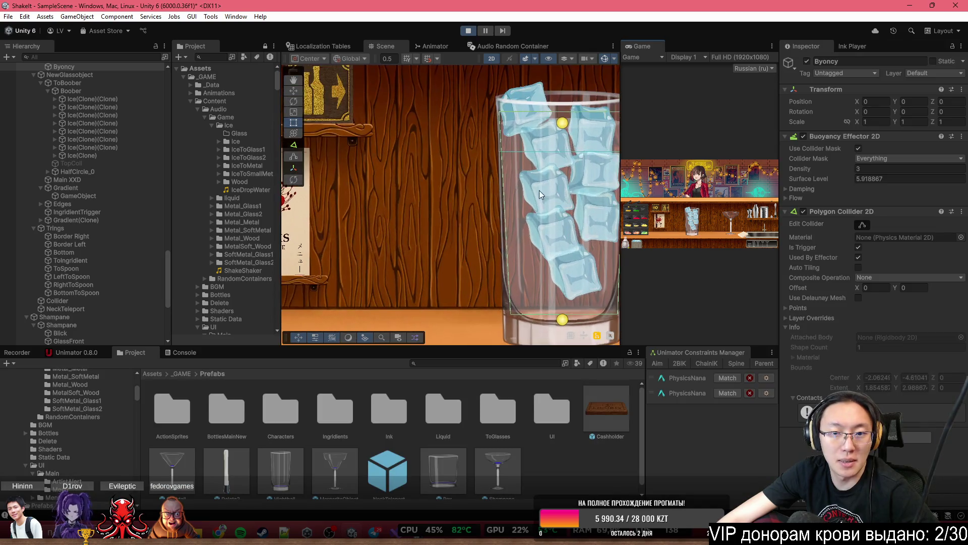
Frame the glass, select the top ice cube, and screenshot its physics settings
key(f)
scroll(489, 216, up, 1)
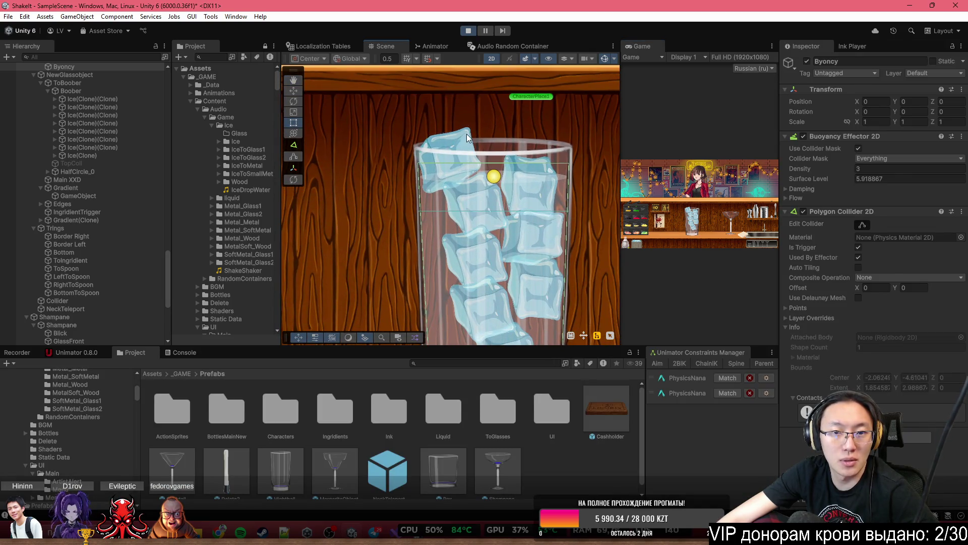
click(467, 137)
click(467, 137)
click(467, 137)
click(467, 137)
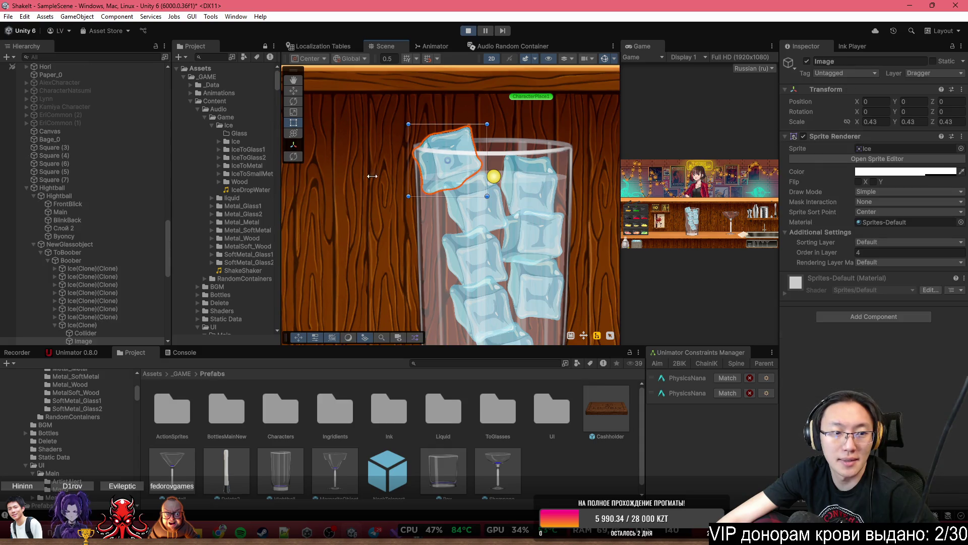
click(66, 325)
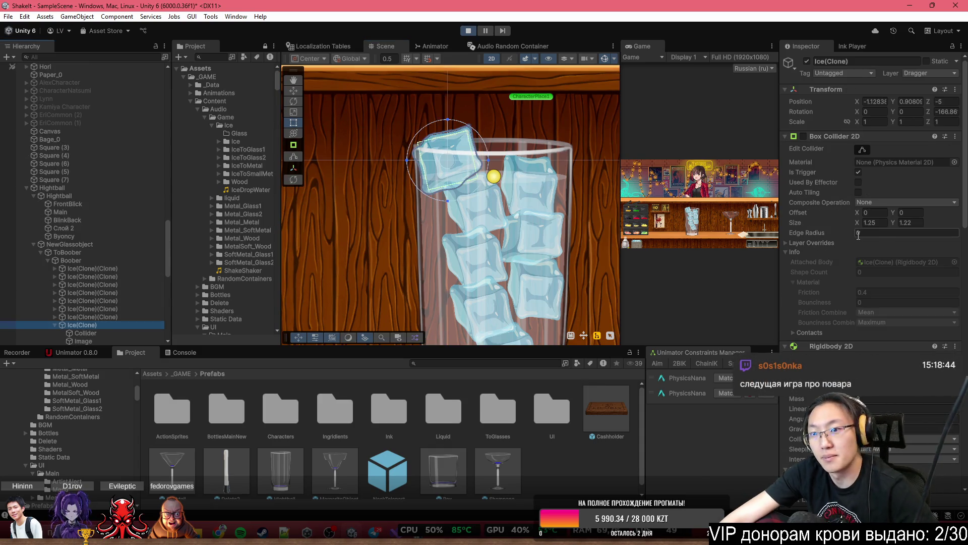
scroll(860, 252, down, 3)
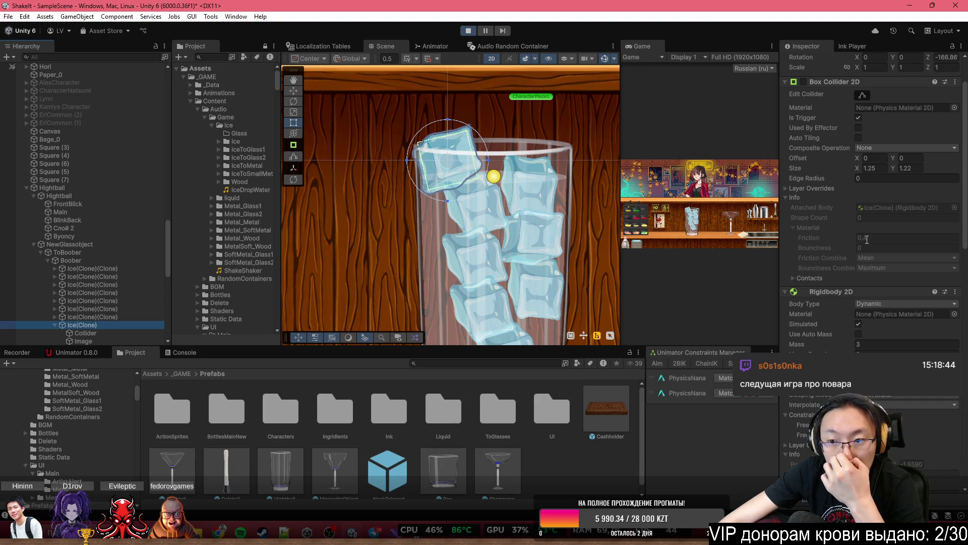
scroll(907, 257, down, 4)
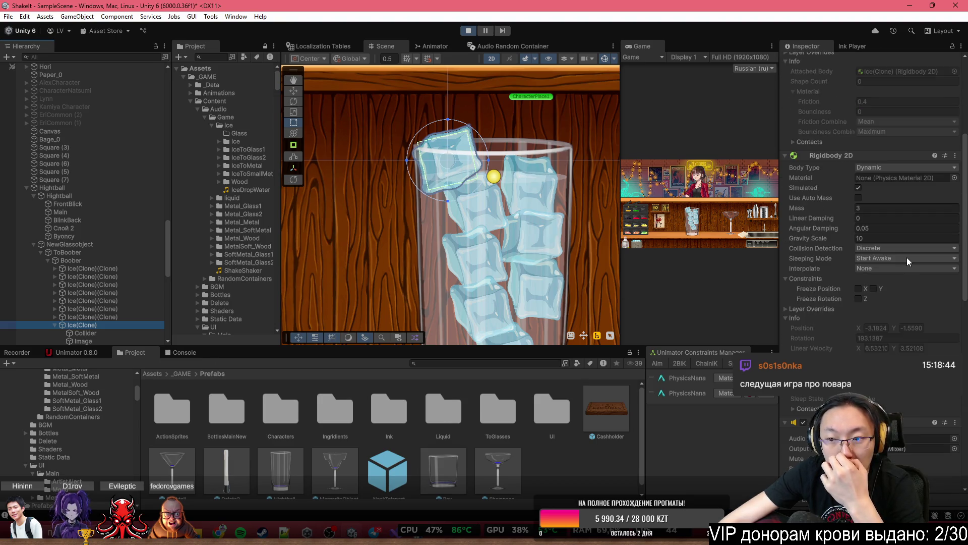
scroll(910, 257, down, 5)
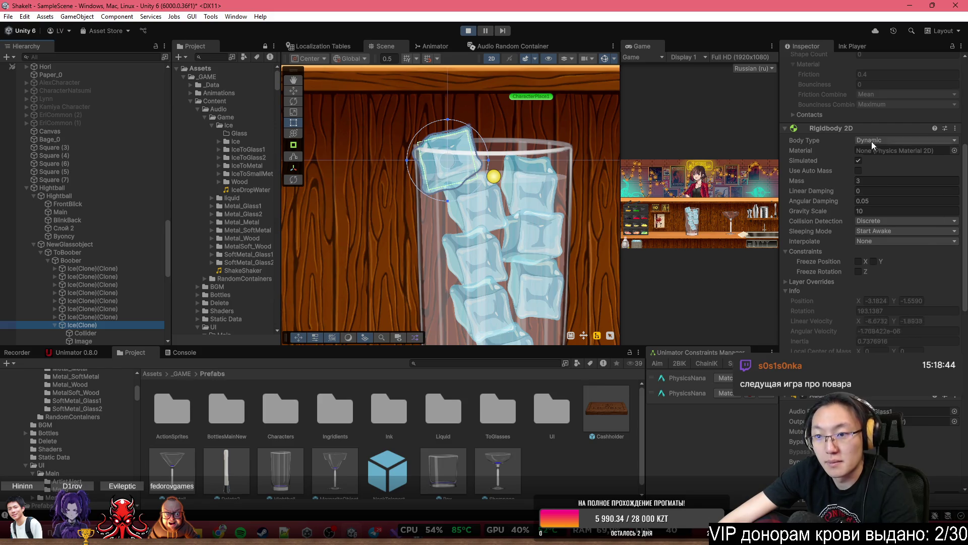
key(super+shift+s)
drag(783, 119, 956, 352)
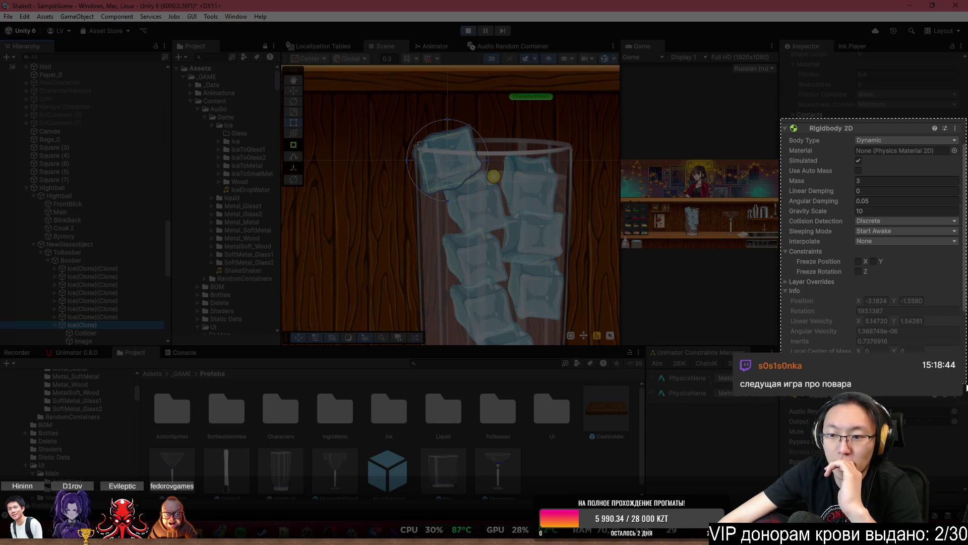
drag(967, 386, 967, 386)
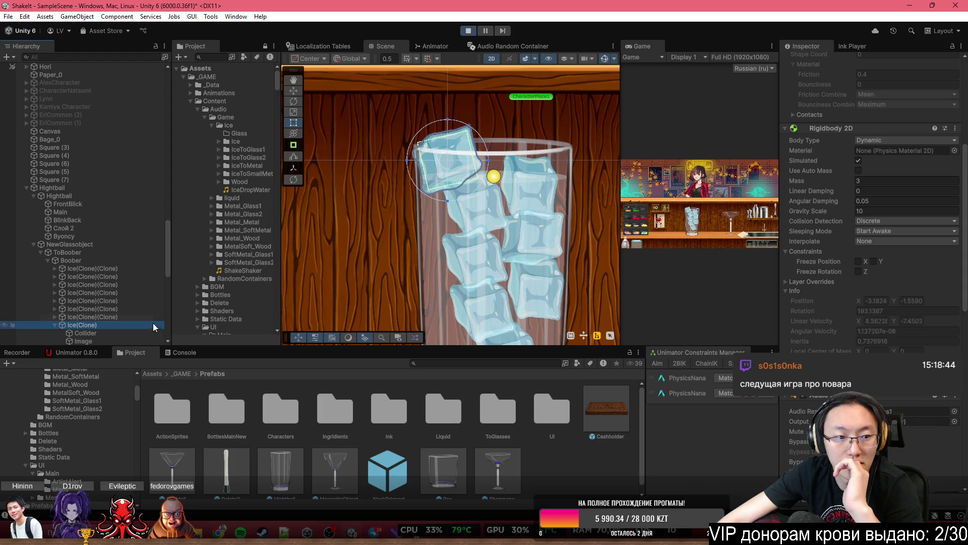
Screenshot the ice's Collider child, then show Byoncy's buoyancy settings and start another snip
click(86, 333)
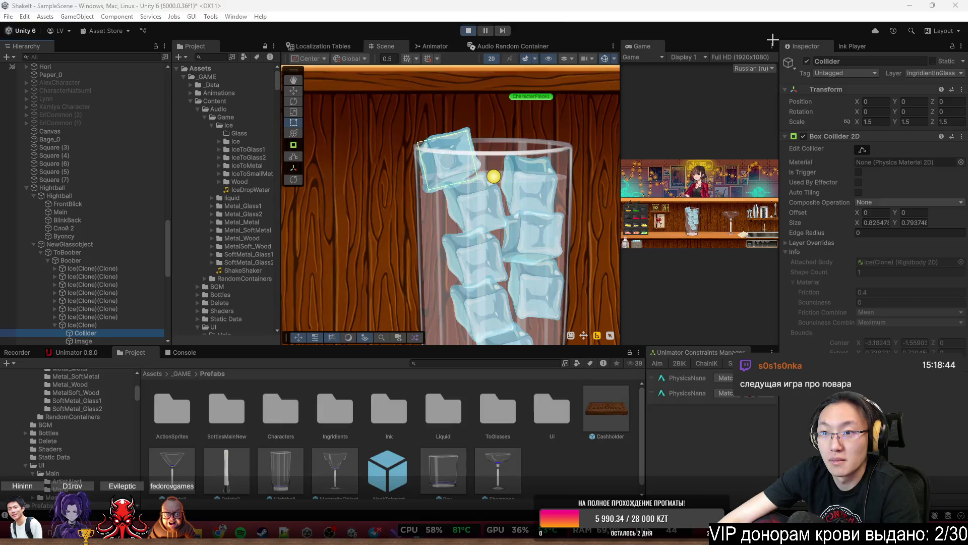
key(shift+super+s)
click(960, 398)
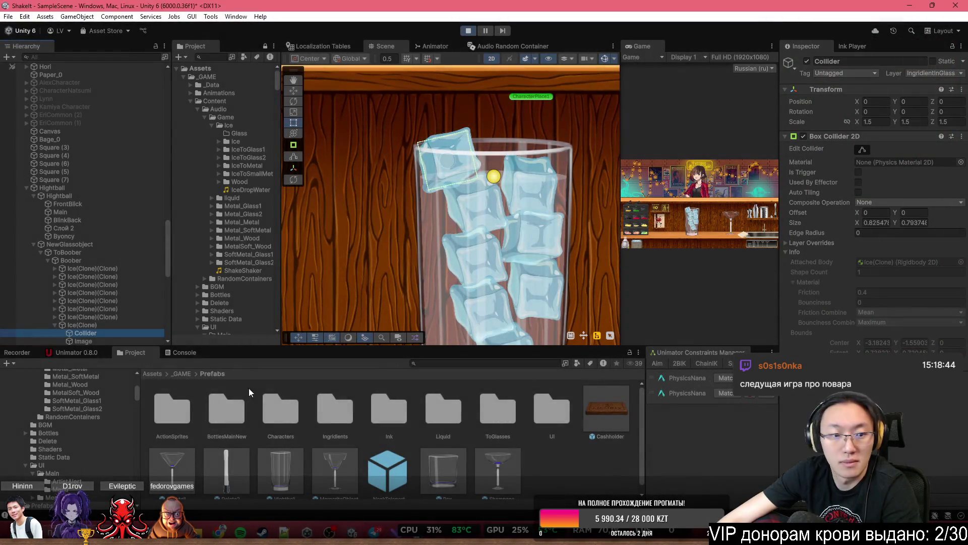
click(101, 323)
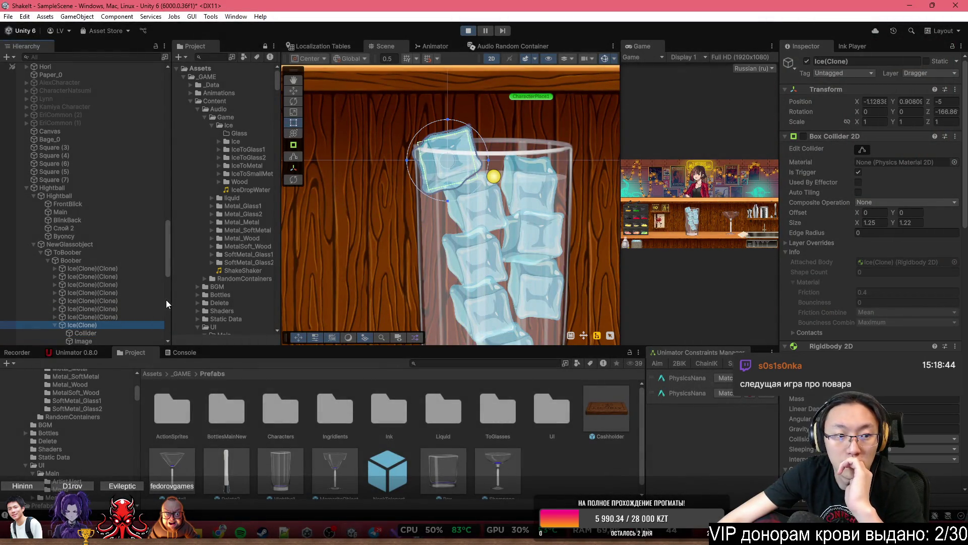
scroll(397, 196, down, 6)
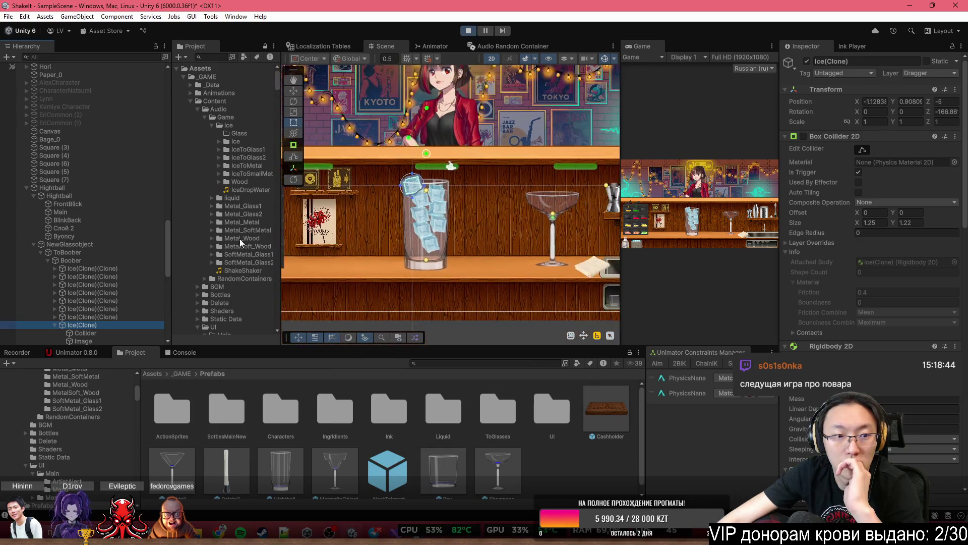
click(97, 236)
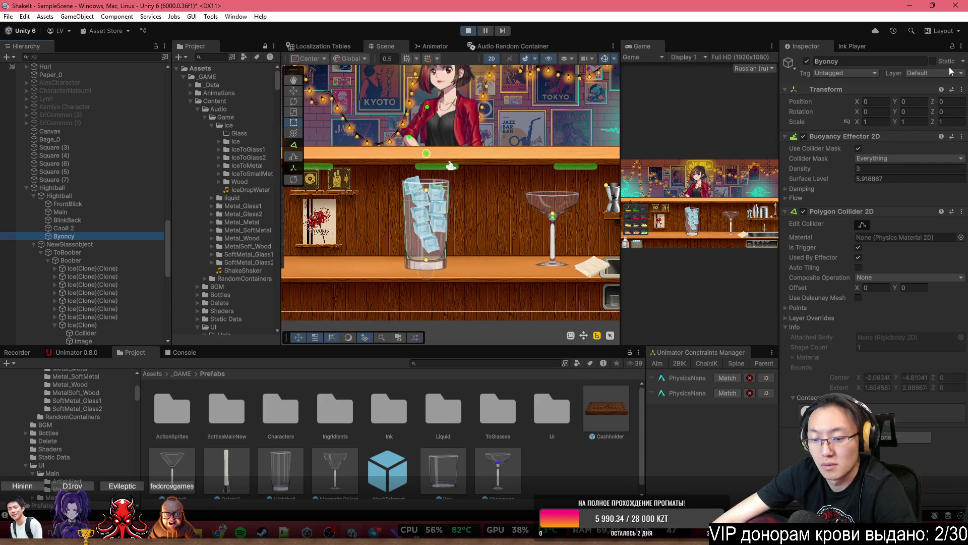
key(super+shift+s)
Capture the buoyancy settings snip and inspect one ice clone's Rigidbody 2D
mouse_move(773, 64)
mouse_down()
mouse_move(960, 416)
mouse_move(962, 462)
mouse_up()
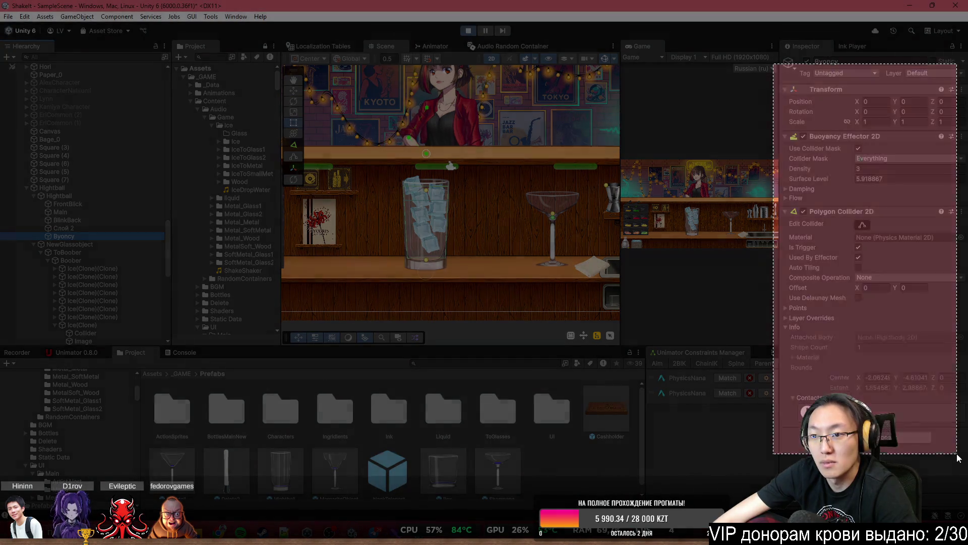
scroll(421, 237, up, 1)
scroll(422, 237, up, 1)
click(92, 277)
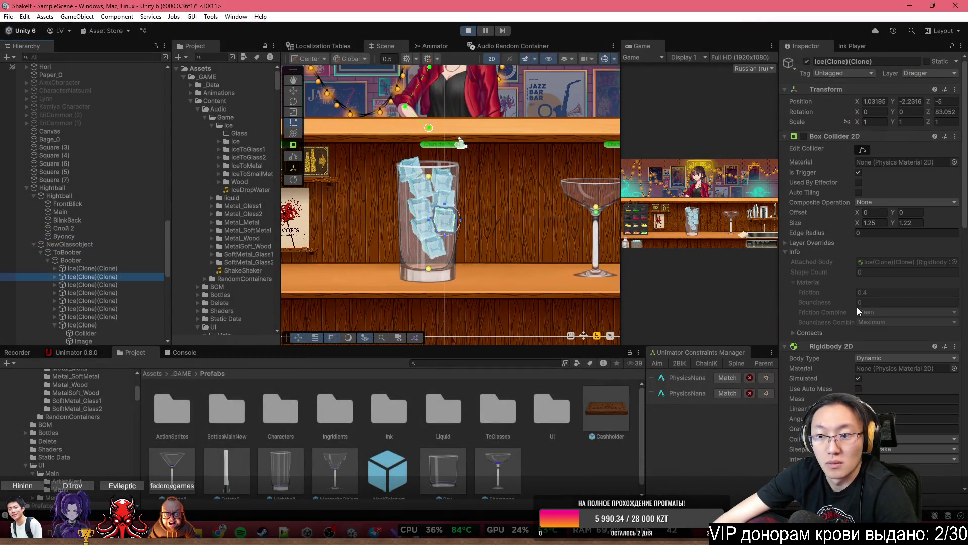
scroll(859, 310, down, 5)
scroll(862, 316, down, 5)
scroll(868, 305, up, 8)
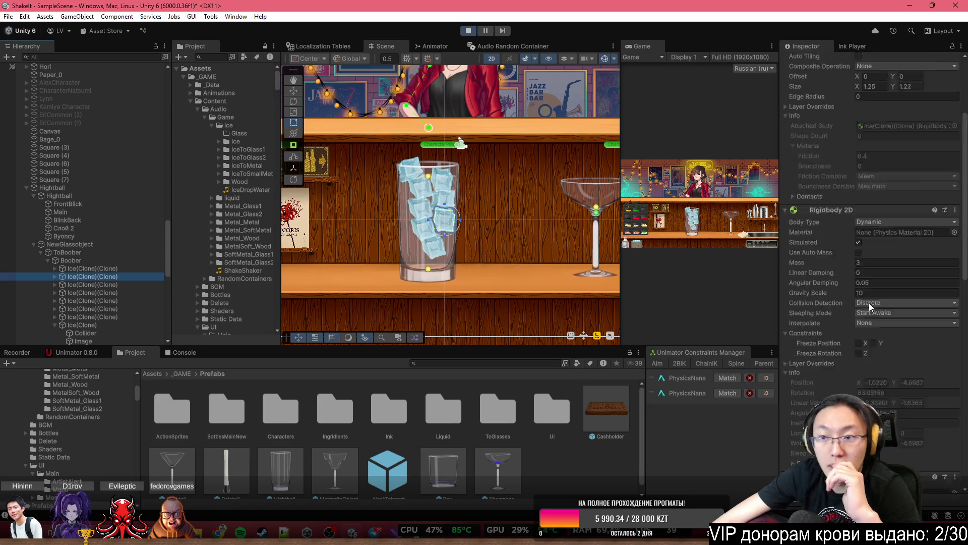
scroll(870, 301, down, 5)
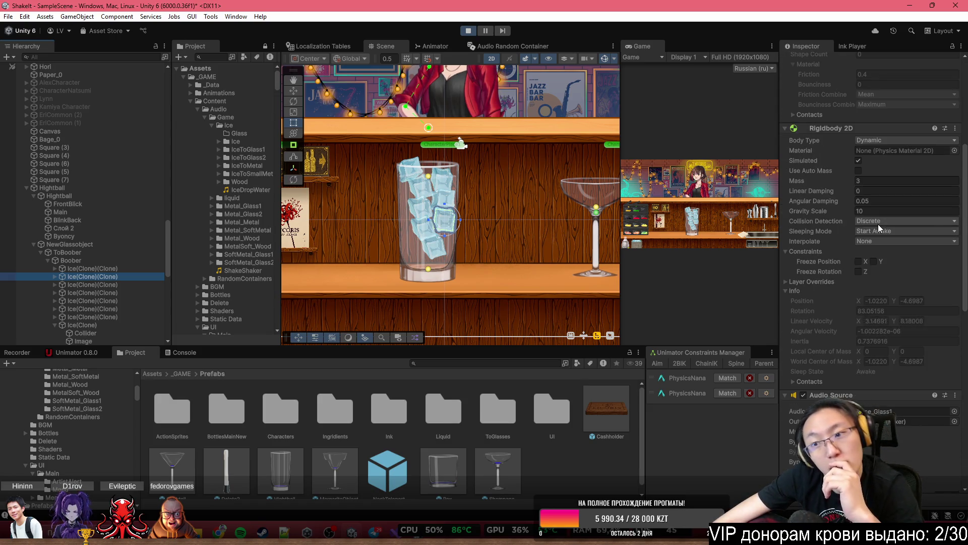
scroll(464, 169, up, 2)
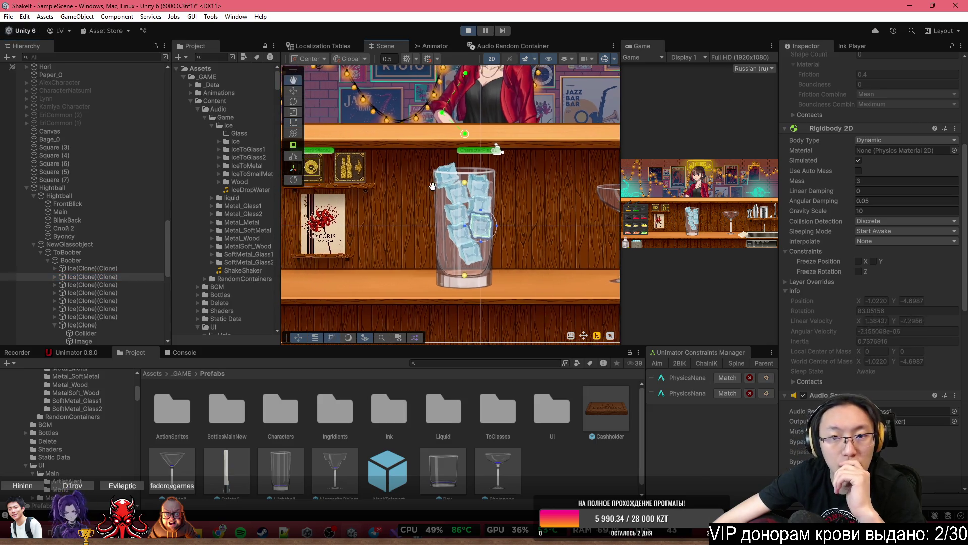
Maximize the Game view, drag the iced glass to the girl, and restore the layout
double_click(651, 46)
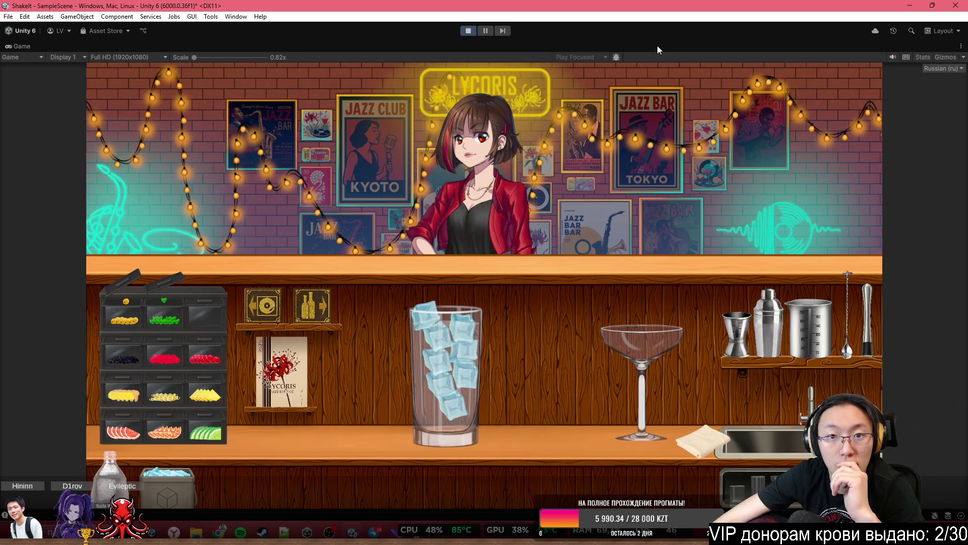
drag(437, 392, 504, 267)
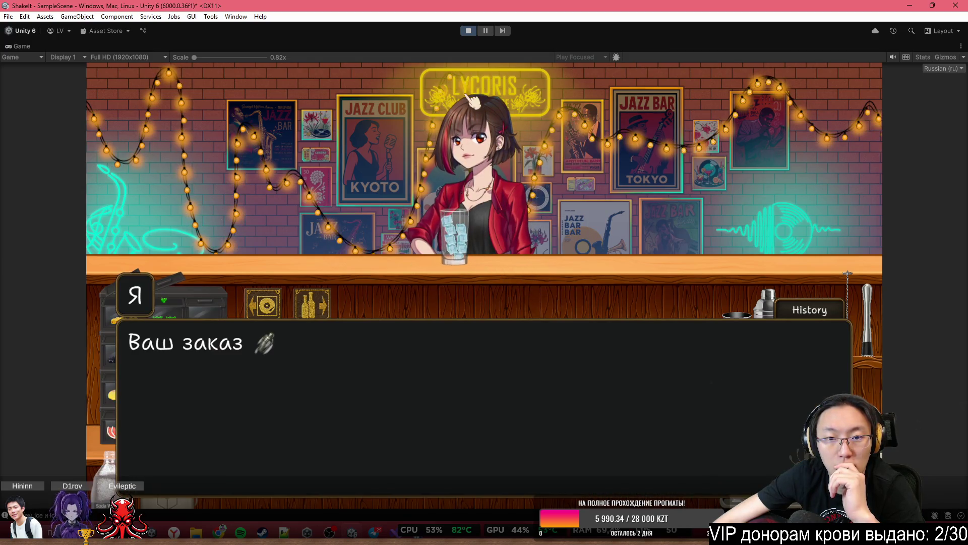
double_click(518, 47)
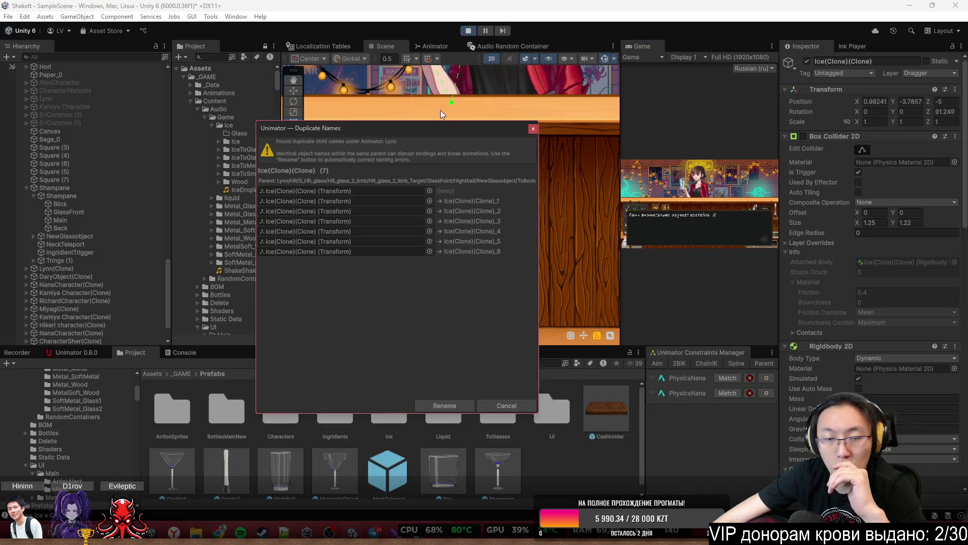
Dismiss the Duplicate Names warning, pan to the girl's glass, and select NewGlassobject showing Ice Count 8
click(533, 128)
drag(528, 131, 461, 268)
scroll(432, 269, up, 3)
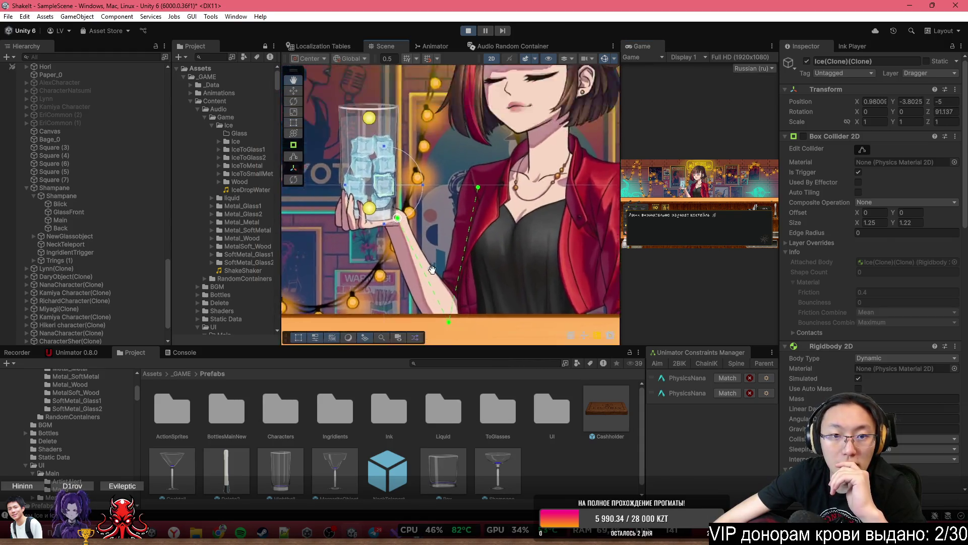
scroll(424, 247, up, 5)
click(438, 204)
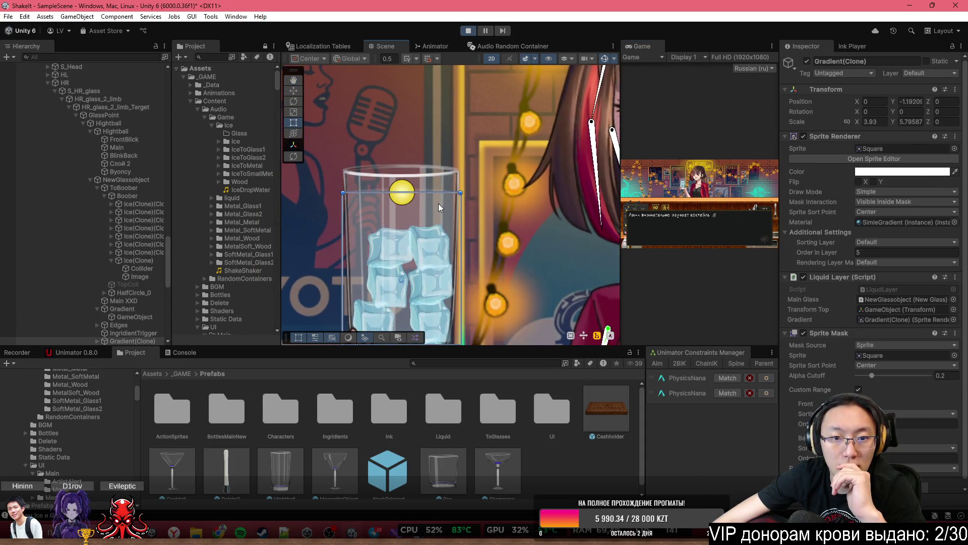
scroll(113, 183, up, 5)
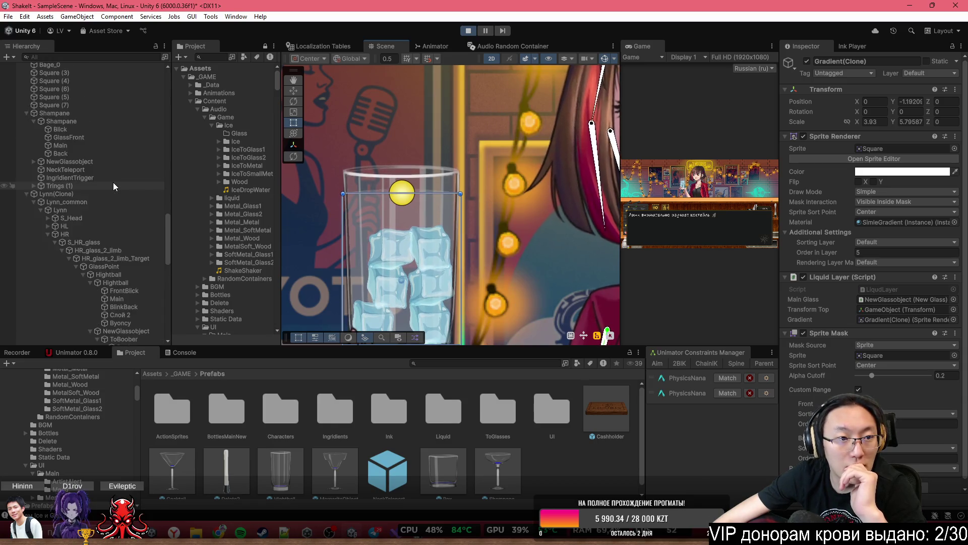
scroll(113, 182, down, 8)
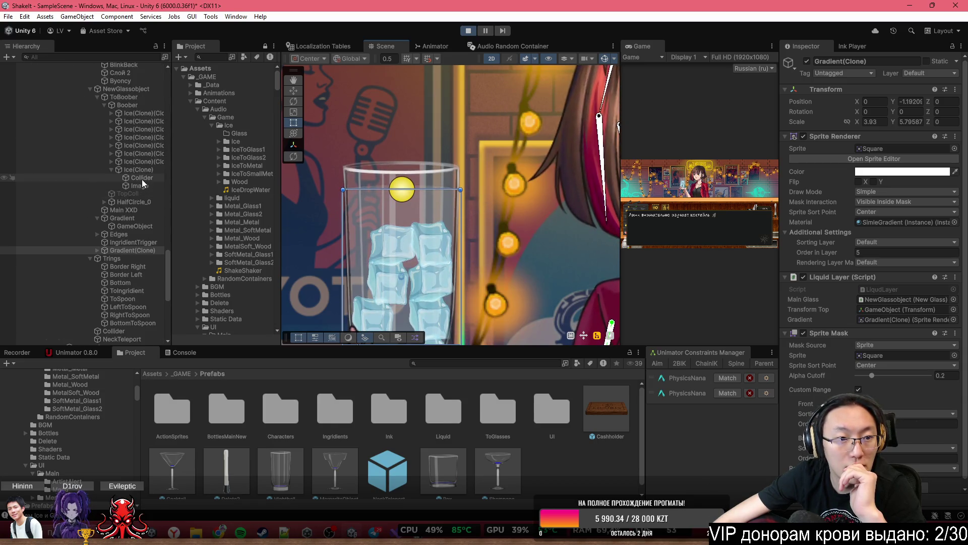
scroll(137, 197, up, 3)
click(149, 181)
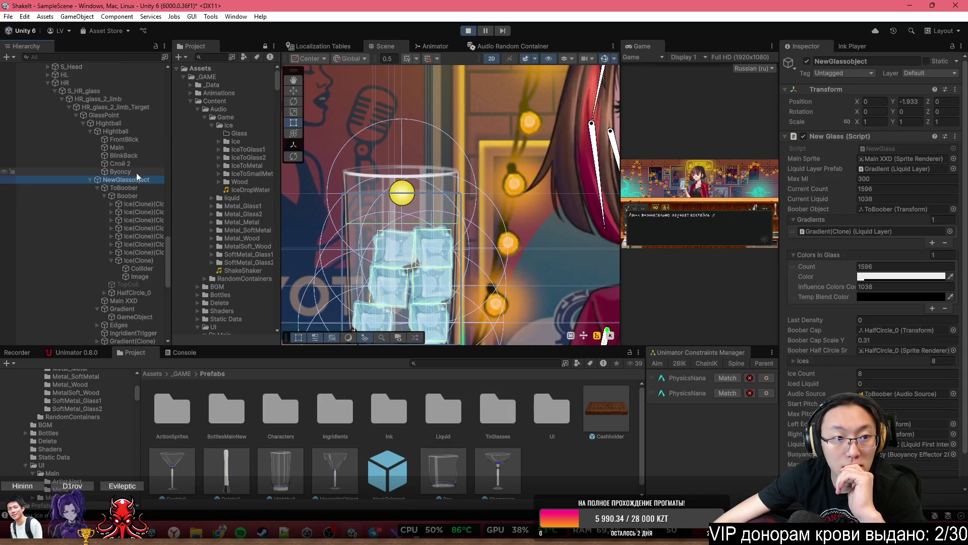
Raise Byoncy's Buoyancy Effector 2D density from 3 to about 15, watch the ice, then stop Play mode
click(136, 173)
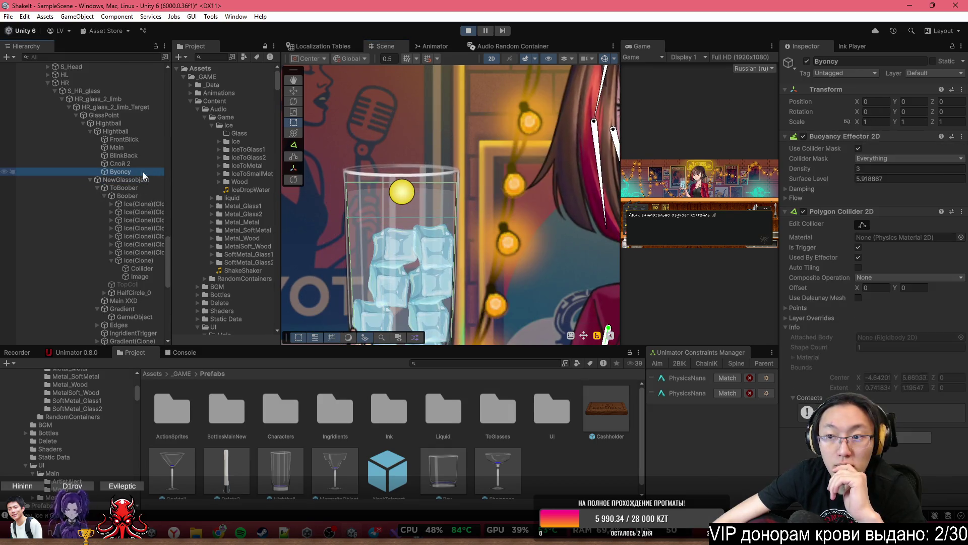
click(805, 138)
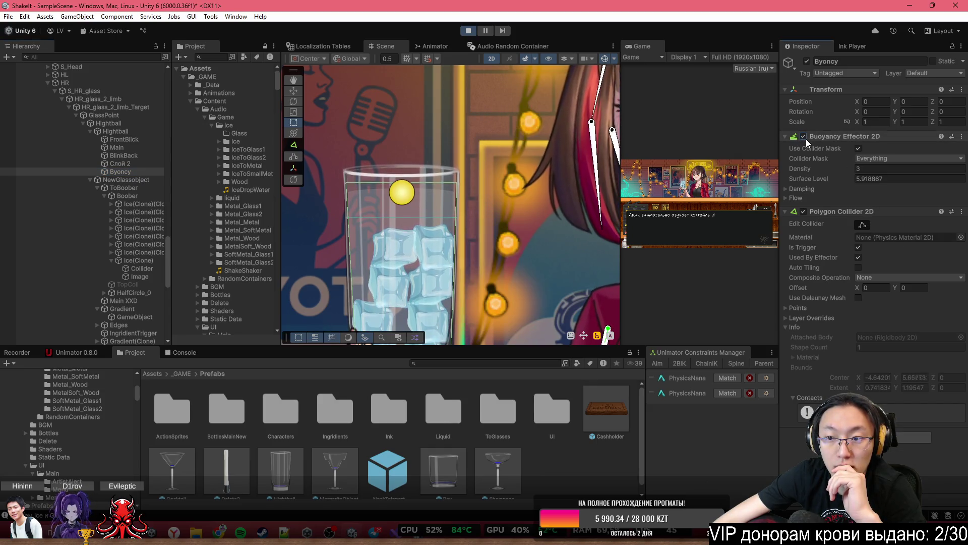
click(842, 168)
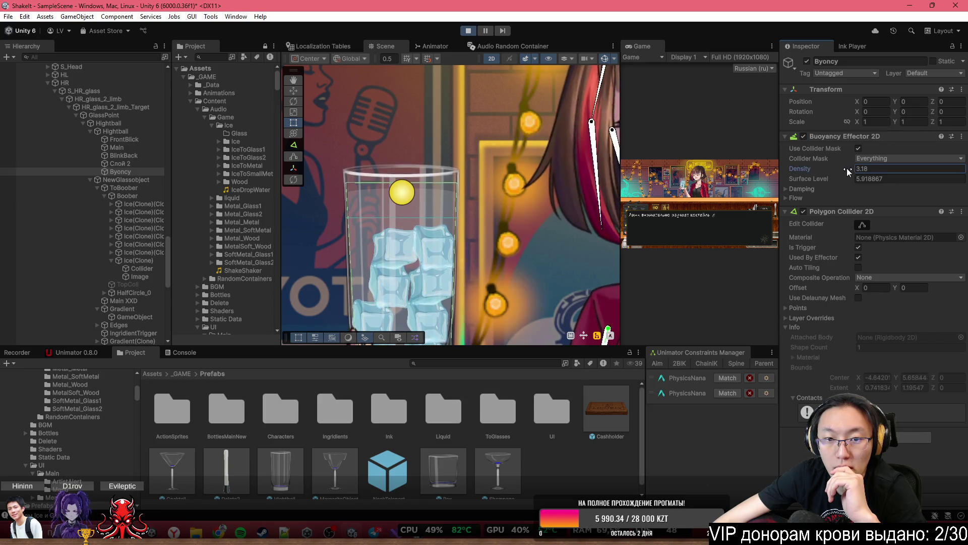
drag(846, 168, 932, 179)
drag(23, 161, 92, 152)
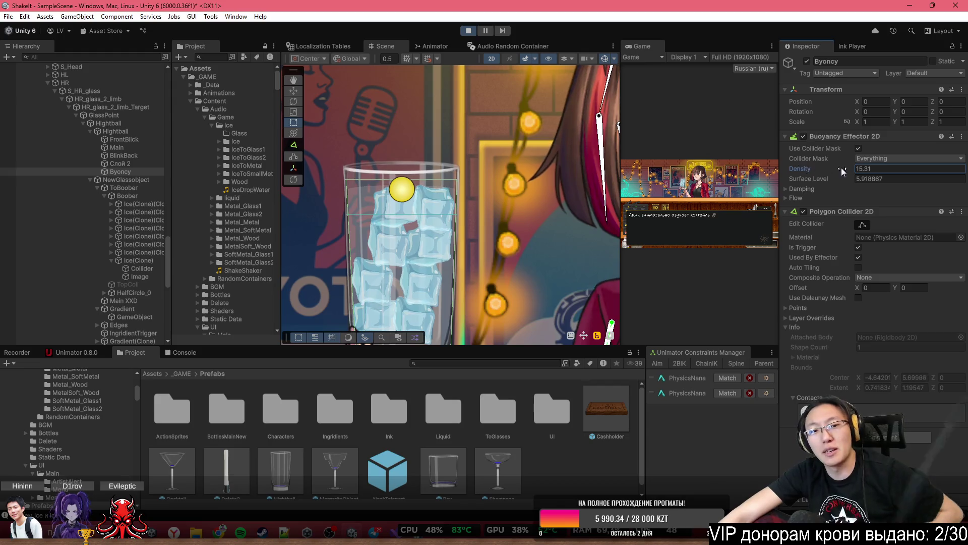
scroll(505, 176, down, 2)
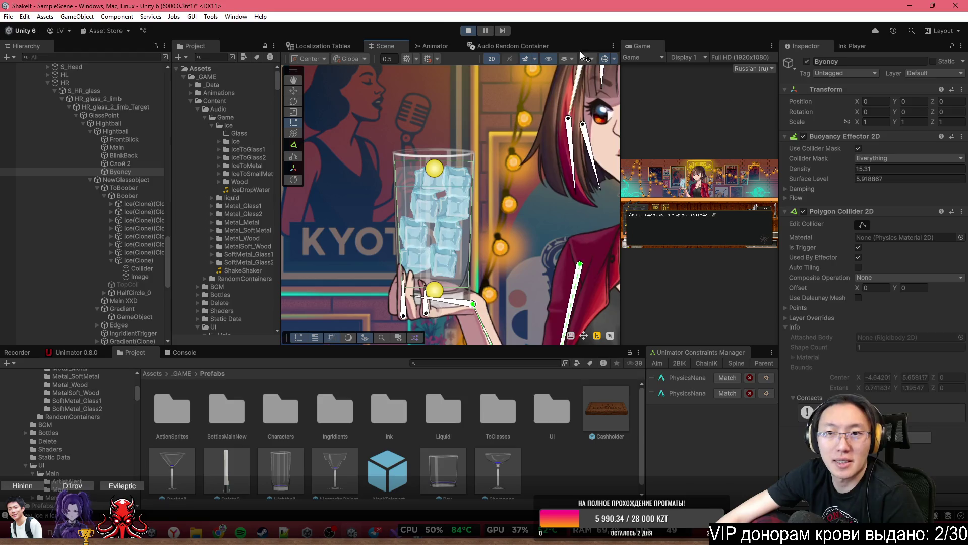
click(468, 31)
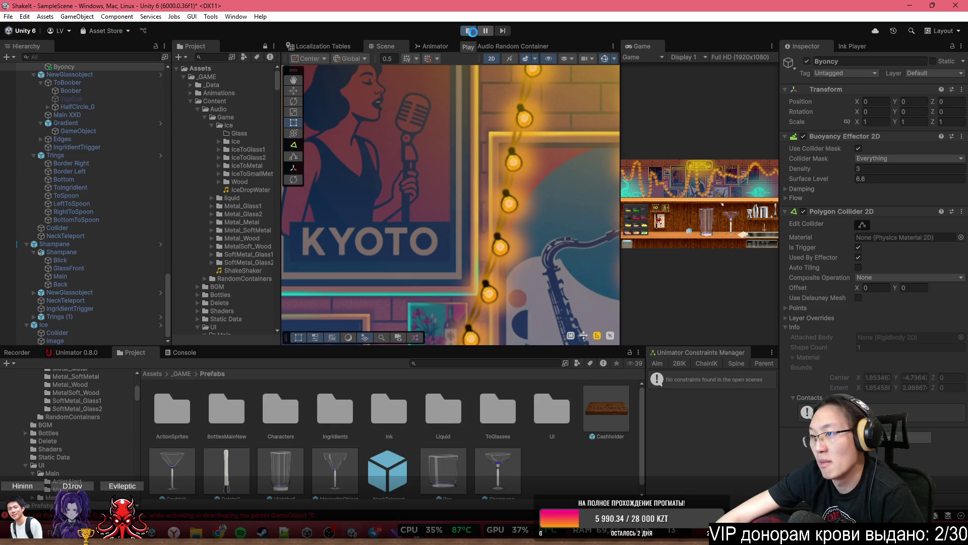
Maximize the Game view, skip the intro dialogue and tutorial, and call in a random customer
double_click(642, 46)
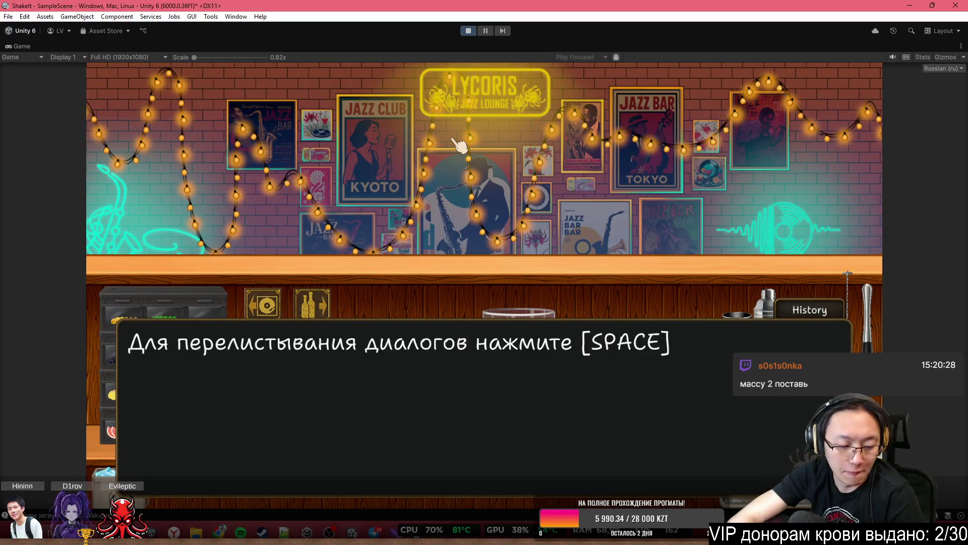
key(space)
key(space)
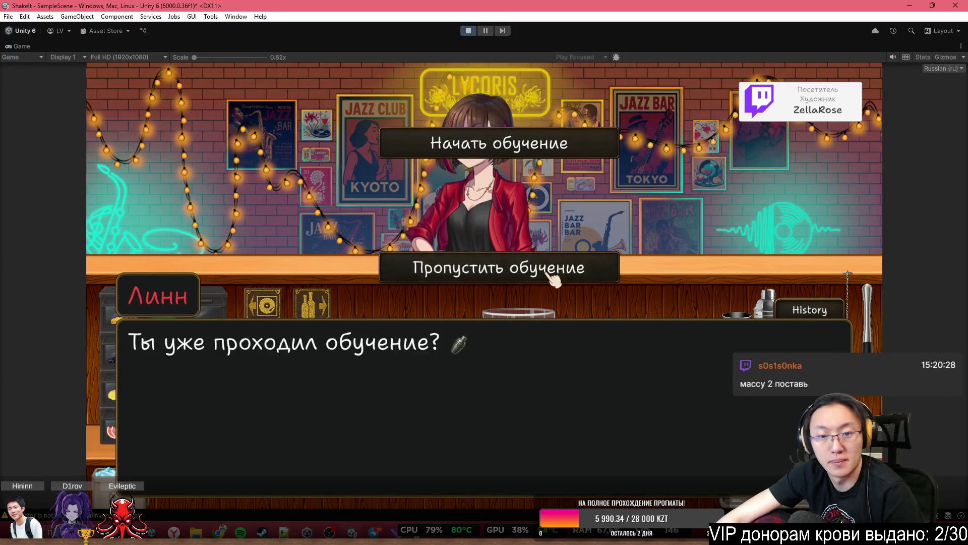
click(555, 263)
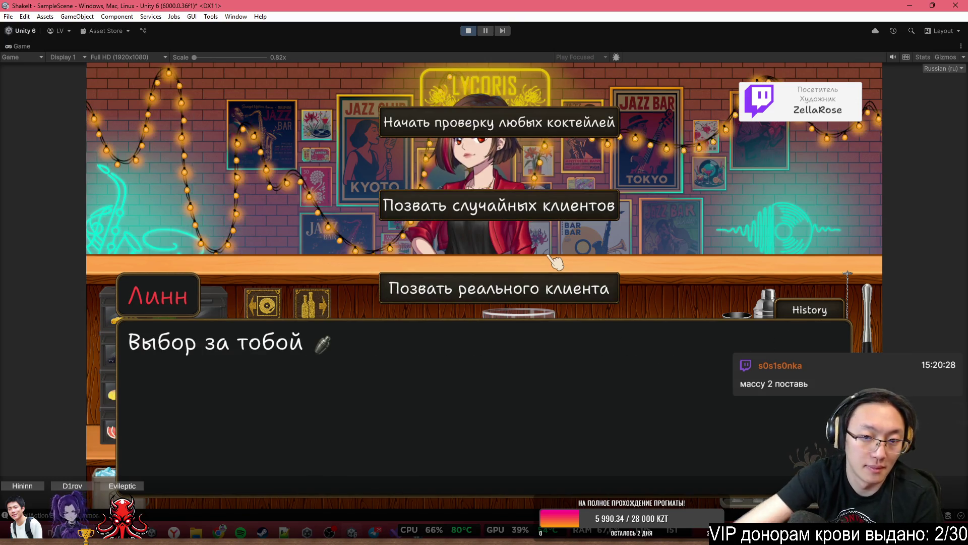
click(518, 123)
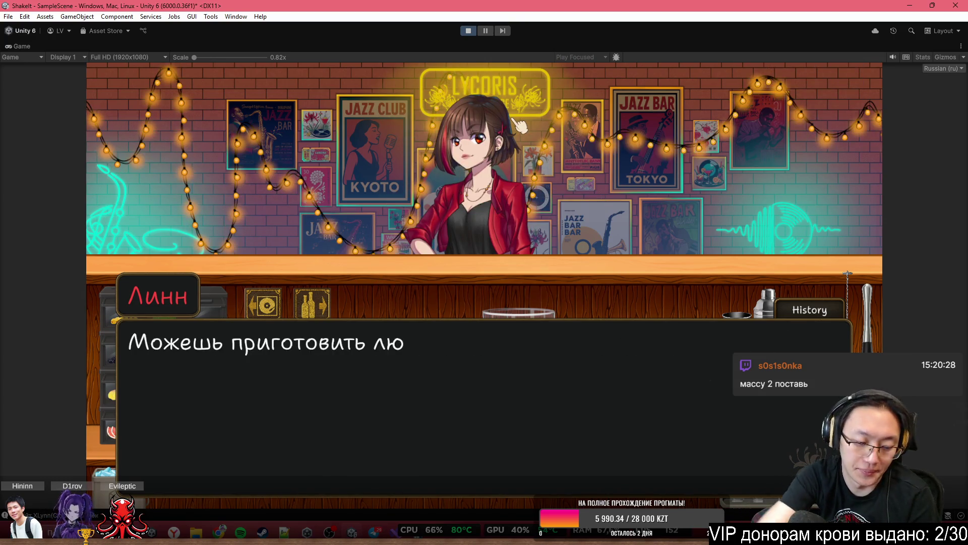
key(space)
Fetch the soda bottle, pour soda into the highball glass, and drop ice in
click(312, 305)
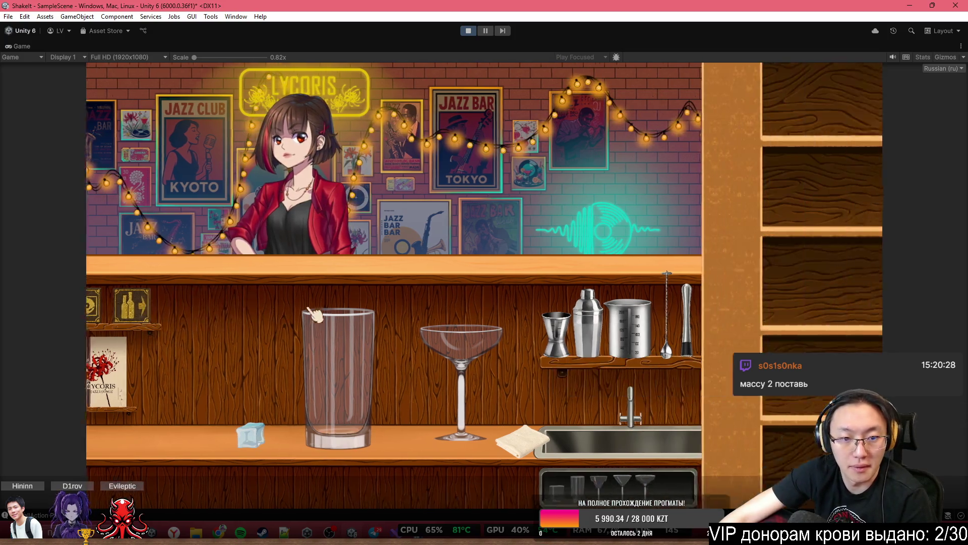
mouse_move(361, 383)
mouse_down()
mouse_move(454, 383)
mouse_move(502, 458)
mouse_up()
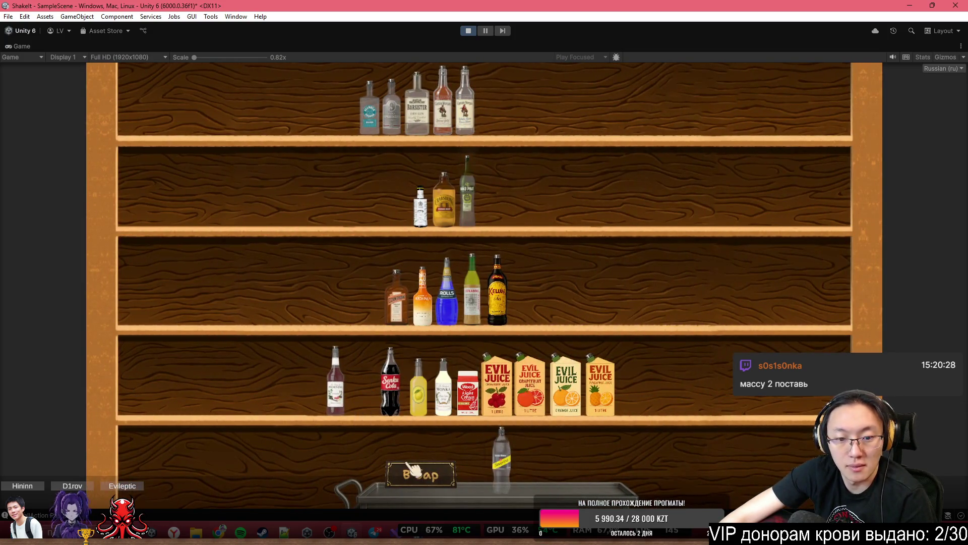
click(421, 474)
click(101, 479)
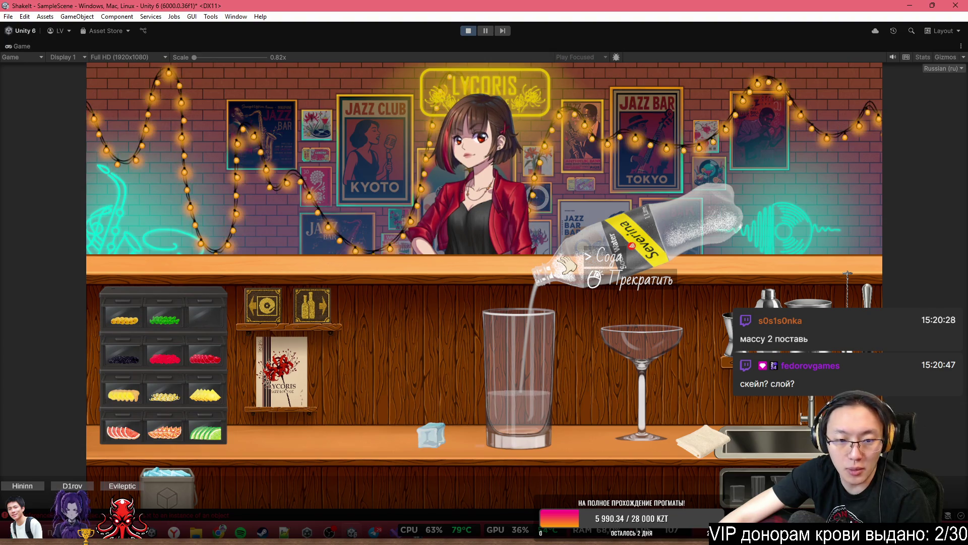
click(569, 265)
click(162, 474)
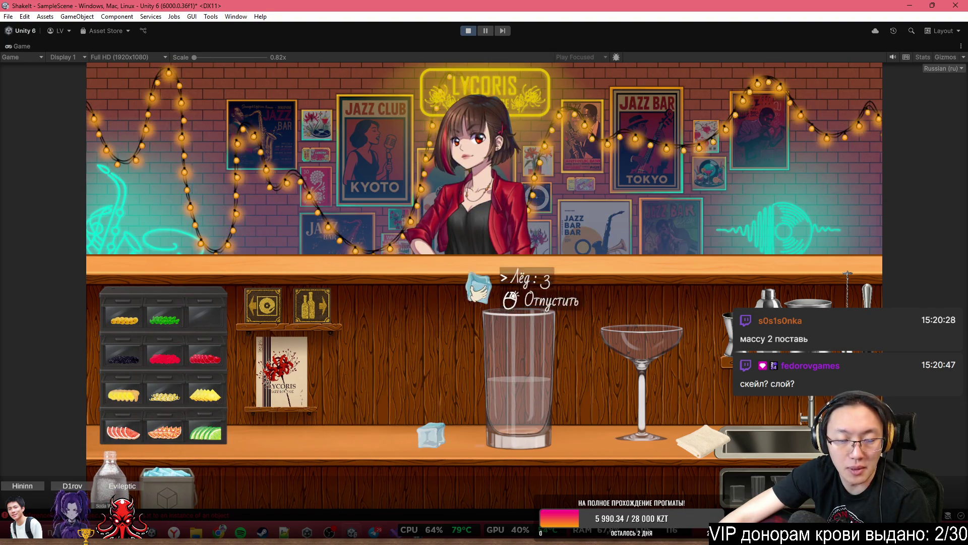
click(518, 281)
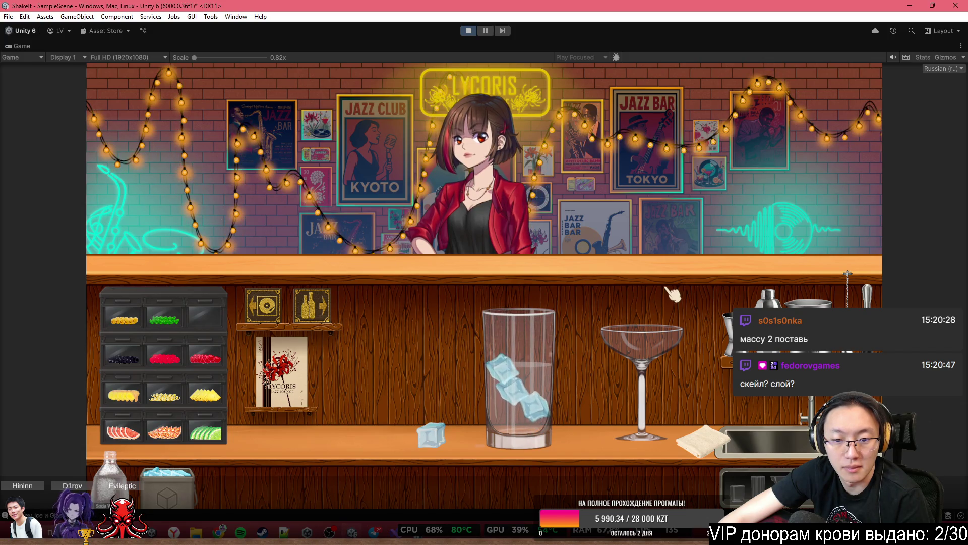
Put the bar spoon in the highball, lift and set the glass down, return the spoon, and restore the editor layout
click(525, 323)
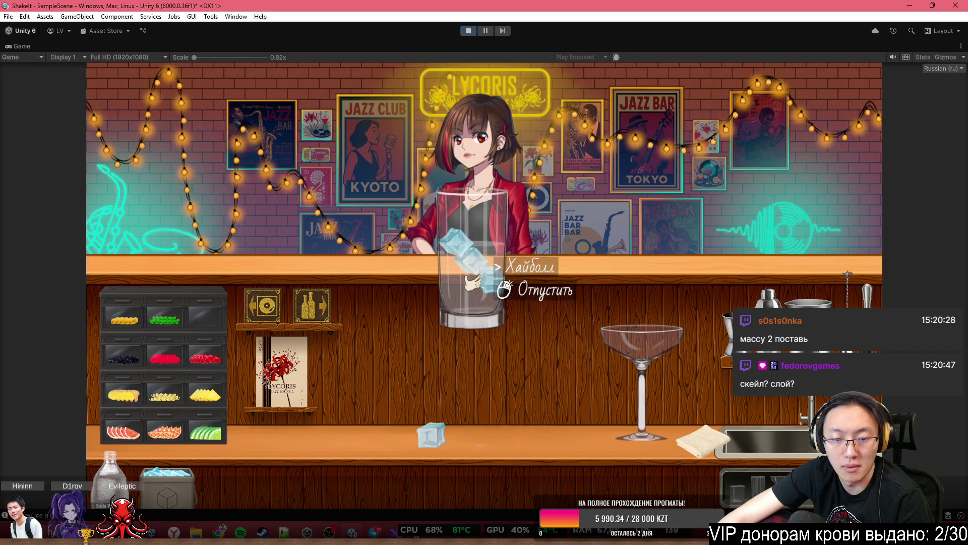
click(534, 313)
click(848, 287)
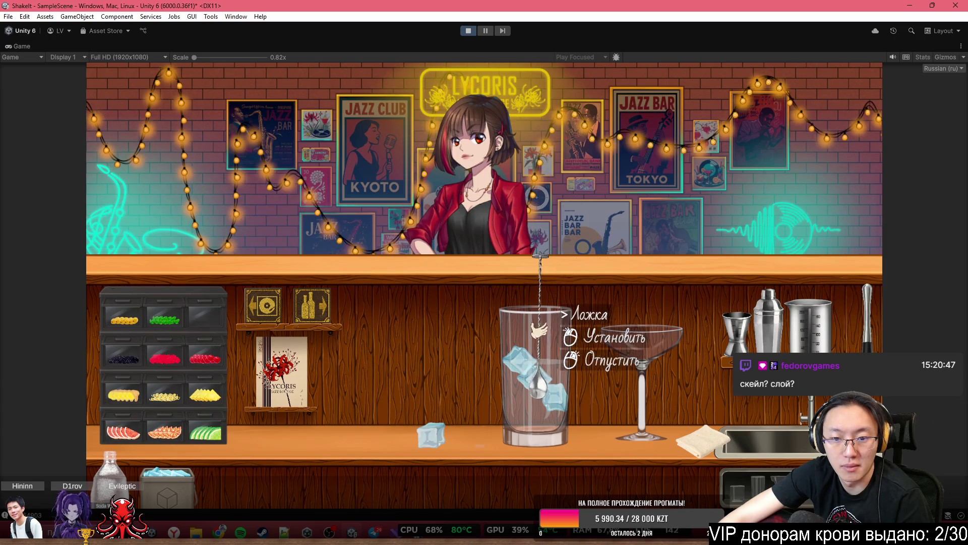
click(537, 327)
click(535, 343)
click(511, 335)
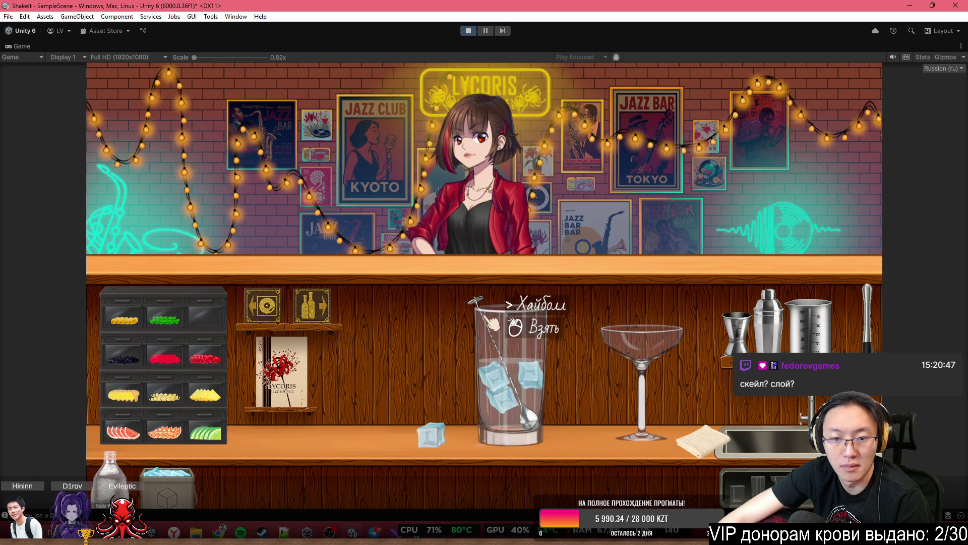
click(527, 317)
click(613, 322)
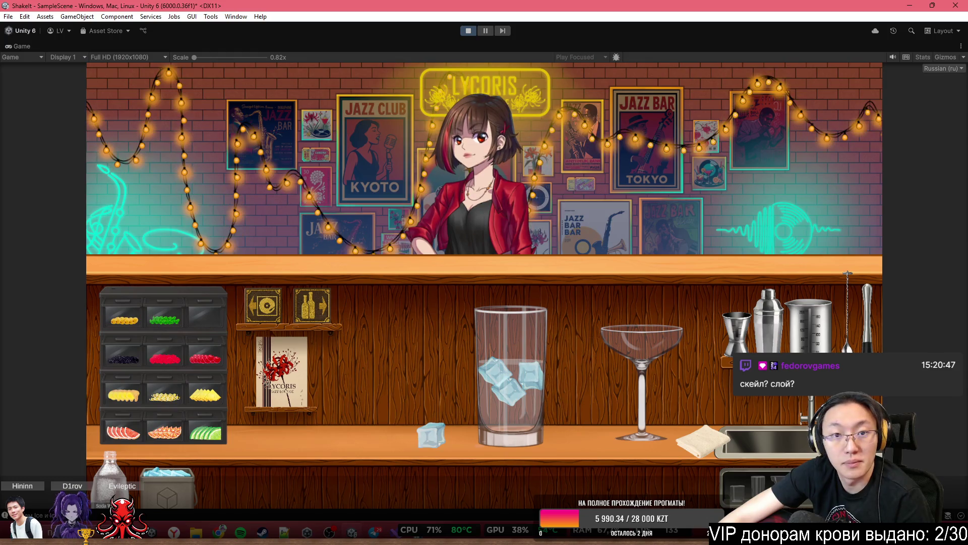
key(shift+space)
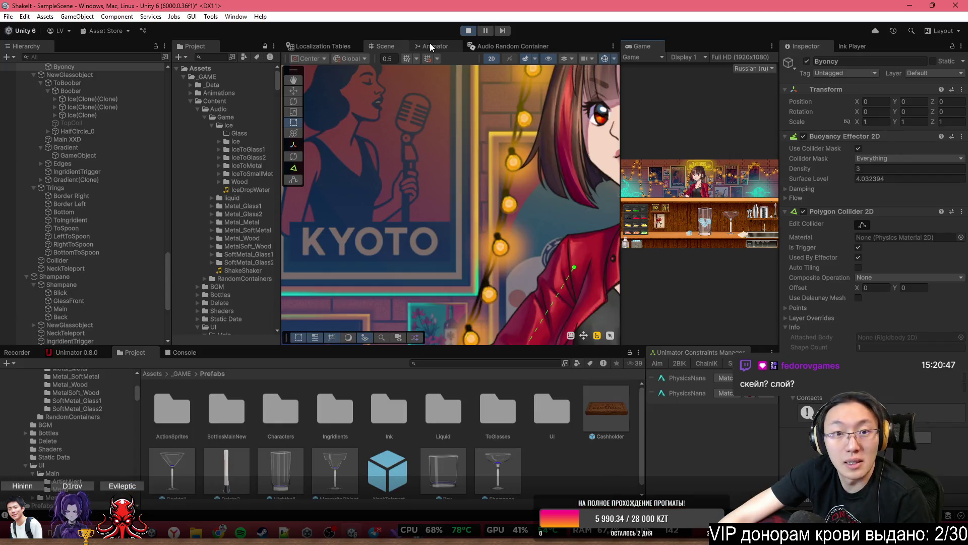
Select the Hightball glass and scale it down from 1.02 to 0.49
drag(404, 242, 448, 101)
scroll(427, 225, down, 3)
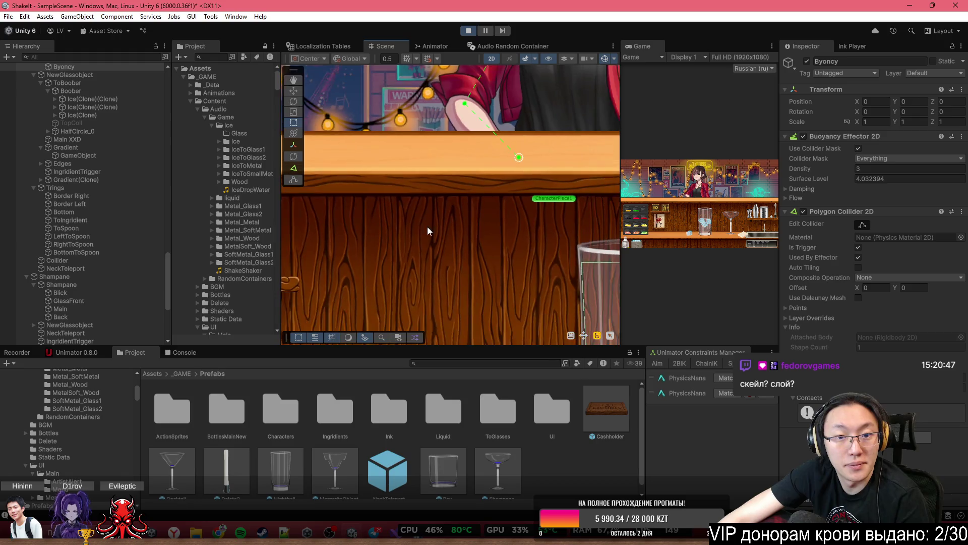
click(498, 184)
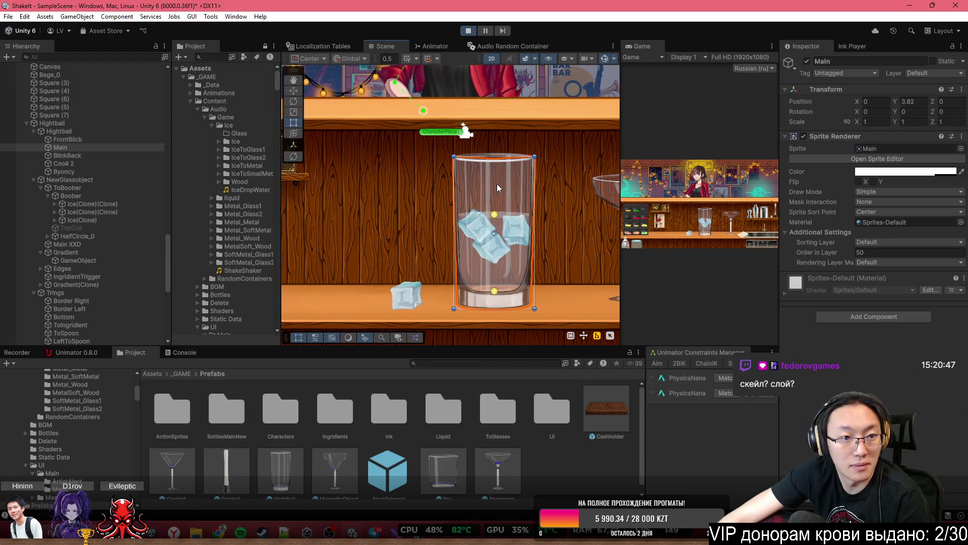
click(93, 116)
click(96, 123)
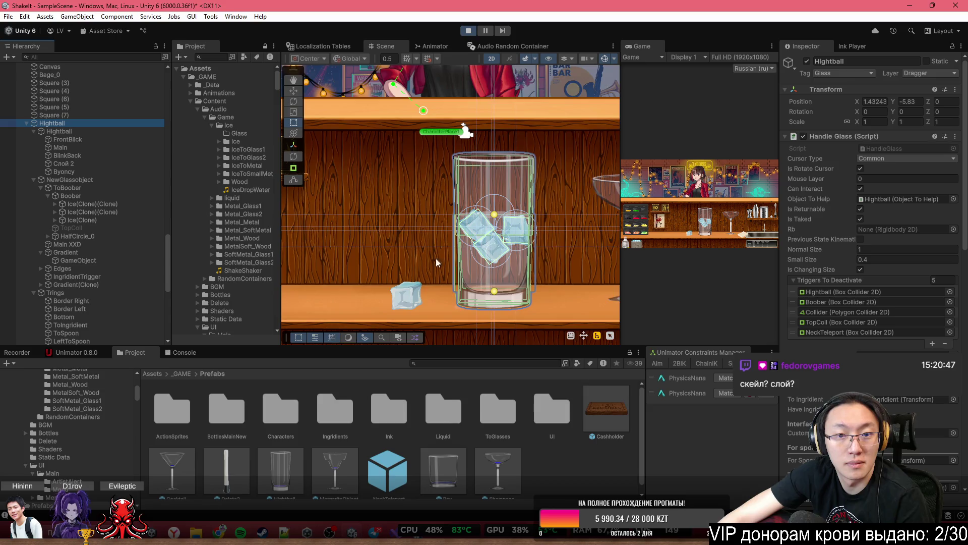
scroll(454, 270, up, 2)
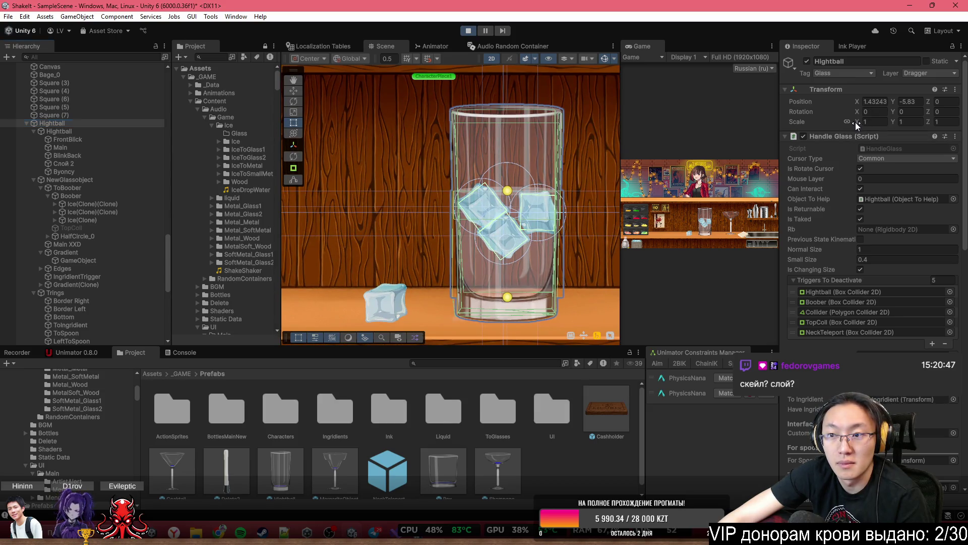
drag(853, 123, 854, 120)
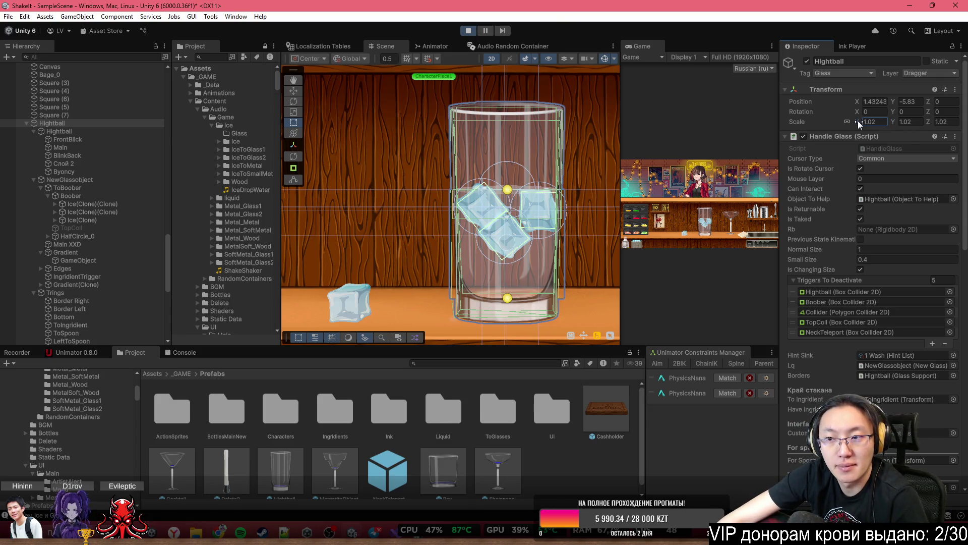
drag(858, 120, 850, 120)
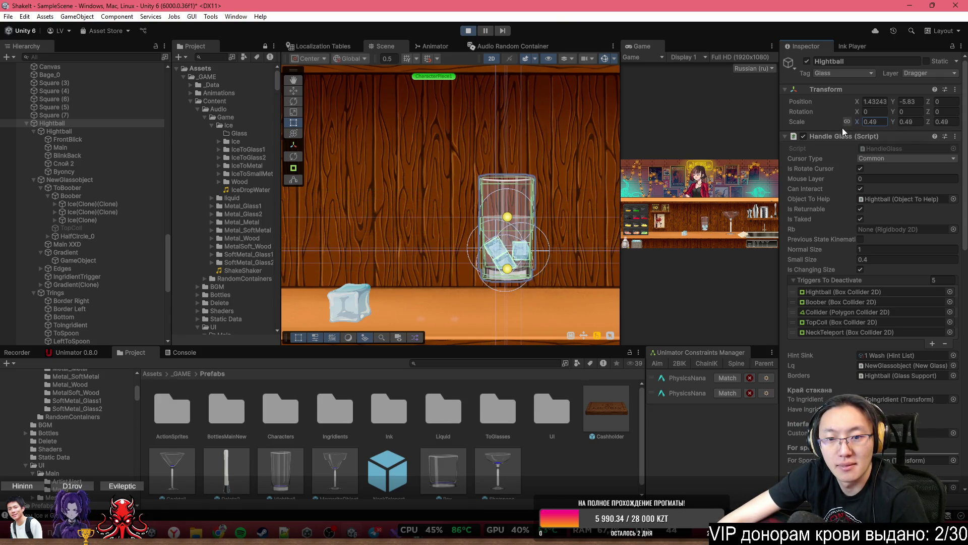
scroll(537, 247, up, 2)
scroll(504, 248, up, 3)
click(118, 211)
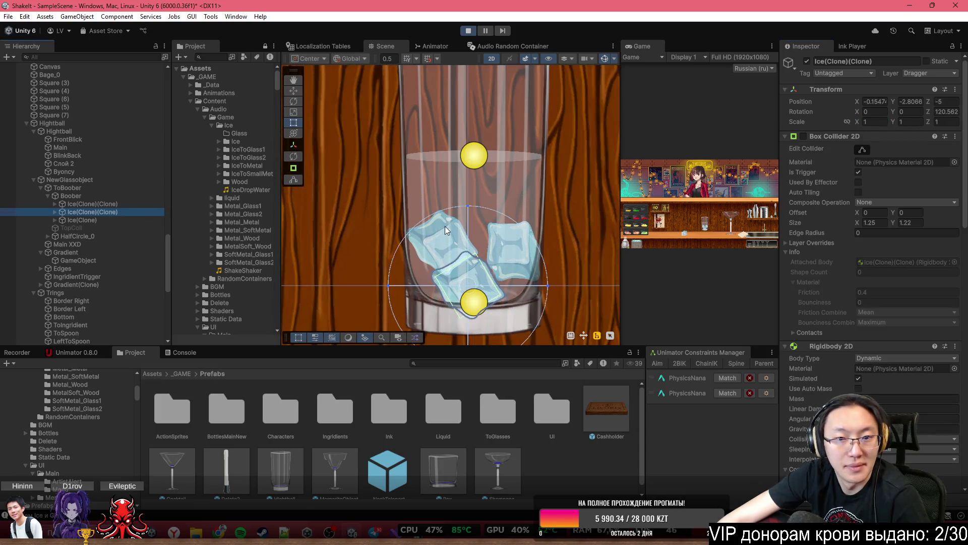
Lock proportional scale on an Ice(Clone)(Clone) cube and enlarge it from 1.12 to about 1.71
click(116, 206)
scroll(877, 262, down, 3)
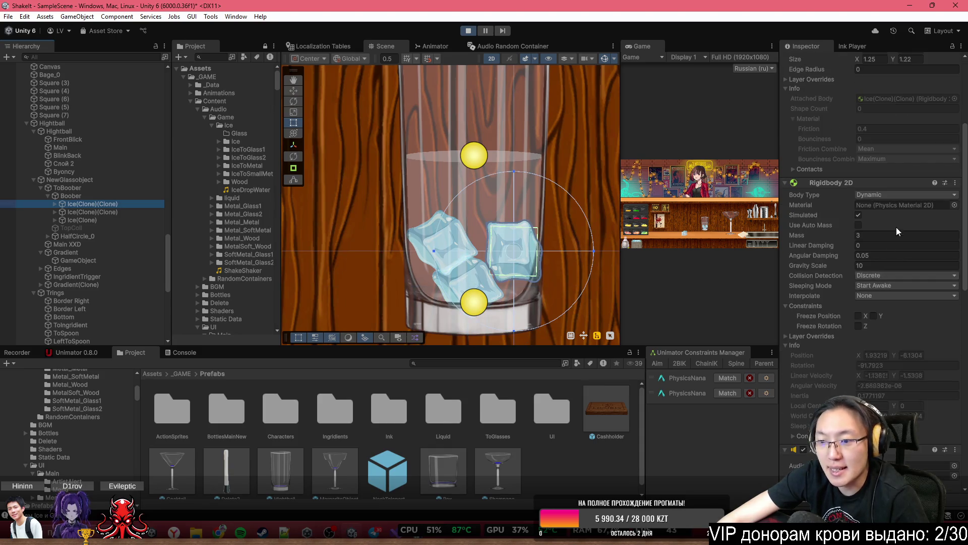
scroll(897, 227, up, 3)
click(850, 121)
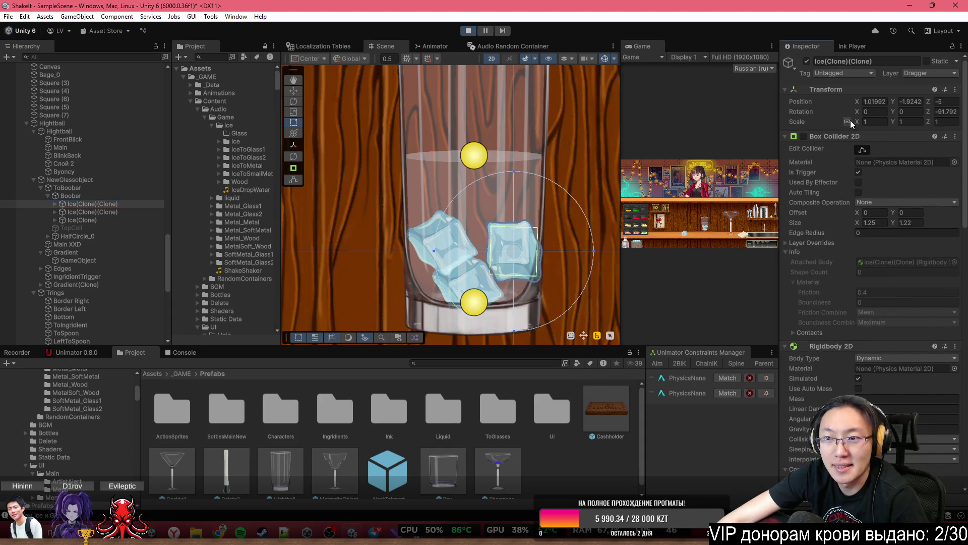
click(870, 121)
text(1.12)
mouse_move(861, 122)
mouse_down()
mouse_move(930, 155)
mouse_move(849, 143)
mouse_move(888, 155)
mouse_move(870, 148)
mouse_up()
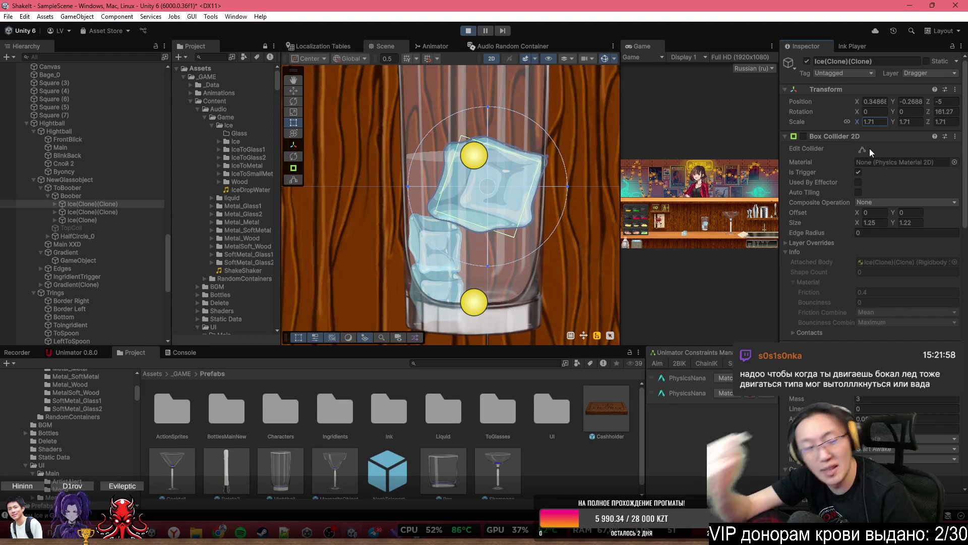
click(118, 188)
click(127, 181)
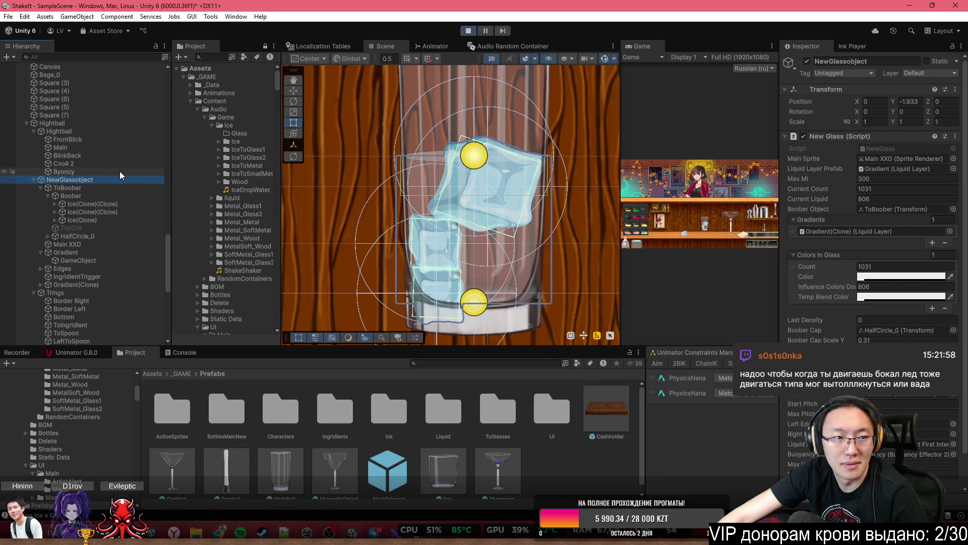
Trial Byoncy's scale: width 0.81, then height about 1.99, then 1.36
click(119, 171)
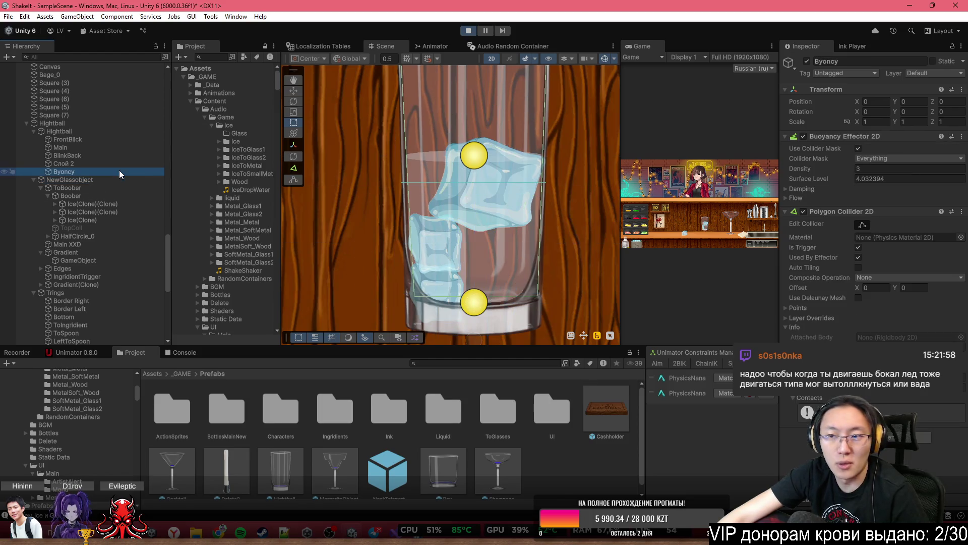
click(858, 122)
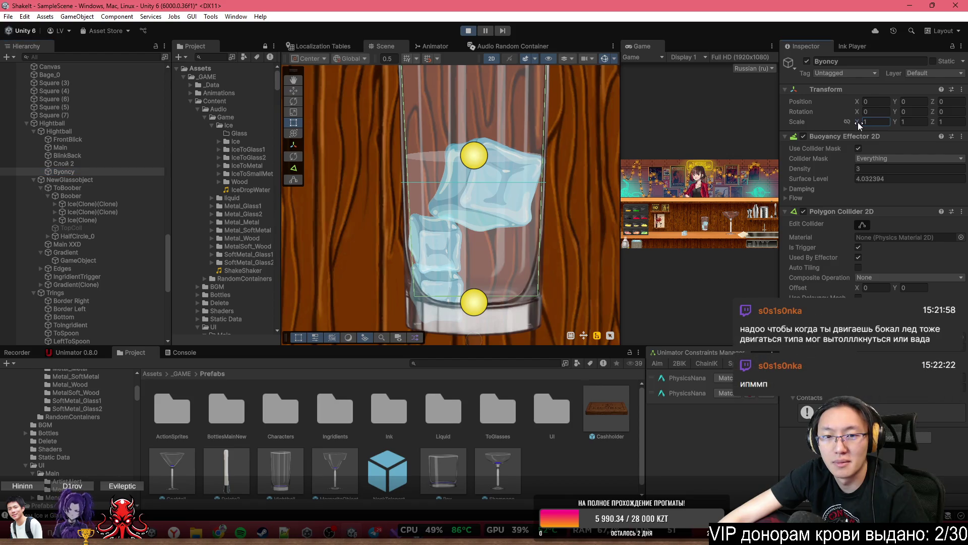
drag(856, 122, 853, 121)
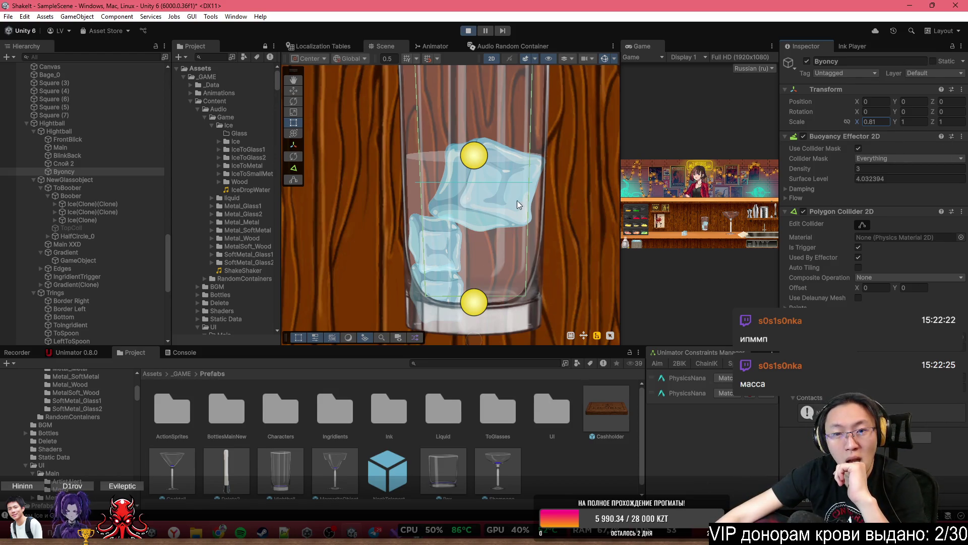
scroll(484, 214, down, 5)
scroll(464, 197, up, 5)
scroll(464, 197, up, 2)
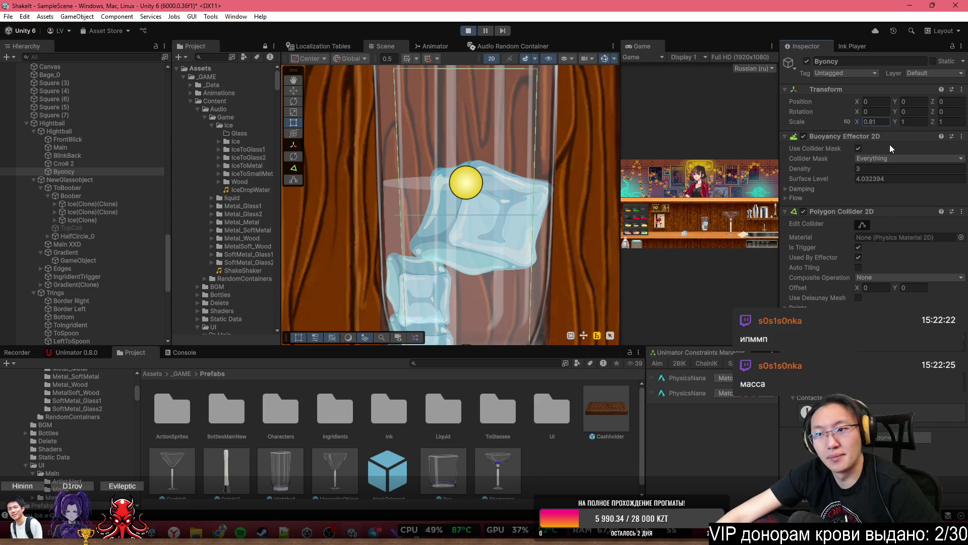
drag(899, 124, 919, 122)
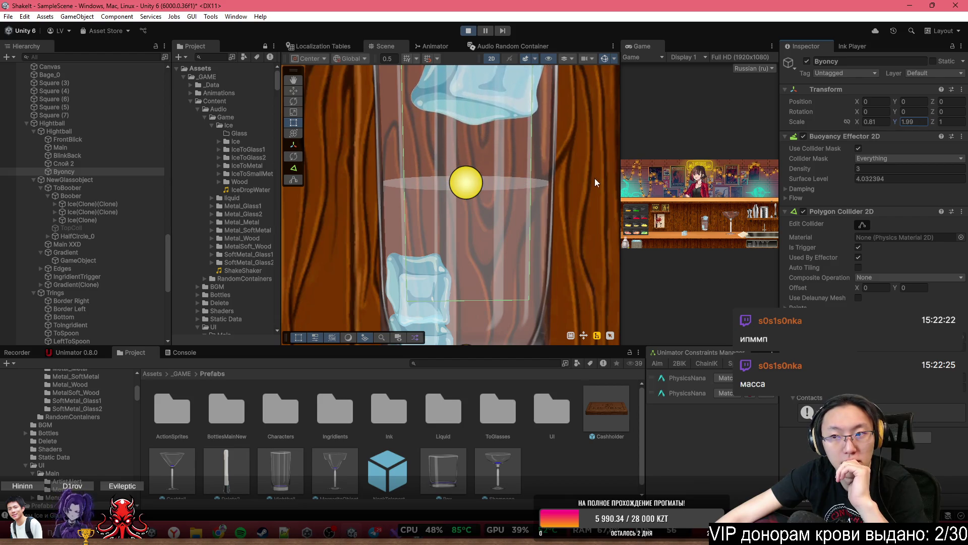
scroll(460, 198, down, 3)
scroll(459, 198, down, 5)
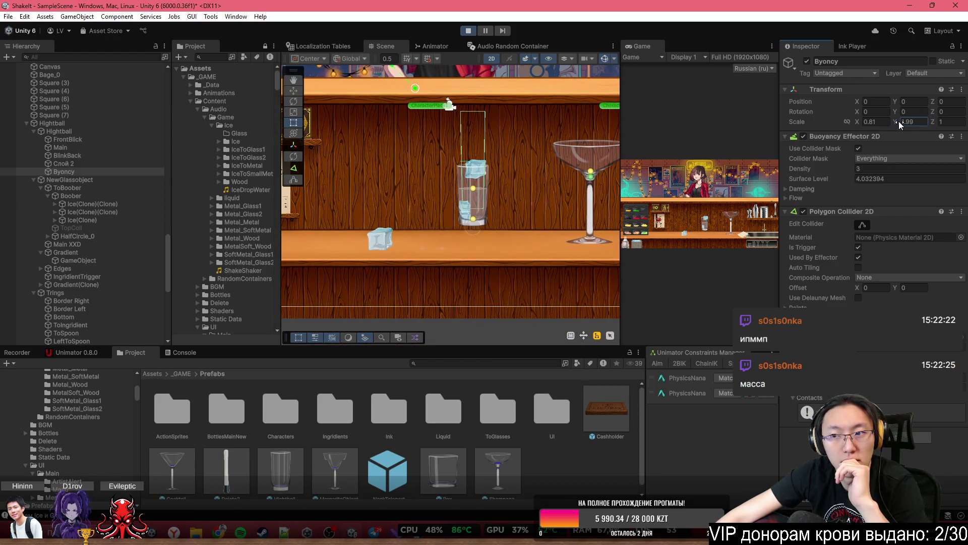
mouse_move(888, 121)
mouse_down()
mouse_move(878, 120)
mouse_move(932, 128)
mouse_move(865, 112)
mouse_move(880, 112)
mouse_up()
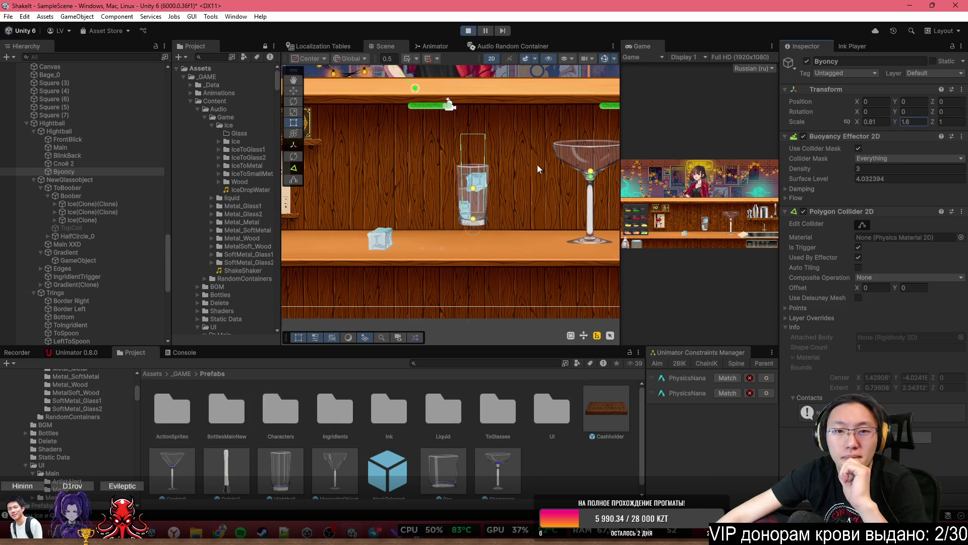
scroll(452, 165, up, 5)
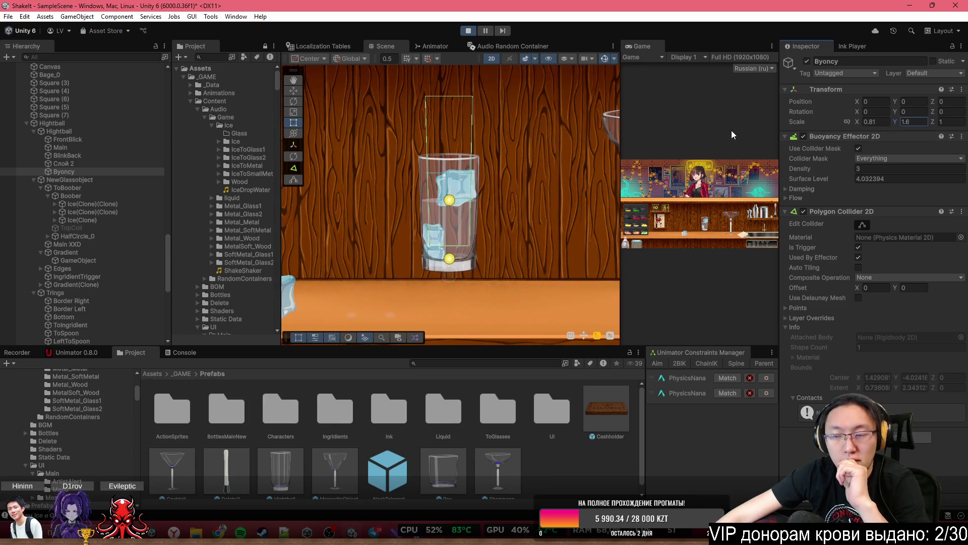
After trying a 2.69 height, reset Byoncy's scale back to 1 on X and Y
text(1)
click(928, 122)
text(1)
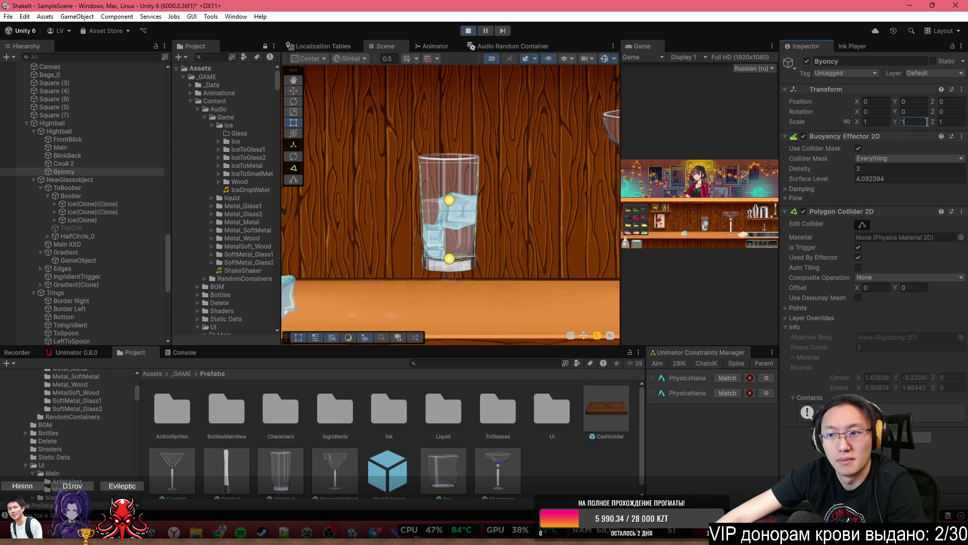
drag(898, 126, 920, 124)
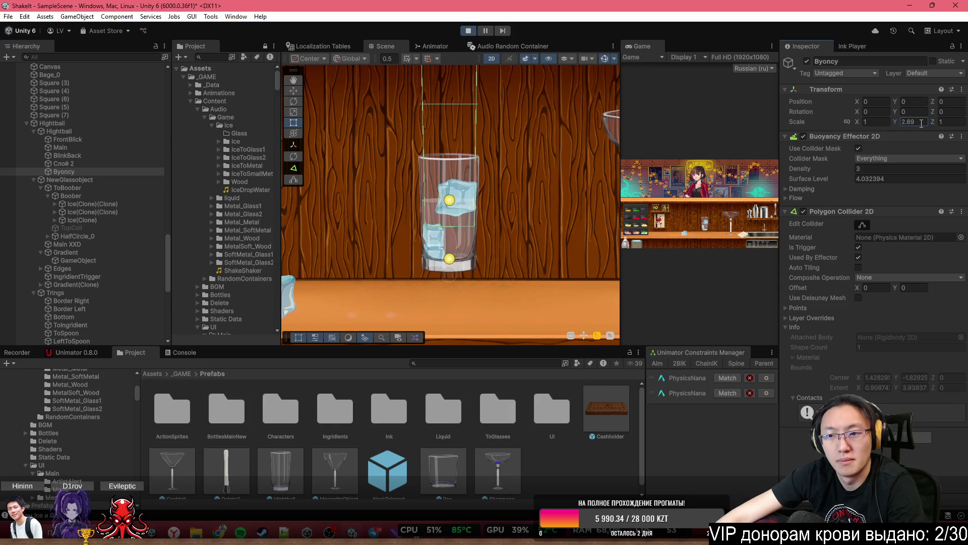
text(1)
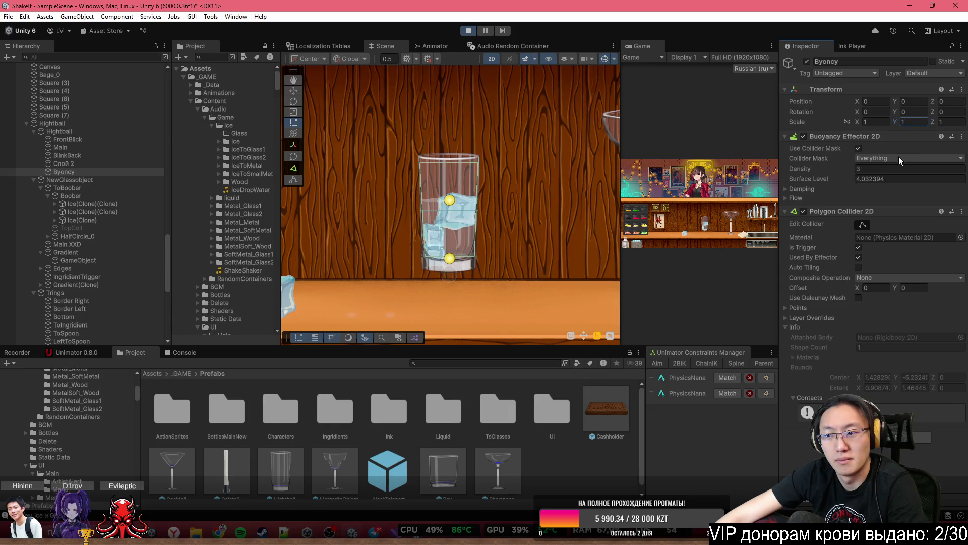
scroll(479, 241, up, 4)
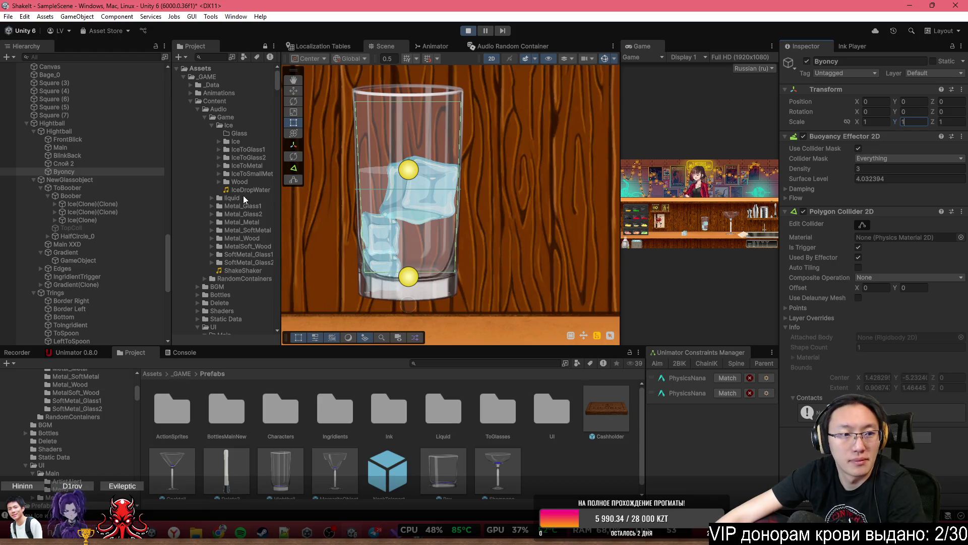
click(297, 90)
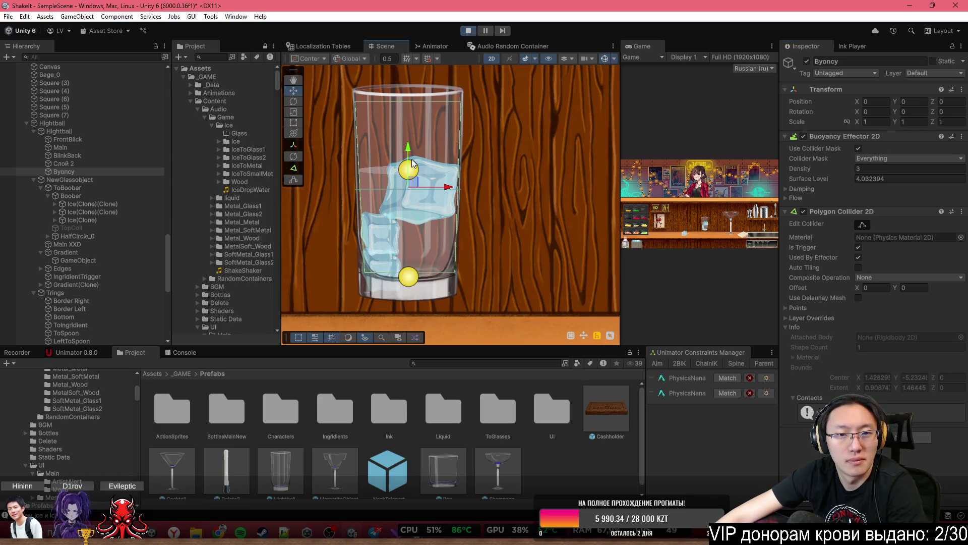
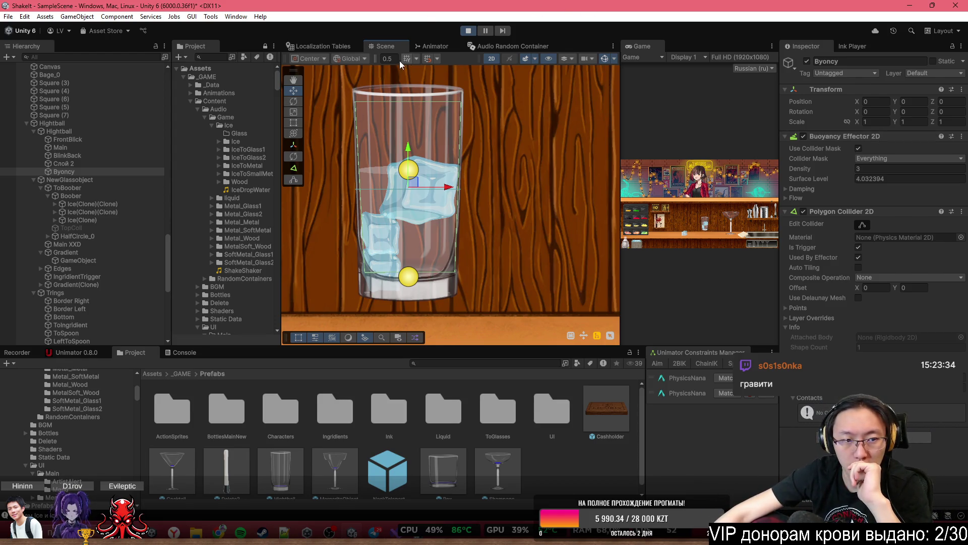
Inspect the Gradient(Clone) liquid layer and the top ice cube in the Scene view
scroll(504, 228, down, 3)
scroll(456, 204, up, 5)
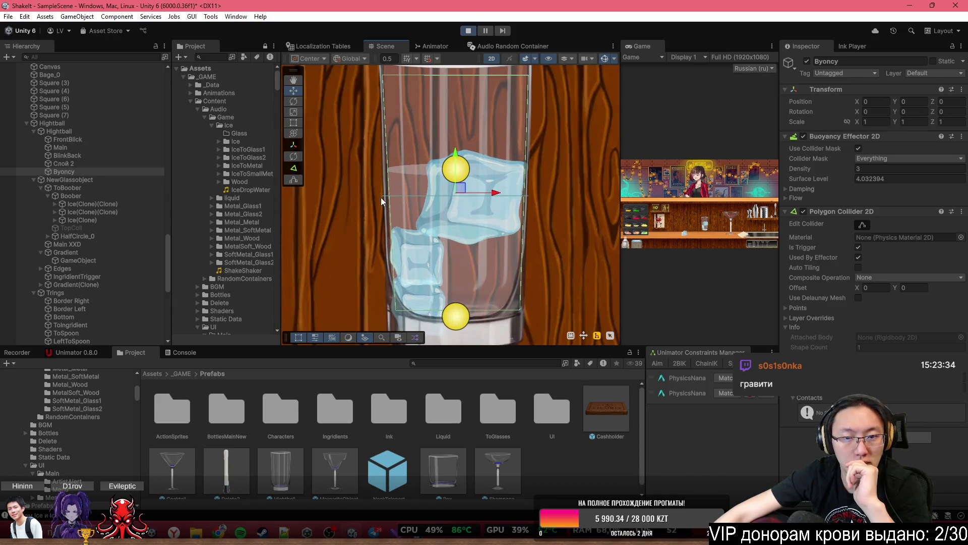
click(478, 220)
click(478, 220)
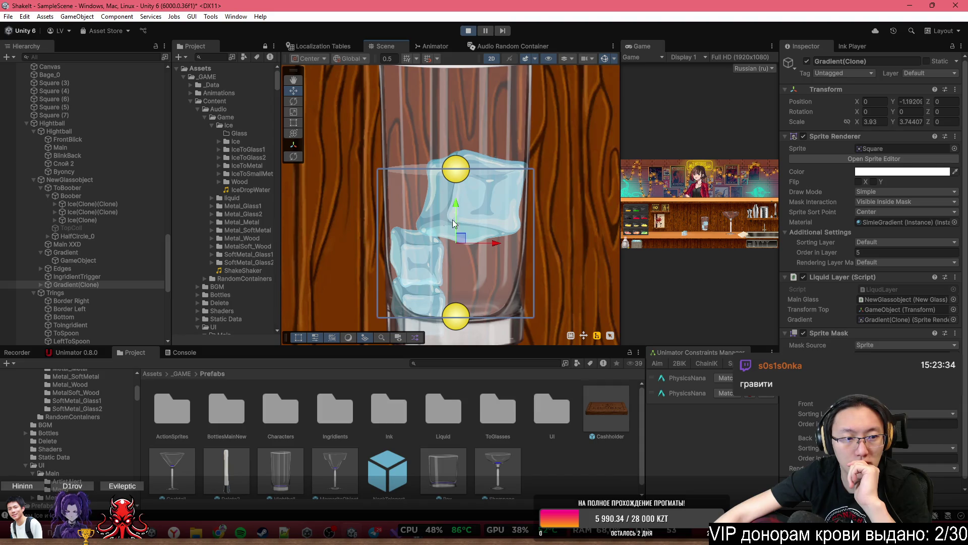
click(474, 210)
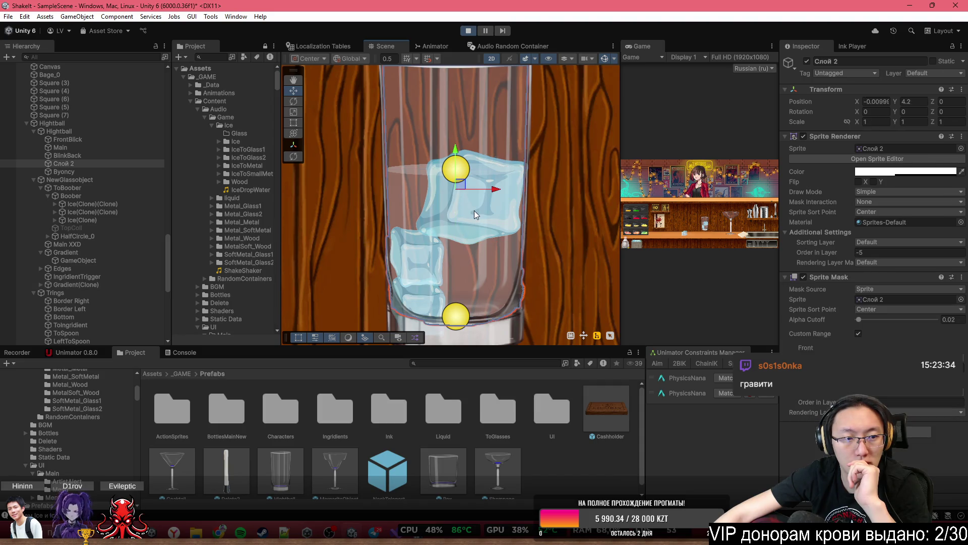
Set Ice(Clone)(Clone)'s Transform Scale X back to 1
click(100, 206)
click(875, 124)
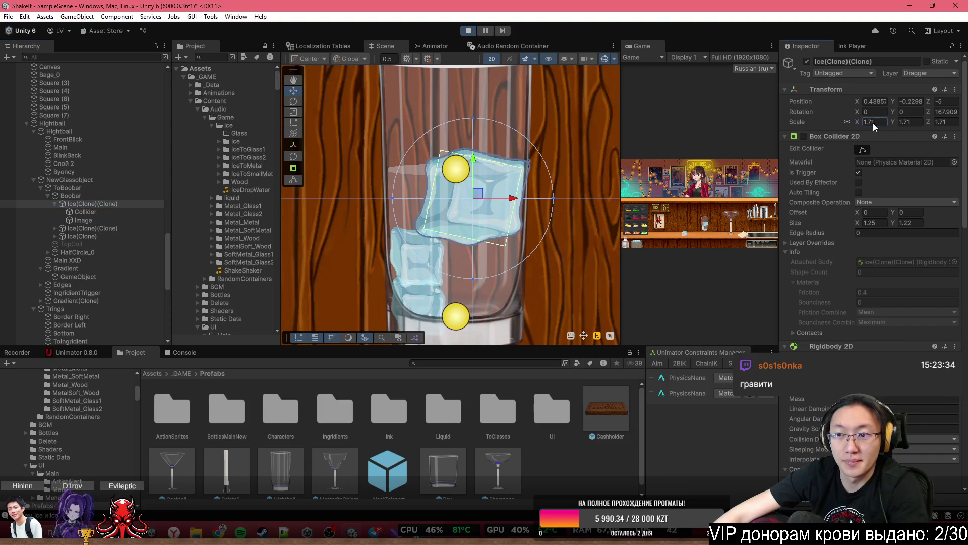
text(1)
key(BackSpace)
key(BackSpace)
key(BackSpace)
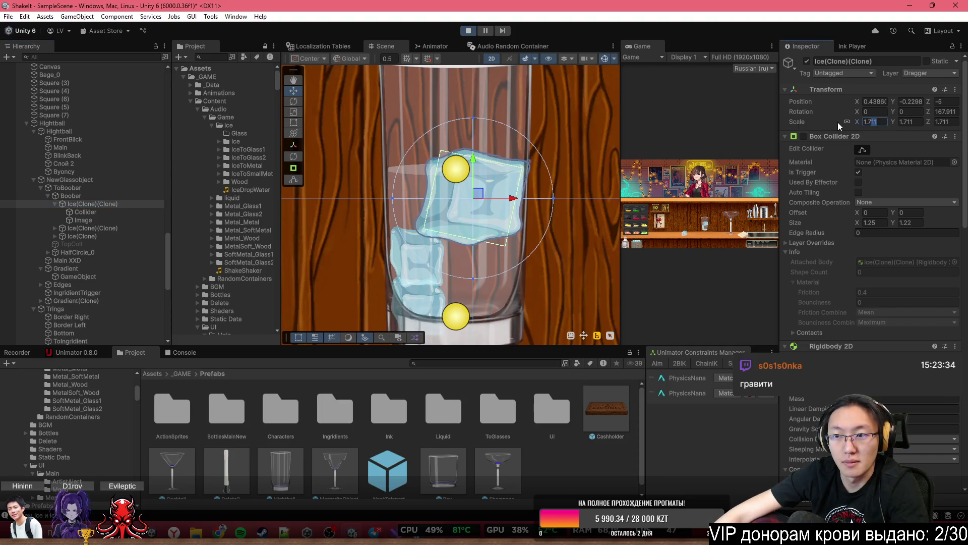
click(112, 180)
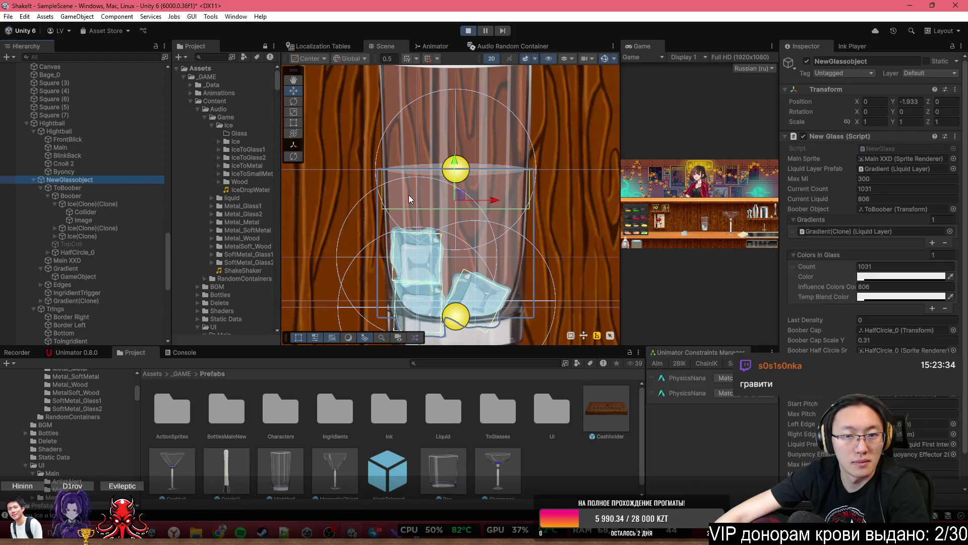
Frame the glass and change the Hightball object's Scale X from 0.49 to 1
key(f)
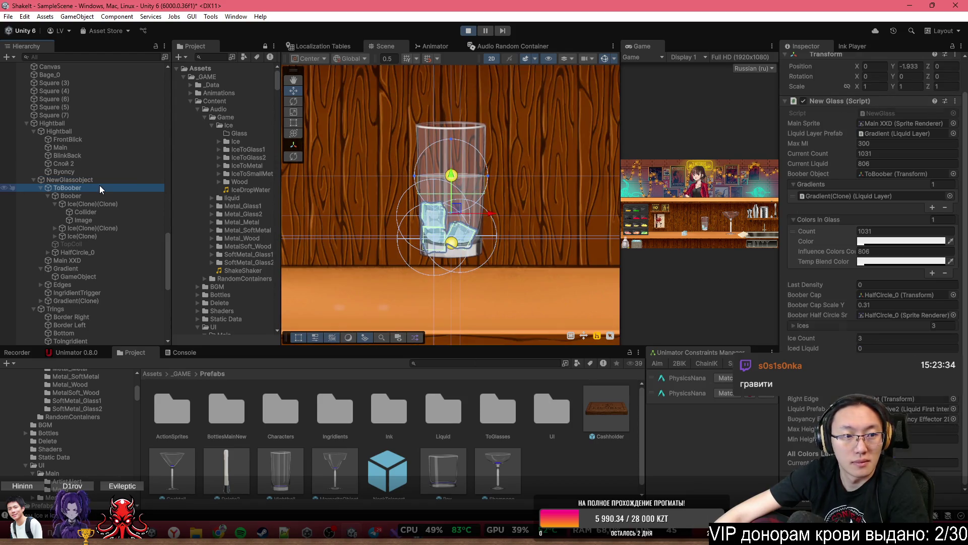
click(98, 186)
click(102, 182)
scroll(454, 174, down, 1)
scroll(454, 174, down, 2)
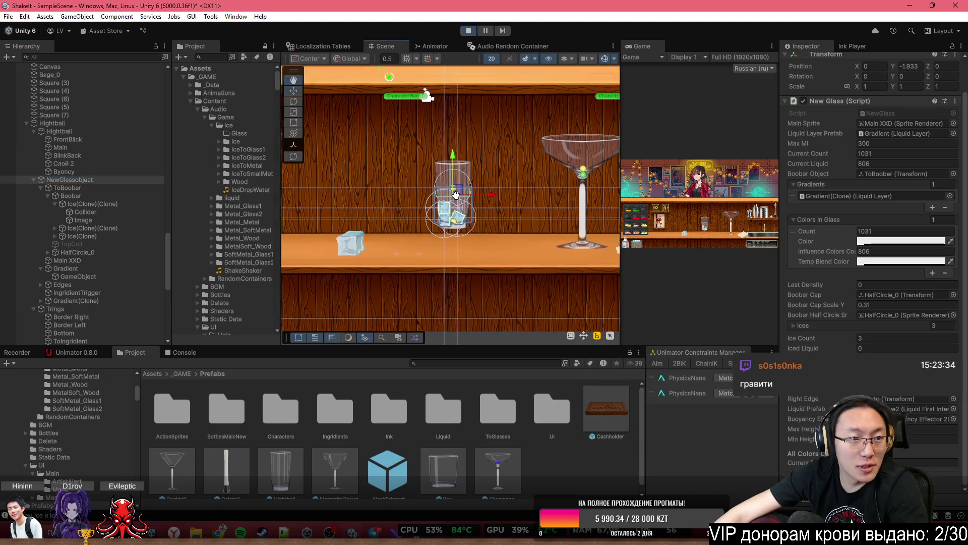
click(72, 123)
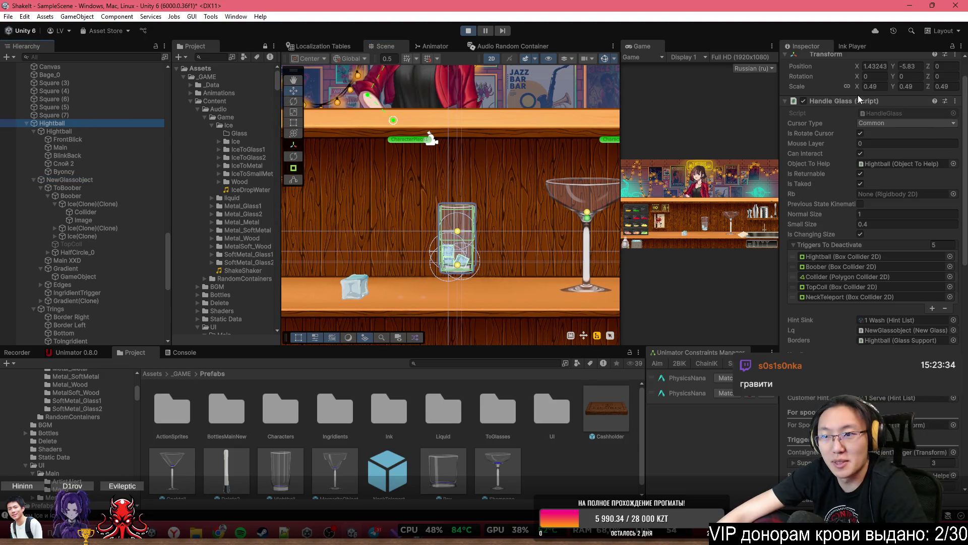
click(879, 89)
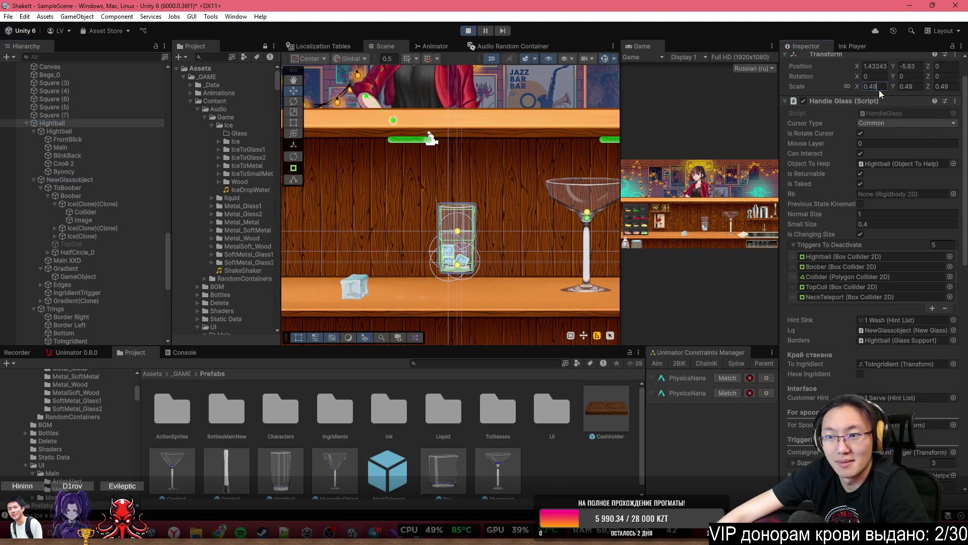
text(1)
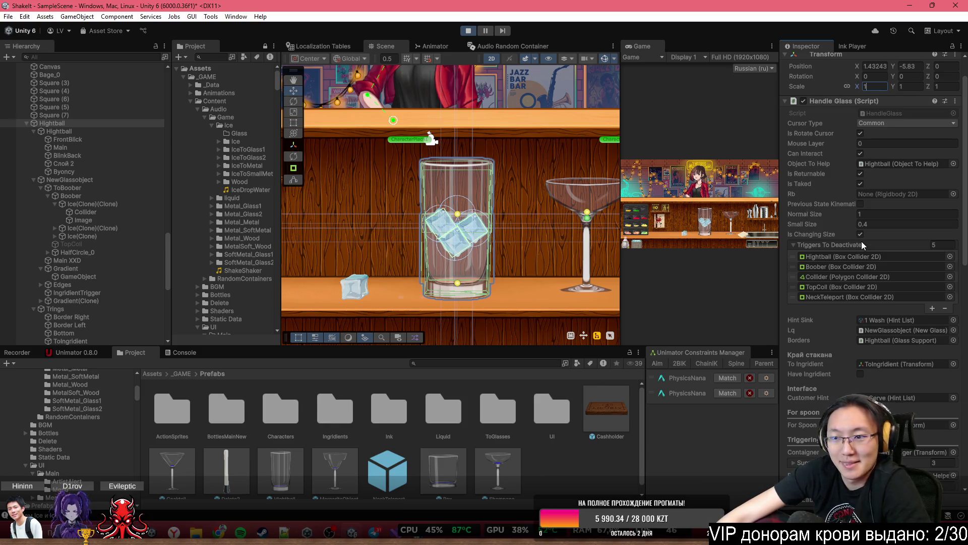
Expand the Flow and Damping foldouts of Byoncy's Buoyancy Effector 2D
scroll(861, 241, down, 10)
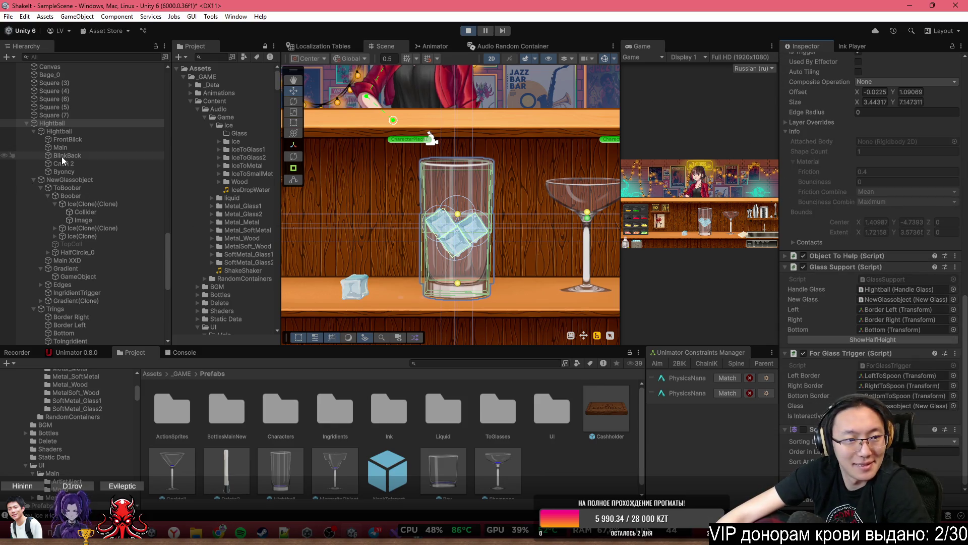
click(92, 180)
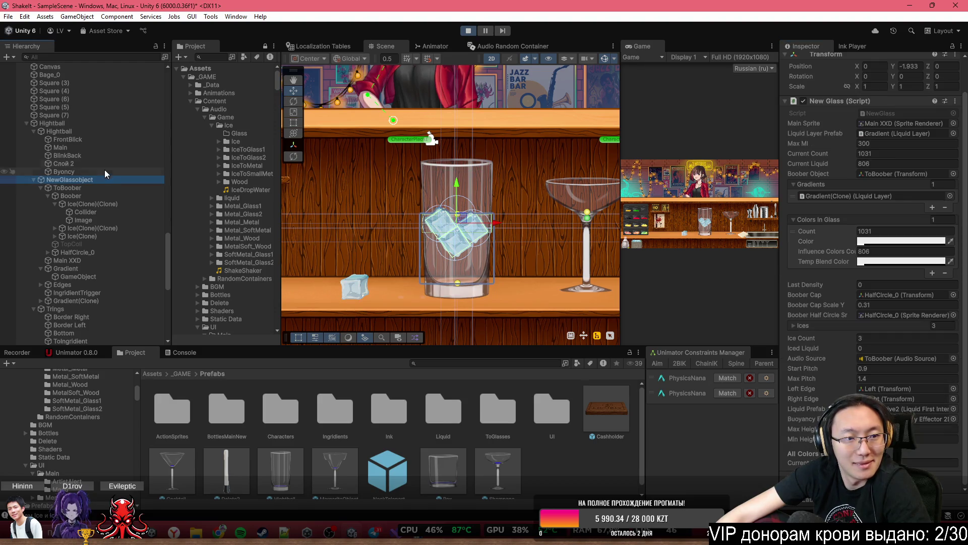
click(113, 170)
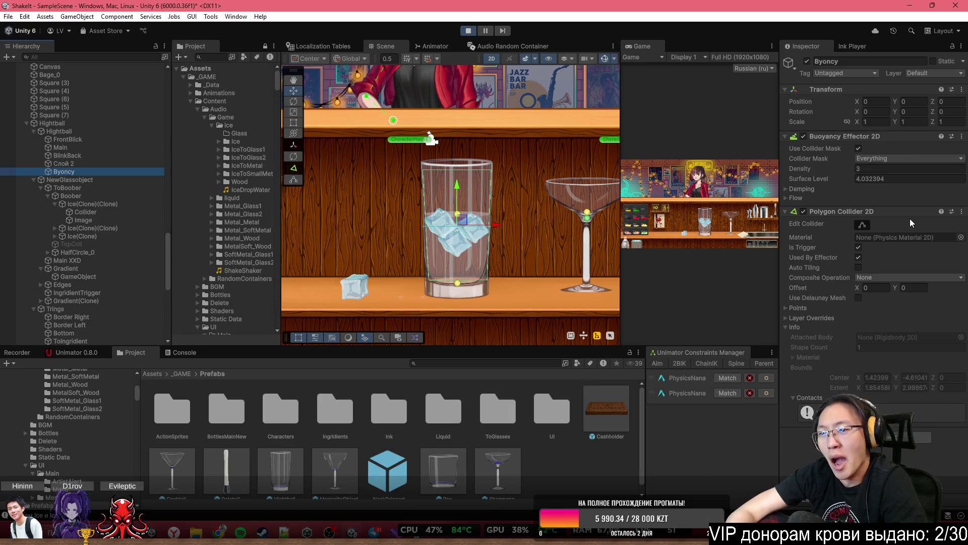
click(797, 198)
click(805, 189)
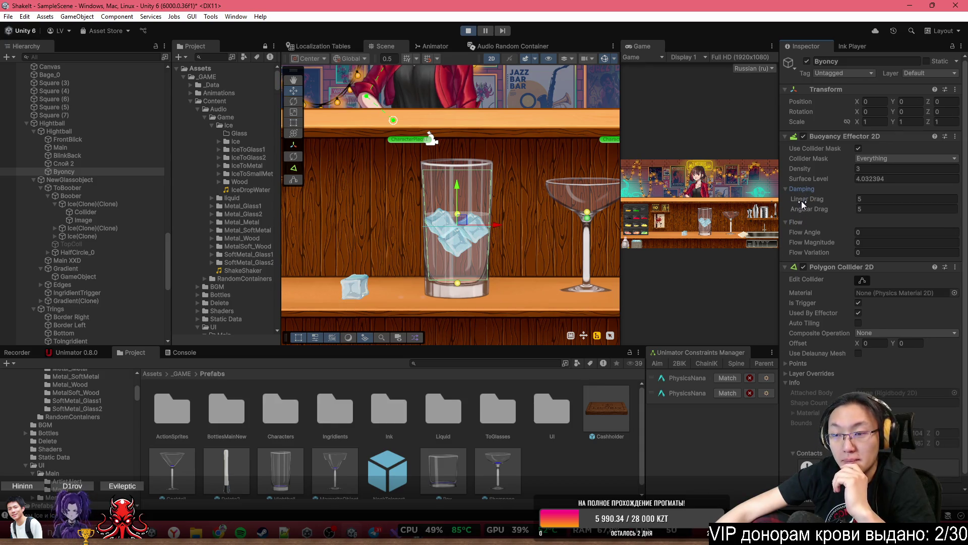
click(128, 125)
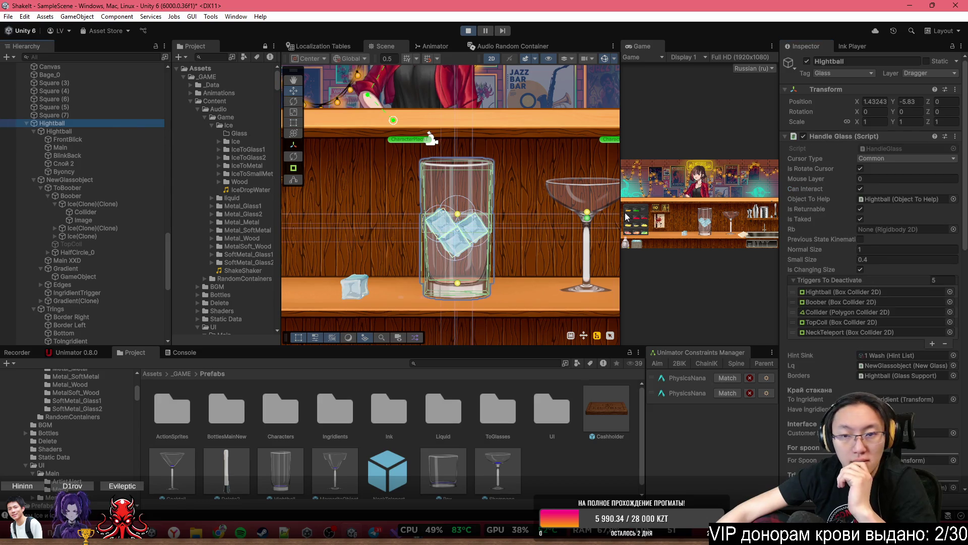
Scale Hightball to 0.5, then adjust Byoncy's Linear and Angular Drag, ending at 5
text(.5)
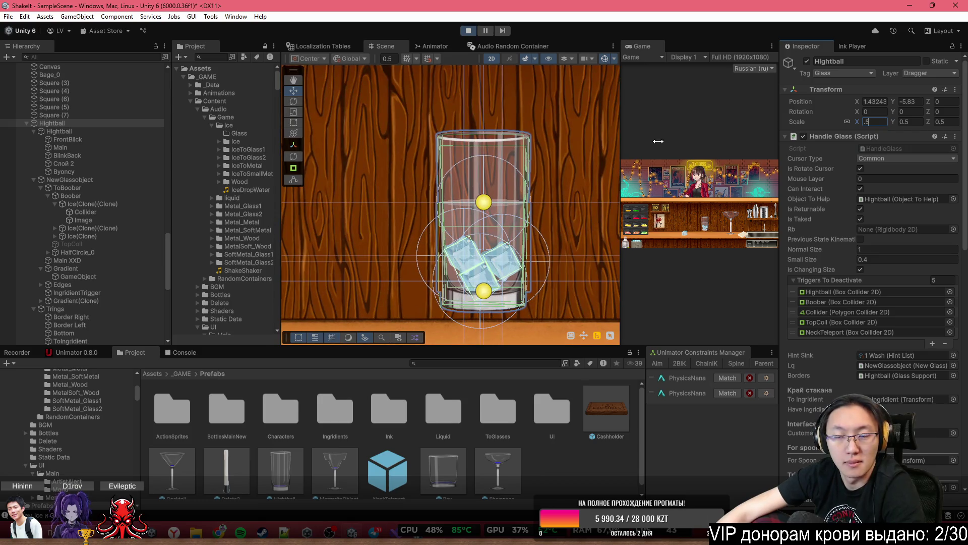
click(105, 172)
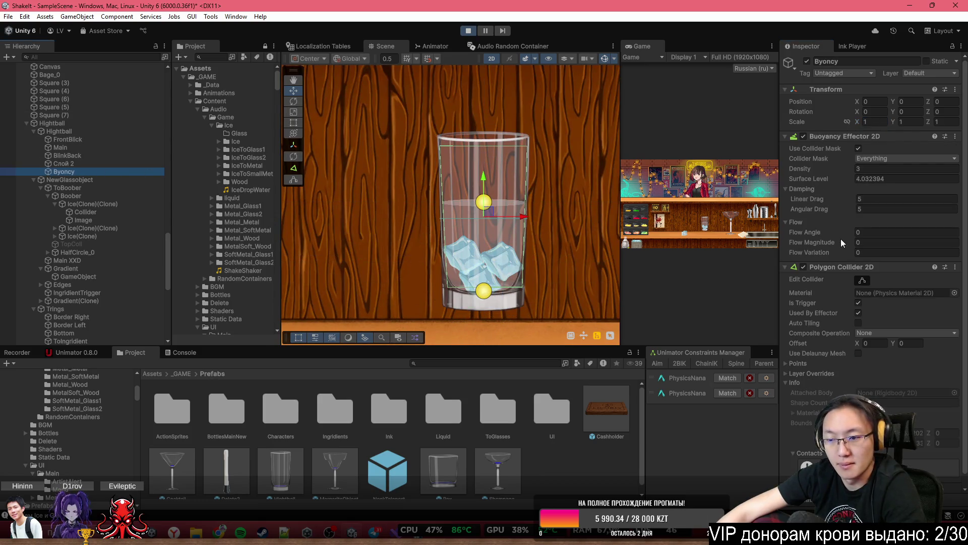
drag(831, 210, 789, 216)
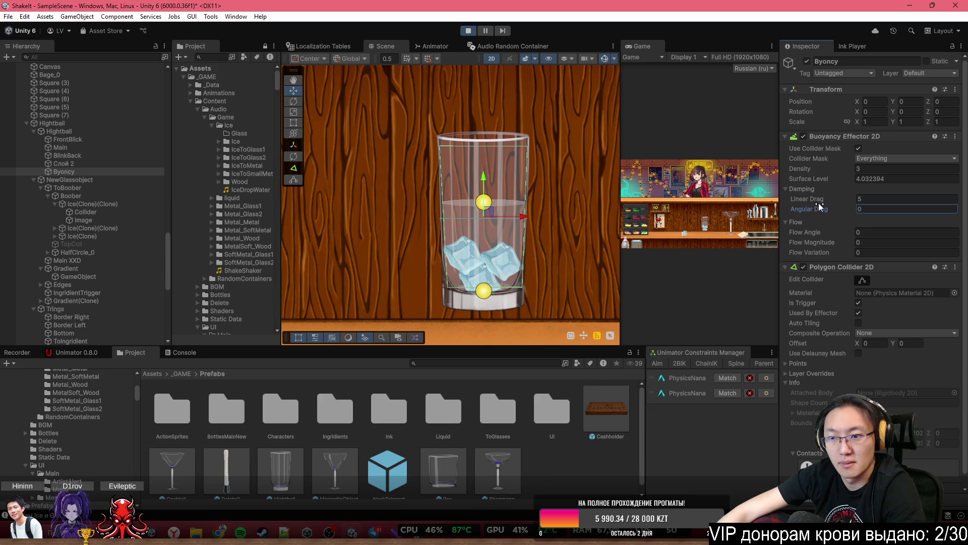
mouse_move(804, 196)
mouse_down()
mouse_move(210, 225)
mouse_move(86, 156)
mouse_move(203, 168)
mouse_up()
drag(836, 212, 534, 216)
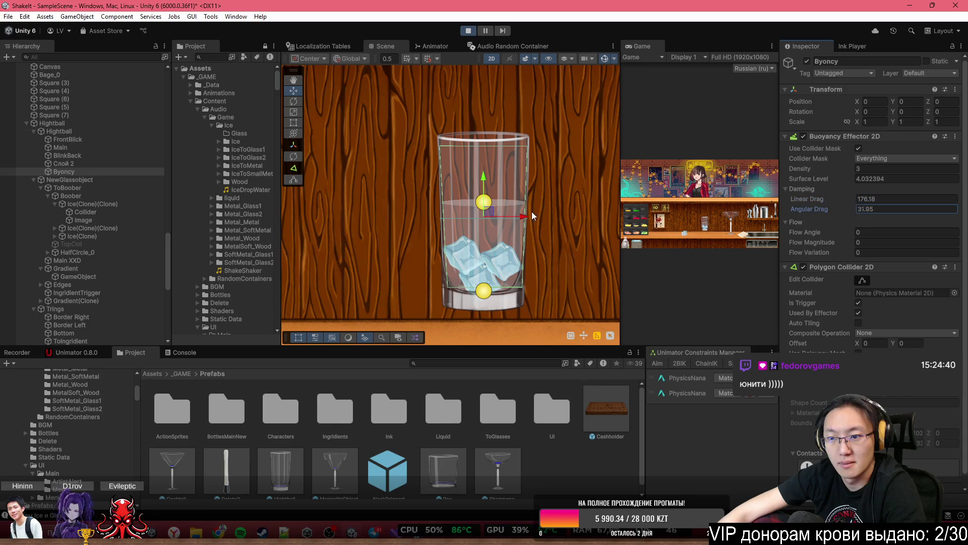
drag(213, 221, 338, 231)
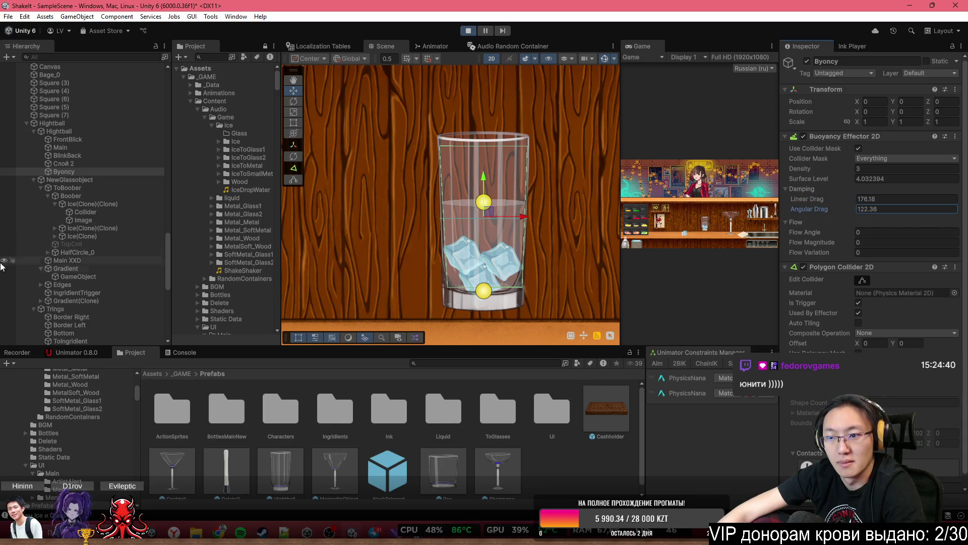
text(6)
click(895, 200)
text(5)
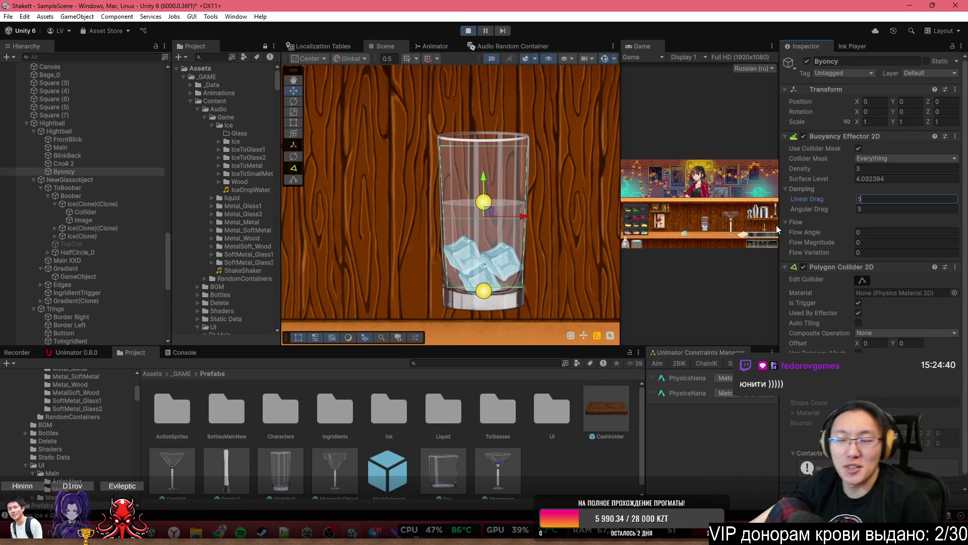
Inspect the Слой 2 sprite mask object
scroll(855, 207, down, 1)
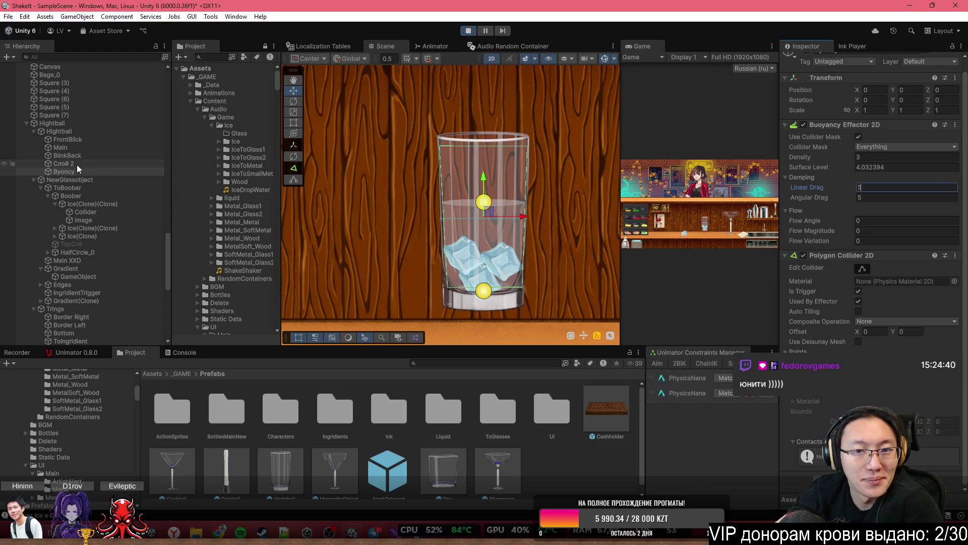
click(98, 165)
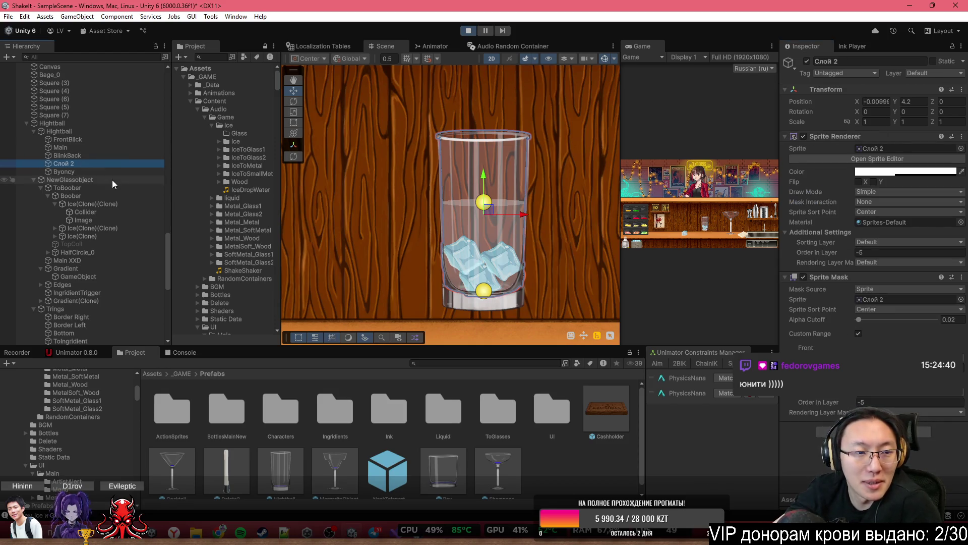
click(115, 172)
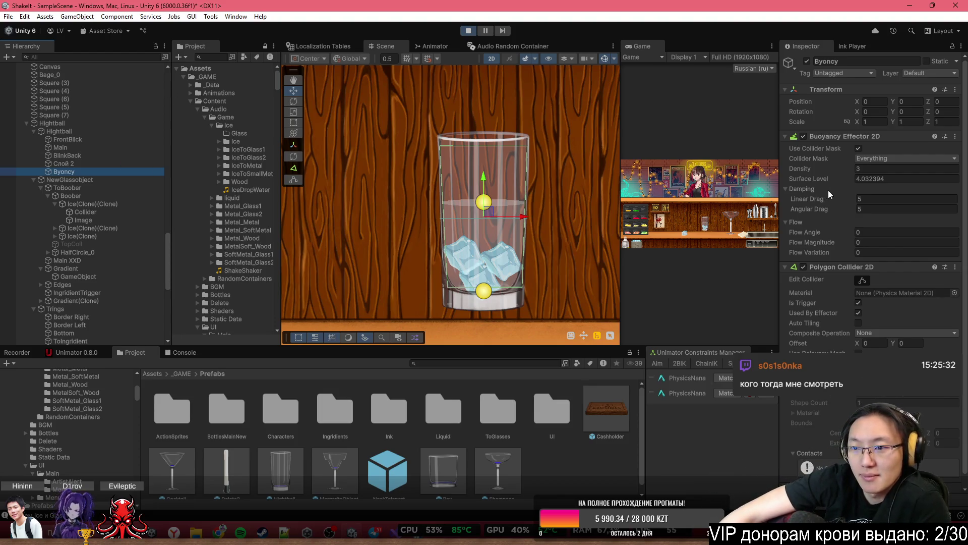
Keep Composite Operation at None and show the water collider's points
scroll(829, 194, down, 1)
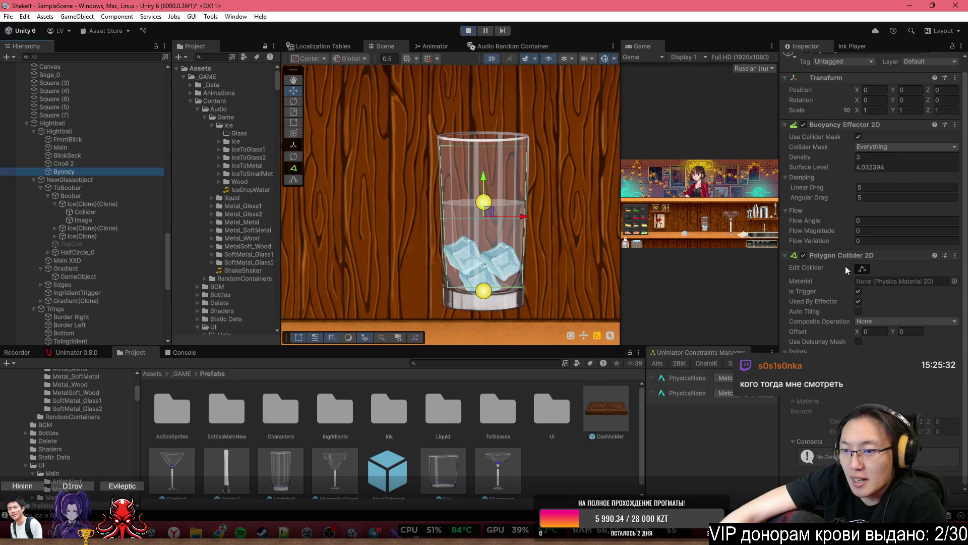
click(862, 321)
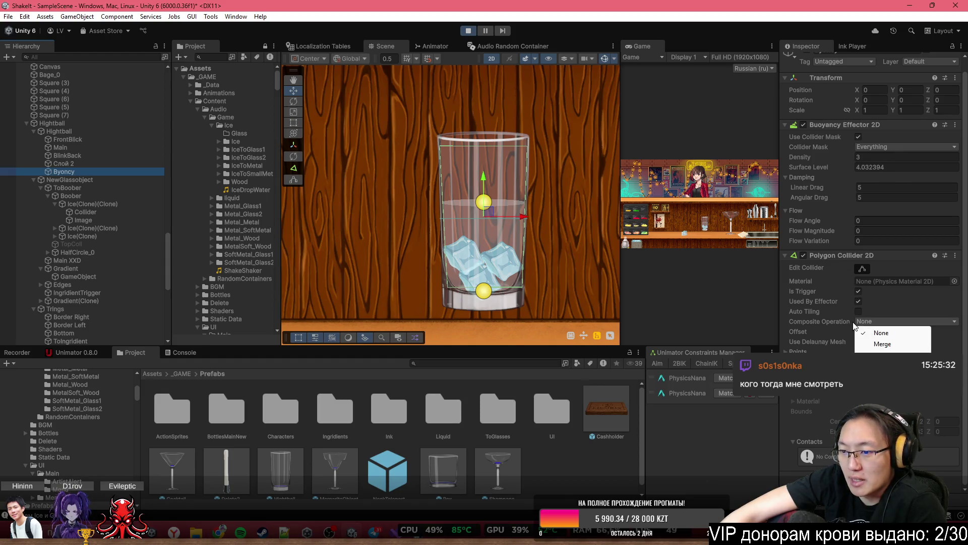
click(806, 326)
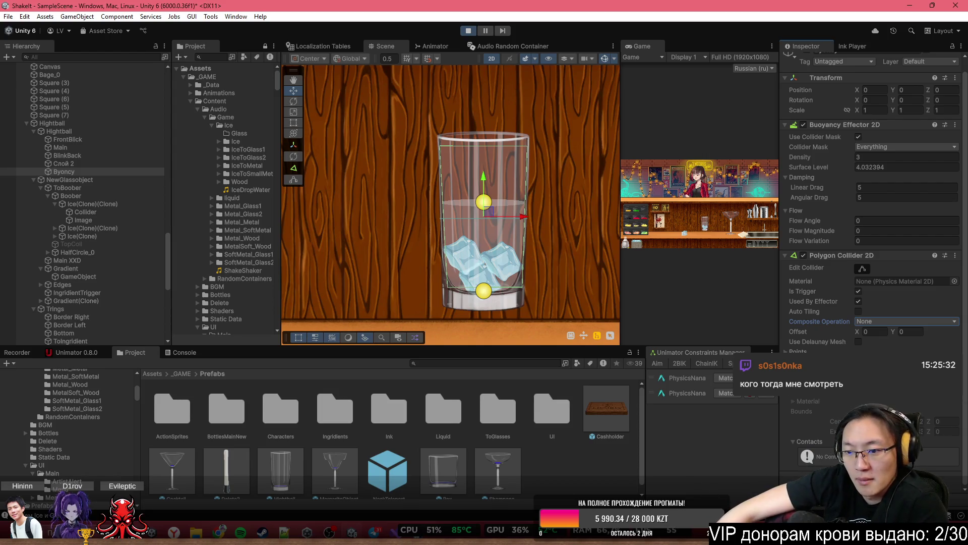
click(797, 351)
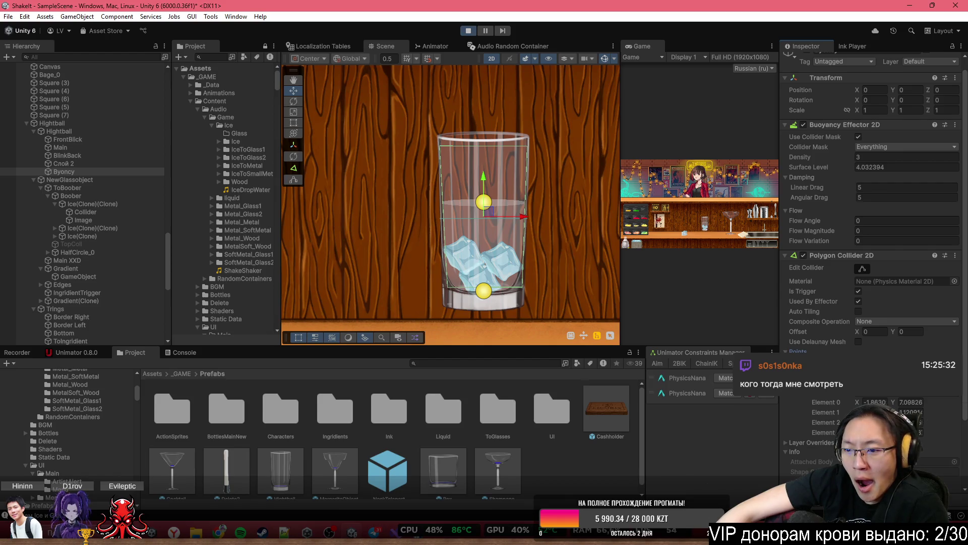
Try Element 0 Y values 4.88, -4.3, 7.98 and 20.84, then restore 7.09826
click(865, 402)
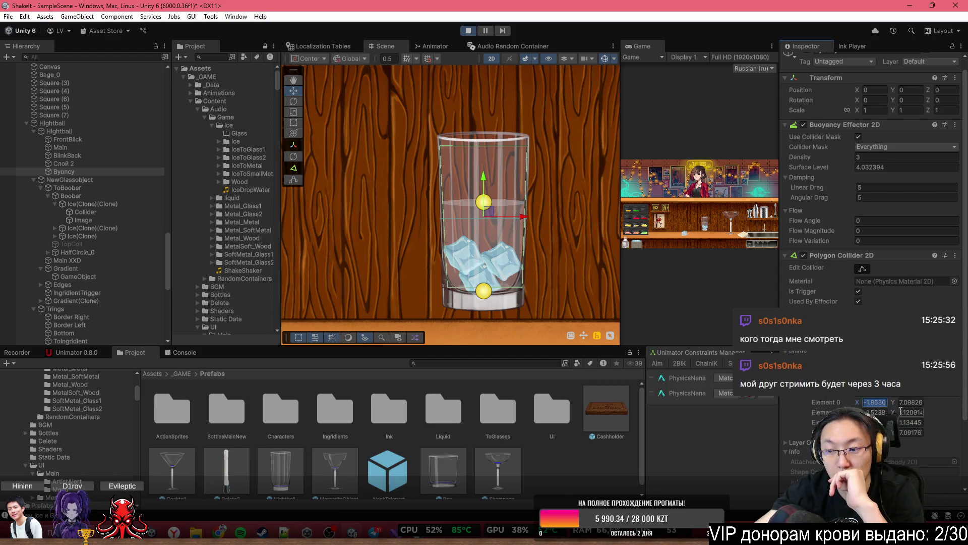
key(Tab)
text(4.88)
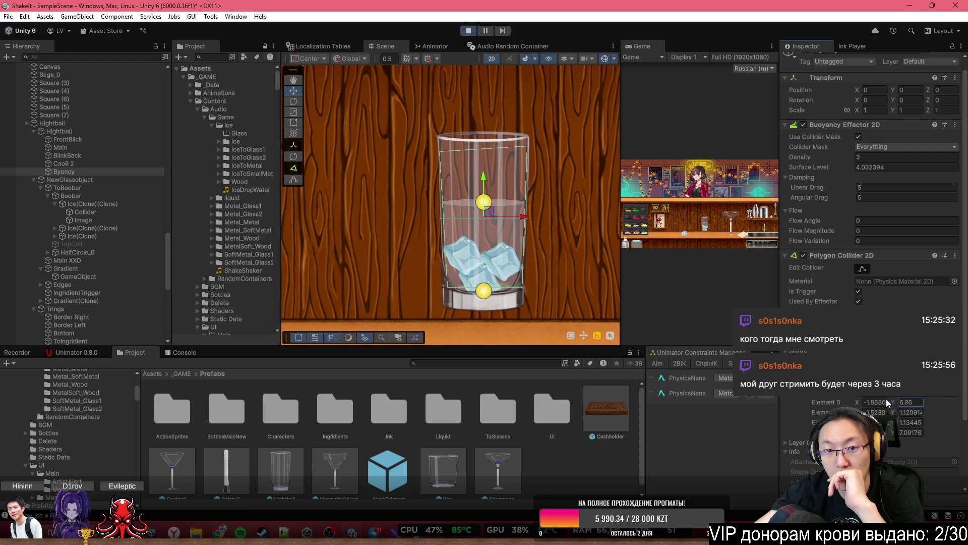
key(BackSpace)
key(BackSpace)
key(BackSpace)
text(-4.3)
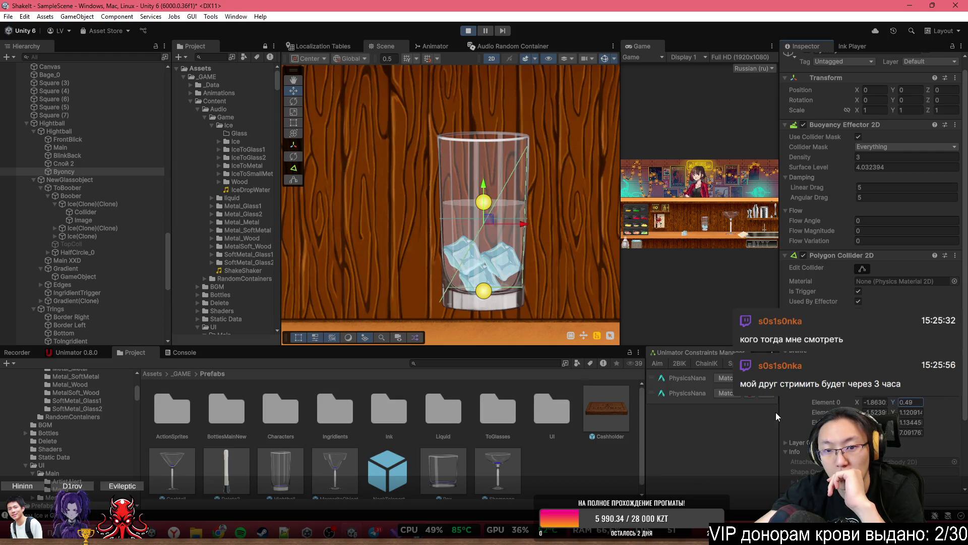
key(BackSpace)
key(BackSpace)
key(BackSpace)
text(7.98)
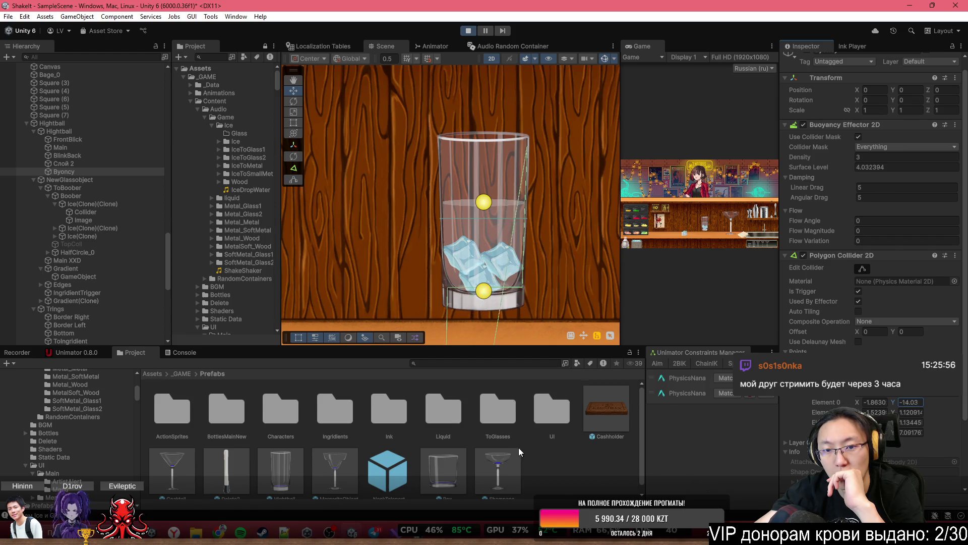
key(BackSpace)
key(BackSpace)
key(BackSpace)
text(20.84)
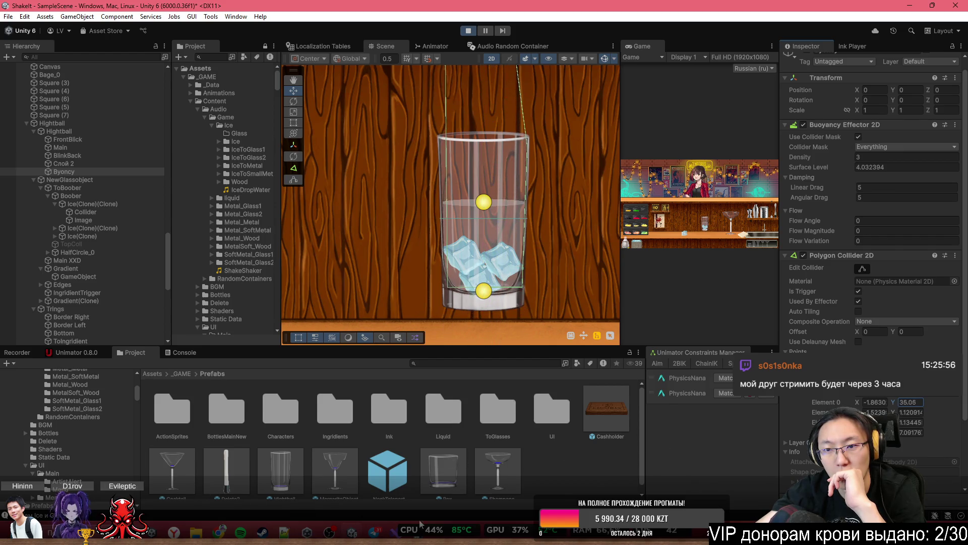
key(BackSpace)
key(BackSpace)
key(BackSpace)
text(7.09826)
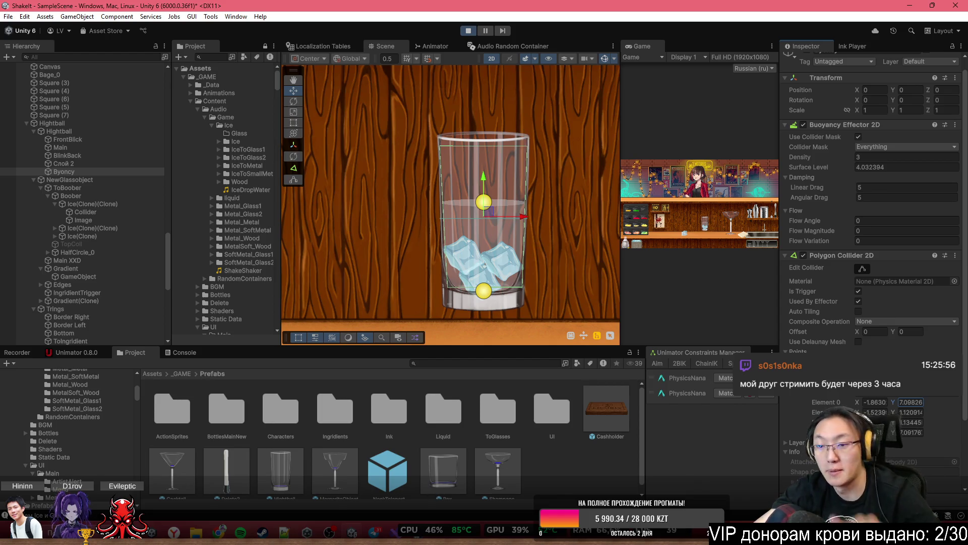
Select the parent Hightball glass object in the Hierarchy
scroll(868, 343, down, 3)
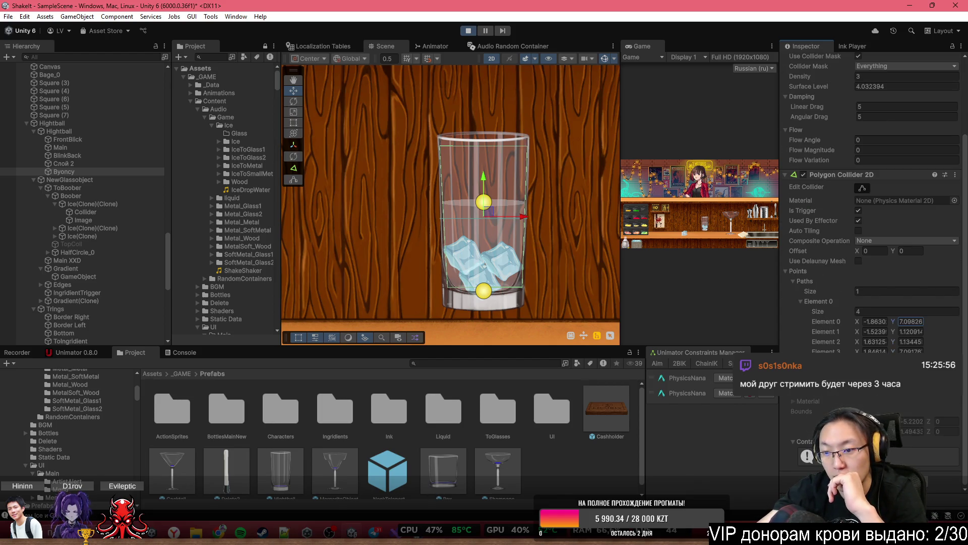
scroll(867, 253, down, 1)
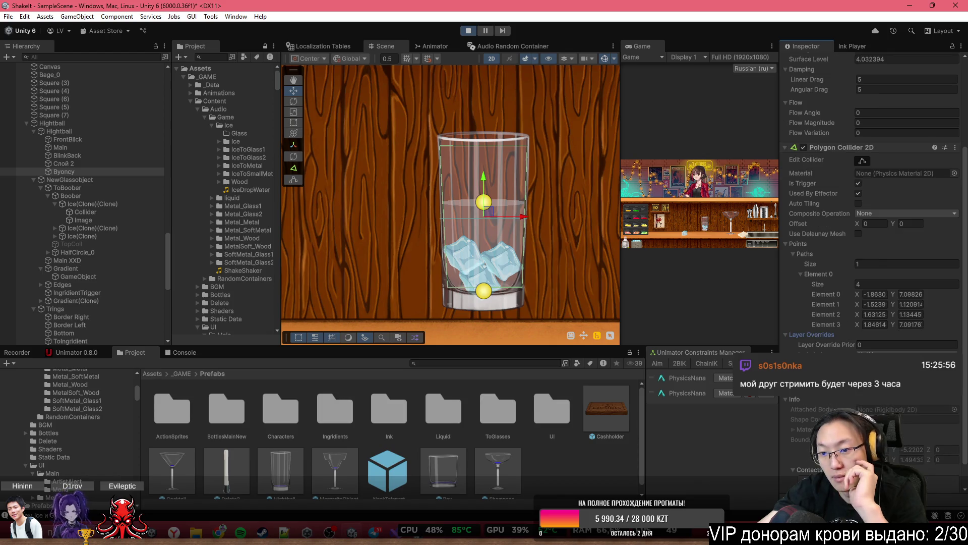
scroll(791, 398, up, 5)
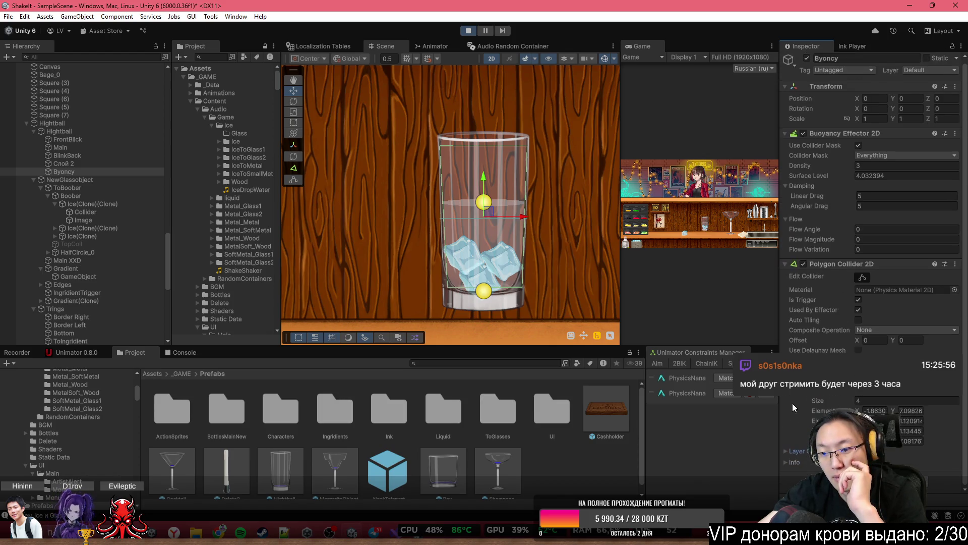
scroll(795, 456, down, 5)
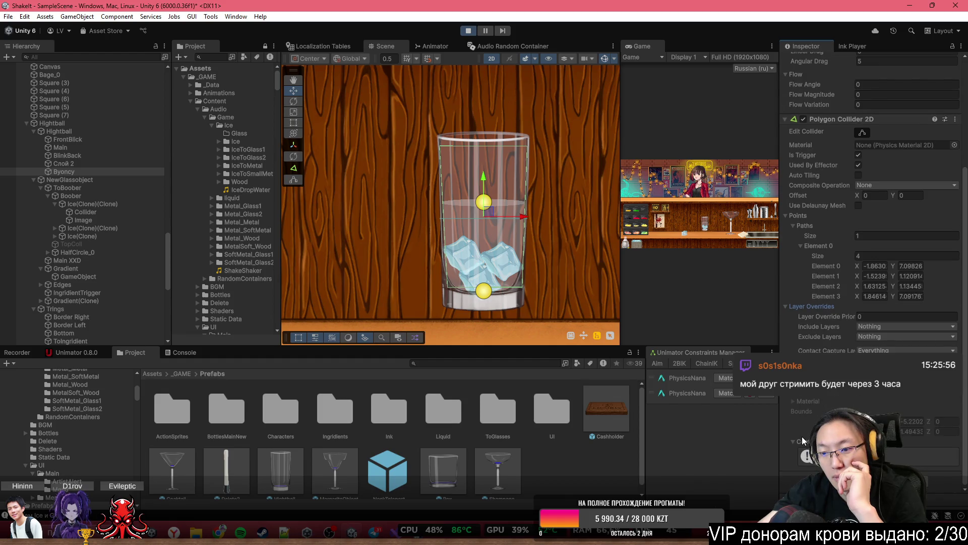
scroll(872, 307, up, 5)
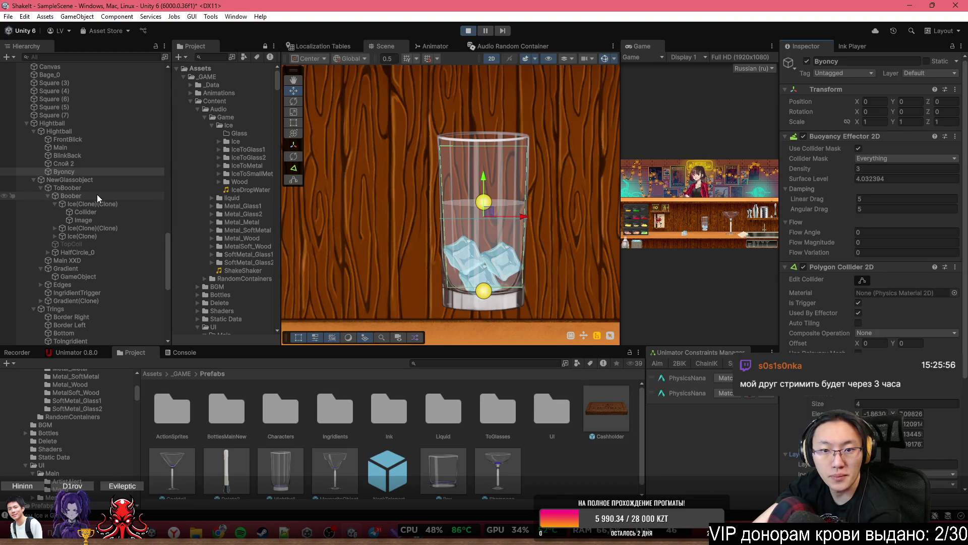
click(71, 141)
click(76, 132)
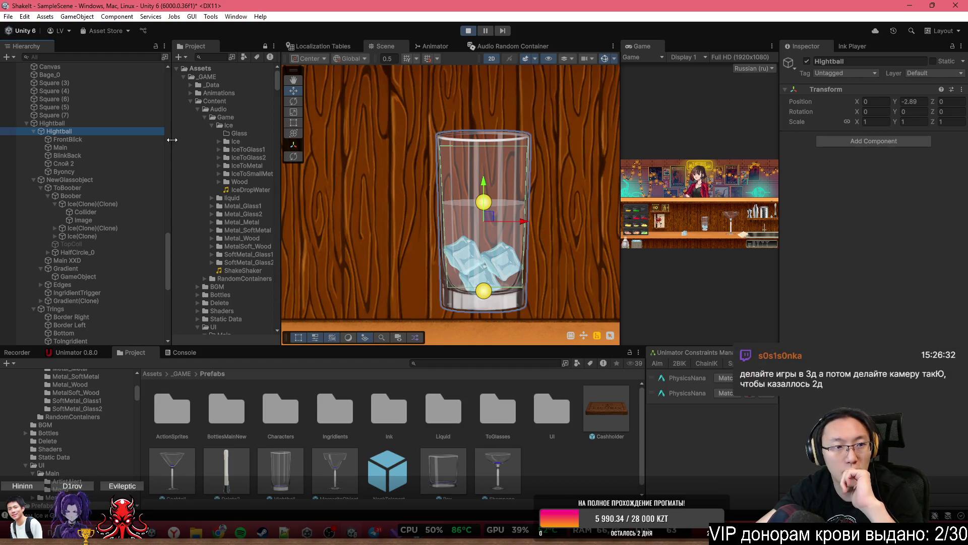
click(128, 125)
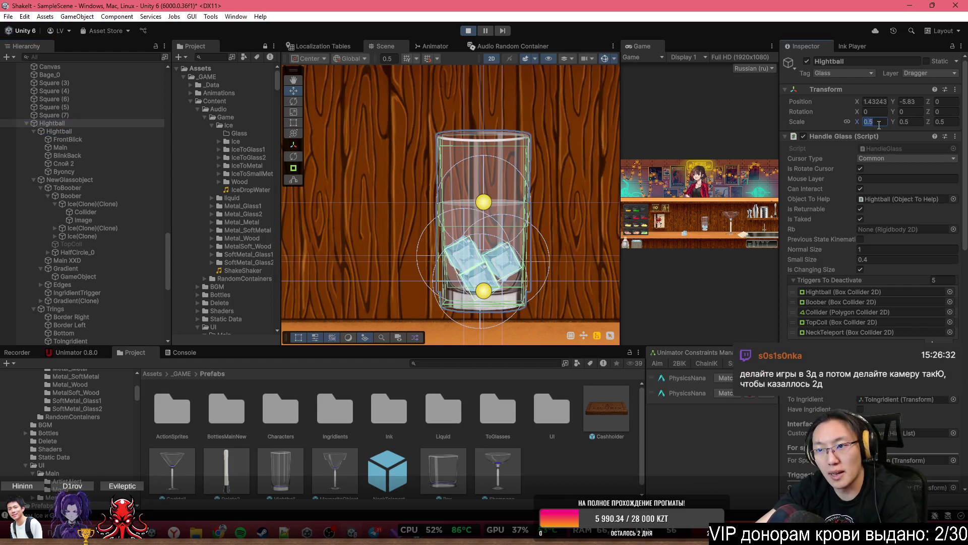
Try Hightball Scale X at 1 and 5, then return it to 0.5
text(1)
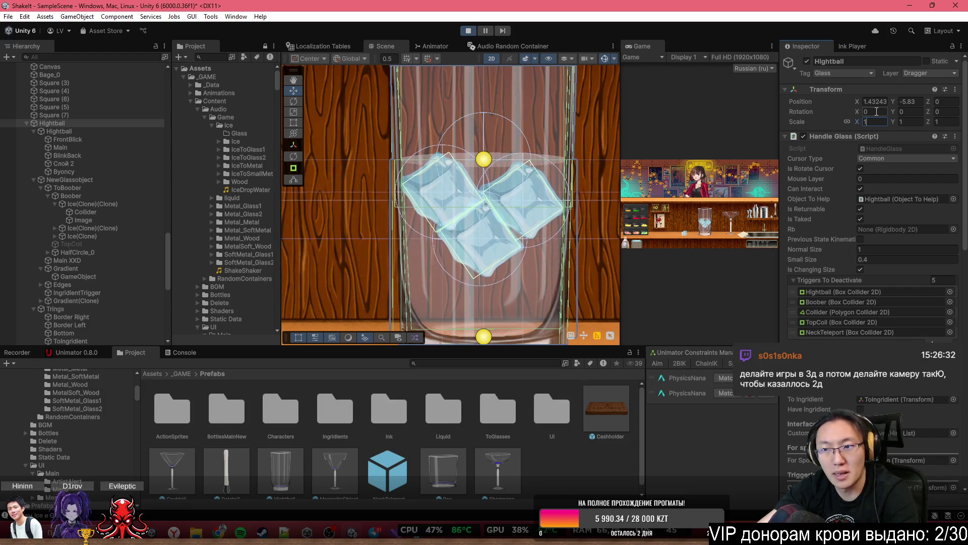
text(5)
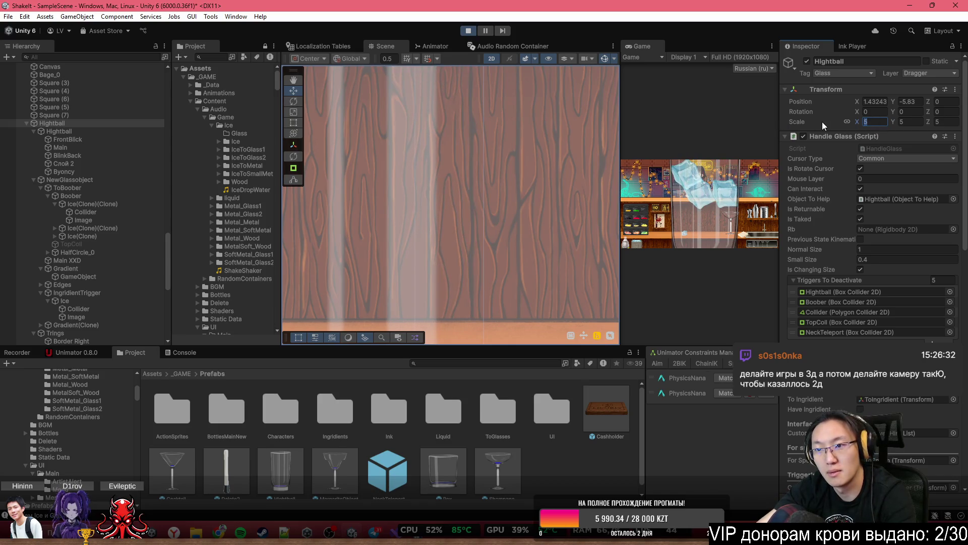
text(0)
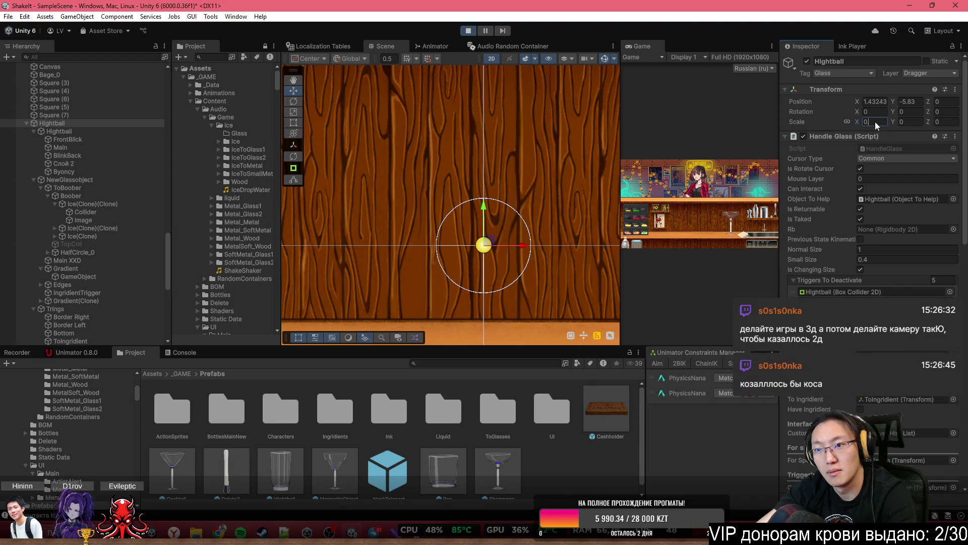
text(5)
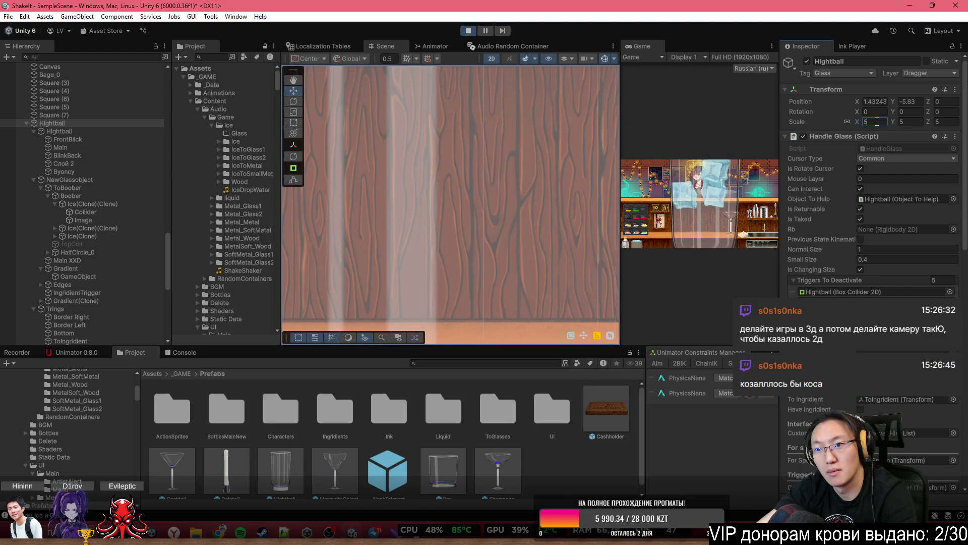
key(Home)
text(.)
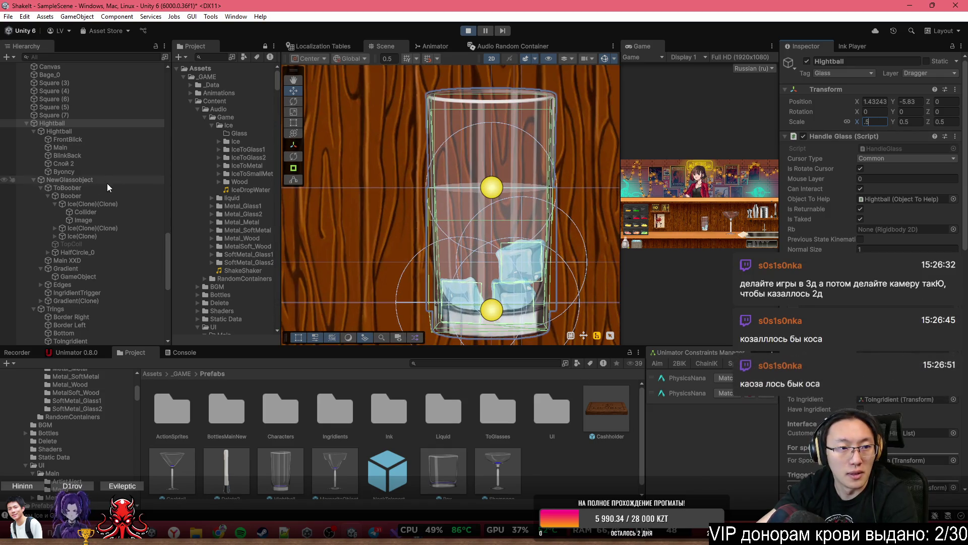
Check NewGlassobject, the inner Hightball and the Слой 2 sprite in the Hierarchy
click(110, 180)
click(113, 134)
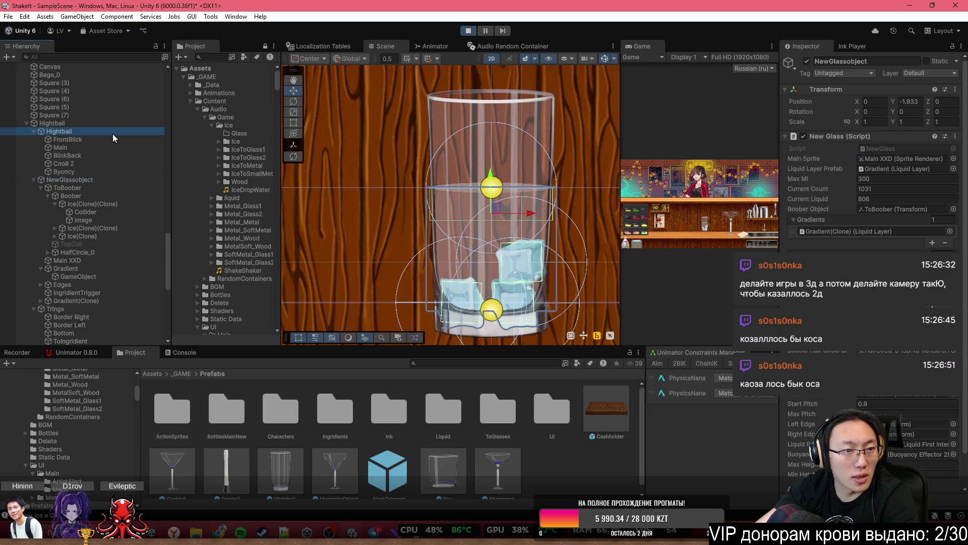
click(129, 165)
Raise Byoncy's buoyancy Density to 12
click(136, 172)
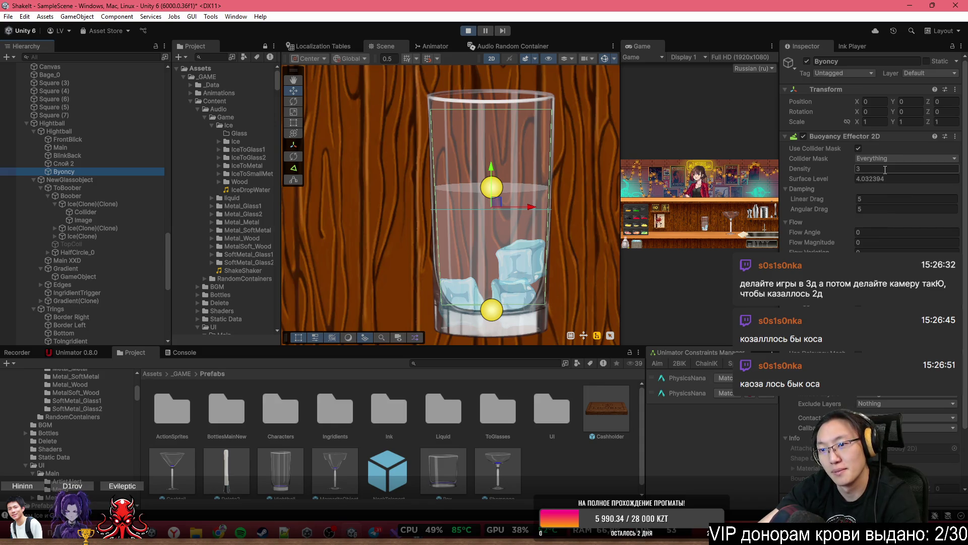
click(900, 171)
text(6)
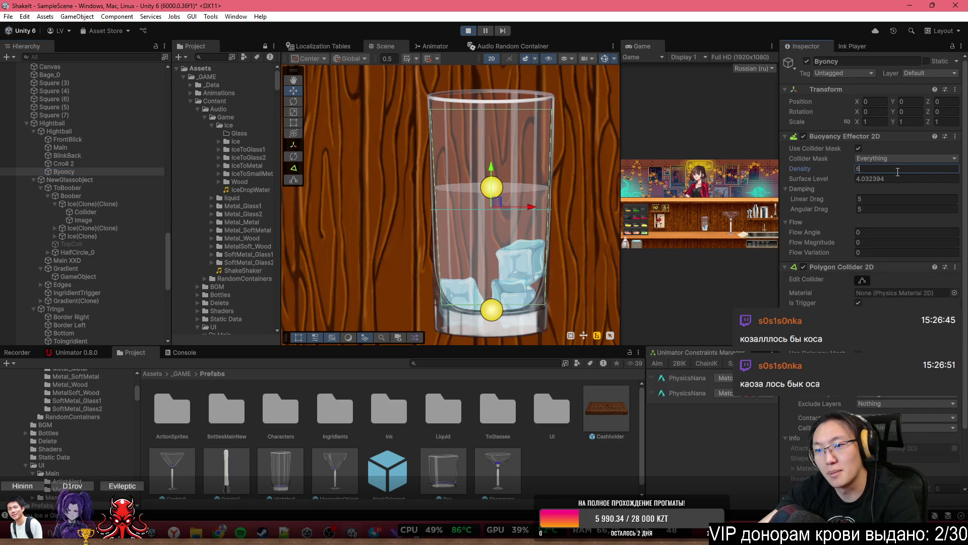
key(BackSpace)
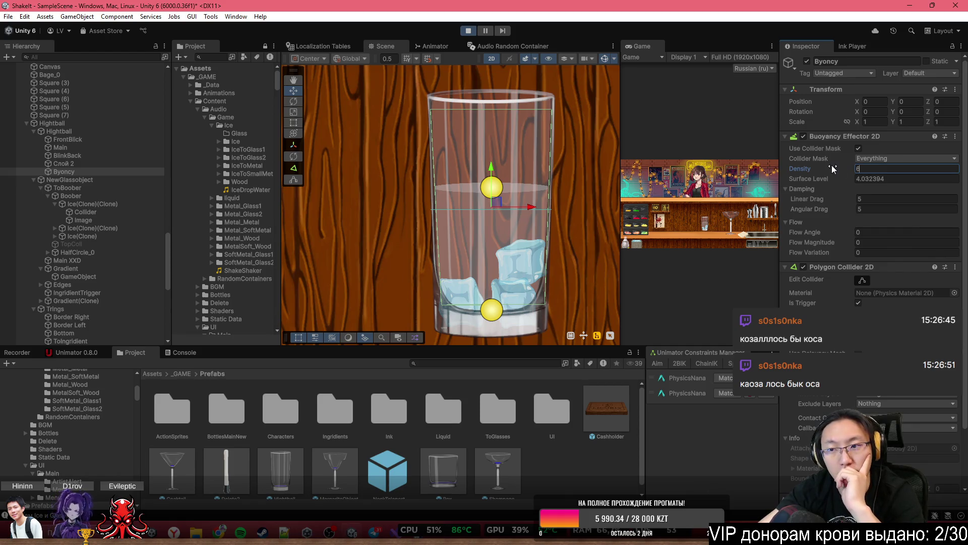
drag(836, 164, 863, 178)
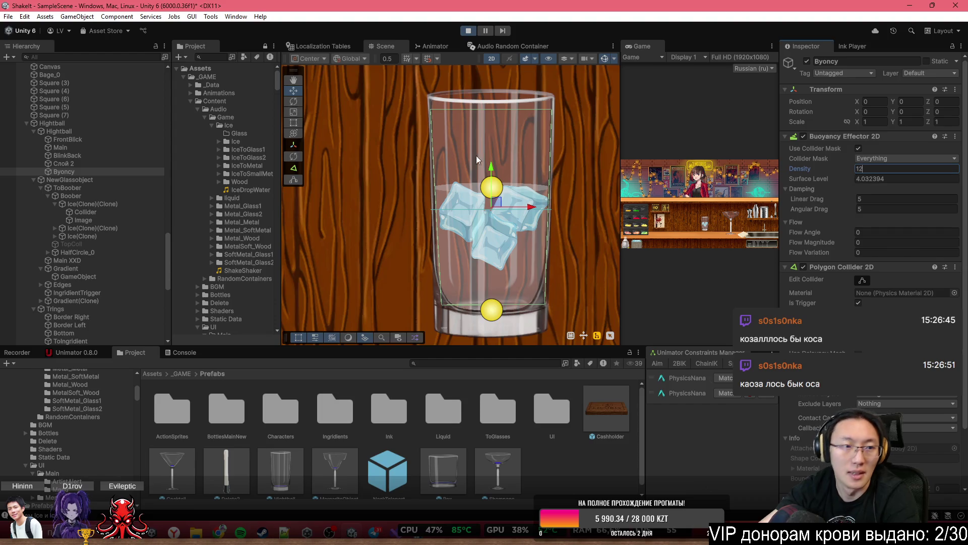
Scale the Hightball glass to 0.25 and select its BlinkBack sprite
click(123, 130)
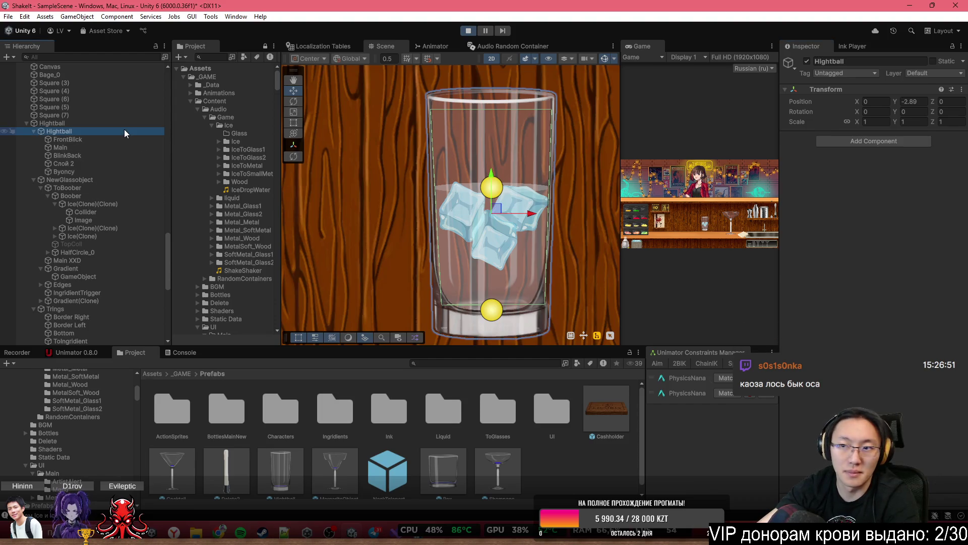
click(127, 124)
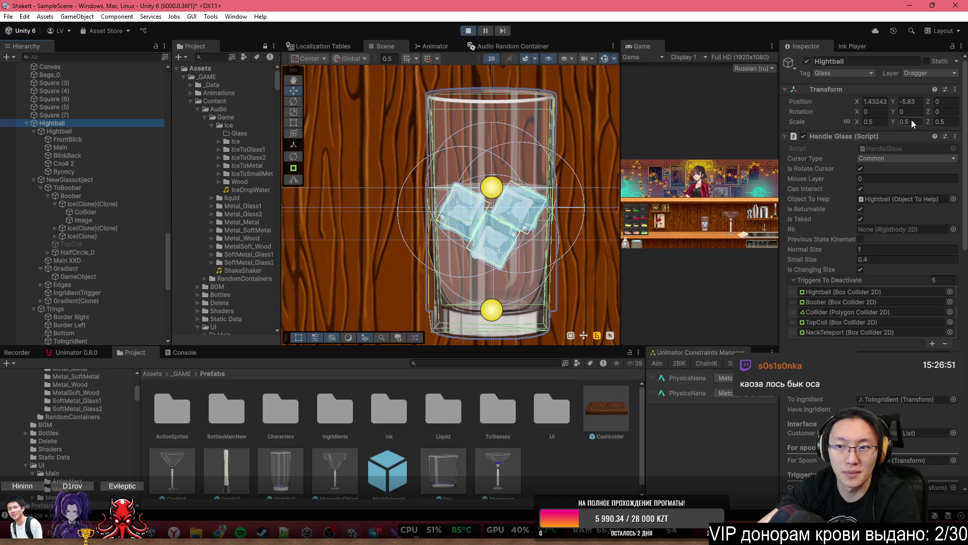
click(885, 121)
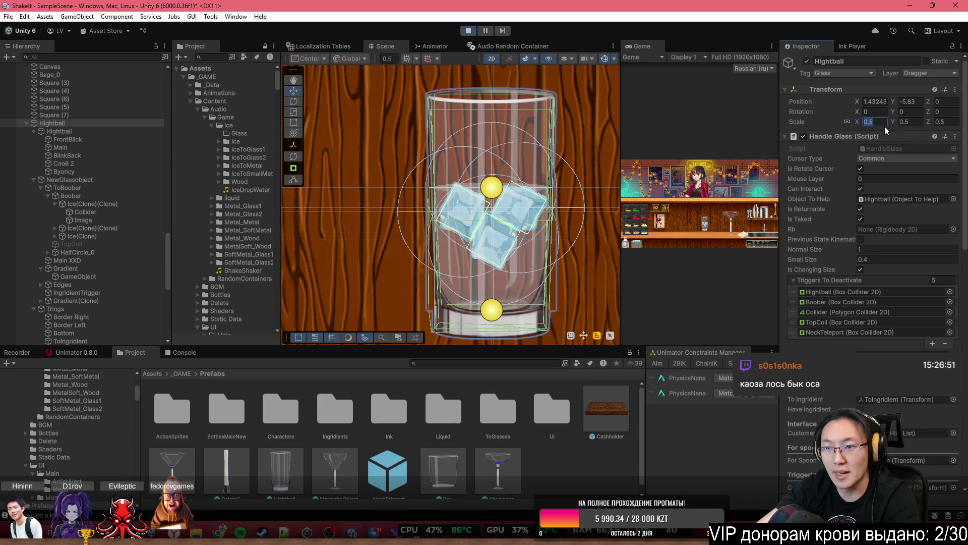
text(1)
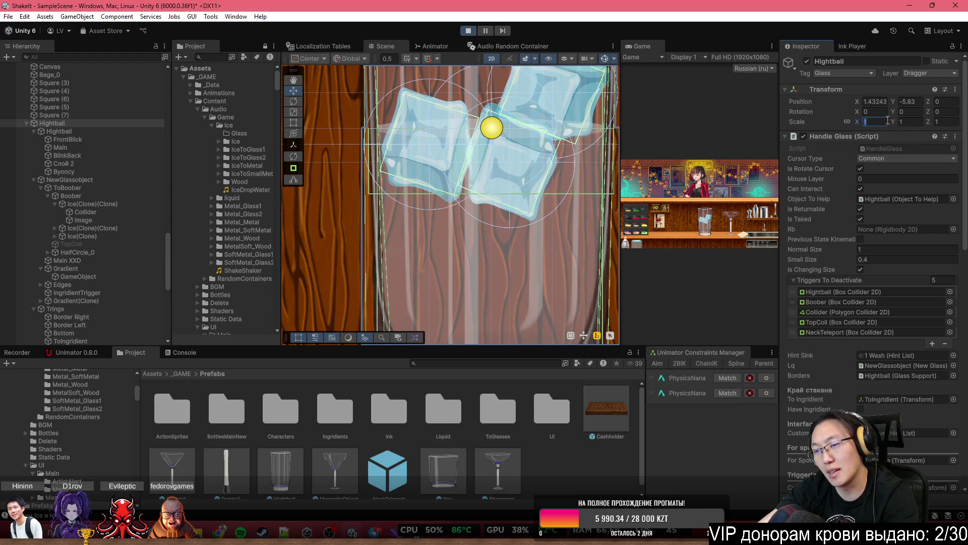
text(.25)
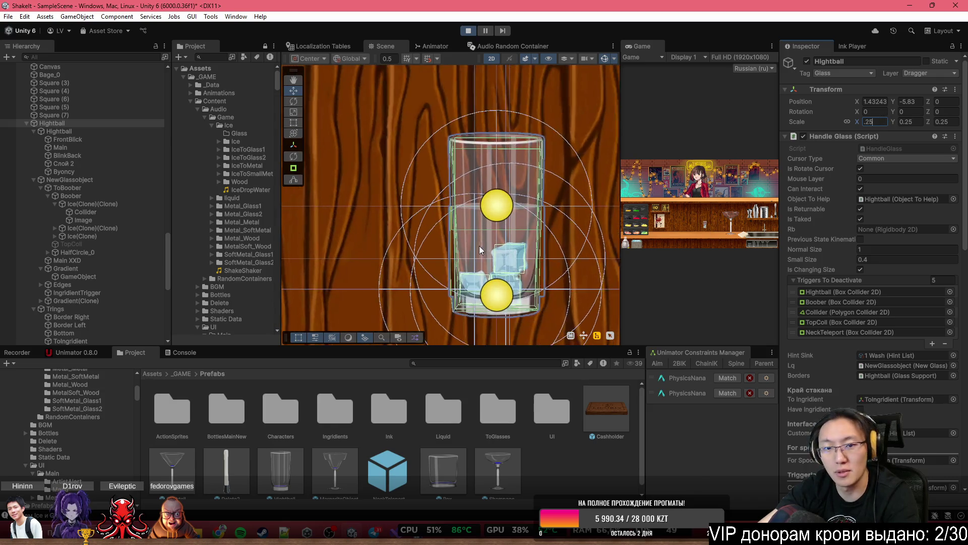
scroll(479, 246, up, 2)
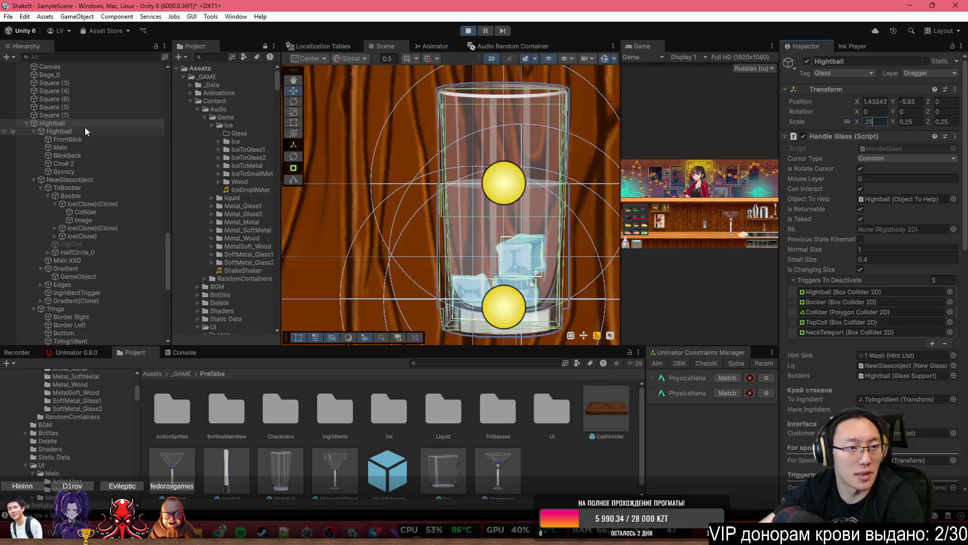
click(85, 127)
click(141, 152)
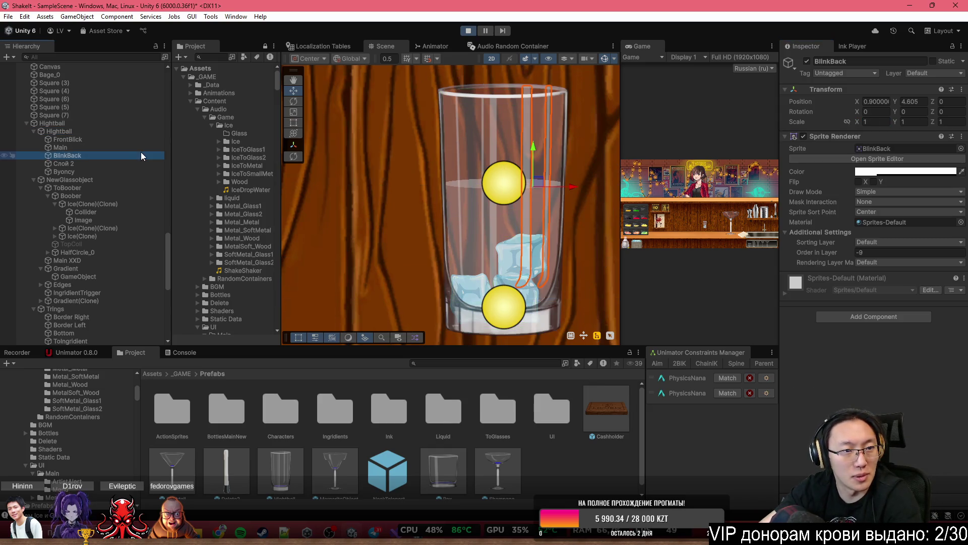
Set Byoncy's buoyancy Density to 24, then raise it to 40
click(117, 172)
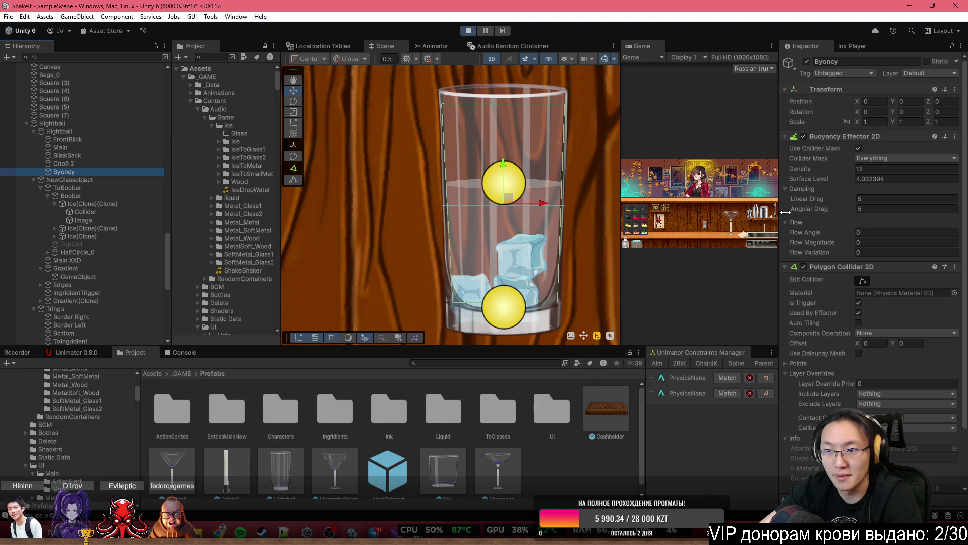
click(899, 166)
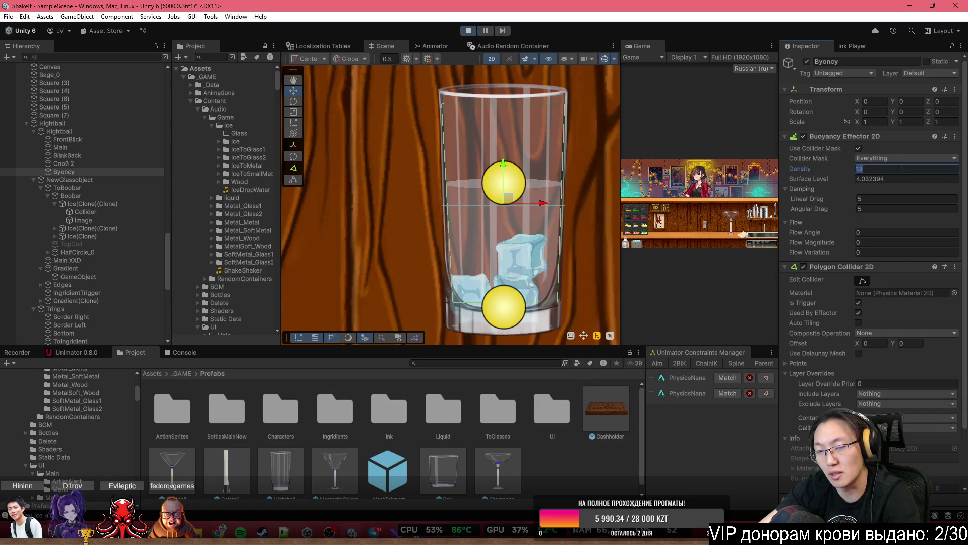
text(24)
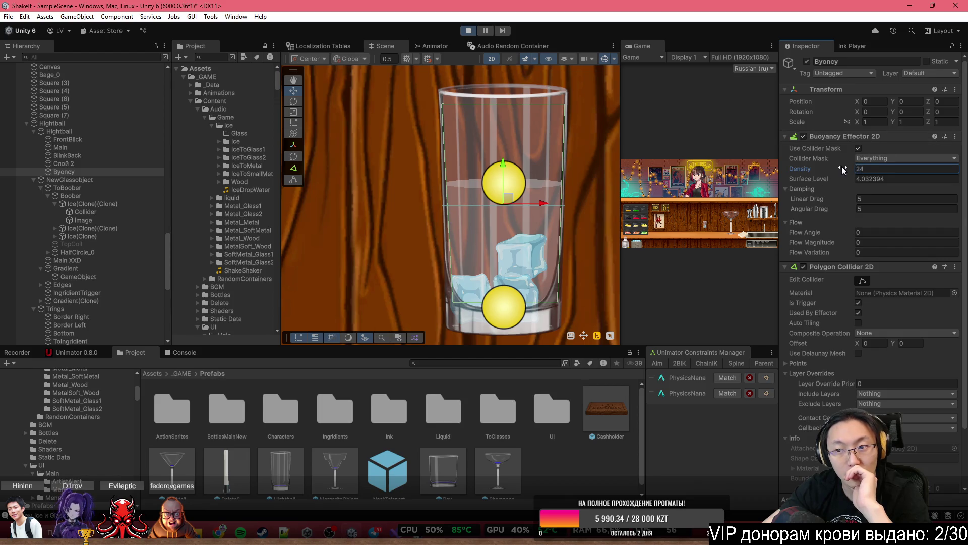
drag(843, 167, 939, 182)
text(40)
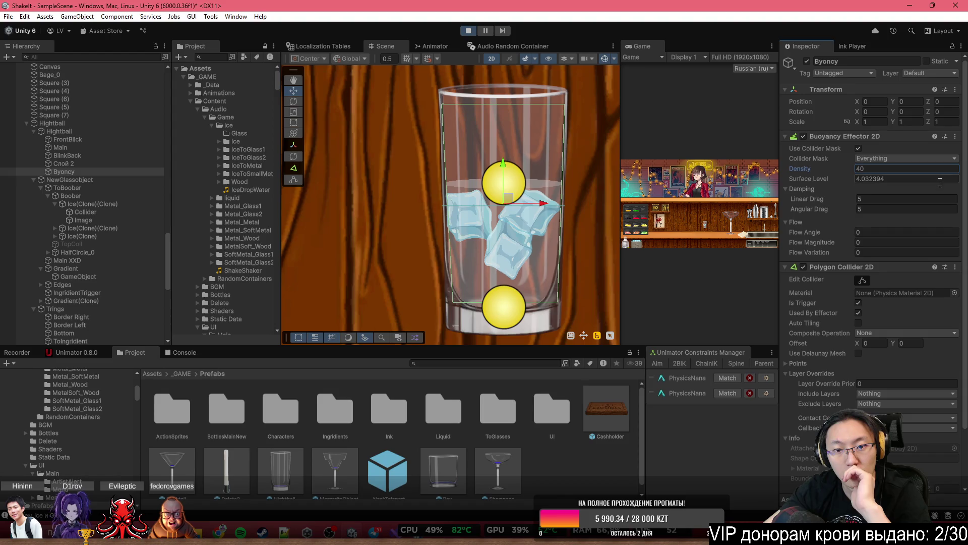
key(Return)
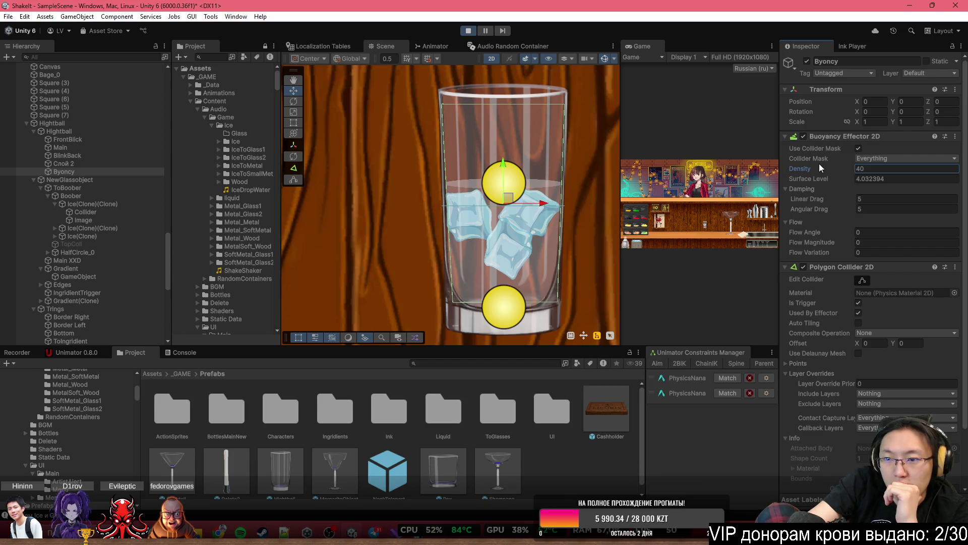
Lower the buoyancy Density gradually down to 2.9
click(826, 179)
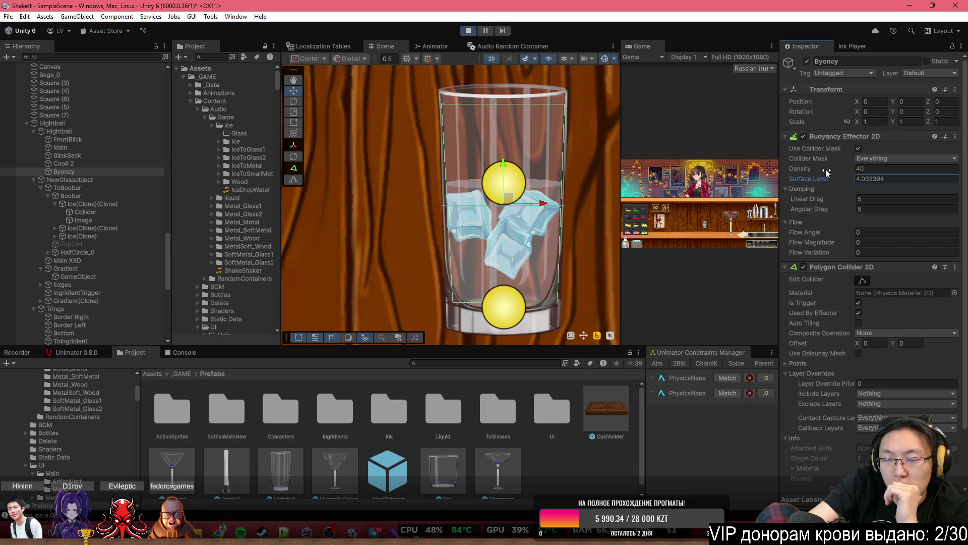
mouse_move(825, 169)
mouse_down()
mouse_move(580, 189)
mouse_move(517, 182)
mouse_move(558, 155)
mouse_up()
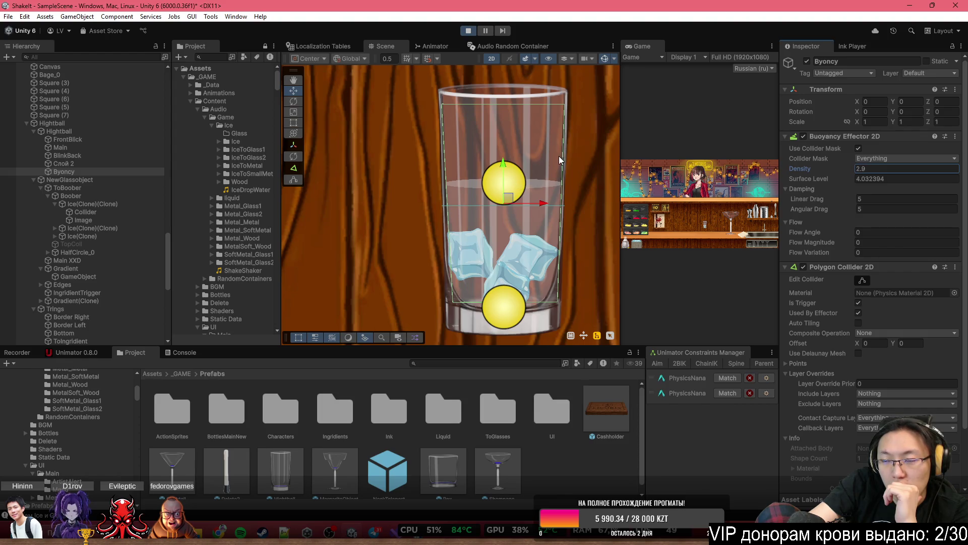
click(878, 168)
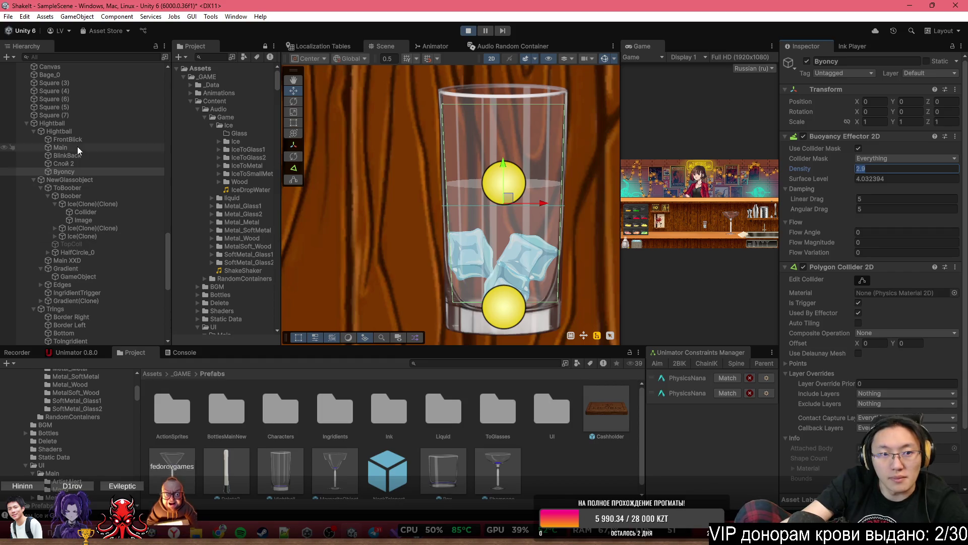
text(3)
click(80, 131)
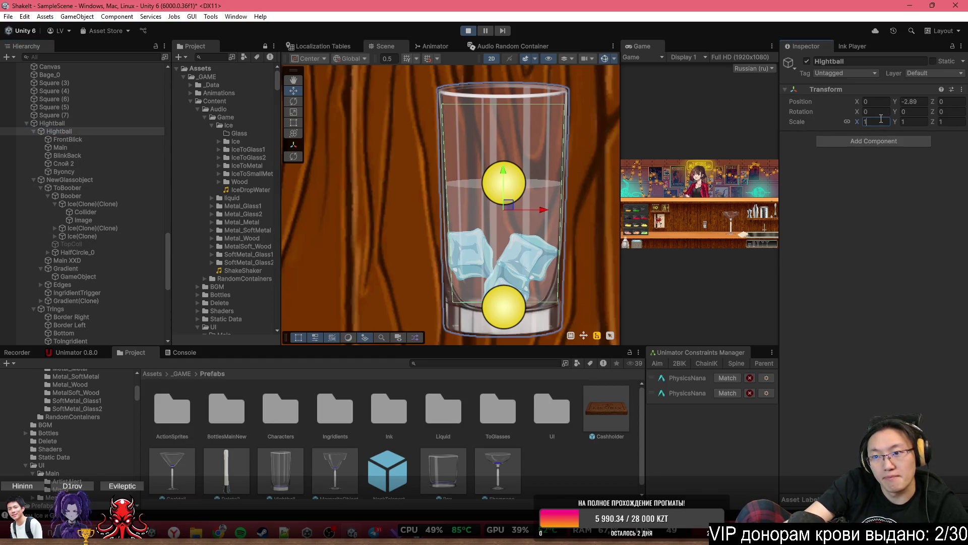
Set the parent Hightball's linked scale to 1 and maximize the Game view
scroll(499, 277, down, 5)
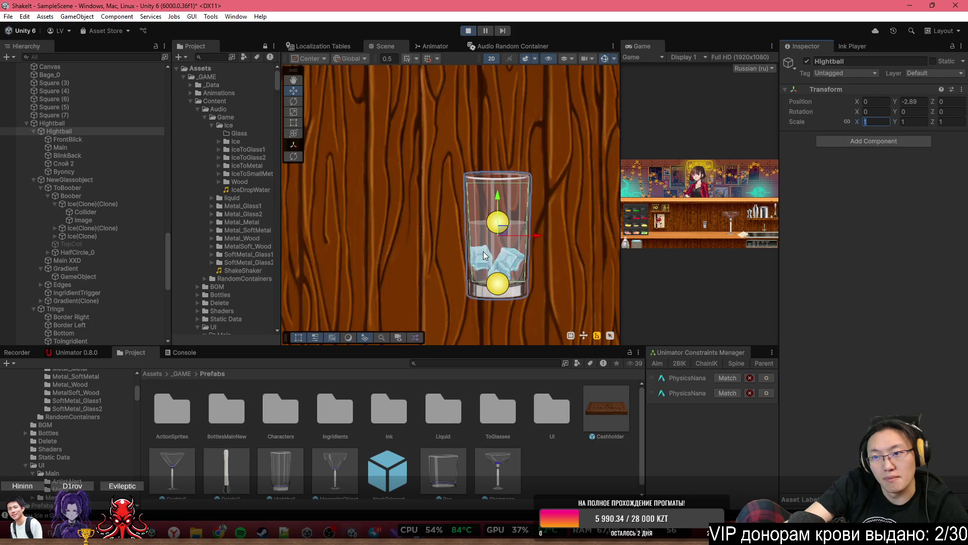
click(93, 123)
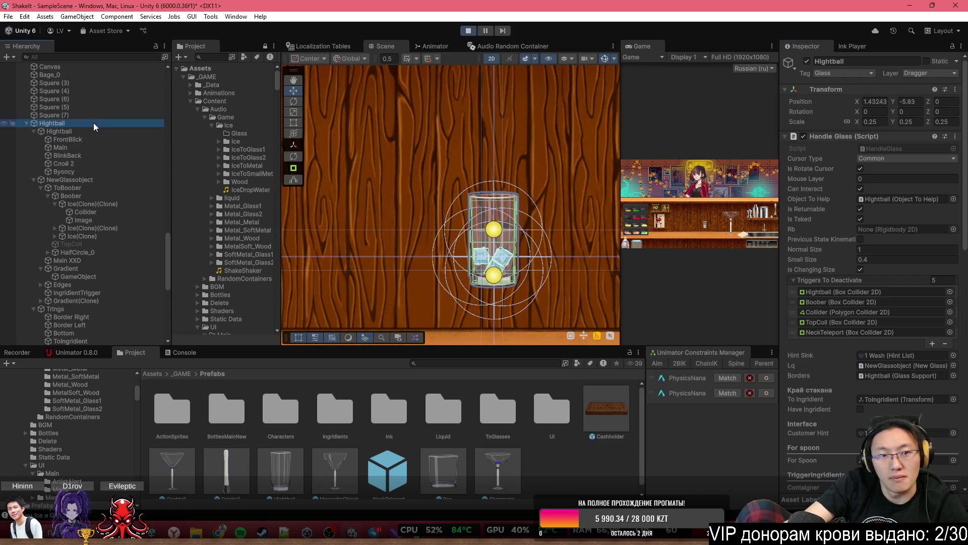
text(1)
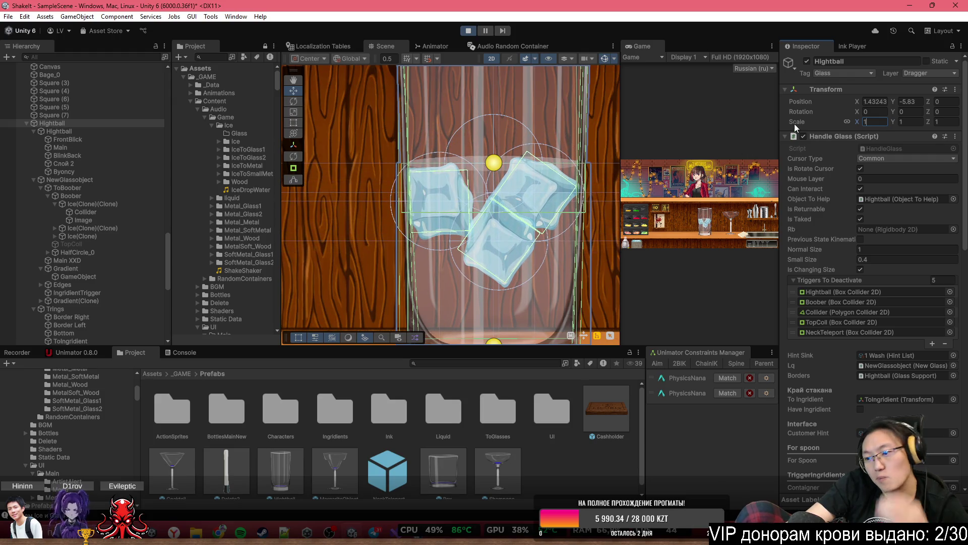
scroll(425, 219, down, 8)
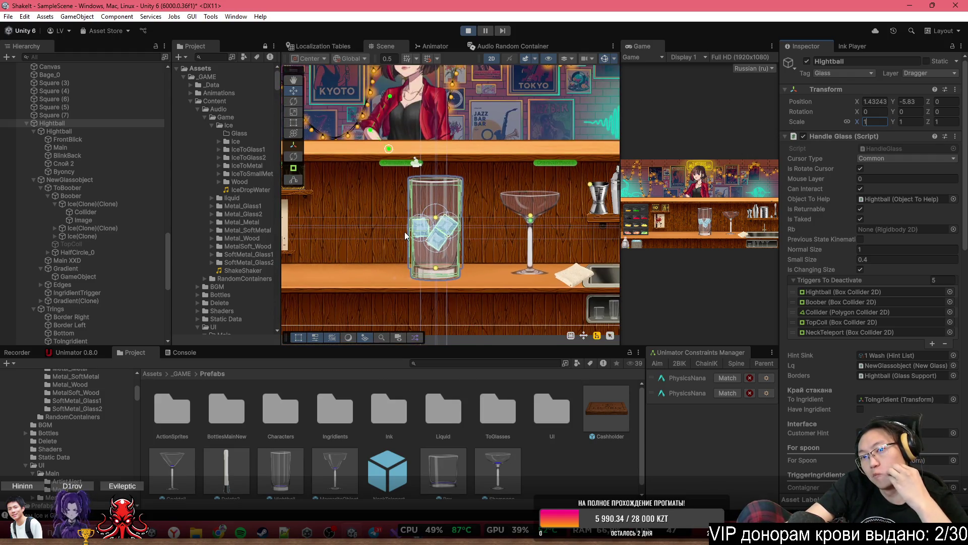
scroll(404, 232, down, 1)
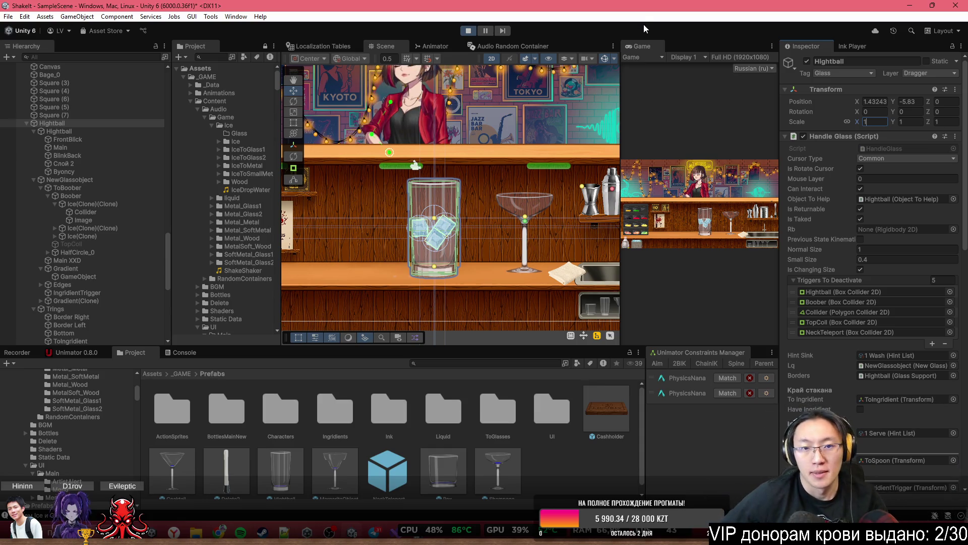
double_click(634, 47)
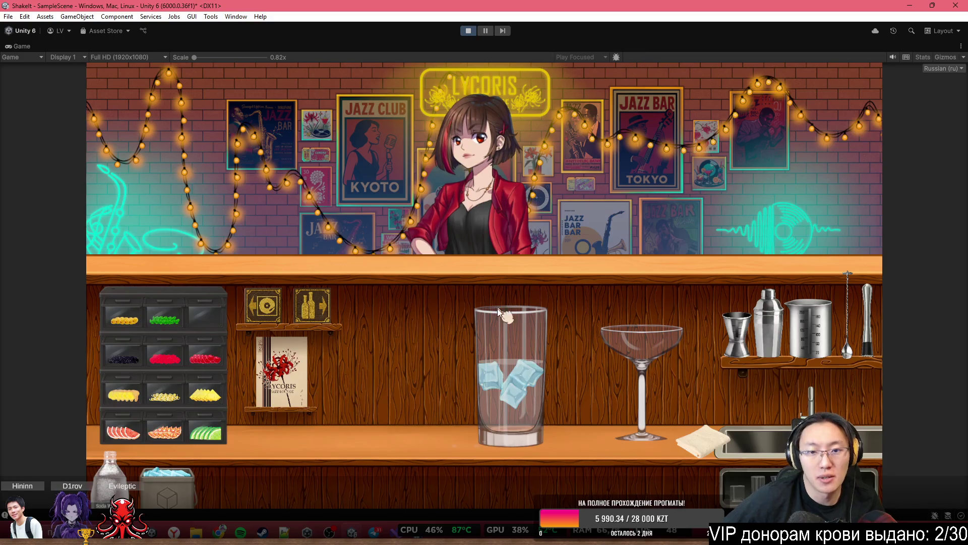
Carry the iced glass to the girl, restore the layout and dismiss the Duplicate Names warning
drag(507, 348, 484, 182)
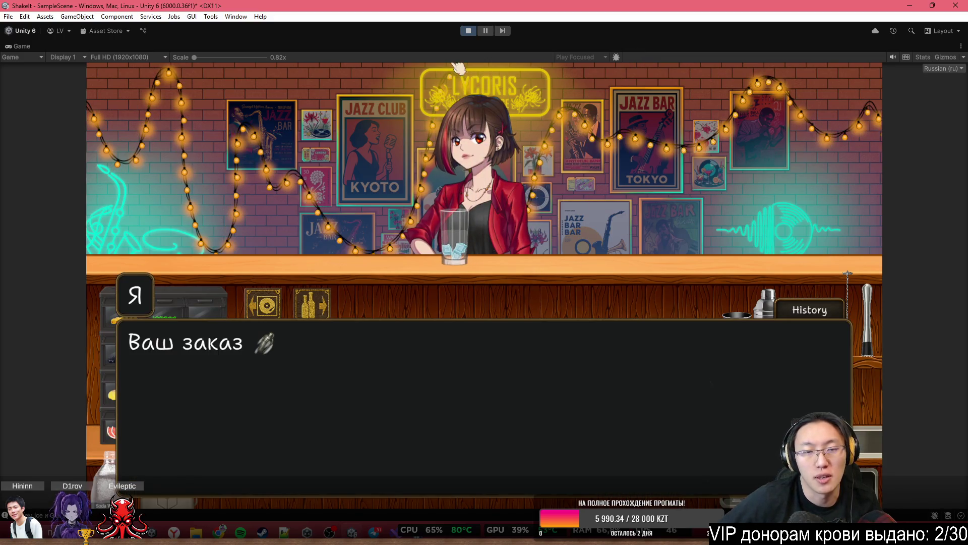
key(shift+space)
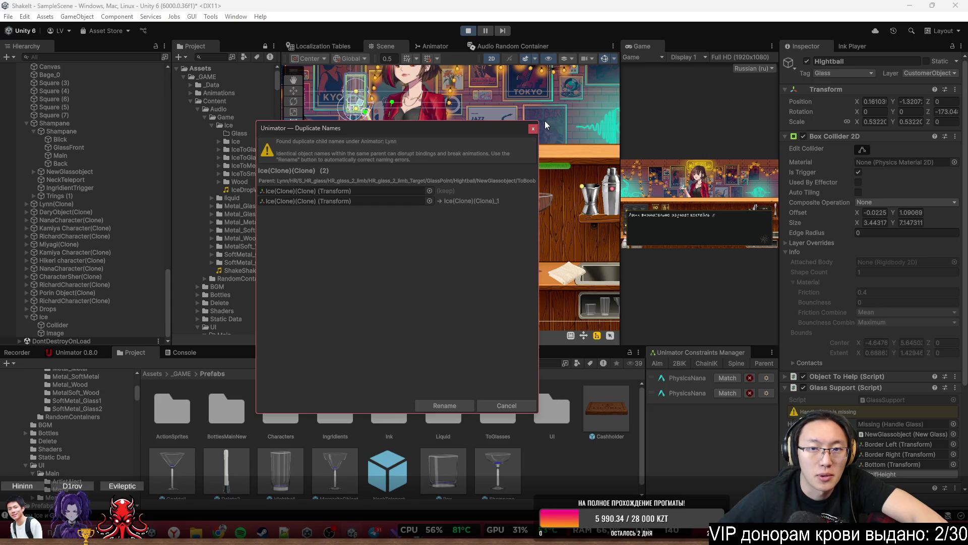
click(533, 129)
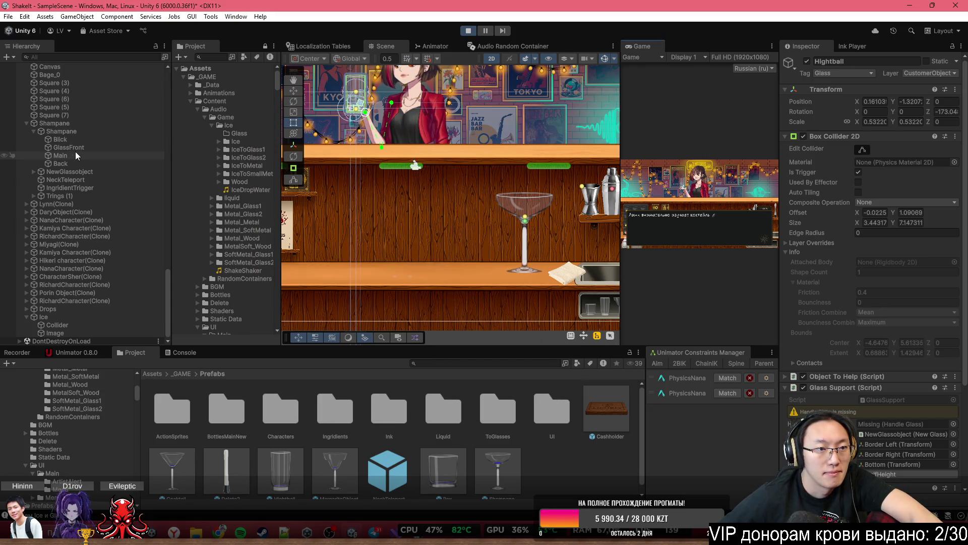
Select Byoncy of the glass held under Lynn(Clone) and focus its Density field
scroll(80, 131, up, 10)
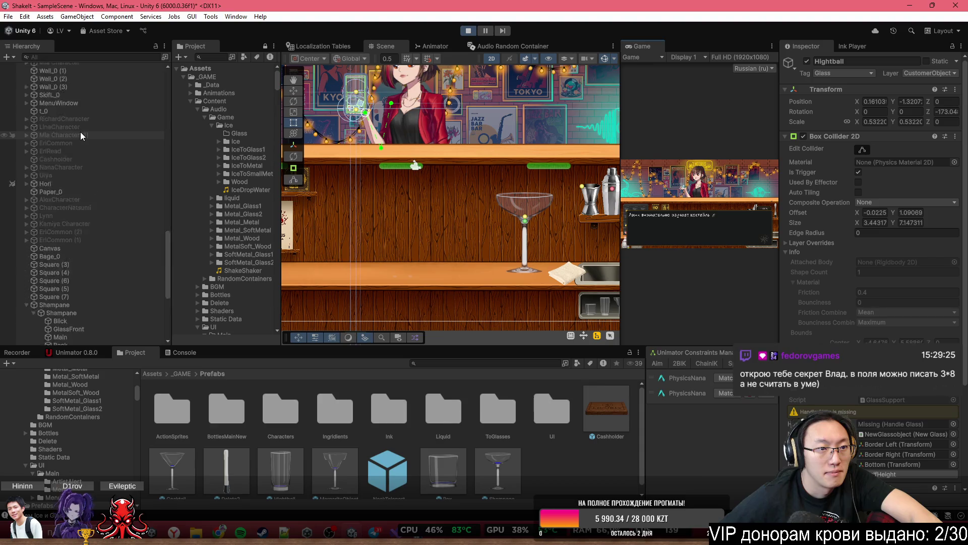
scroll(101, 132, down, 10)
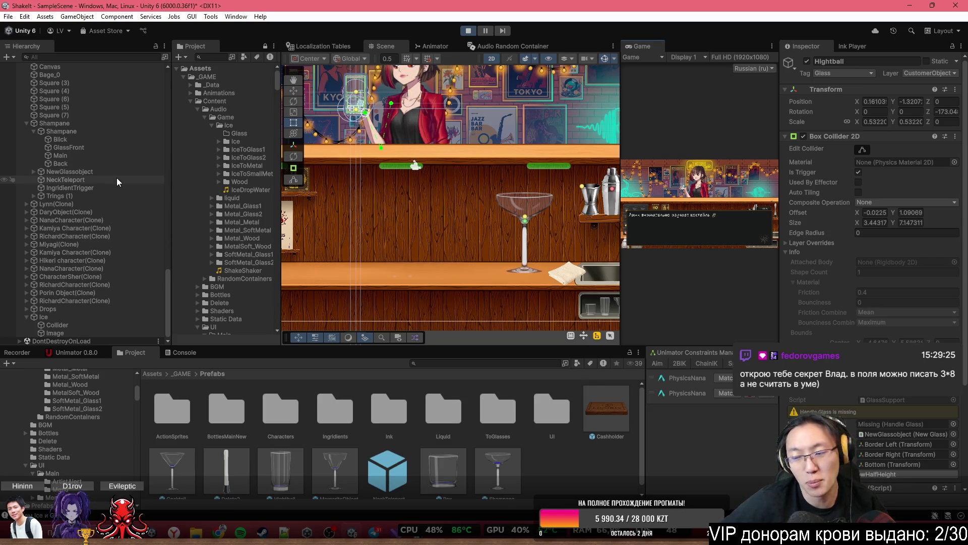
click(109, 188)
scroll(319, 127, up, 2)
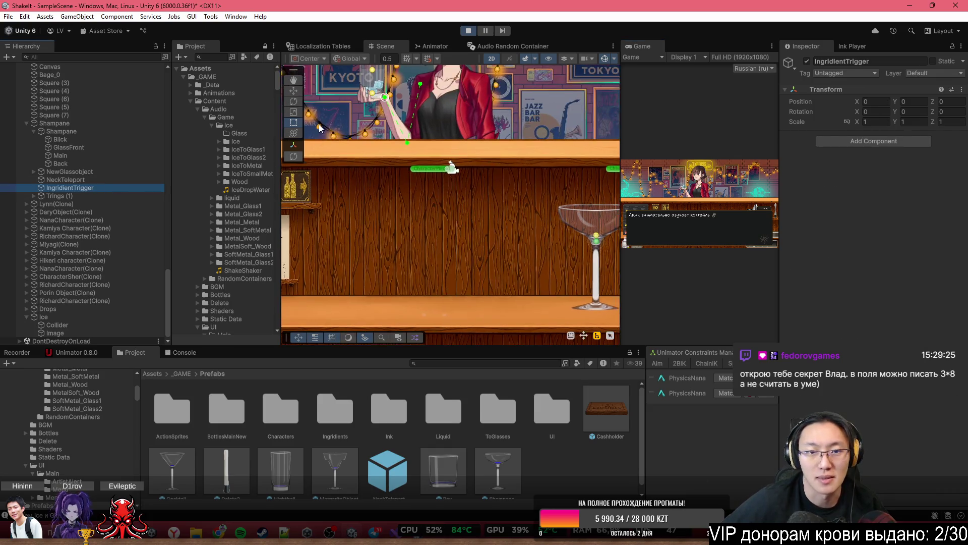
scroll(464, 279, up, 3)
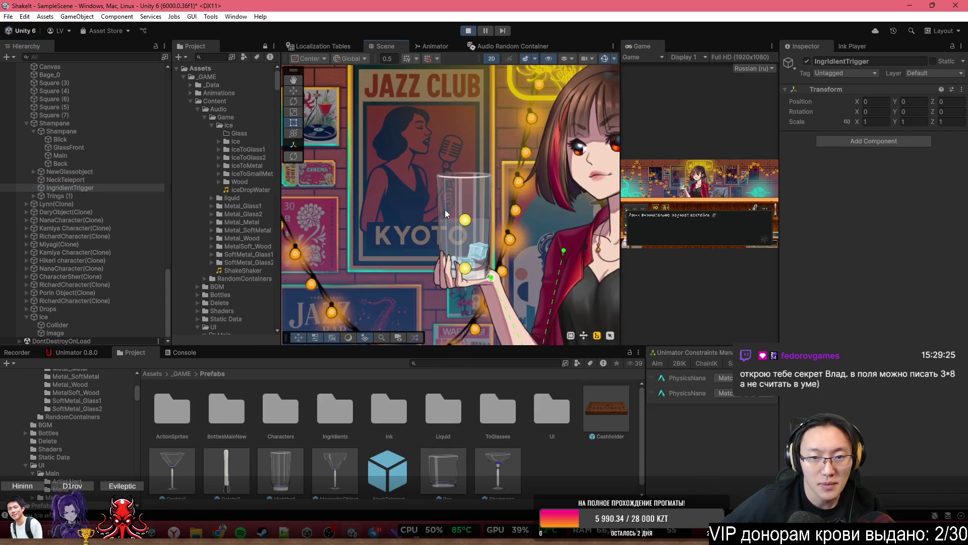
scroll(445, 210, up, 3)
click(456, 213)
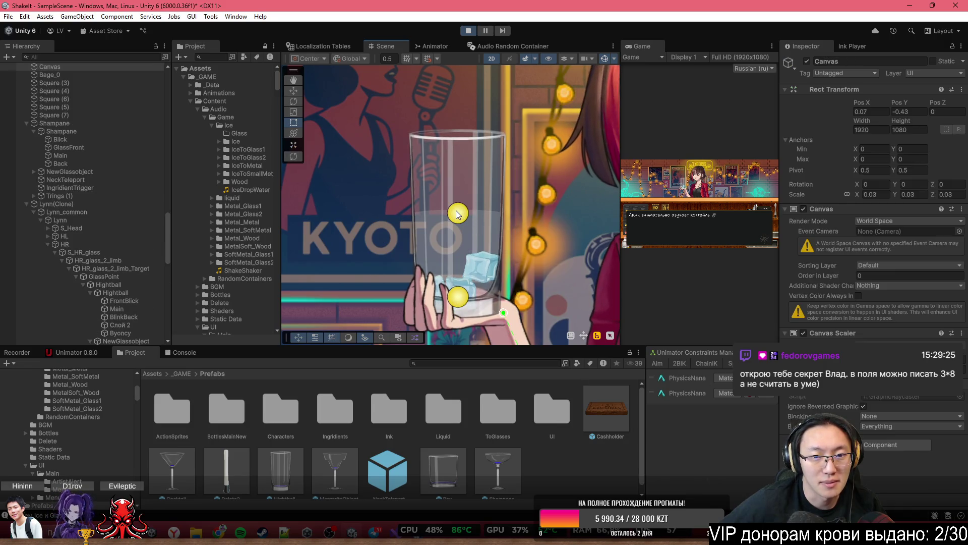
click(456, 214)
scroll(118, 253, down, 3)
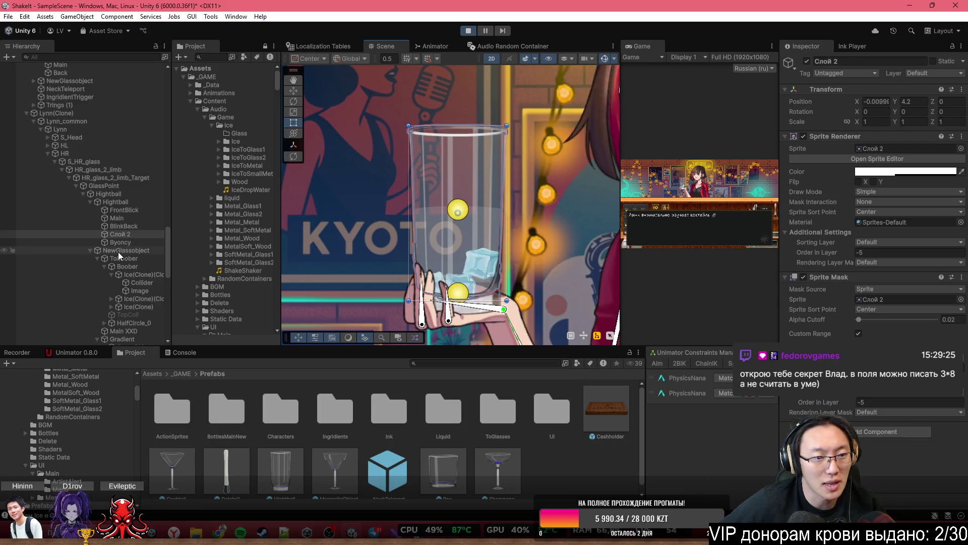
click(122, 244)
click(804, 167)
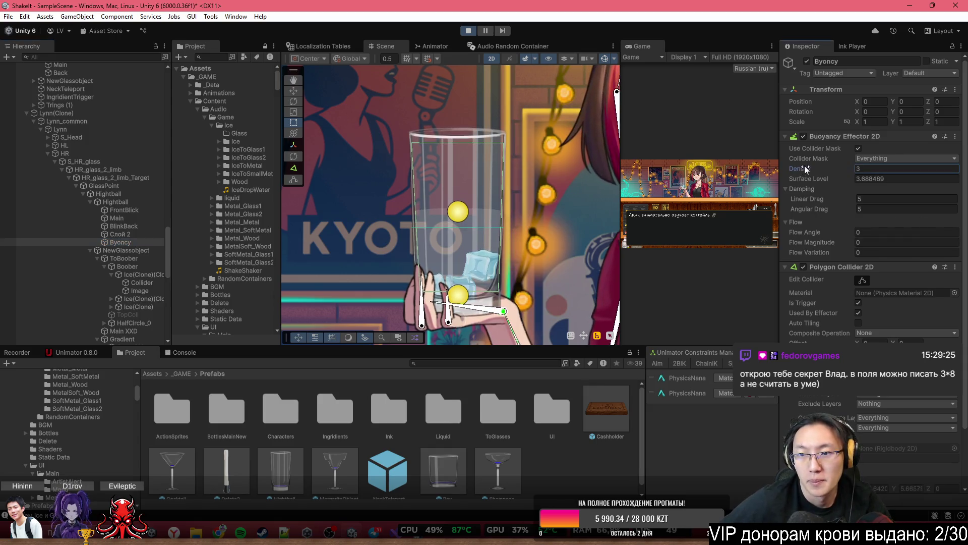
Set the held glass's buoyancy Density to 21, exit Play mode and switch to Visual Studio
drag(804, 167, 869, 186)
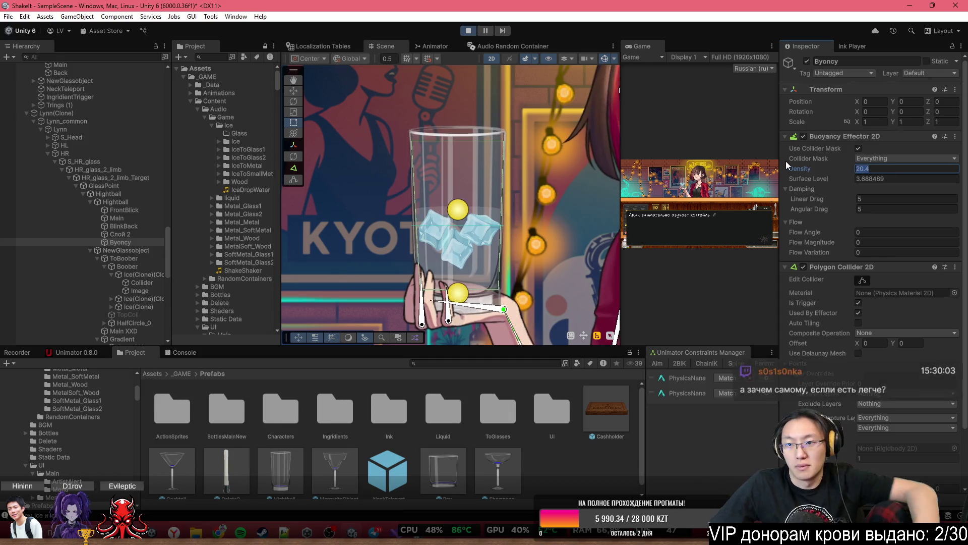
text(21)
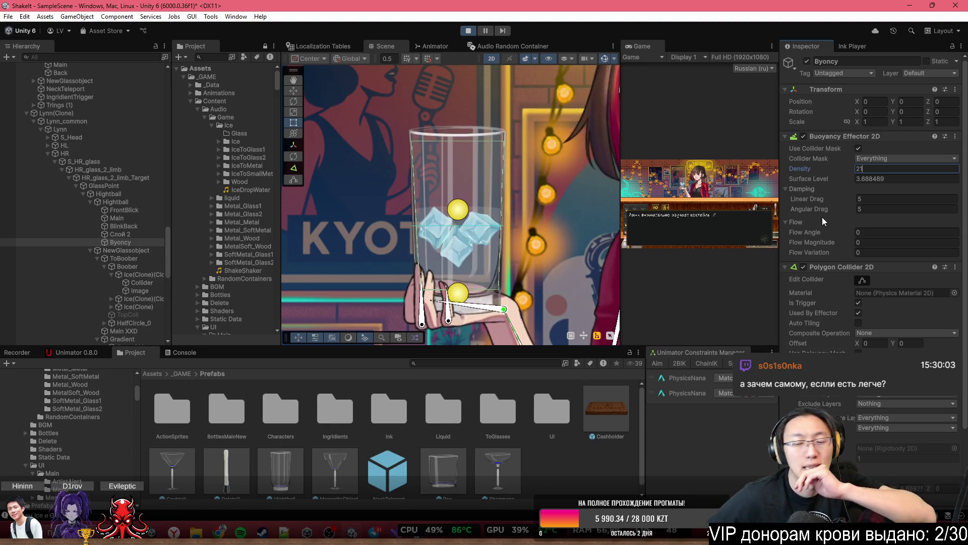
key(Return)
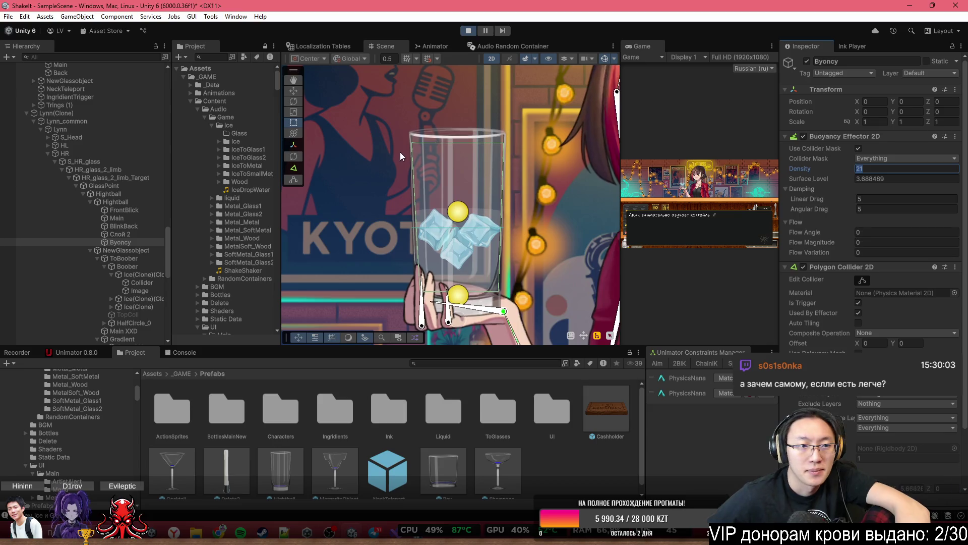
click(468, 30)
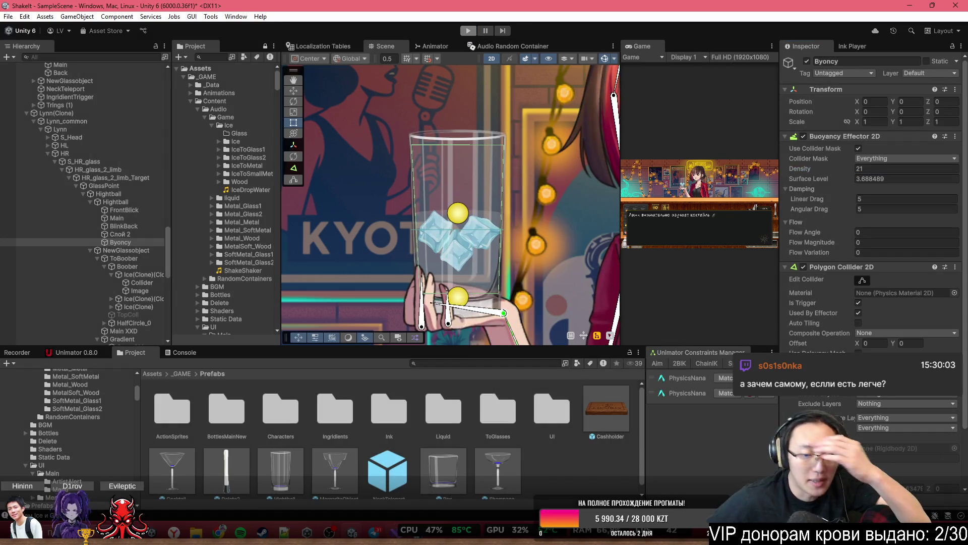
key(alt+Tab)
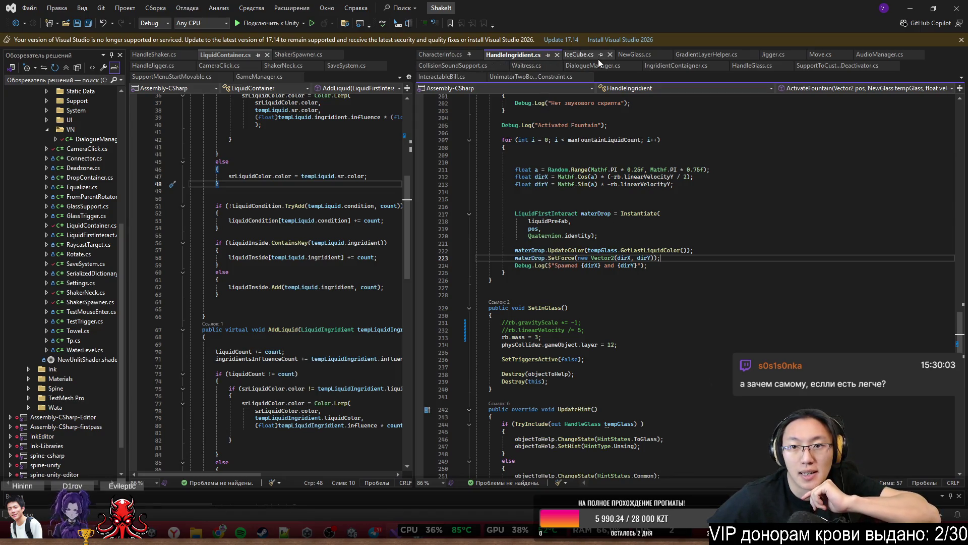
Open NewGlass.cs and highlight every buoyancyEffector reference around line 581
click(633, 55)
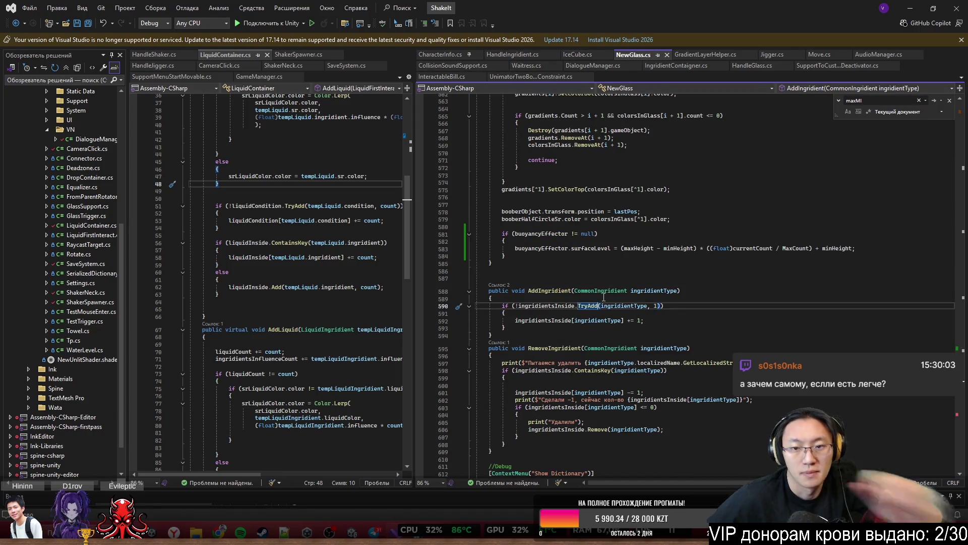
double_click(542, 233)
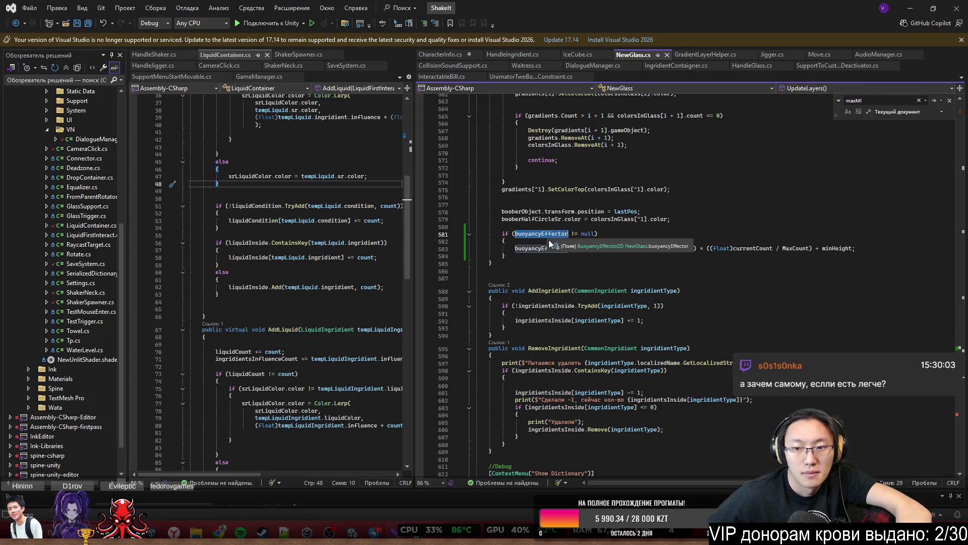
scroll(654, 297, up, 19)
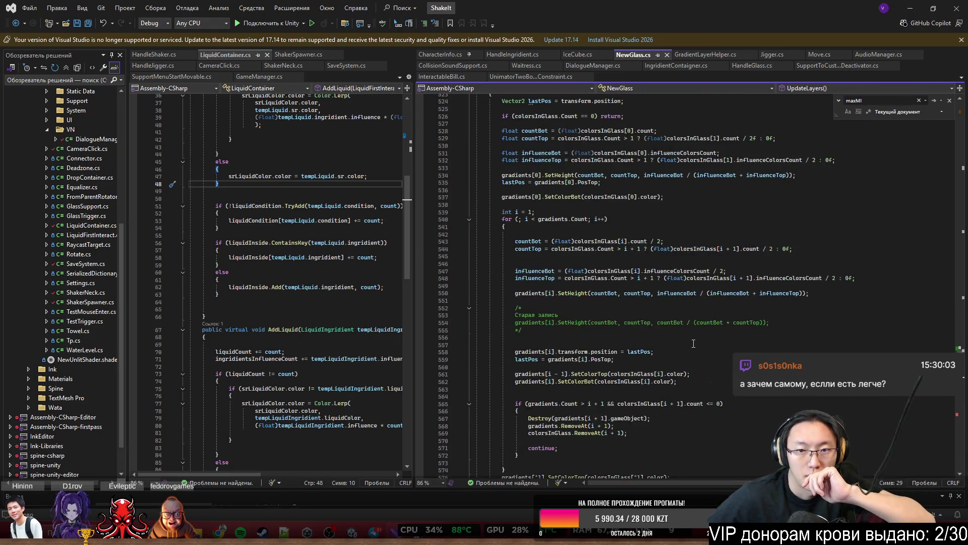
scroll(693, 344, down, 20)
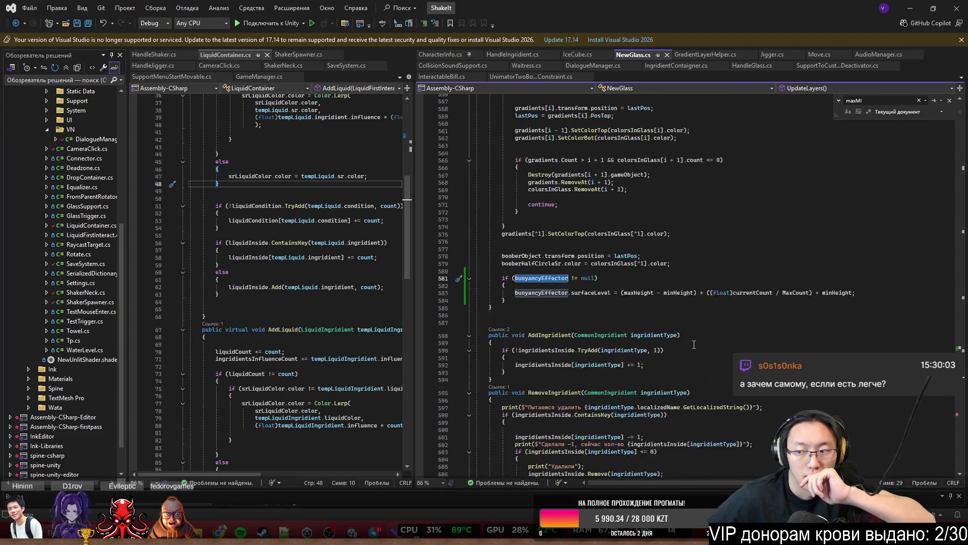
scroll(693, 344, down, 3)
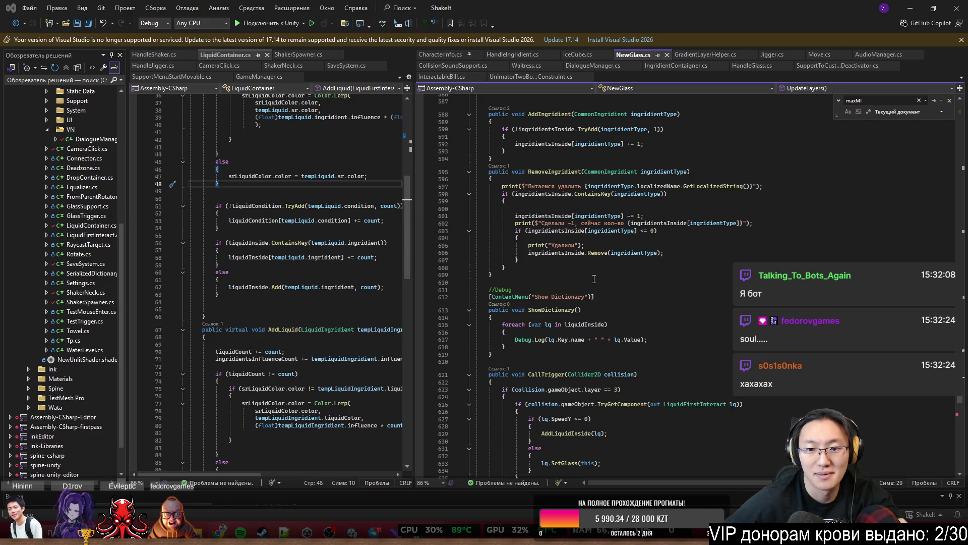
scroll(614, 279, up, 5)
scroll(613, 279, up, 3)
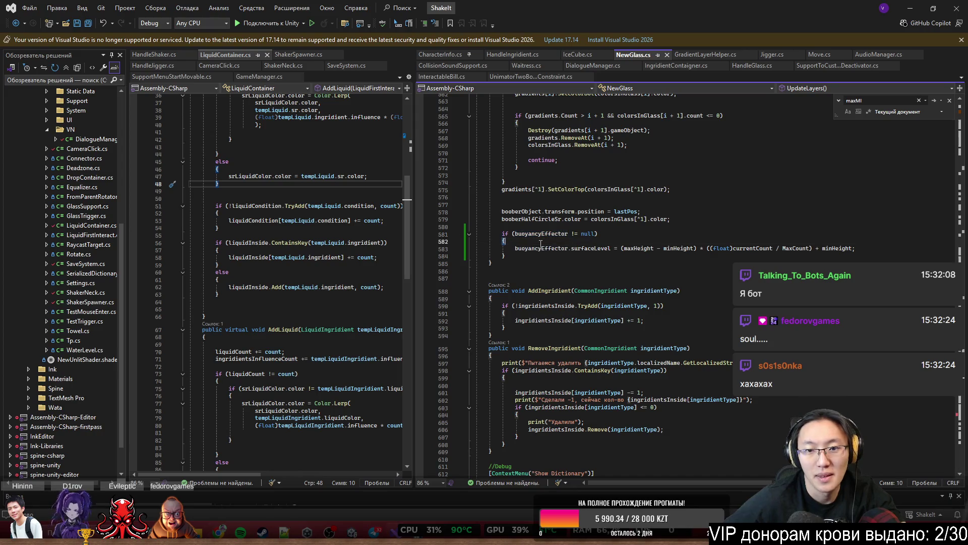
double_click(543, 248)
scroll(630, 290, up, 15)
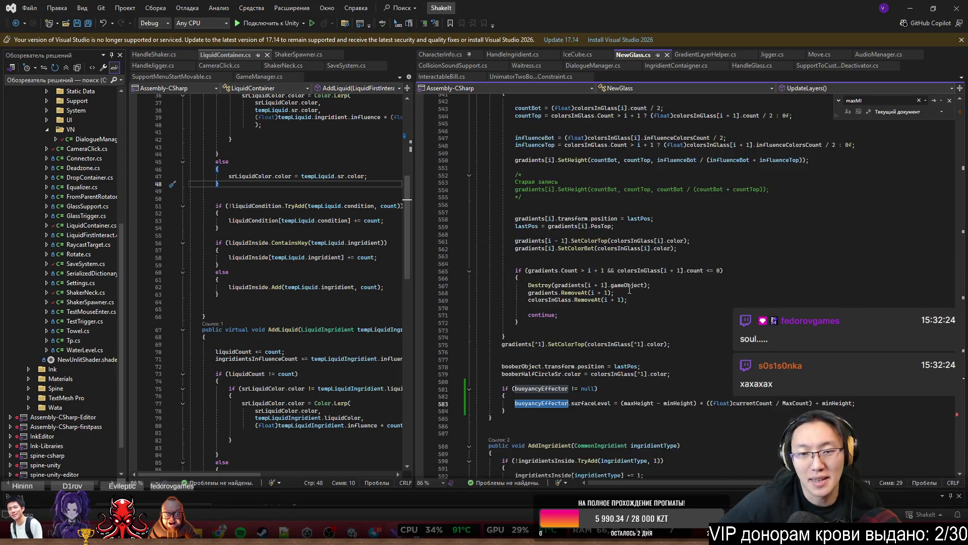
scroll(630, 290, up, 17)
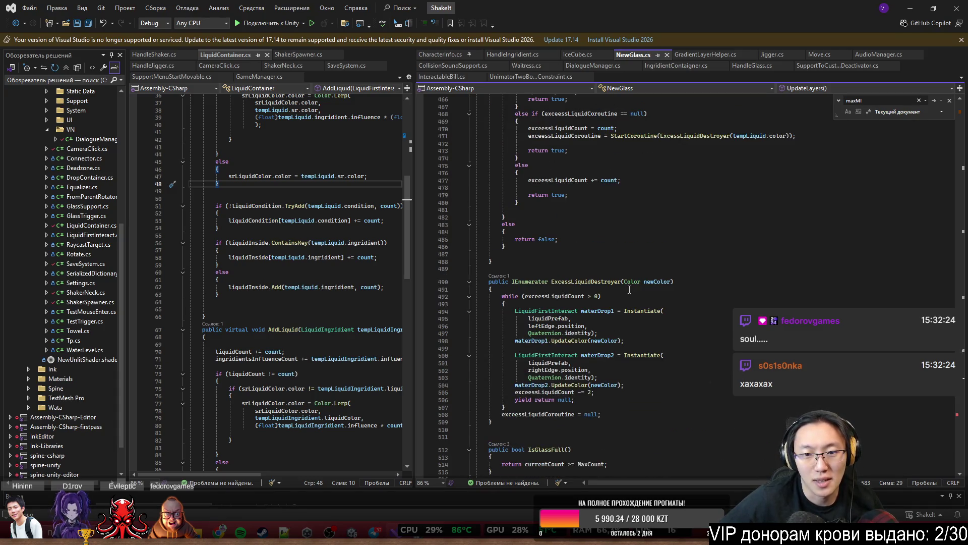
scroll(629, 290, up, 10)
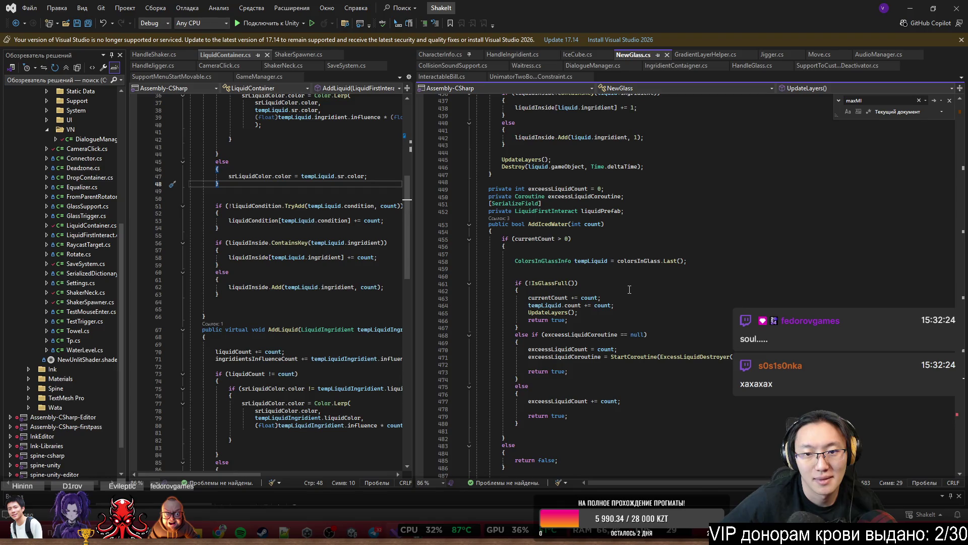
scroll(630, 289, up, 20)
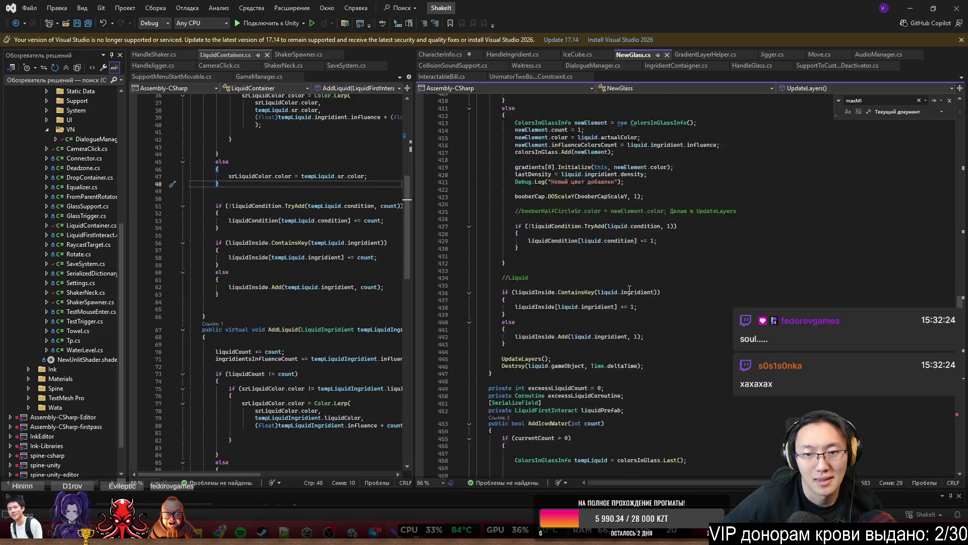
scroll(629, 289, up, 18)
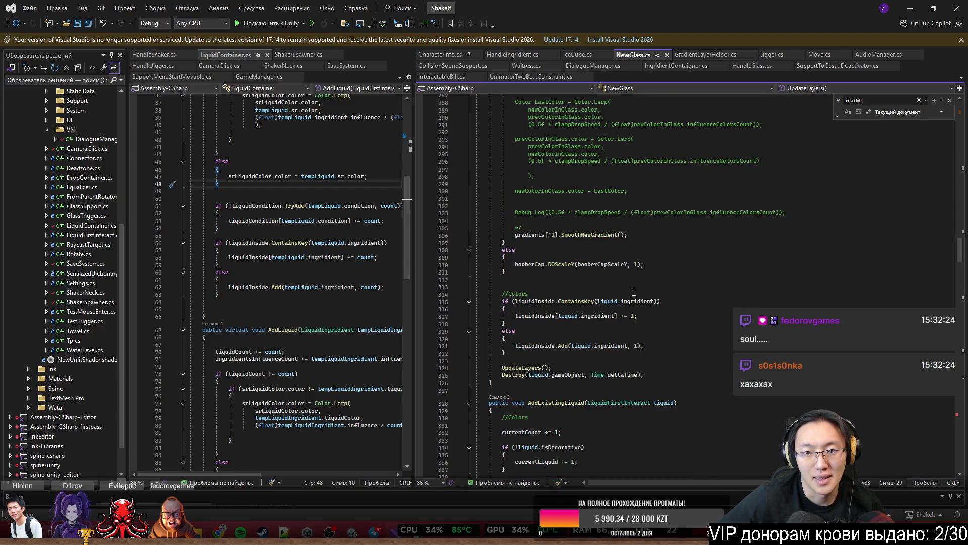
scroll(634, 292, up, 11)
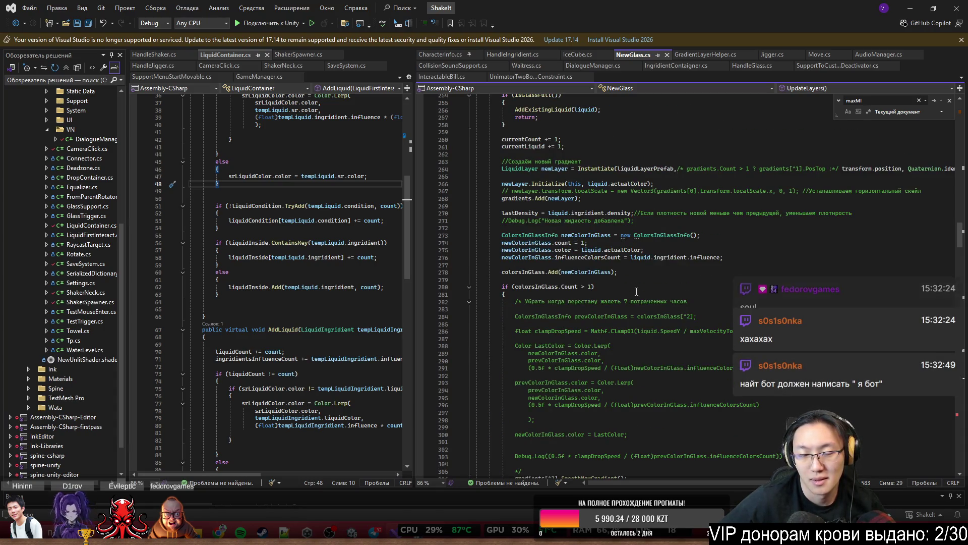
scroll(636, 292, up, 2)
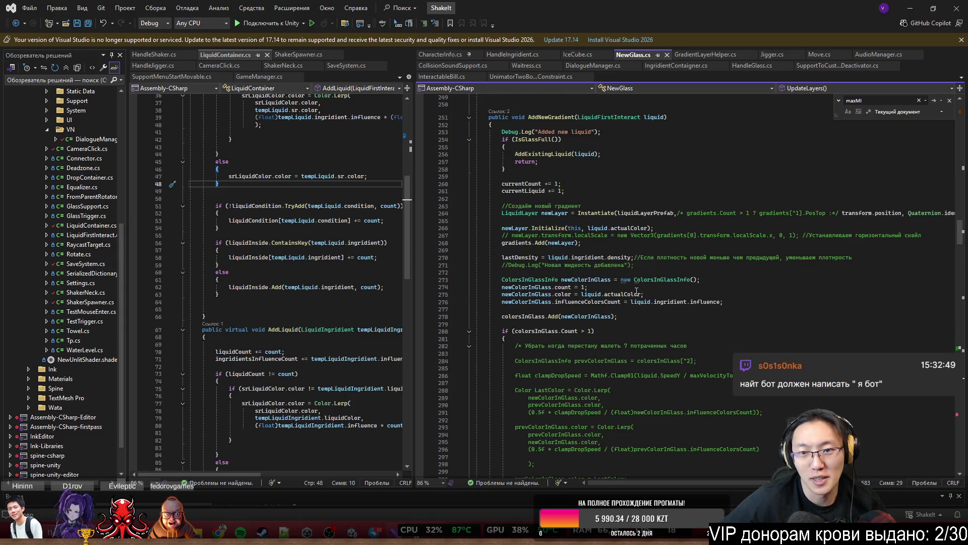
scroll(637, 291, up, 20)
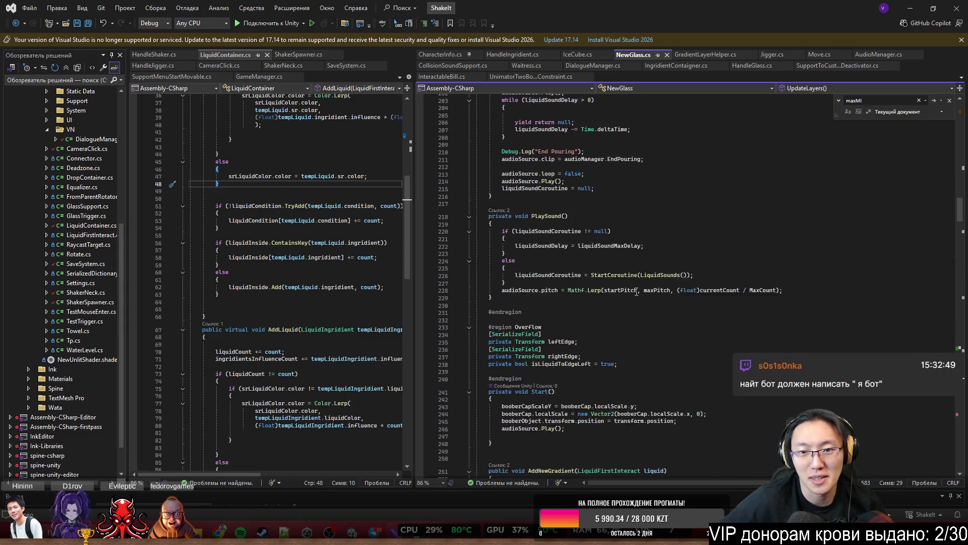
scroll(636, 291, up, 18)
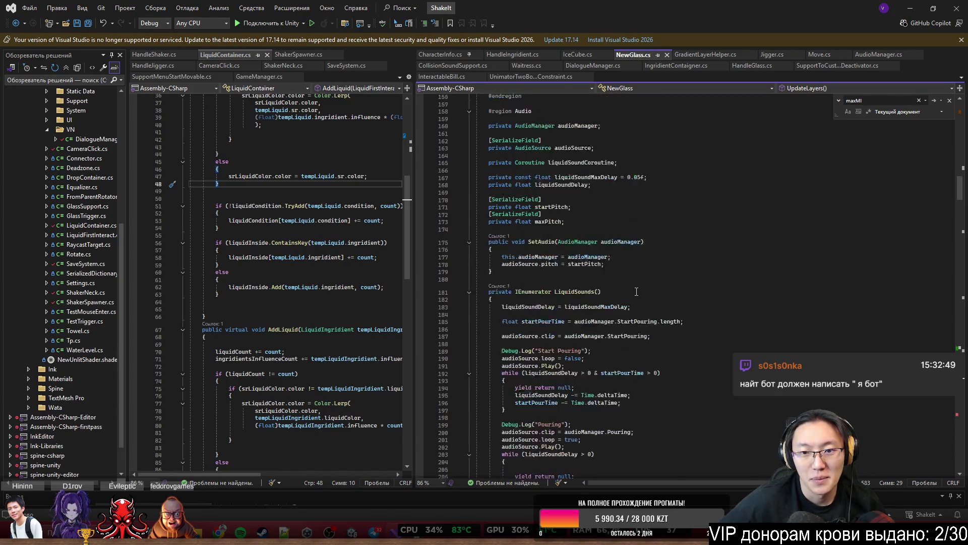
scroll(636, 292, up, 10)
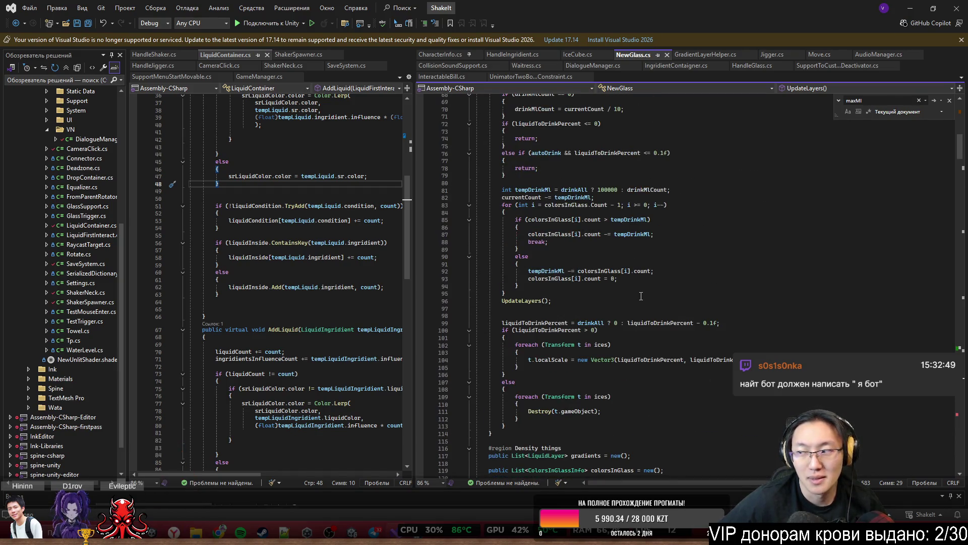
scroll(641, 296, up, 12)
scroll(641, 296, up, 5)
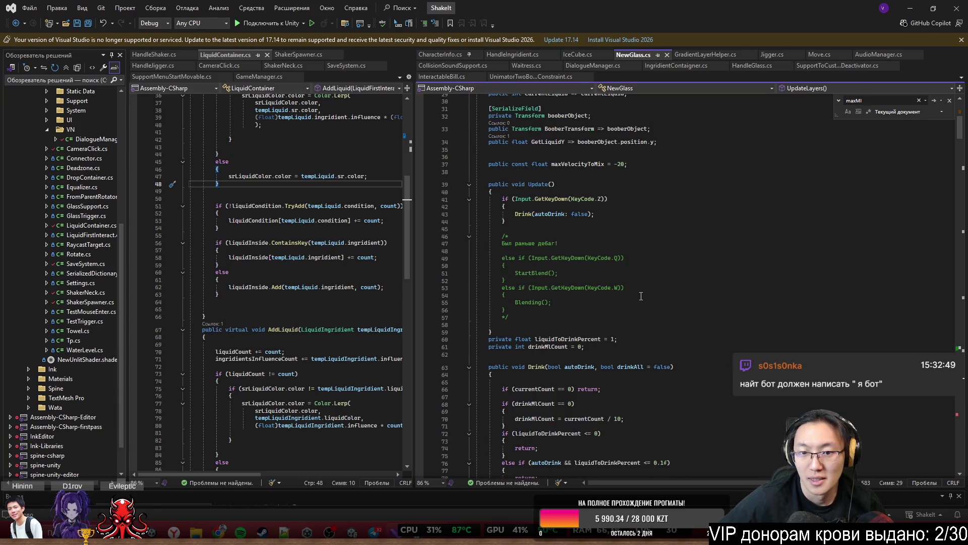
scroll(640, 296, up, 4)
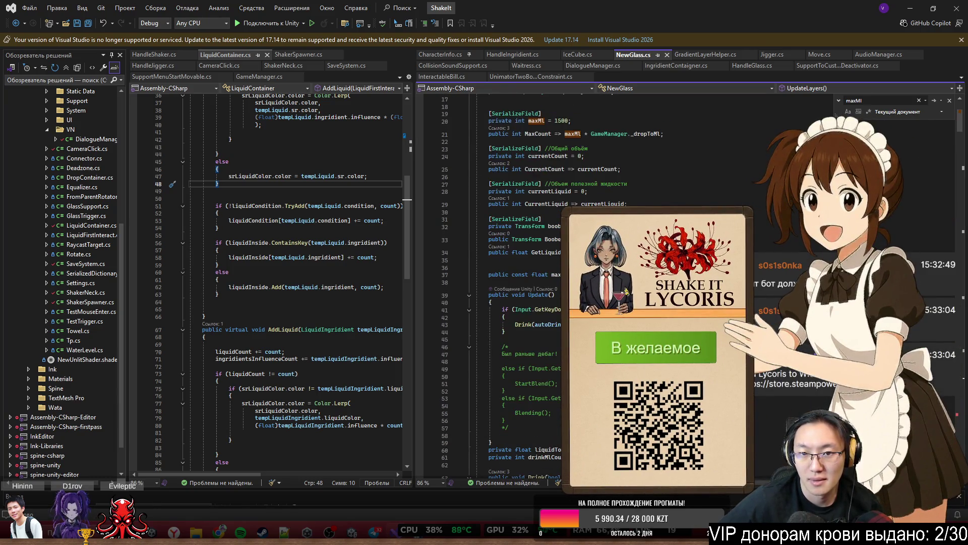
scroll(641, 296, up, 2)
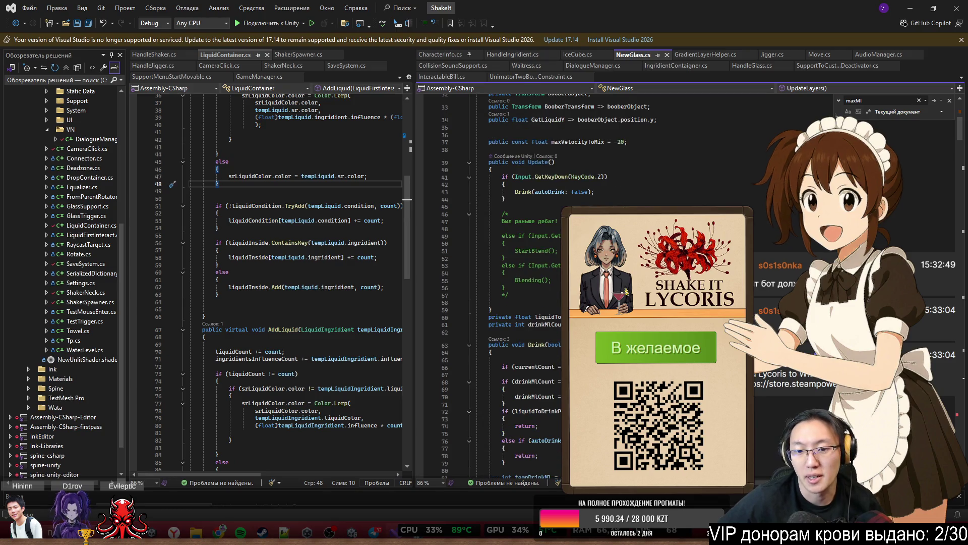
scroll(529, 172, up, 4)
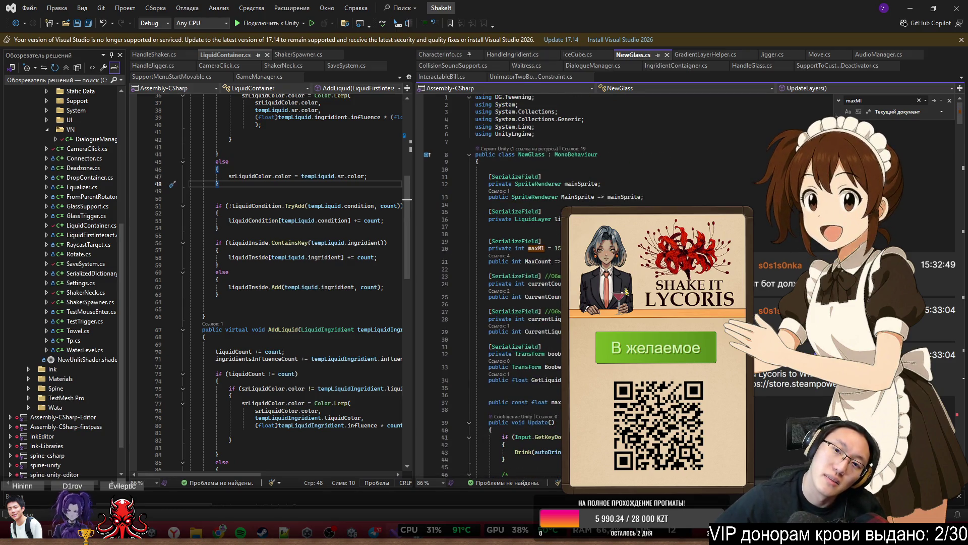
scroll(580, 366, down, 20)
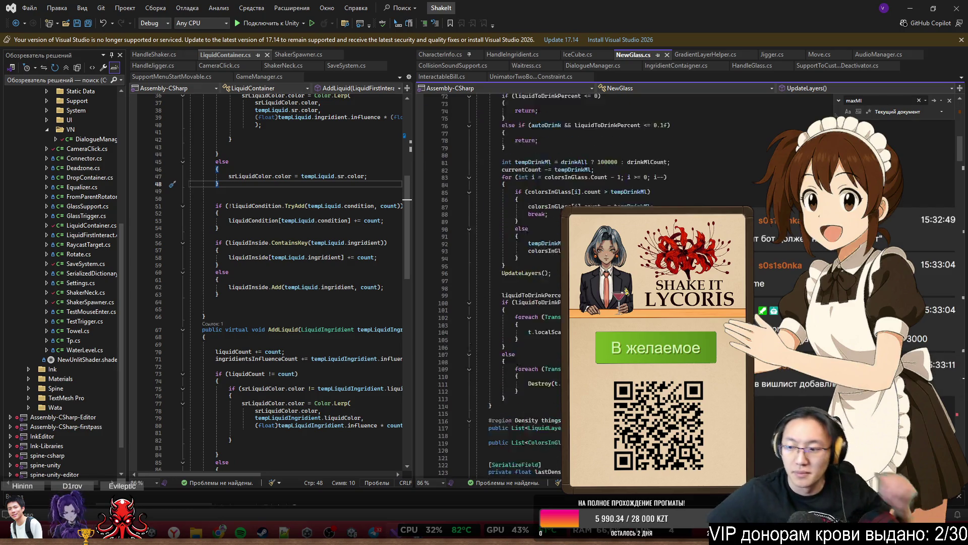
scroll(580, 366, down, 9)
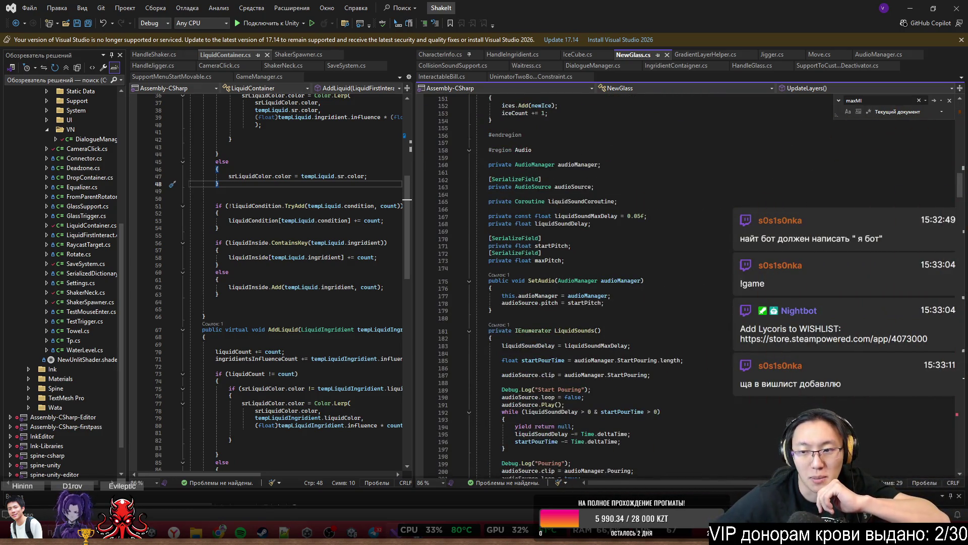
mouse_move(959, 185)
mouse_down()
mouse_move(929, 457)
mouse_move(945, 383)
mouse_up()
Scroll NewGlass.cs up from line ~392 to the LiquidSounds coroutine near line 178
scroll(685, 282, down, 5)
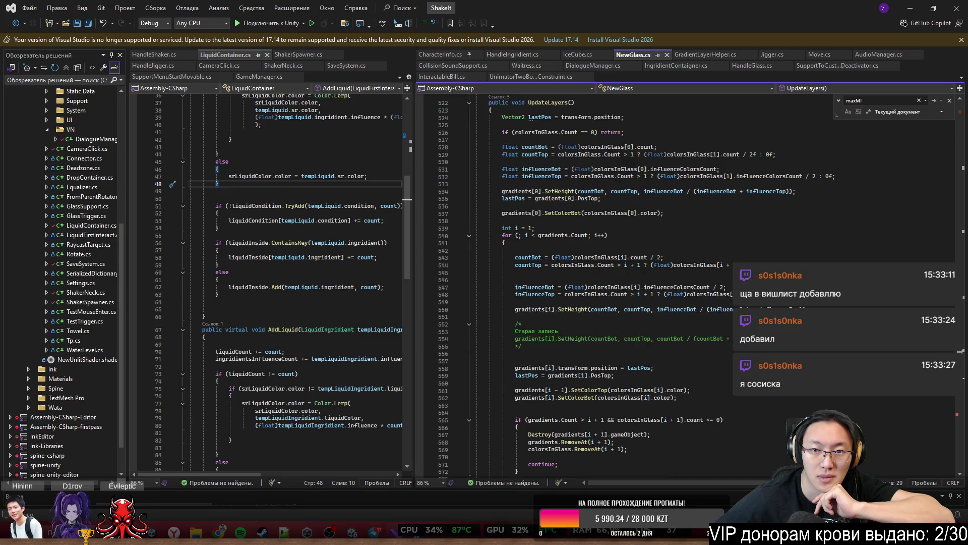
scroll(686, 282, down, 5)
scroll(645, 285, up, 20)
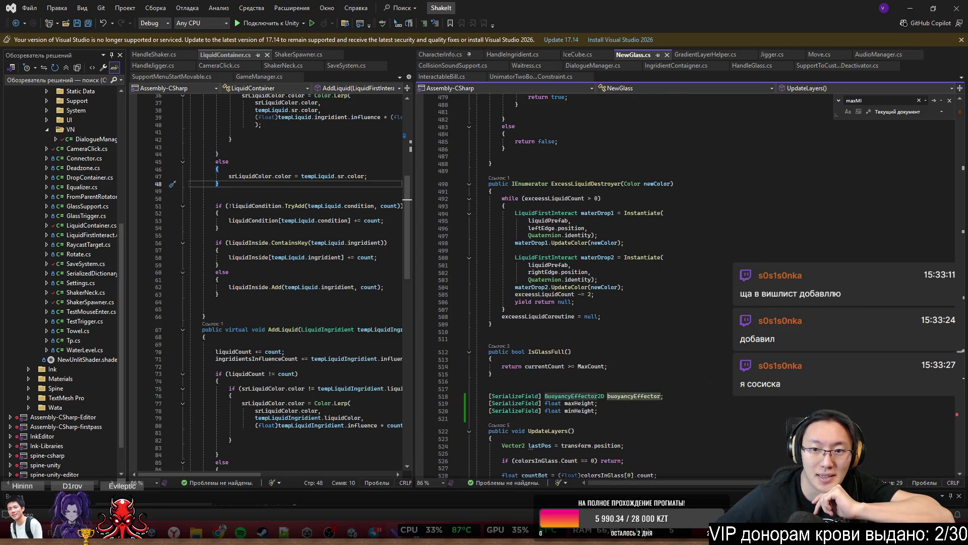
scroll(645, 285, up, 3)
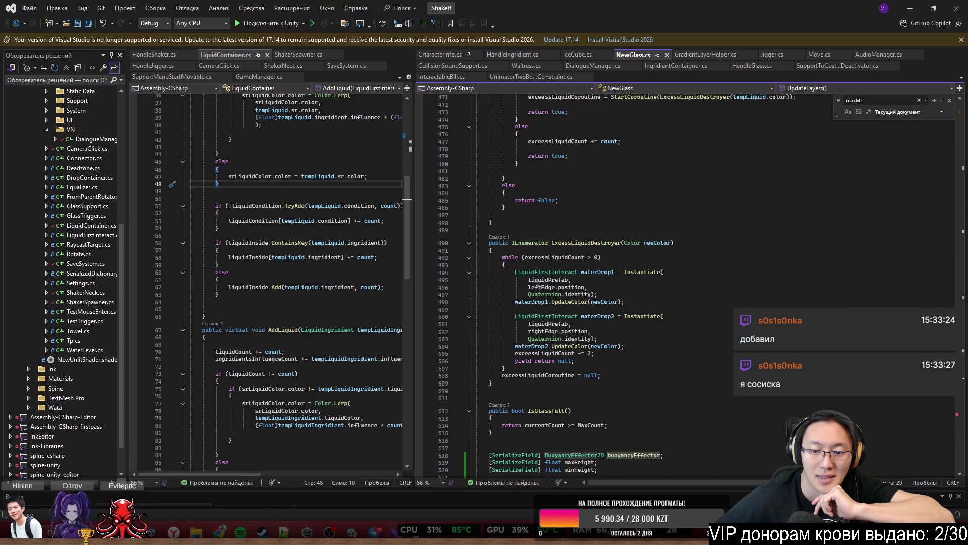
scroll(645, 285, up, 13)
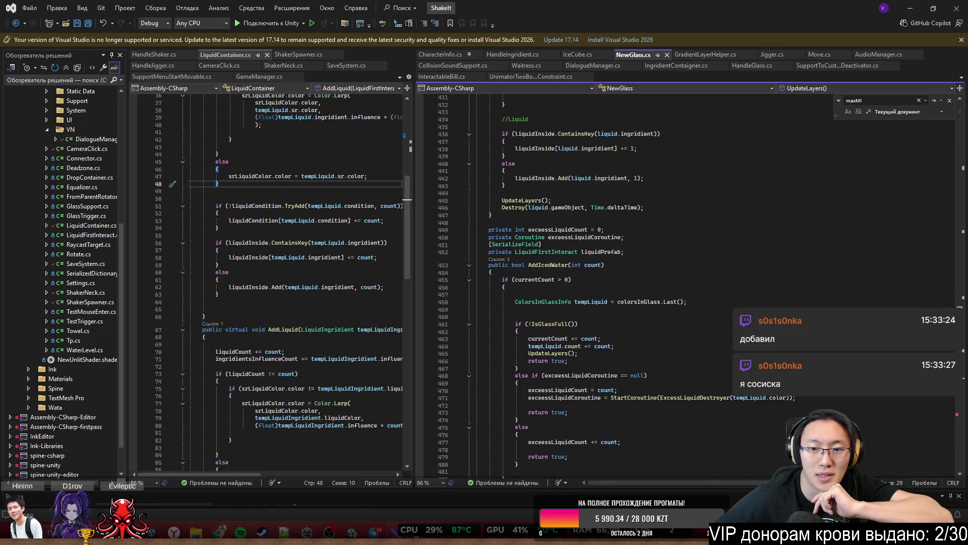
scroll(959, 300, up, 13)
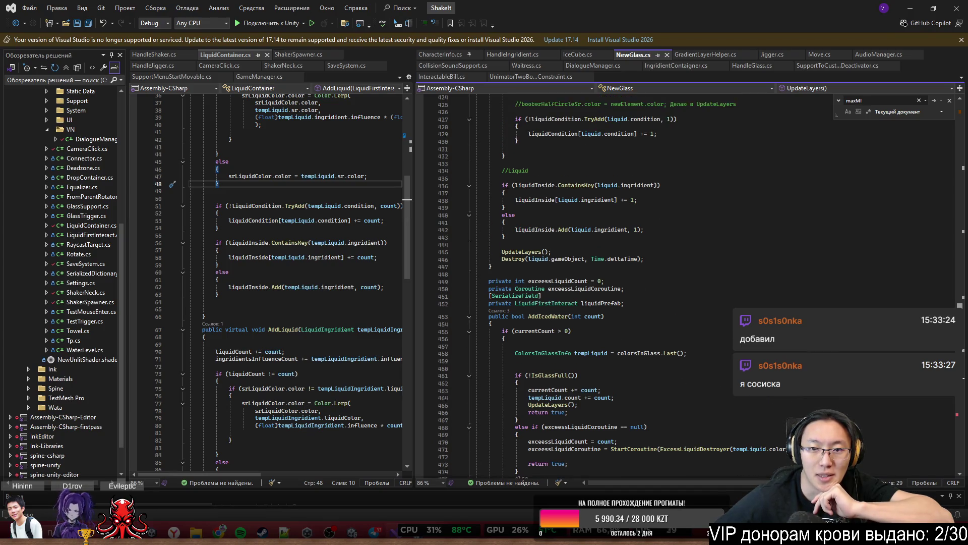
drag(960, 300, 960, 199)
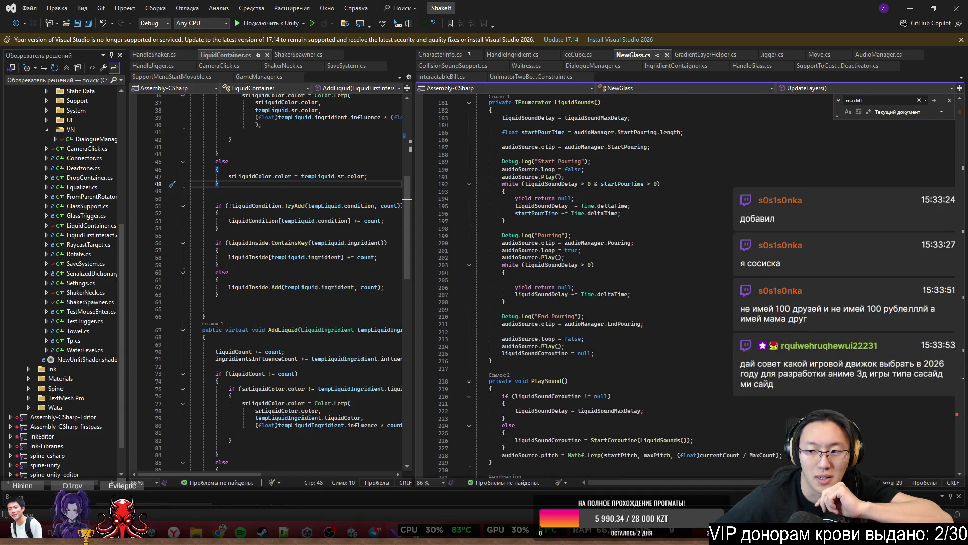
scroll(585, 282, up, 1)
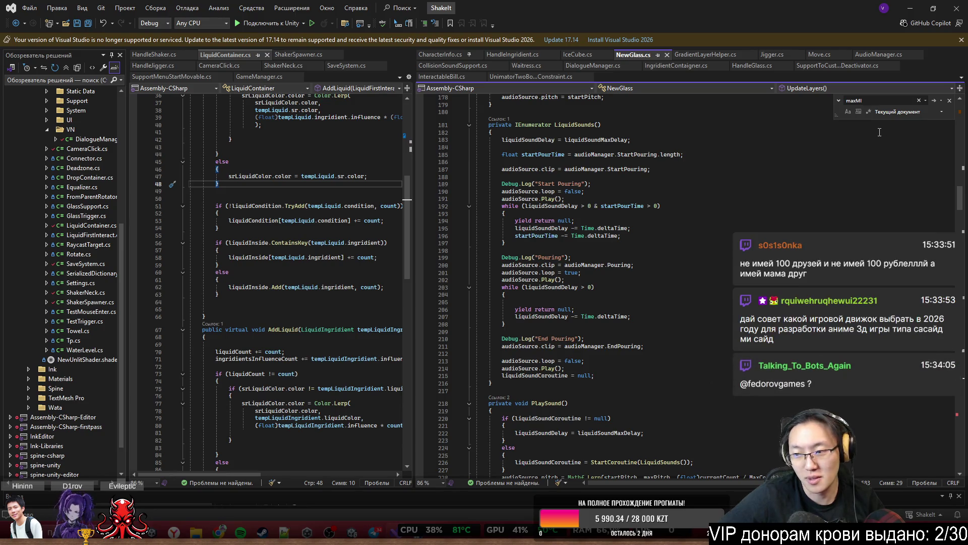
scroll(779, 208, up, 3)
scroll(779, 209, up, 4)
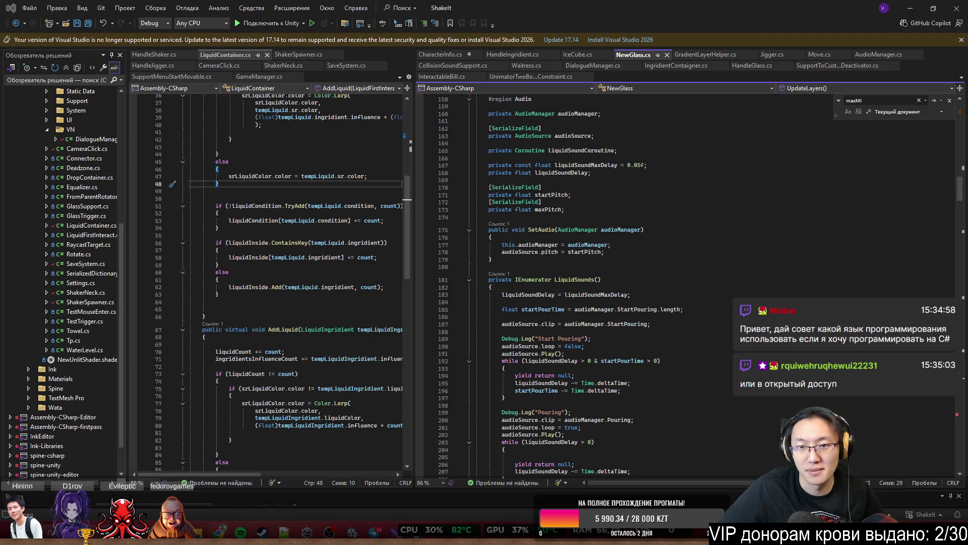
Scroll up to the Audio region's audioManager and audioSource fields and SetAudio near line 158
scroll(782, 268, up, 3)
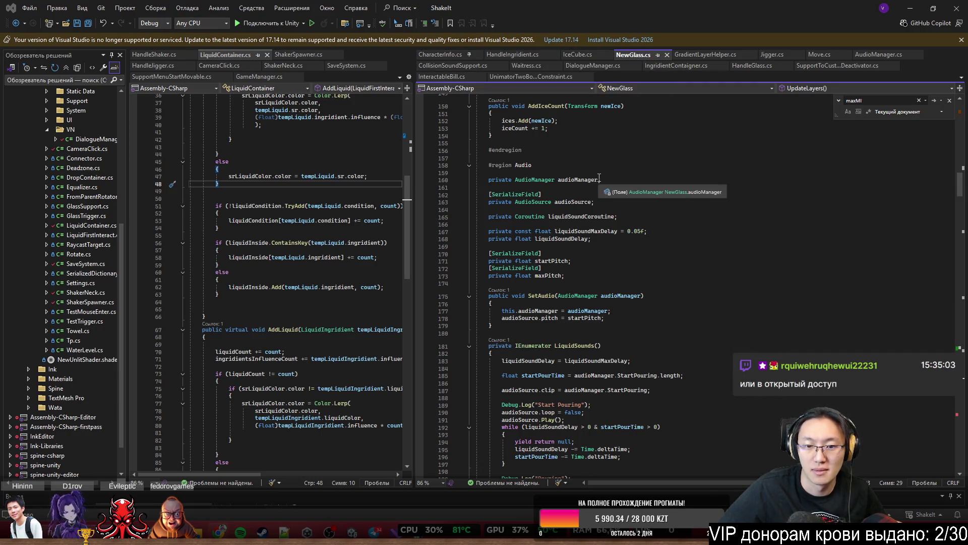
Scroll down into UpdateLayers to the buoyancyEffector null check around lines 531–581
scroll(733, 320, down, 15)
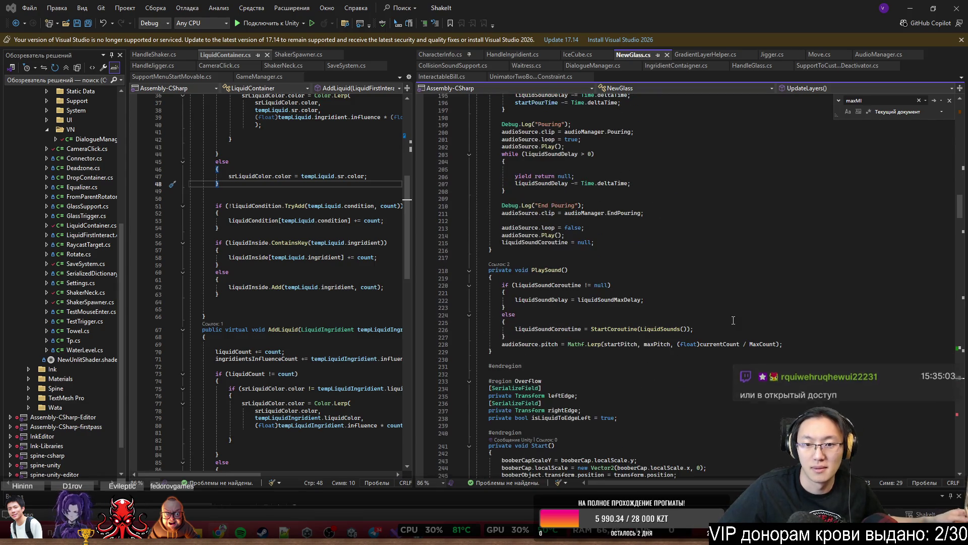
scroll(734, 320, down, 2)
scroll(733, 321, down, 5)
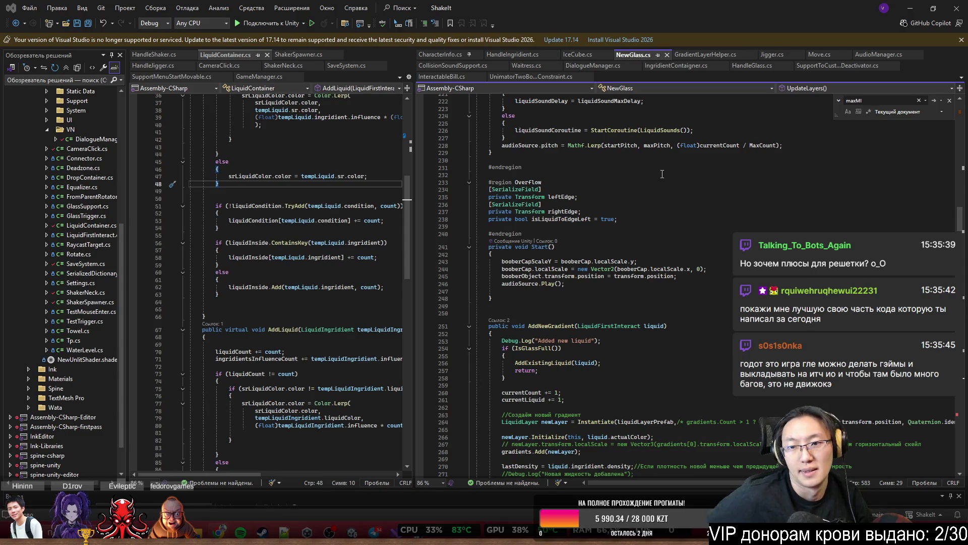
scroll(776, 397, down, 7)
scroll(776, 397, down, 20)
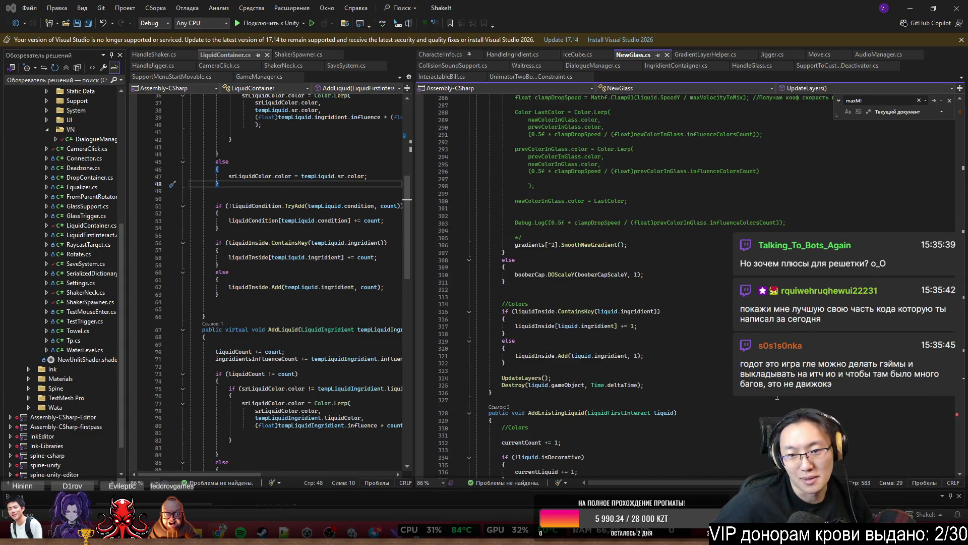
scroll(777, 398, down, 20)
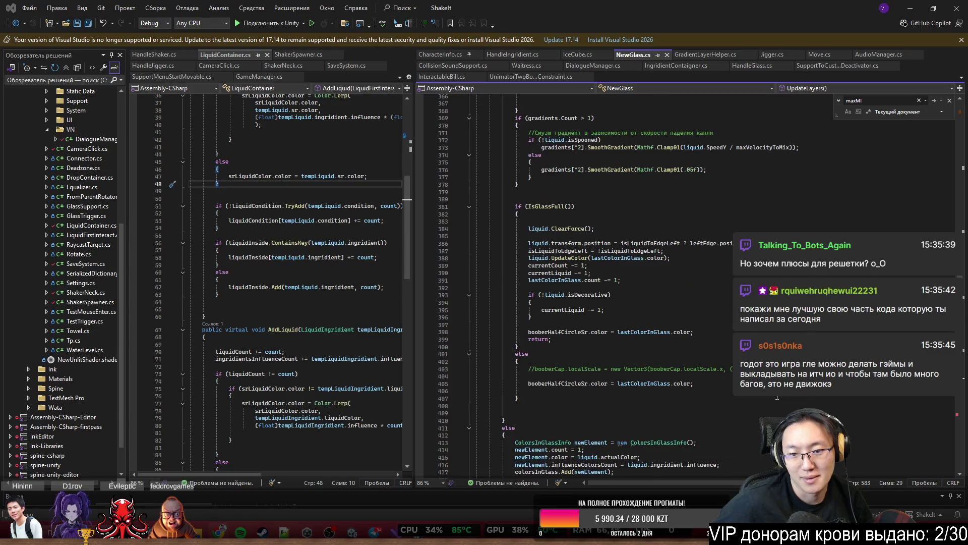
scroll(777, 397, down, 20)
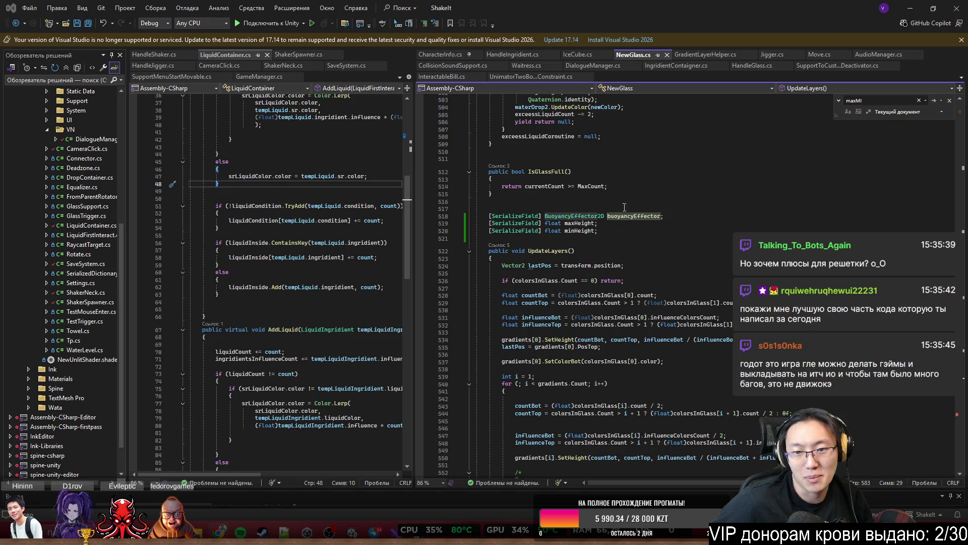
scroll(715, 396, down, 10)
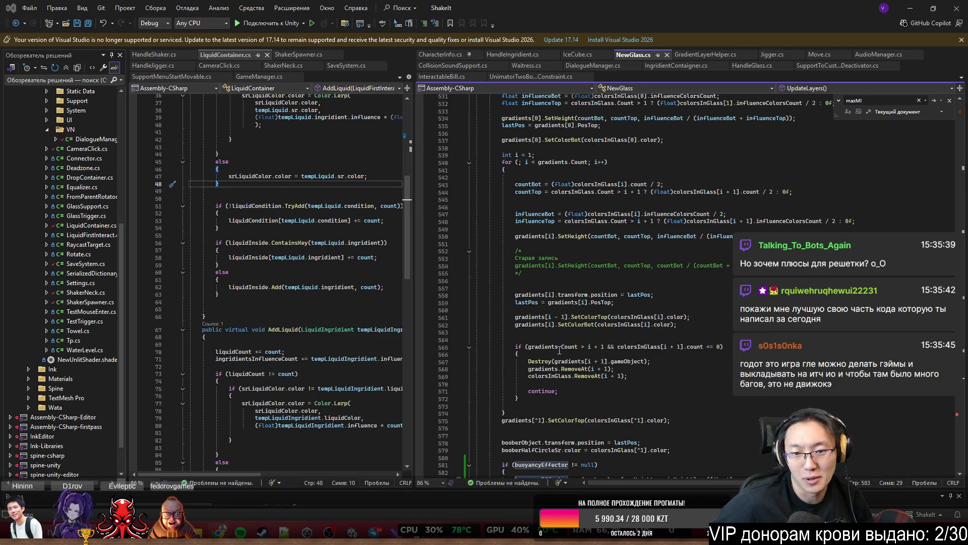
Select the buoyancyEffector surfaceLevel if-block spanning lines 580–584
scroll(560, 351, down, 4)
click(552, 401)
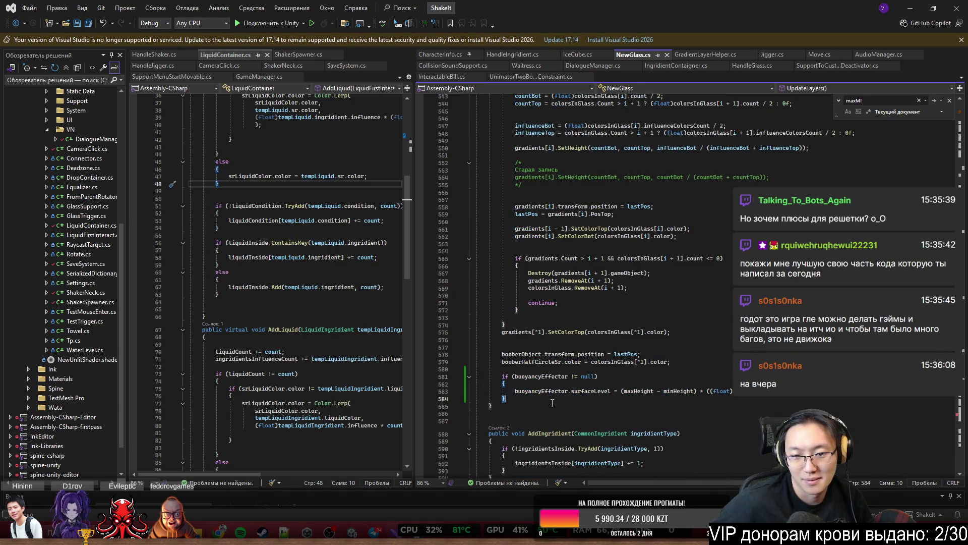
key(shift+Up)
key(shift+Up)
key(shift+Up)
scroll(568, 388, down, 6)
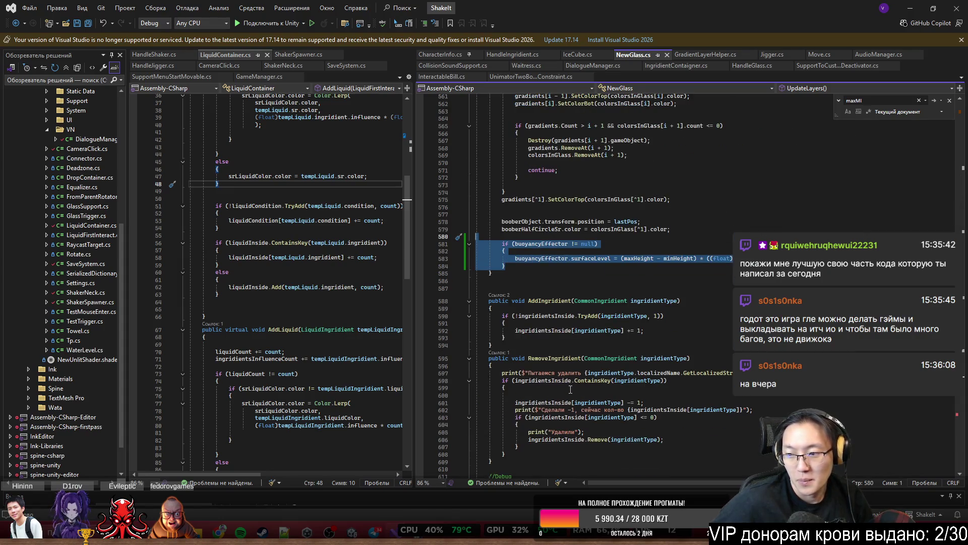
scroll(570, 389, down, 3)
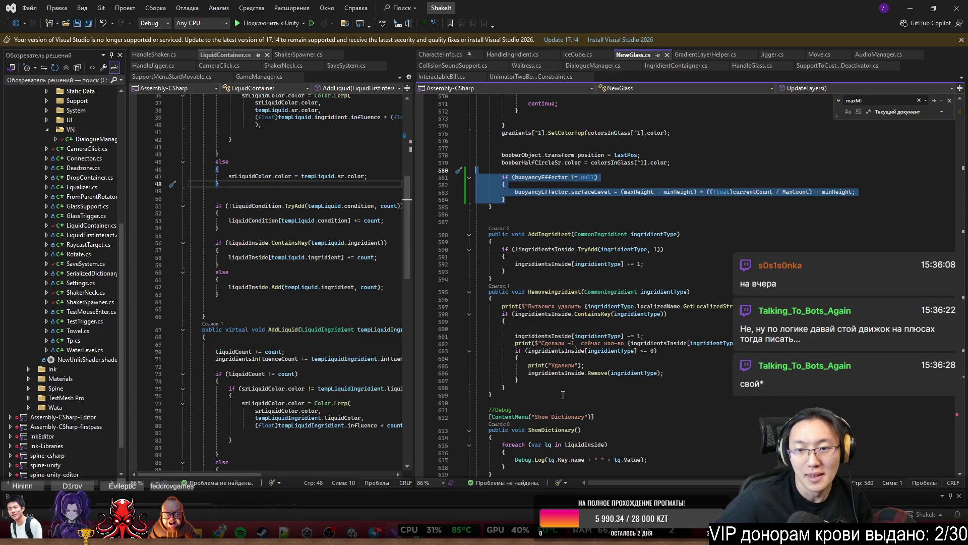
scroll(563, 394, up, 2)
Scroll through NewGlass.cs to the Drink method that scales the ice by liquidToDrinkPercent
scroll(563, 389, down, 5)
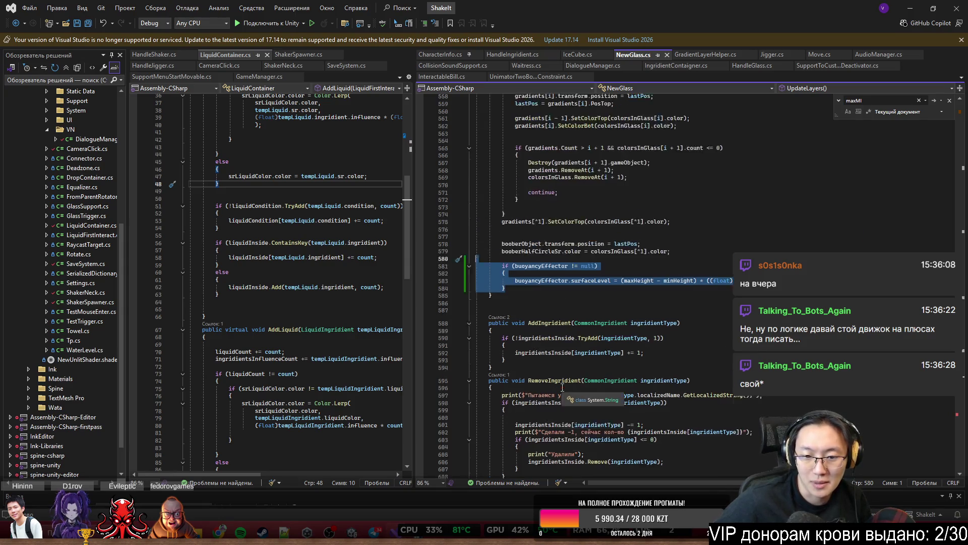
scroll(562, 387, down, 6)
scroll(564, 380, down, 15)
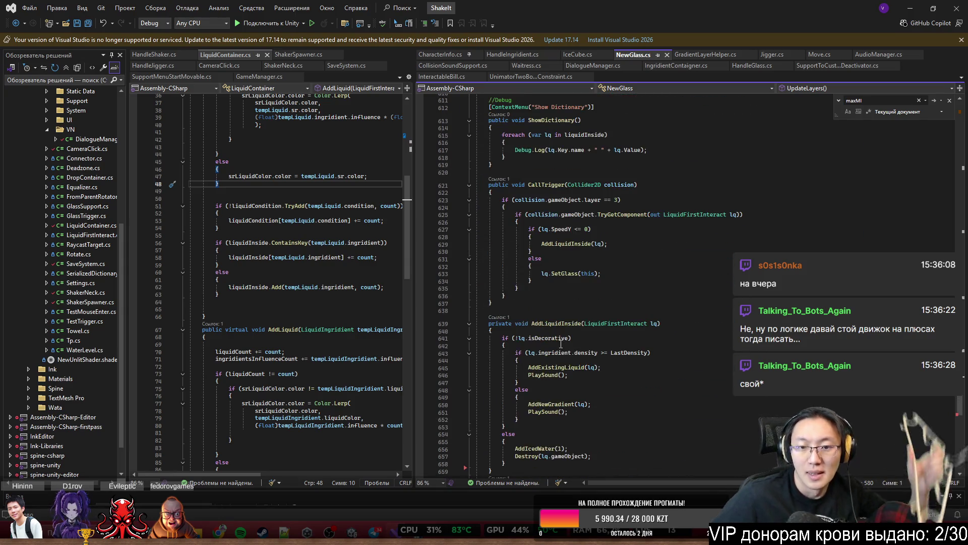
scroll(582, 338, up, 8)
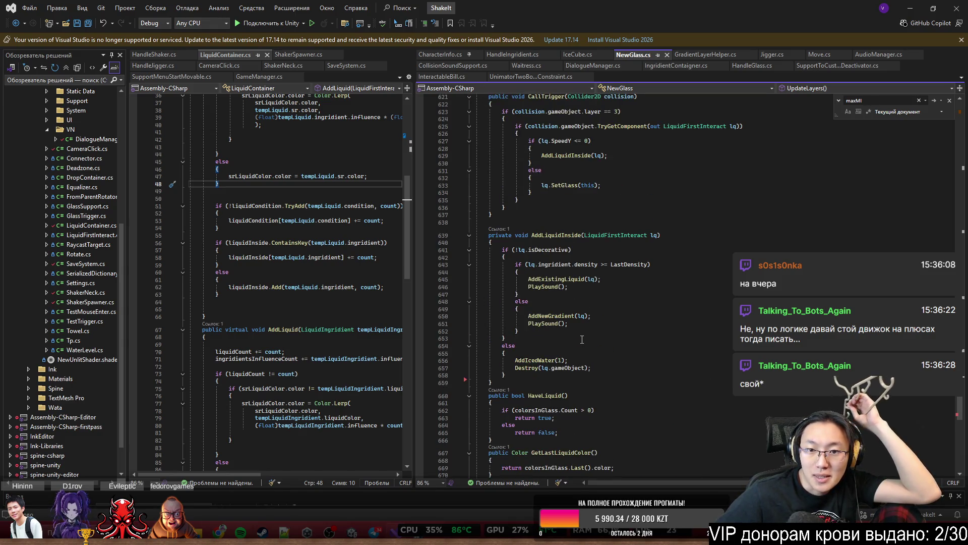
scroll(581, 339, down, 3)
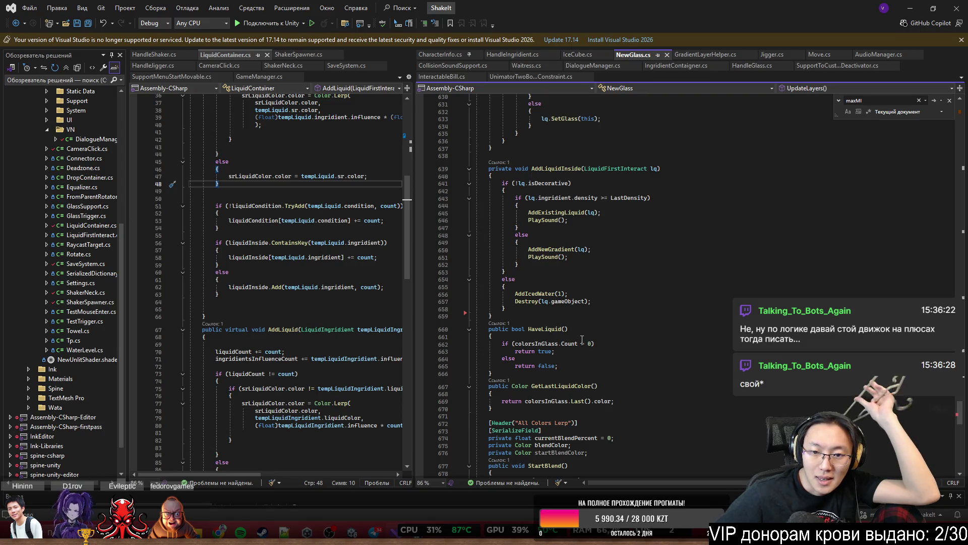
scroll(582, 340, down, 4)
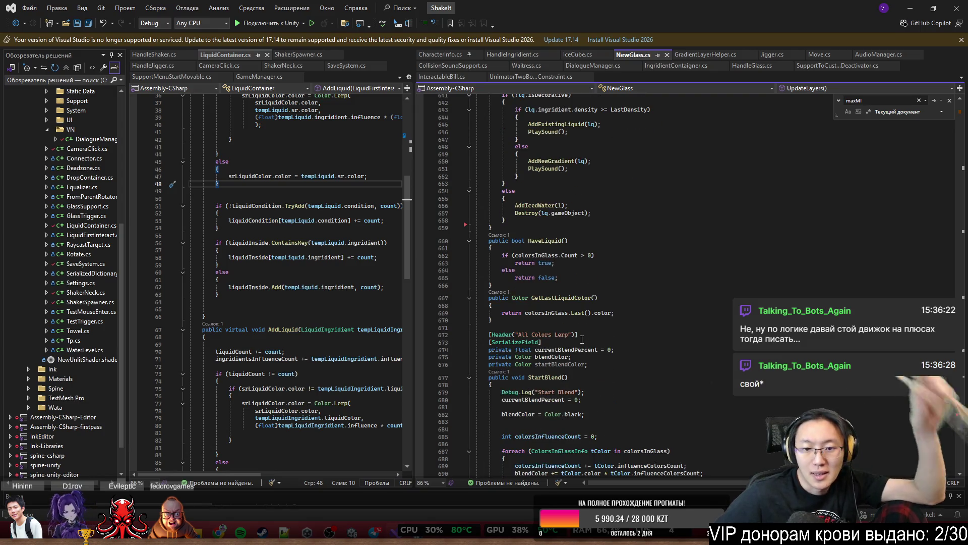
scroll(582, 339, down, 10)
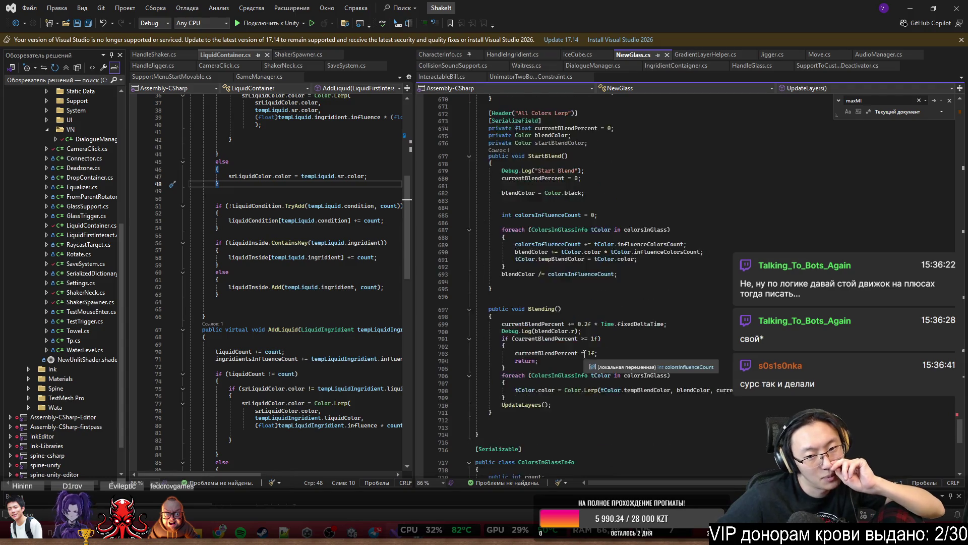
scroll(584, 353, down, 5)
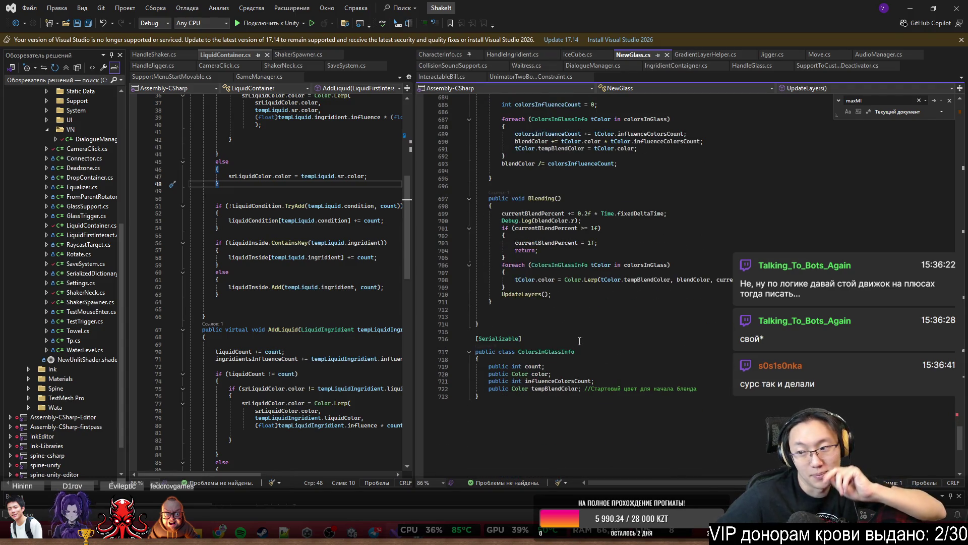
scroll(585, 348, up, 20)
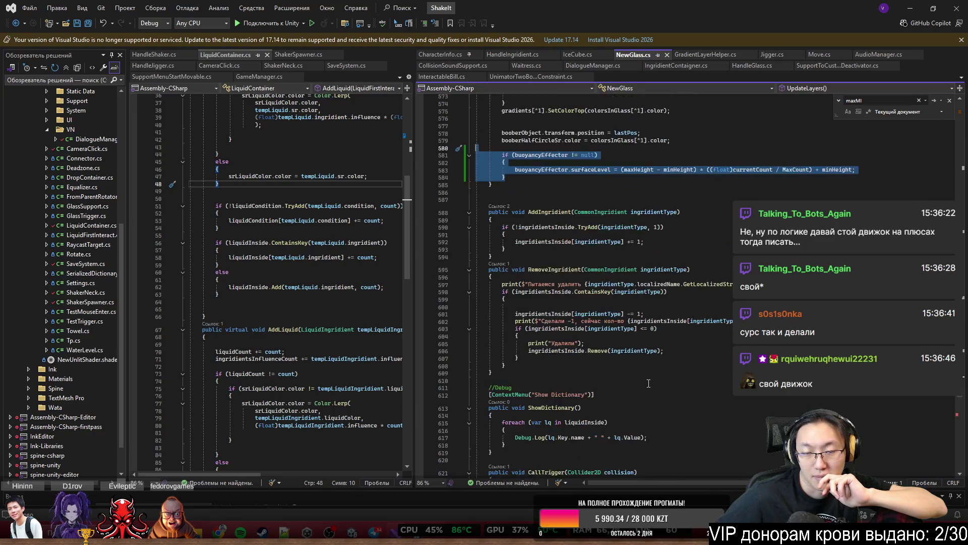
scroll(648, 383, up, 20)
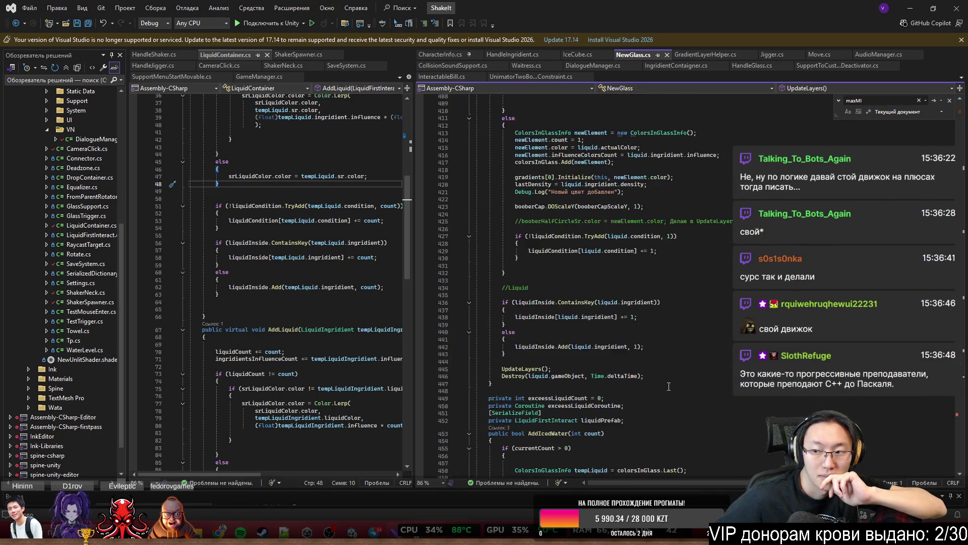
scroll(669, 386, up, 20)
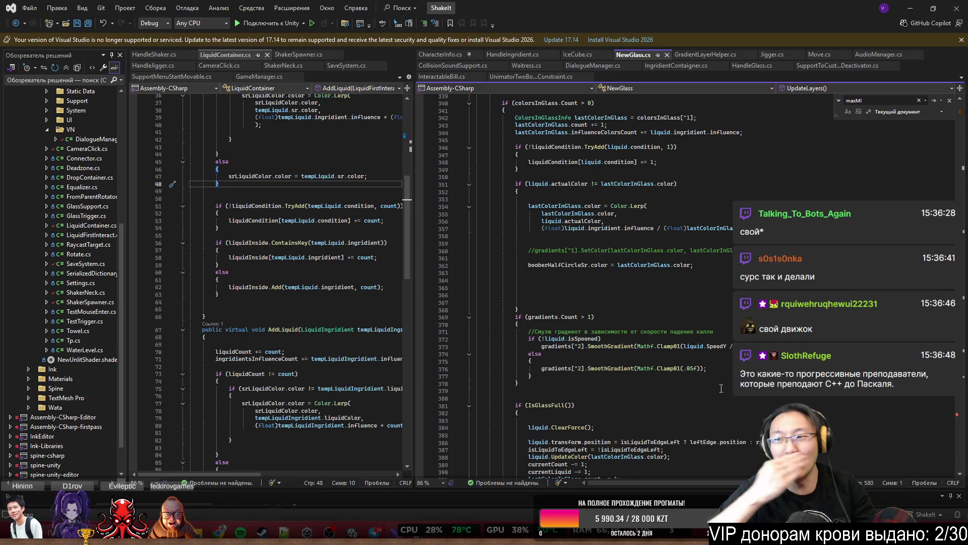
scroll(716, 367, up, 4)
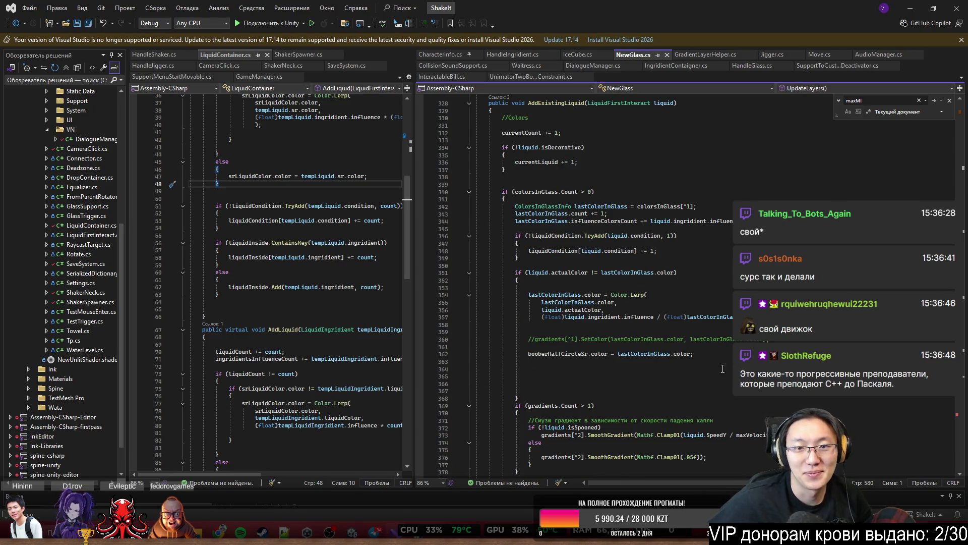
scroll(723, 368, up, 15)
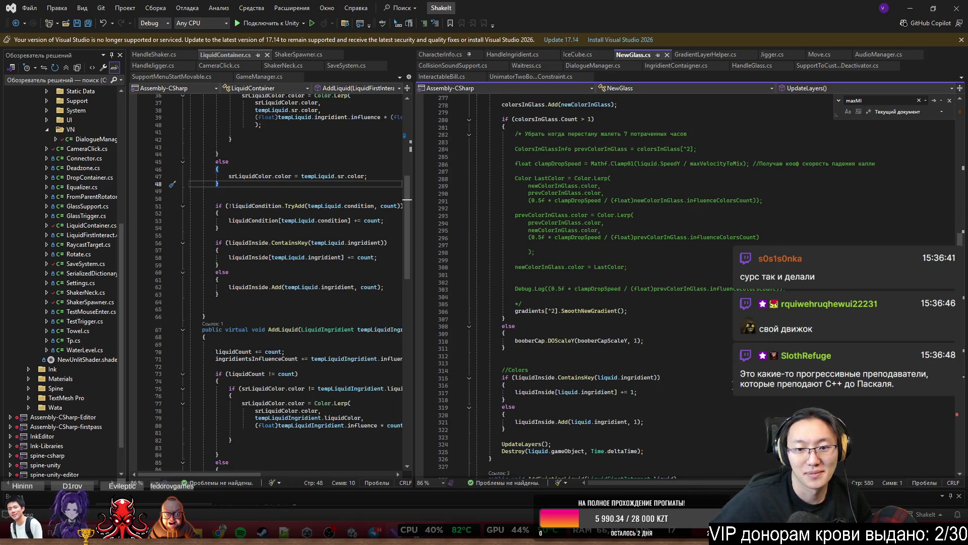
scroll(723, 369, up, 9)
scroll(722, 369, up, 15)
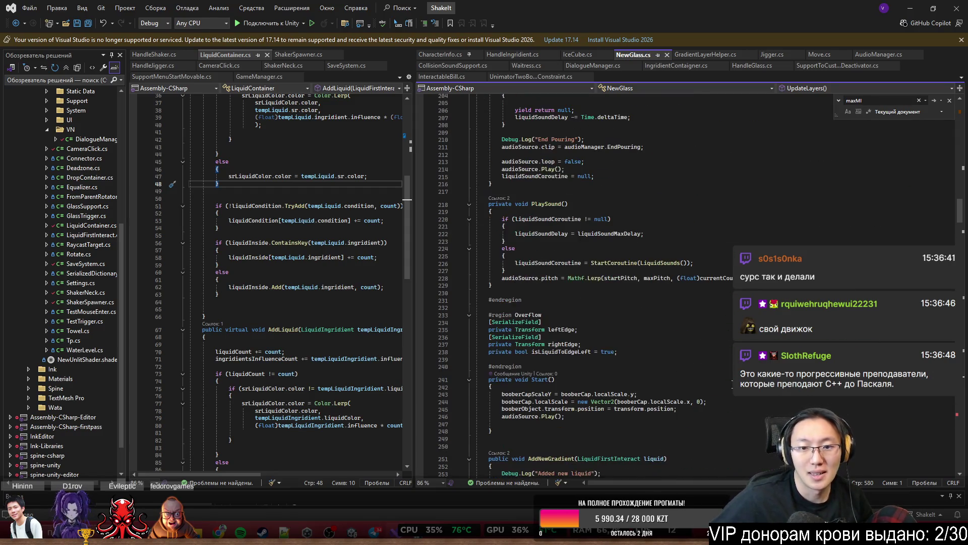
scroll(585, 283, up, 14)
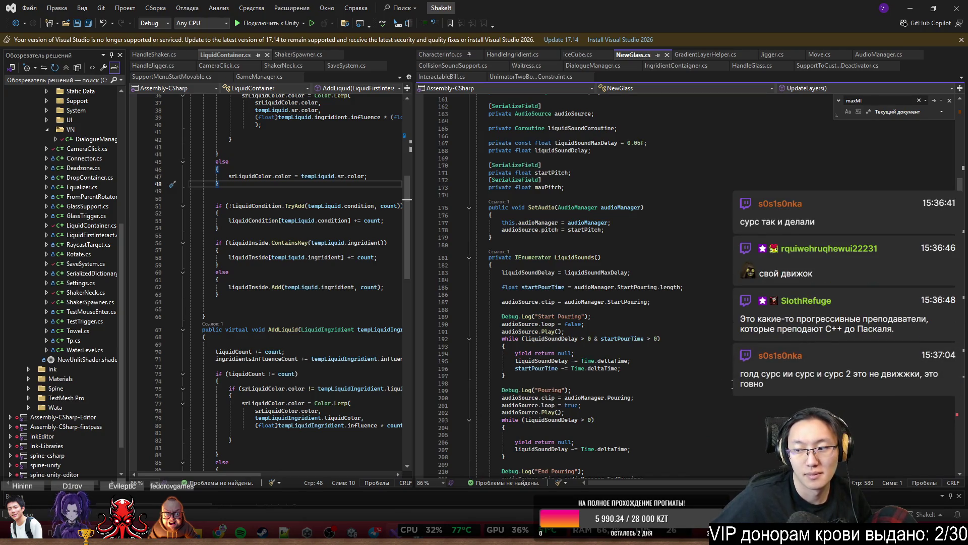
scroll(585, 283, up, 20)
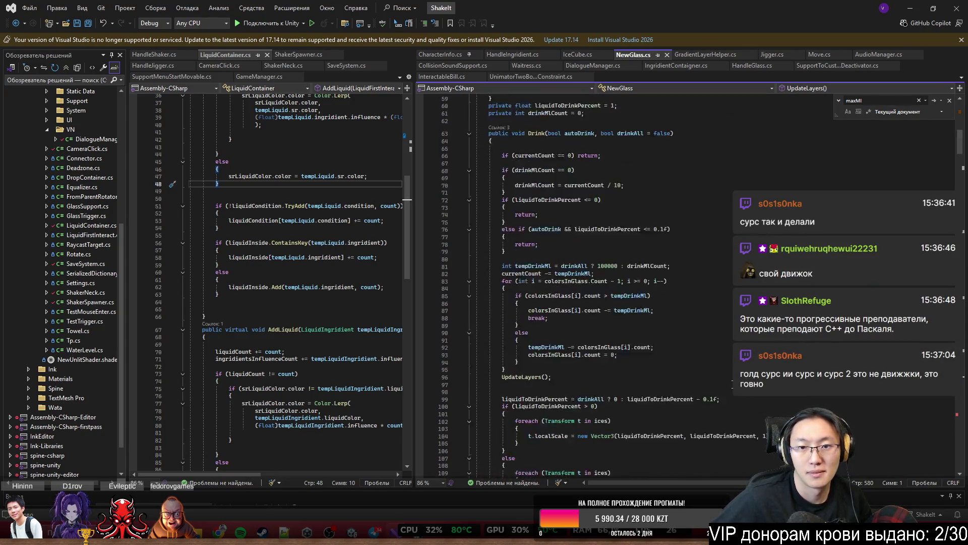
scroll(591, 149, up, 19)
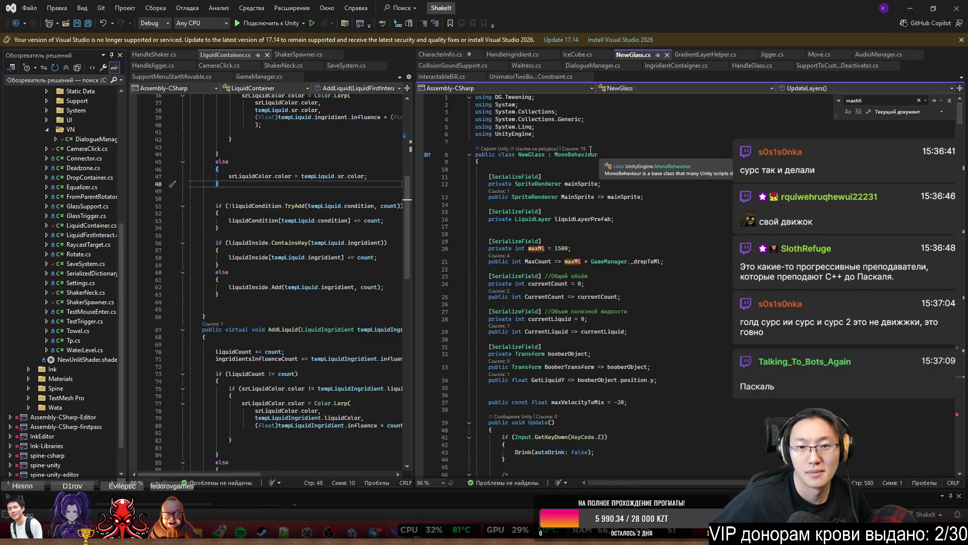
Check NewGlass's references, then search HandleGlass for the next use of the lq field
click(573, 149)
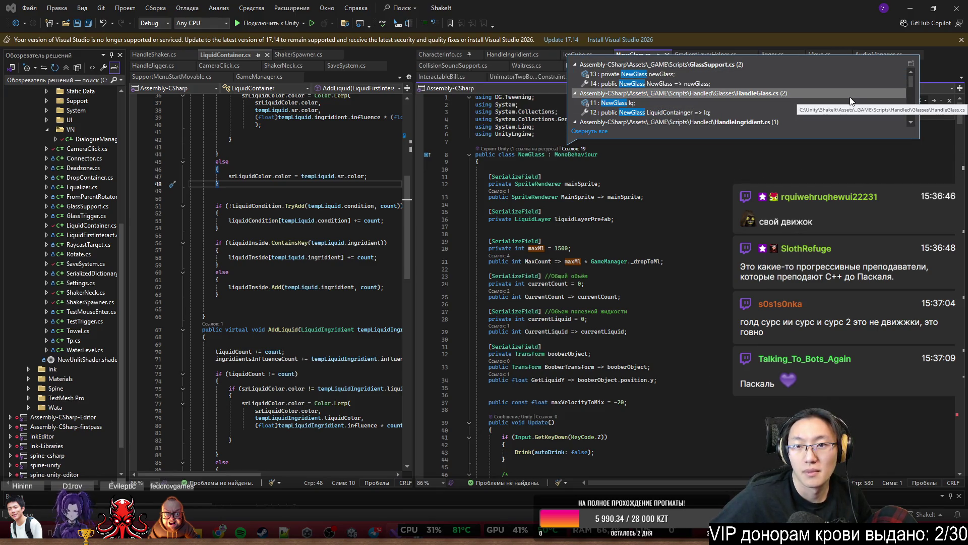
mouse_move(835, 114)
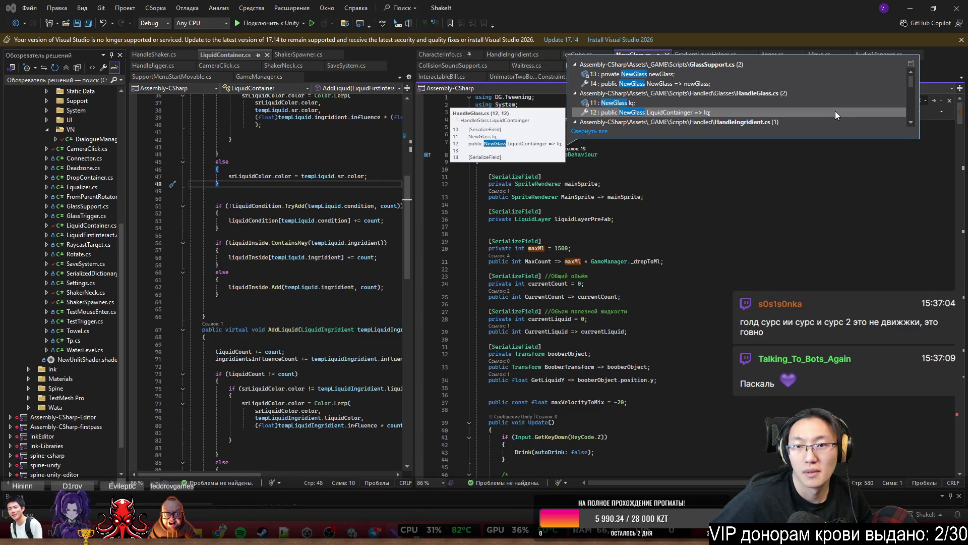
key(Escape)
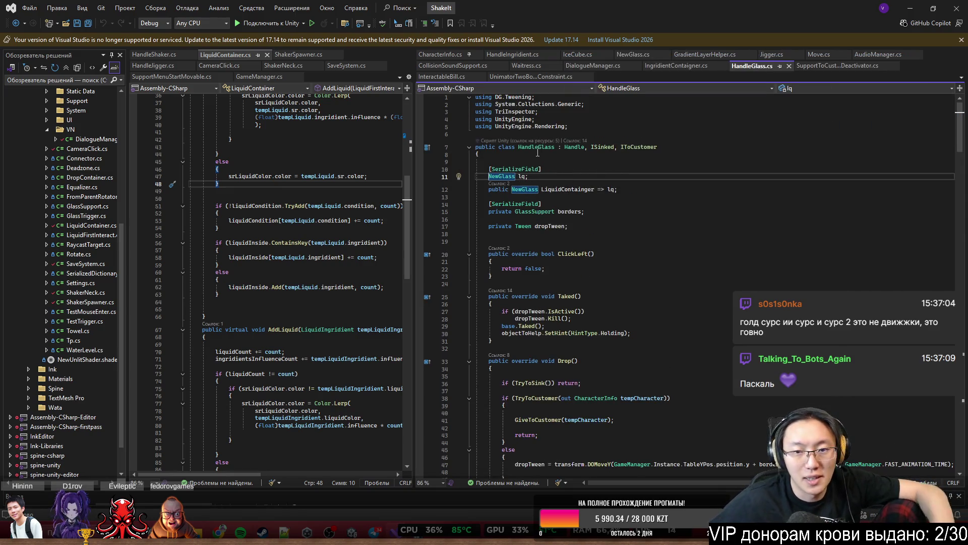
click(522, 177)
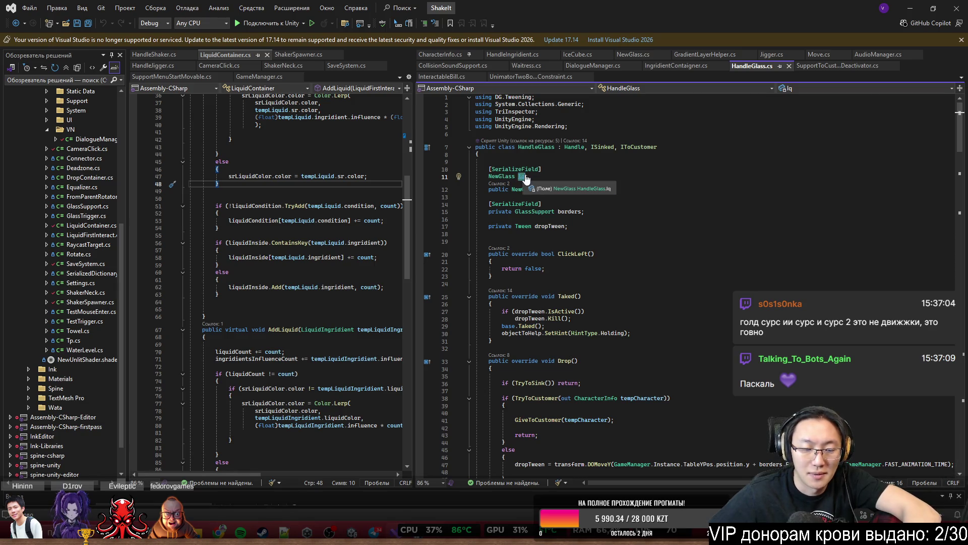
key(ctrl+f)
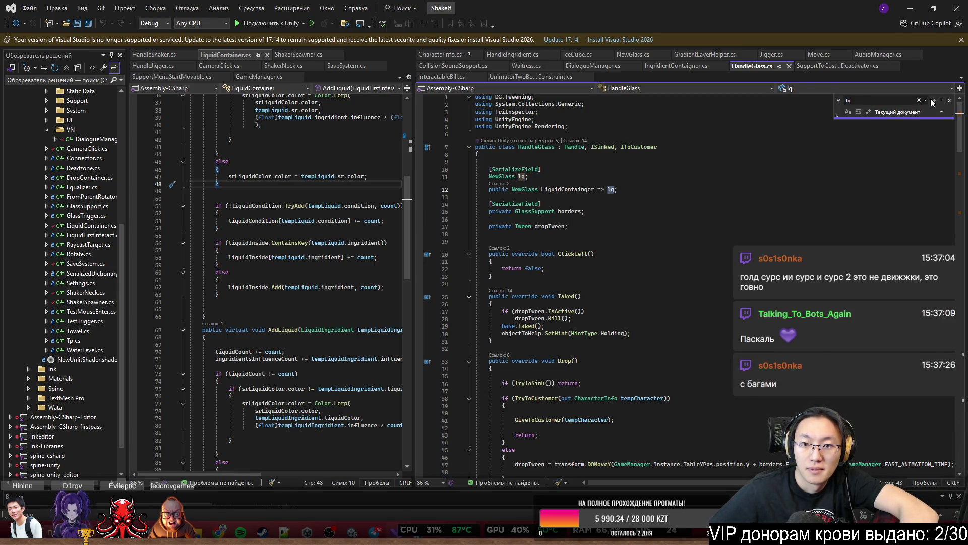
click(930, 100)
Open CheckServeCocktail's definition in GameManager and place the cursor on empty line 83
ctrl+click(600, 285)
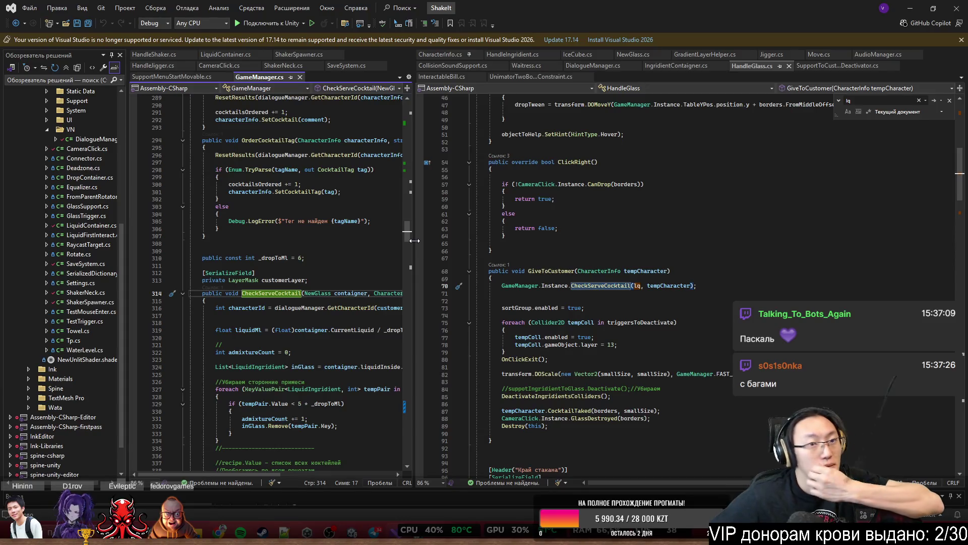
scroll(404, 265, down, 5)
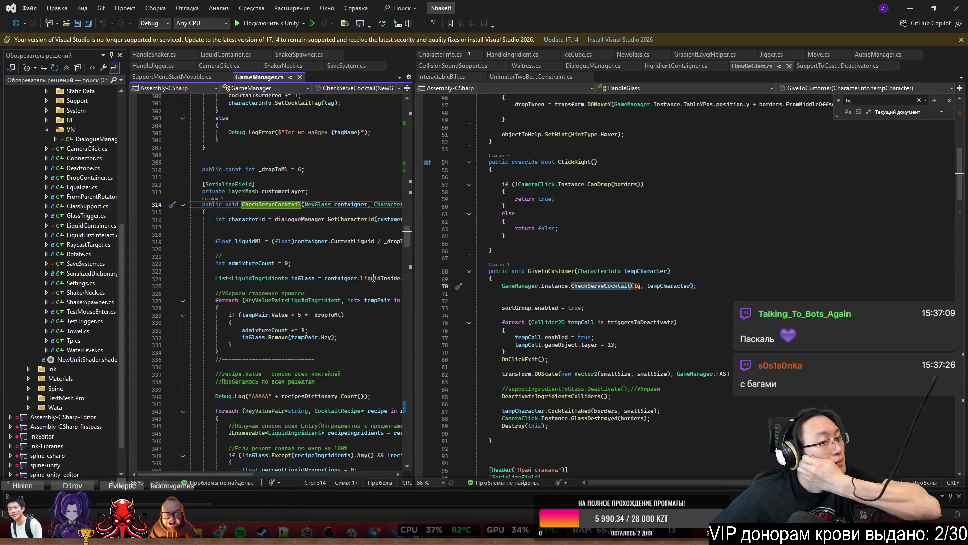
scroll(383, 259, down, 5)
scroll(384, 260, down, 3)
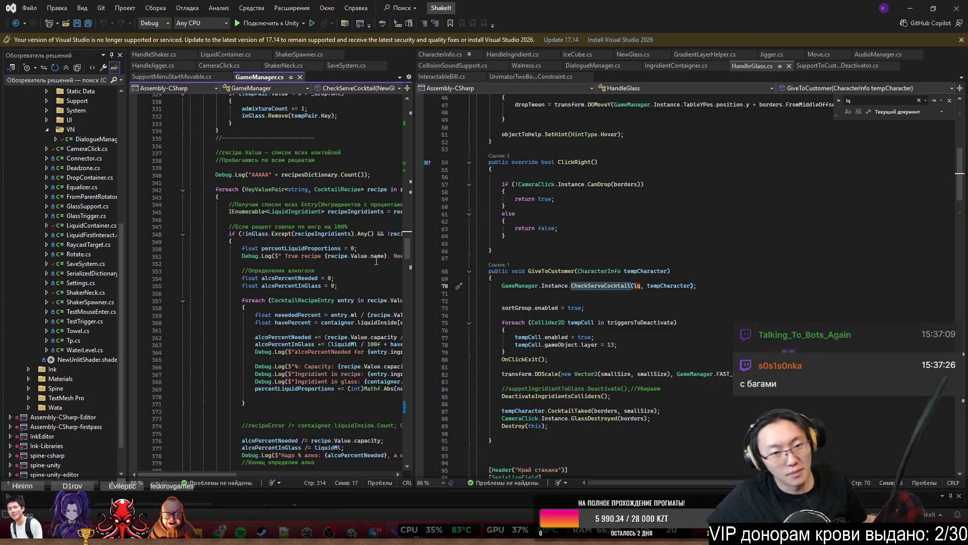
scroll(835, 176, down, 1)
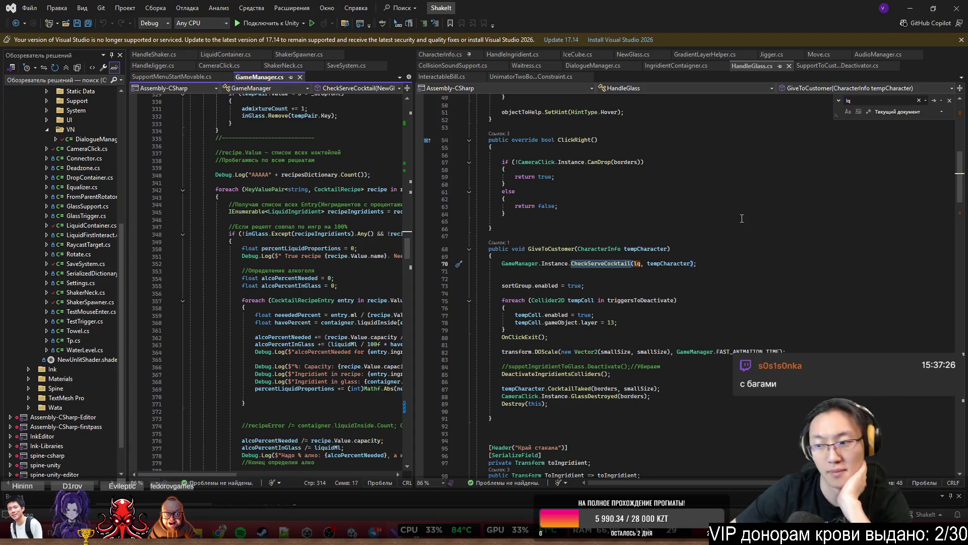
scroll(748, 214, down, 2)
scroll(756, 211, down, 3)
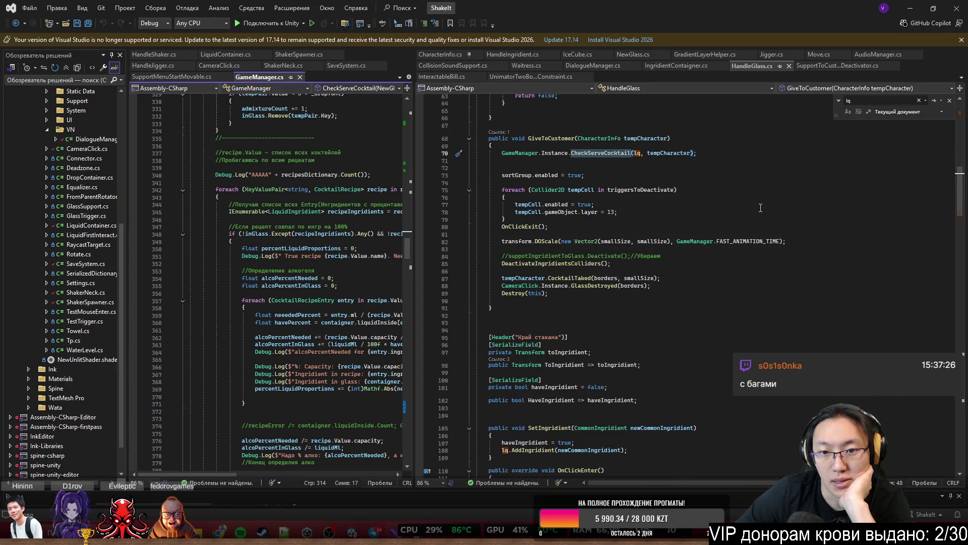
click(523, 248)
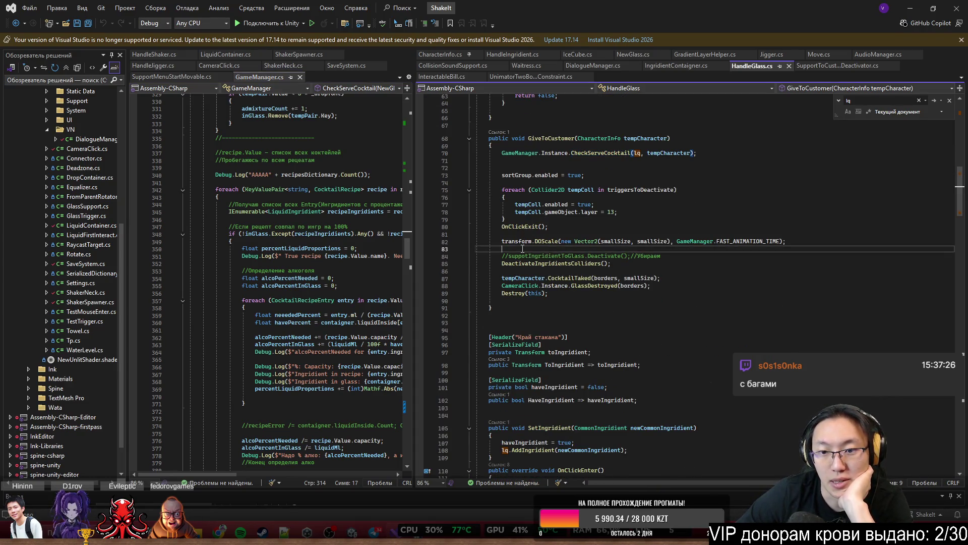
Add a new line starting with lq after the DOScale call in GiveToCustomer
double_click(742, 241)
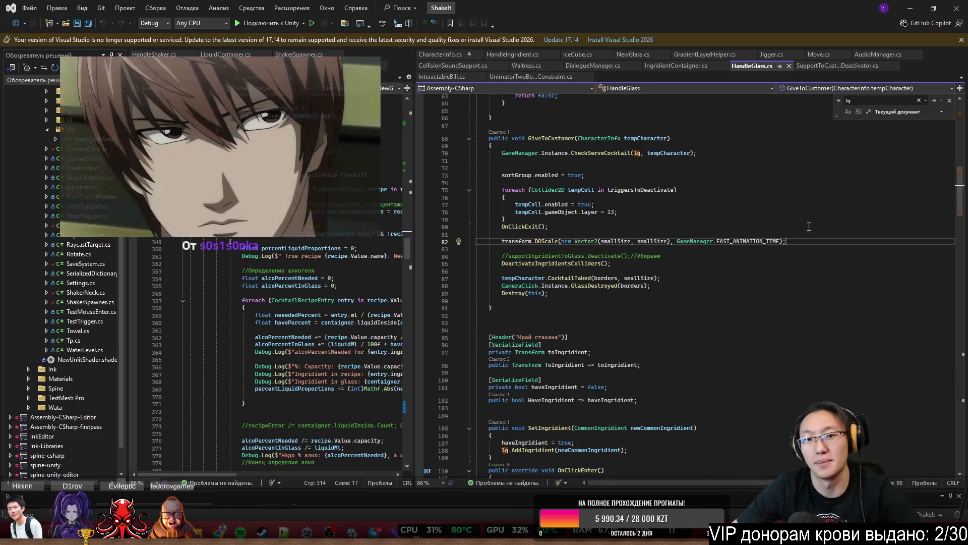
key(Return)
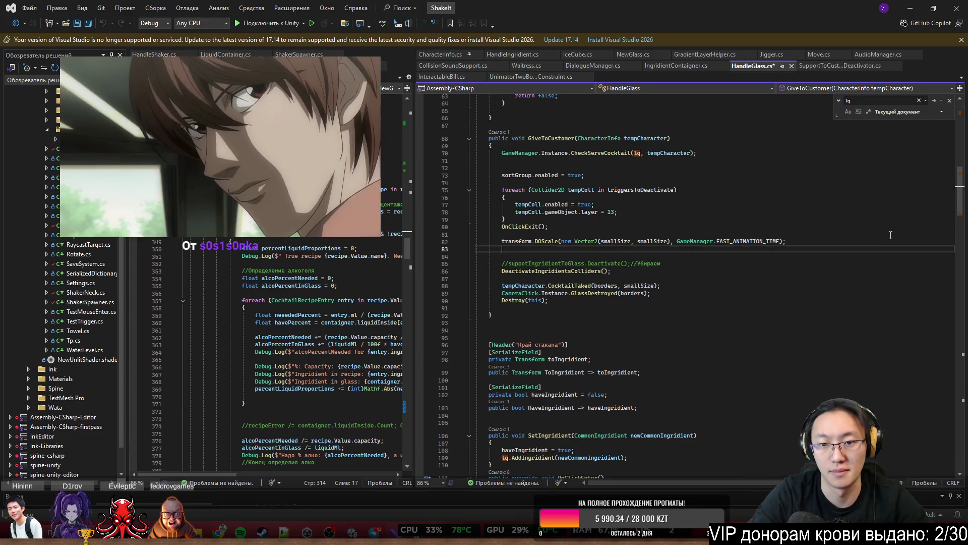
text(kz)
key(BackSpace)
key(BackSpace)
text(lq,)
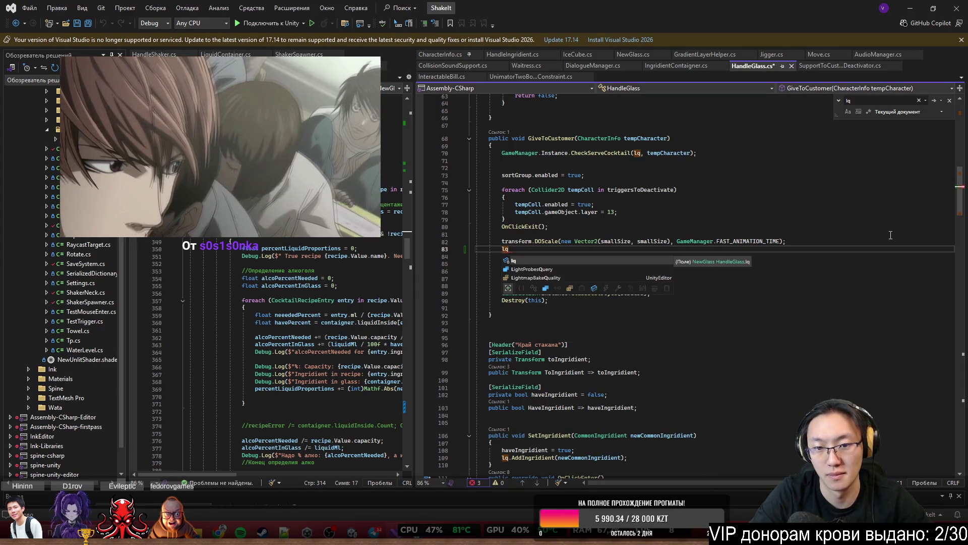
key(BackSpace)
text(.)
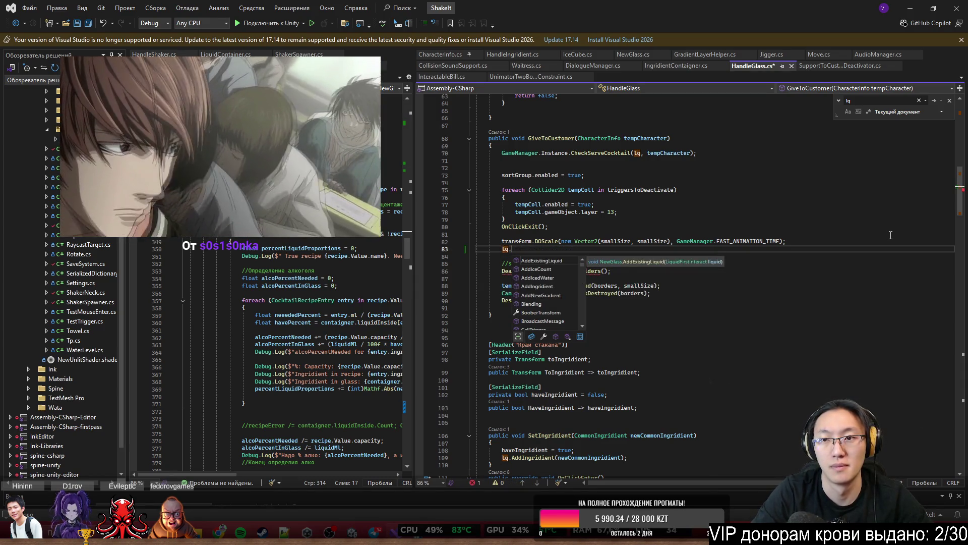
key(Escape)
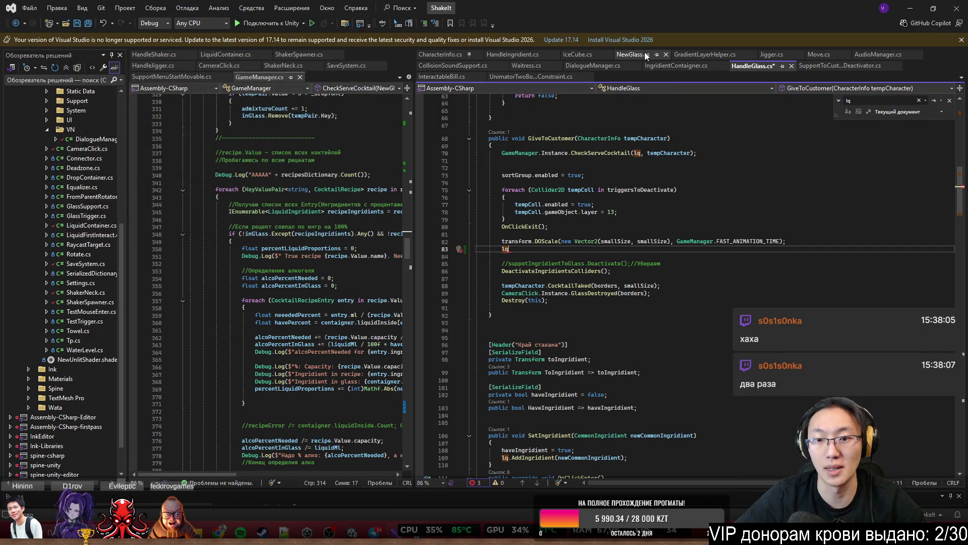
Look through NewGlass and IceCube, then return to HandleGlass to check the lq field's type
click(633, 54)
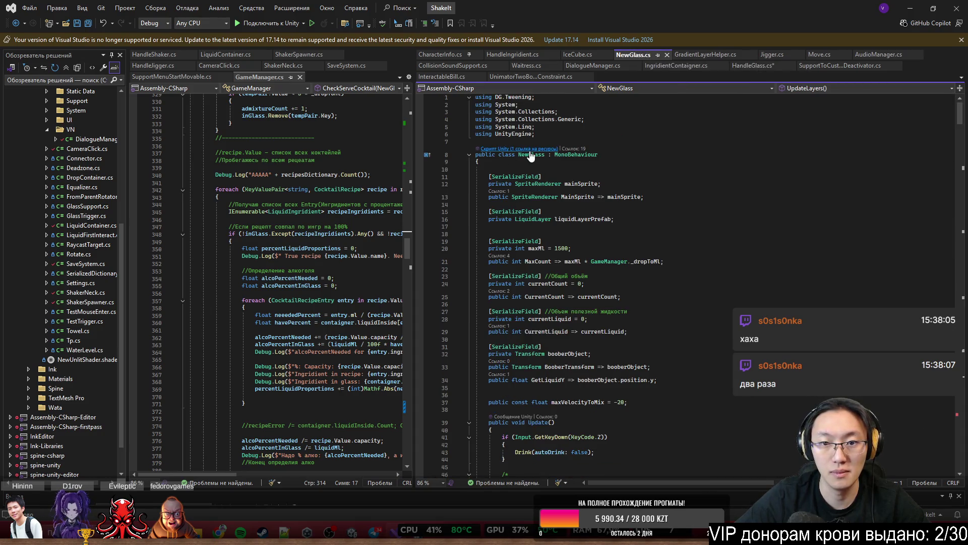
click(586, 57)
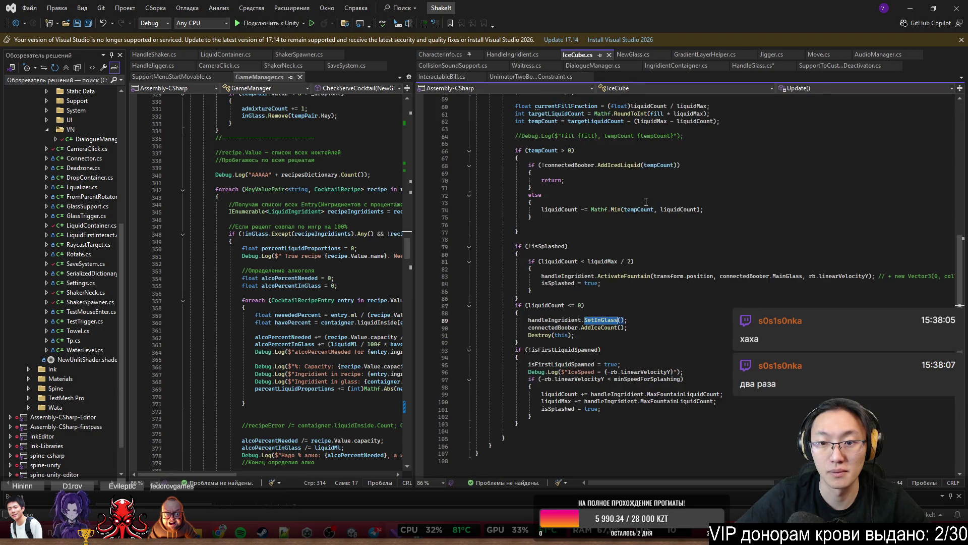
drag(961, 281, 960, 149)
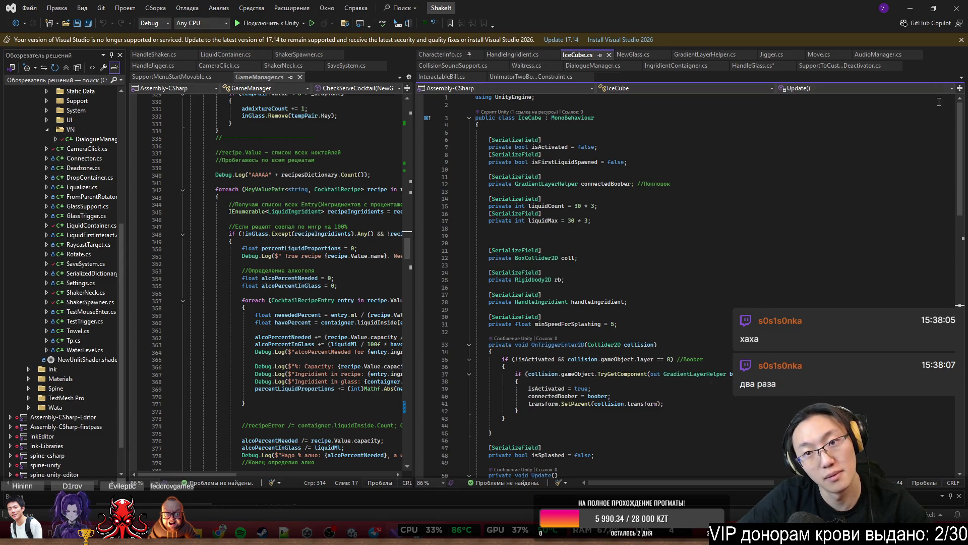
key(ctrl+minus)
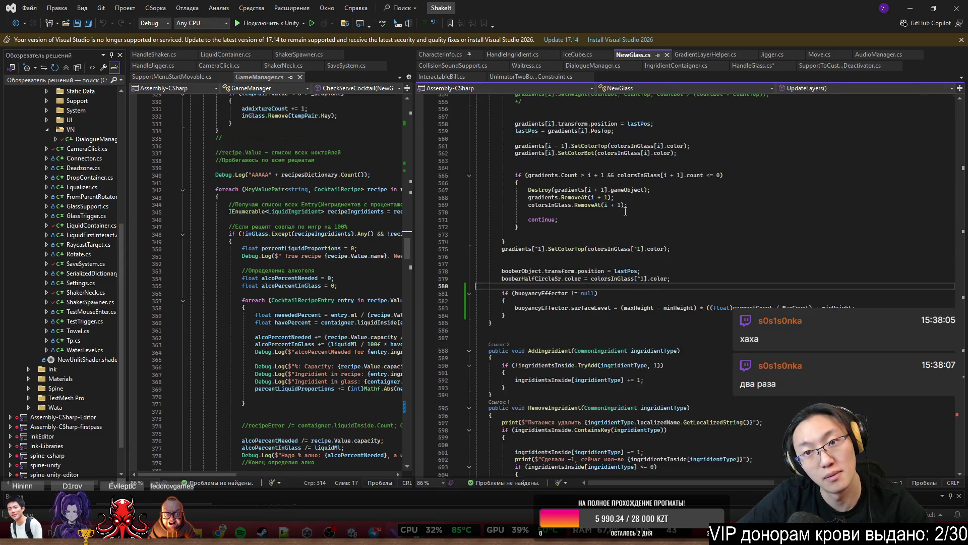
scroll(650, 223, up, 8)
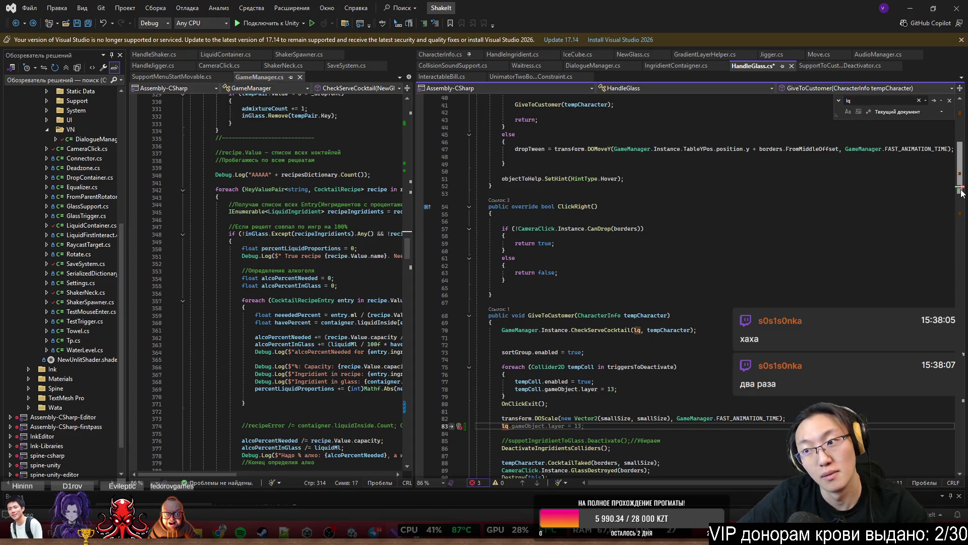
drag(962, 192, 962, 120)
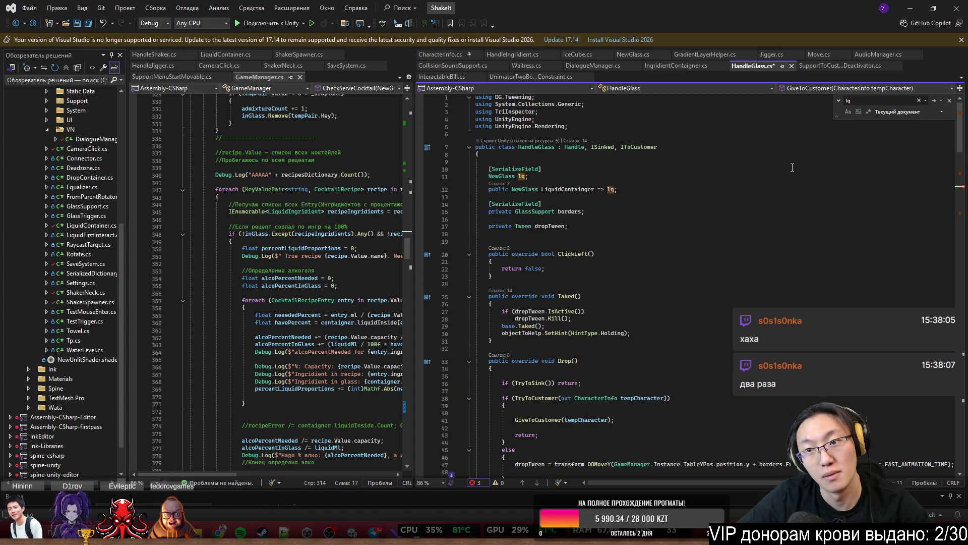
click(501, 172)
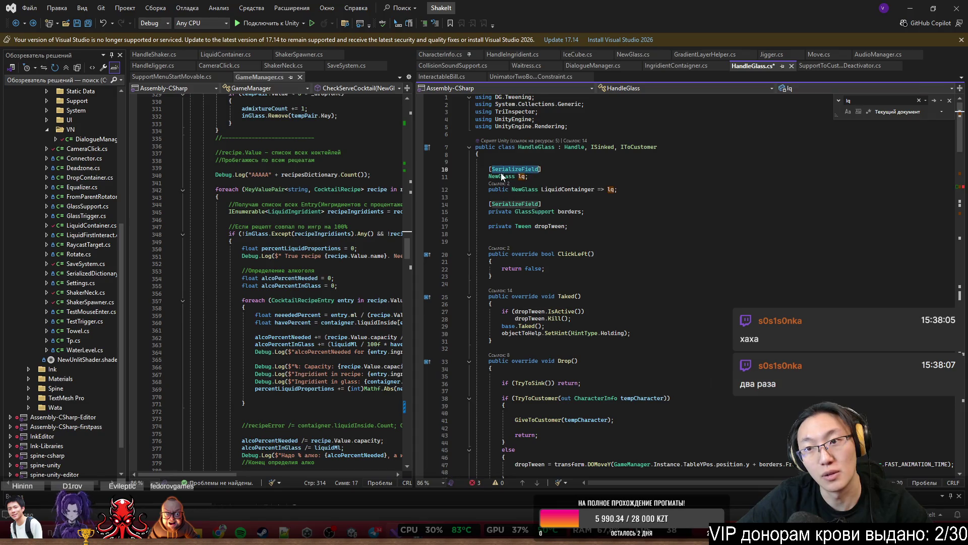
click(502, 177)
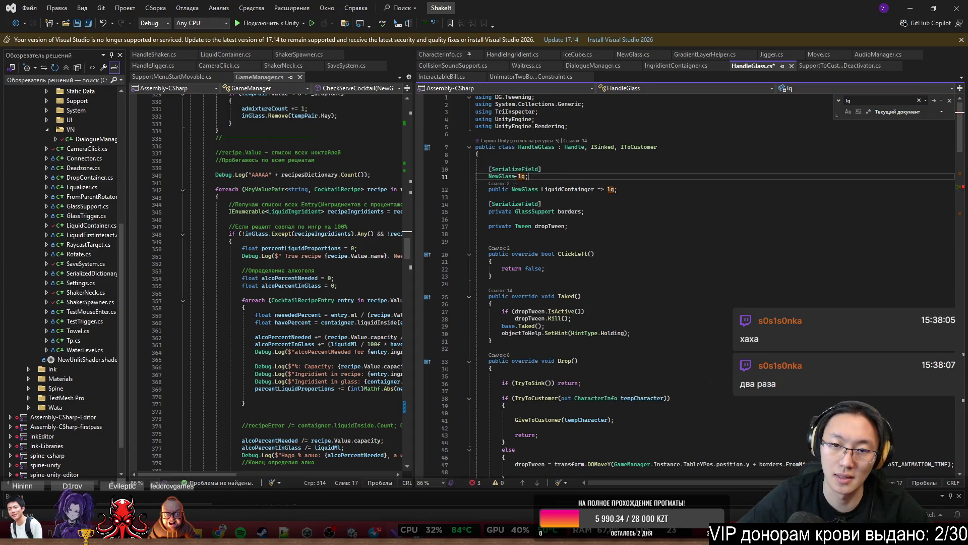
Return to NewGlass.cs and open a new line below the UpdateLayers method
click(626, 54)
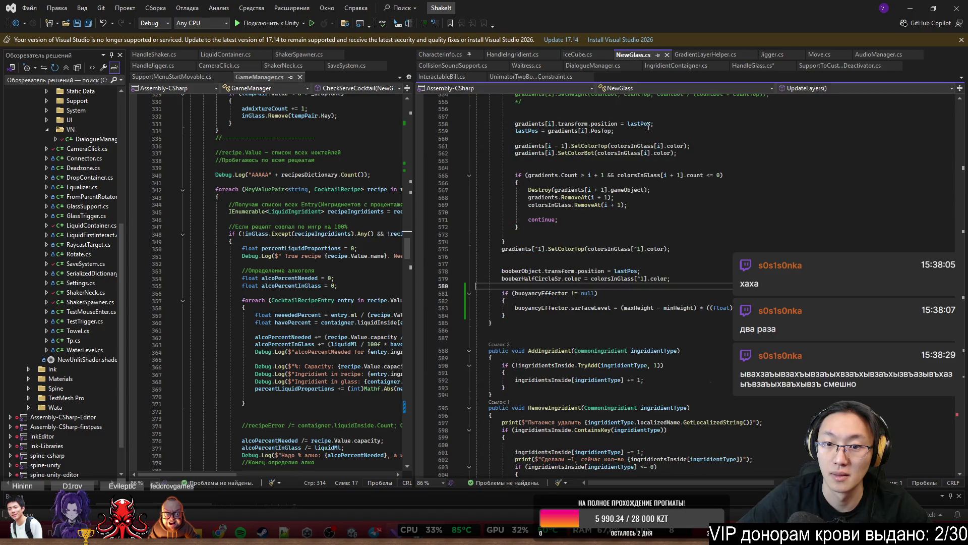
click(592, 294)
scroll(590, 198, up, 12)
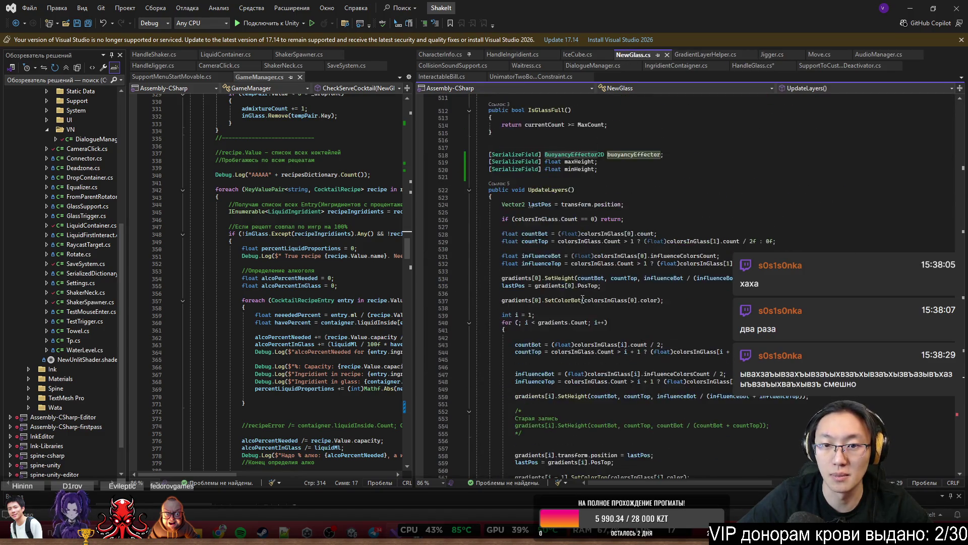
scroll(590, 198, down, 11)
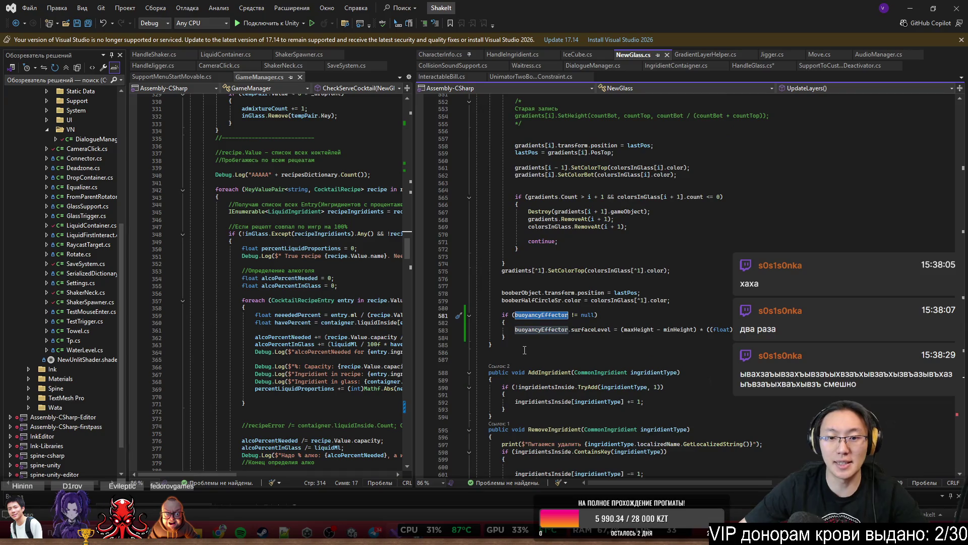
click(530, 345)
key(Return)
key(Return)
Declare a public void BeforeGiveToCustomer() method in NewGlass.cs
text(public vopid)
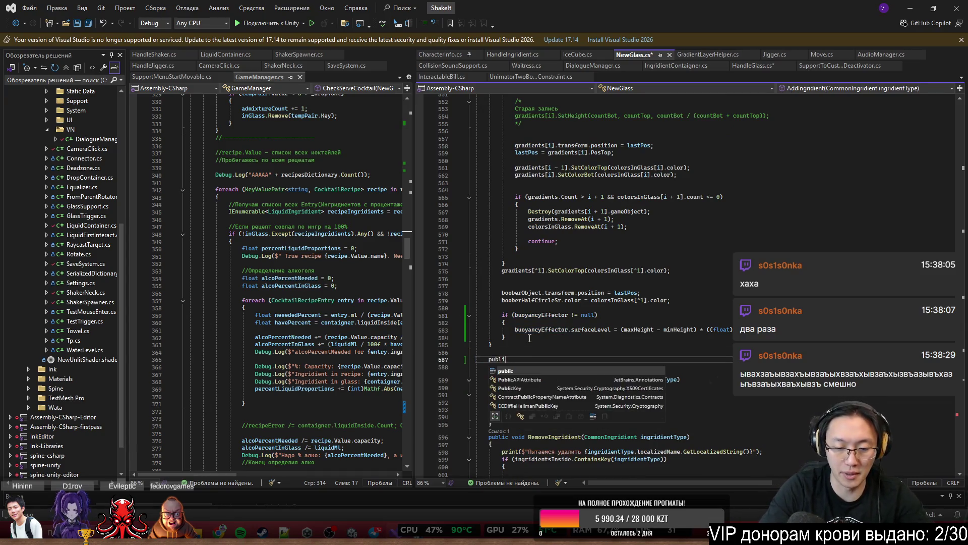
key(BackSpace)
key(BackSpace)
key(BackSpace)
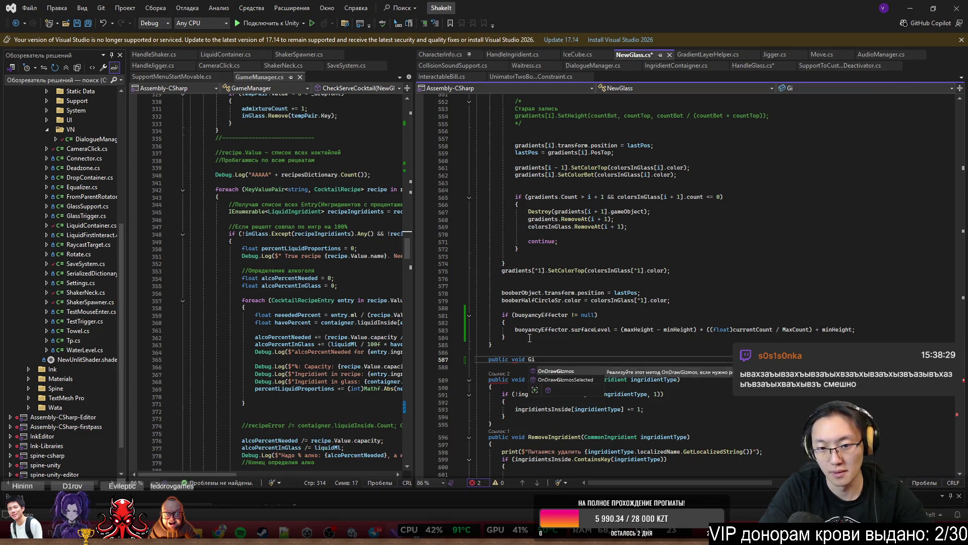
text(Before)
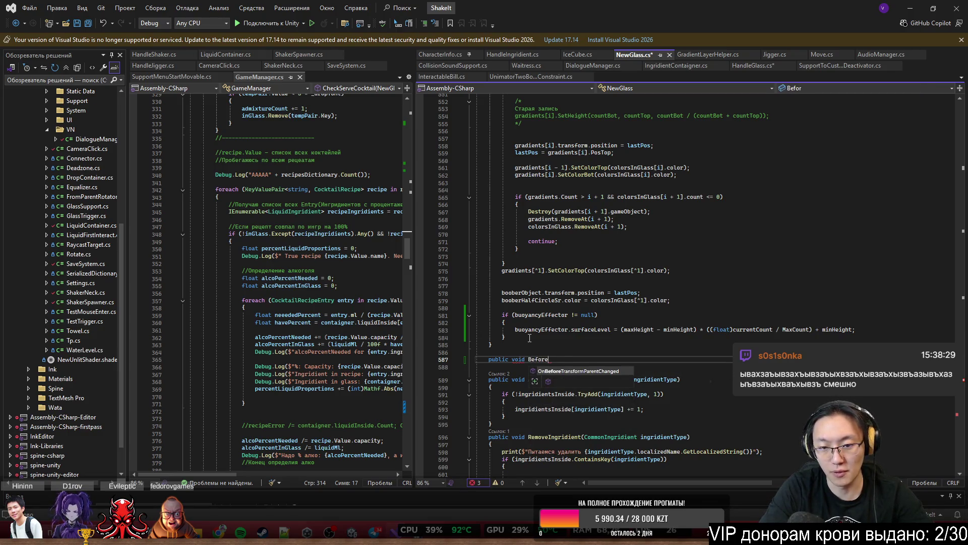
text(GiveTo)
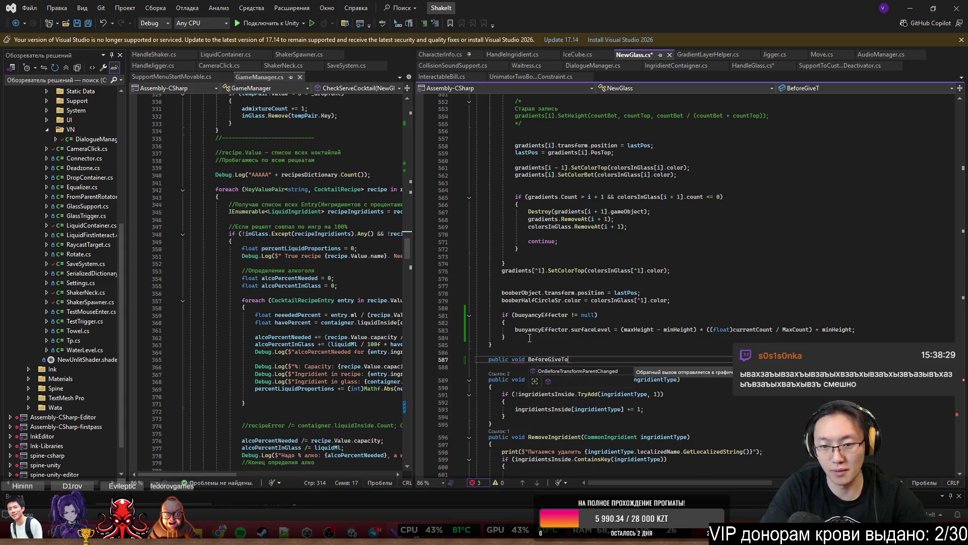
text(())
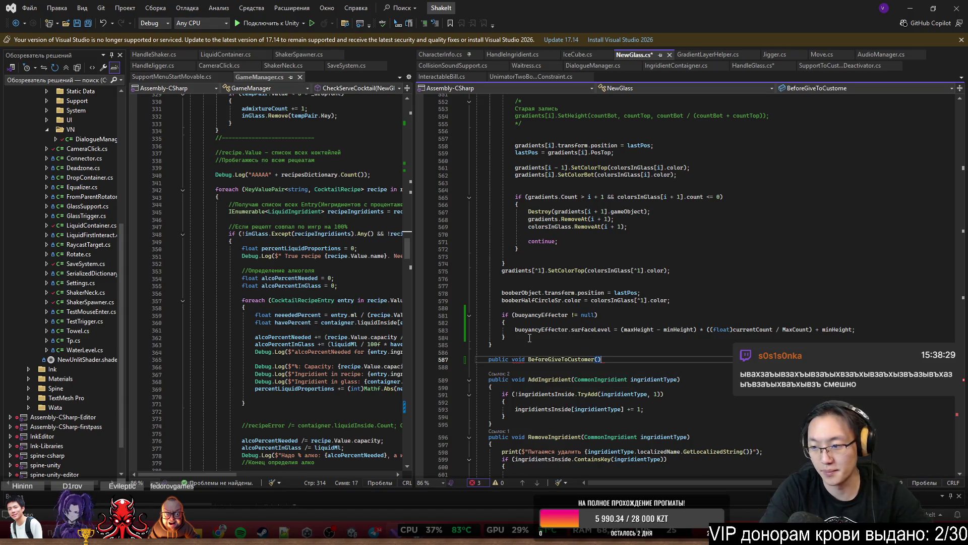
key(Return)
text({)
key(Return)
Make the method set buoyancyEffector.surfaceLevel to 20 and save
scroll(529, 338, up, 10)
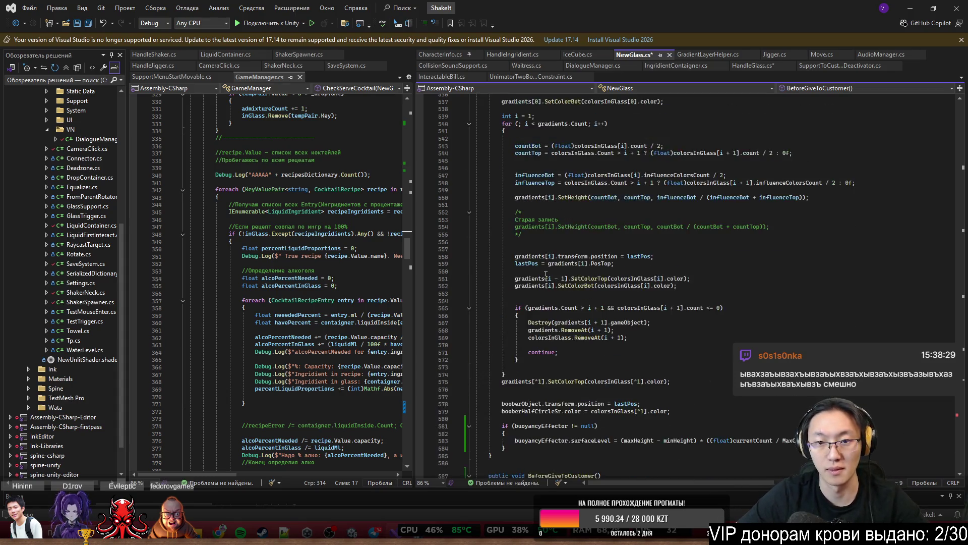
scroll(543, 121, up, 10)
click(555, 133)
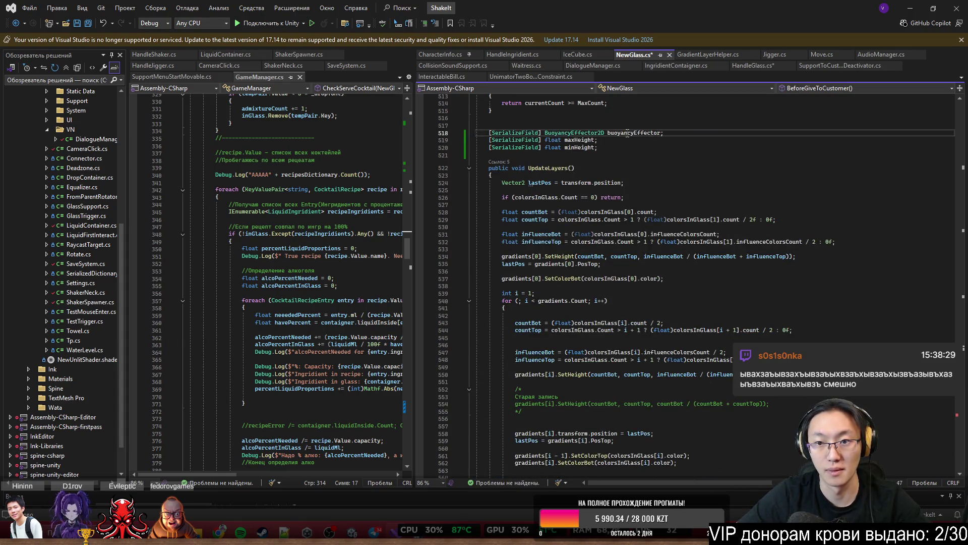
scroll(580, 369, down, 15)
click(537, 335)
text(buoyancyEffector)
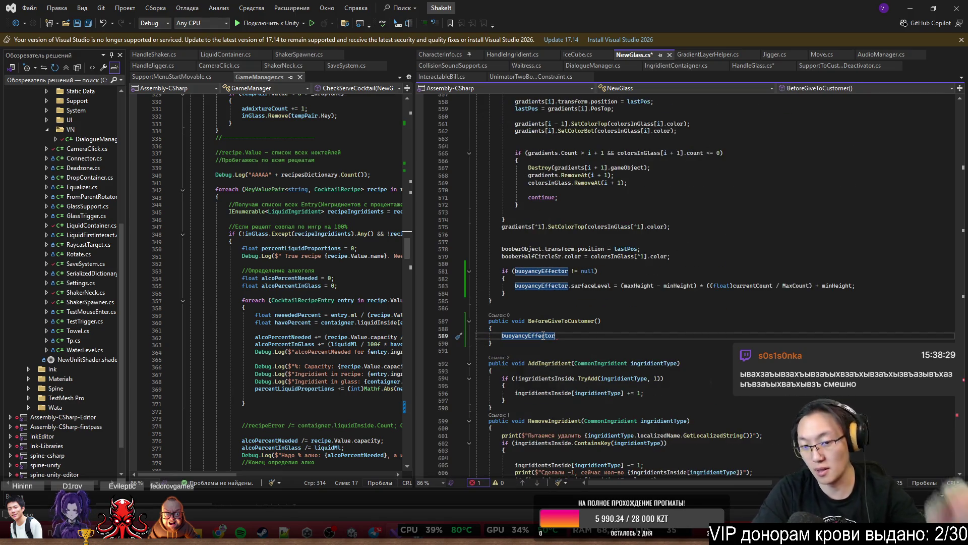
text(.)
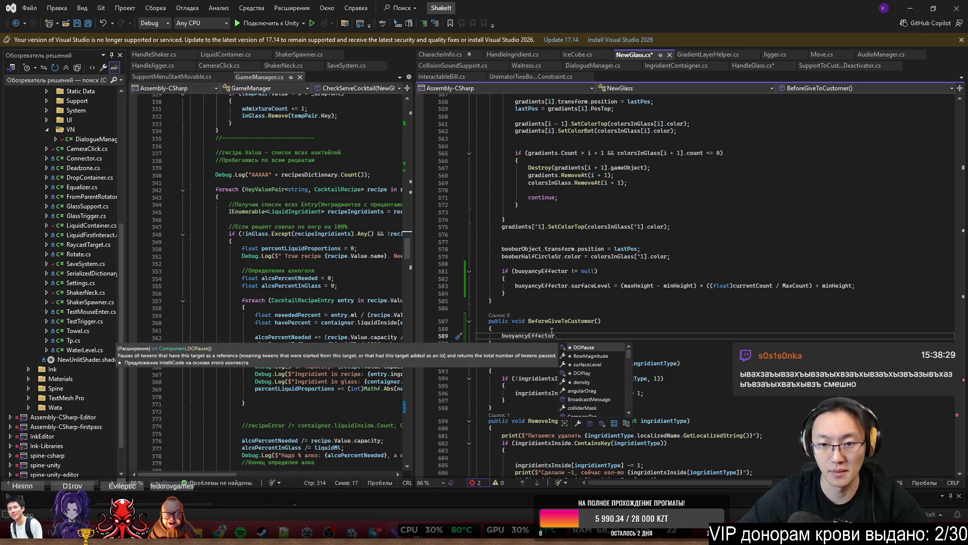
text(surfaceLevel )
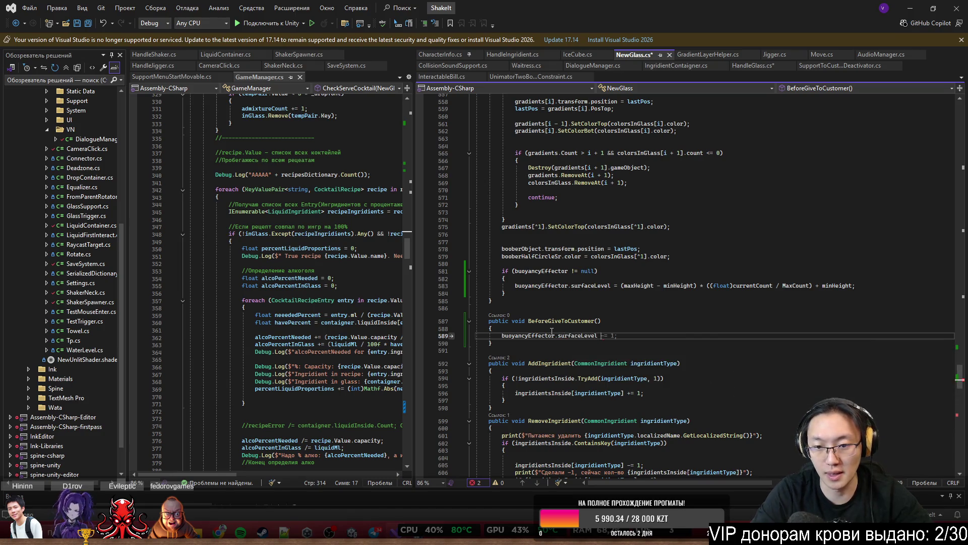
text(= 20;)
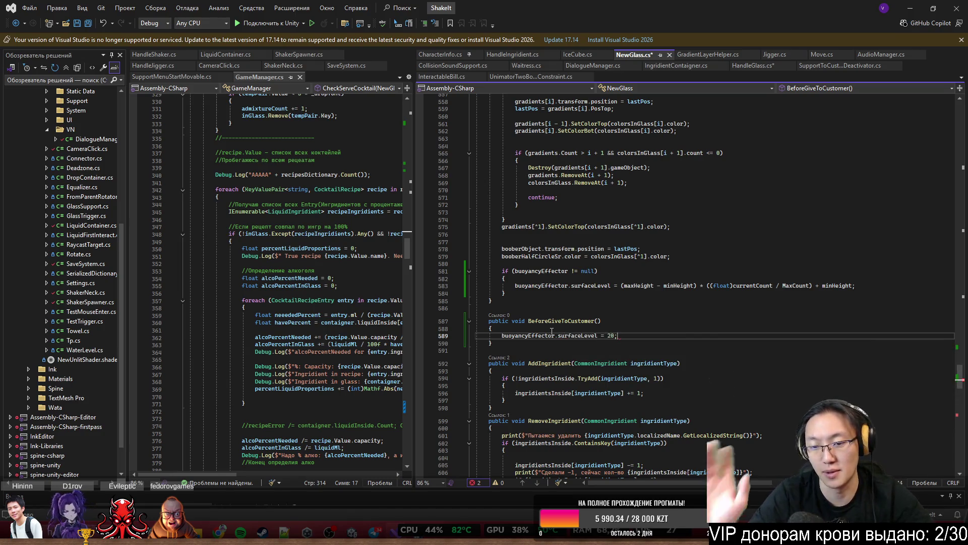
key(ctrl+s)
Change the surface level to 21, save, and copy the BeforeGiveToCustomer name
click(691, 308)
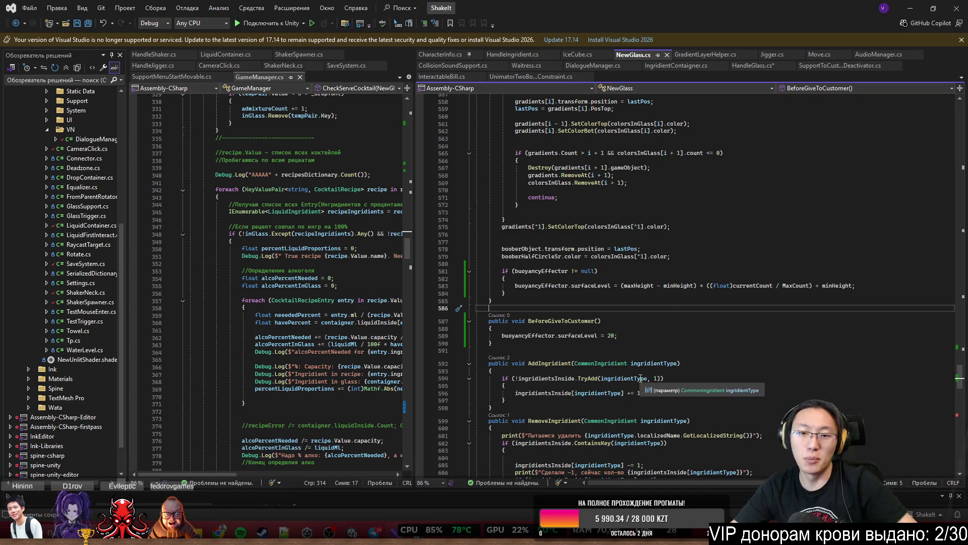
click(648, 336)
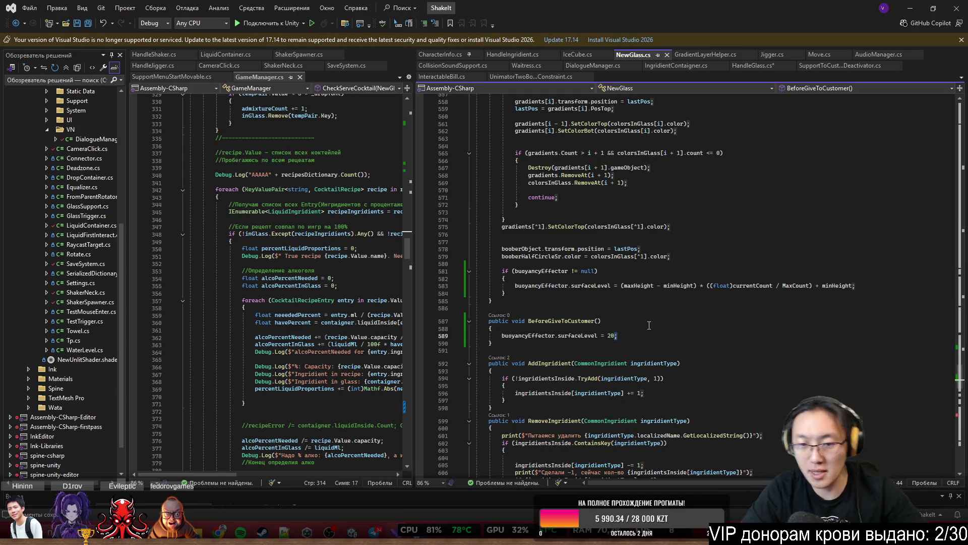
key(Left)
key(BackSpace)
text(1)
key(ctrl+s)
click(835, 325)
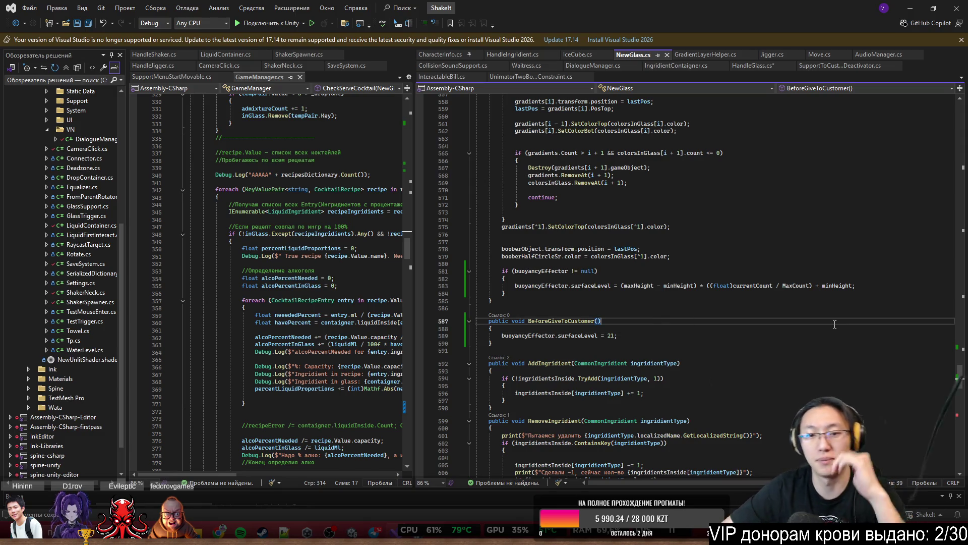
key(ctrl+shift+Left)
key(ctrl+shift+Left)
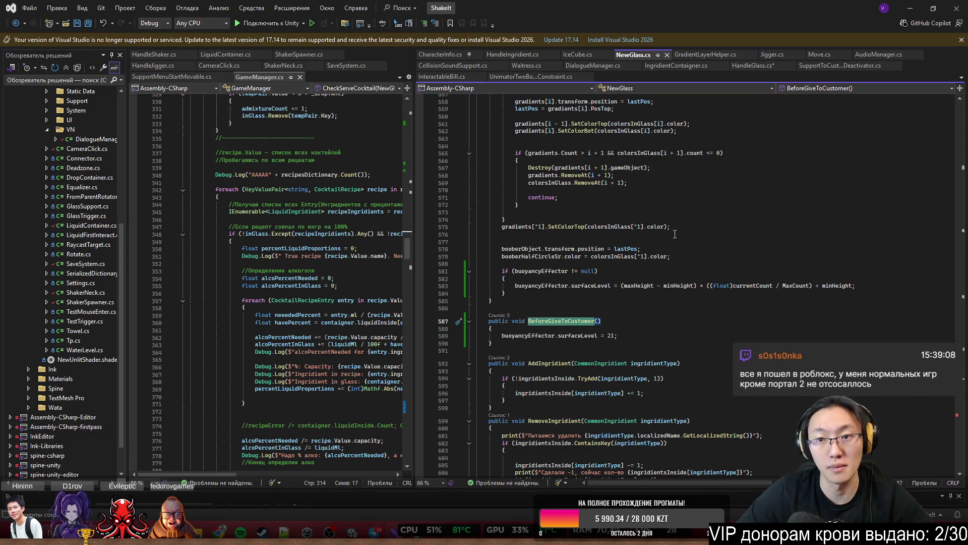
key(ctrl+Tab)
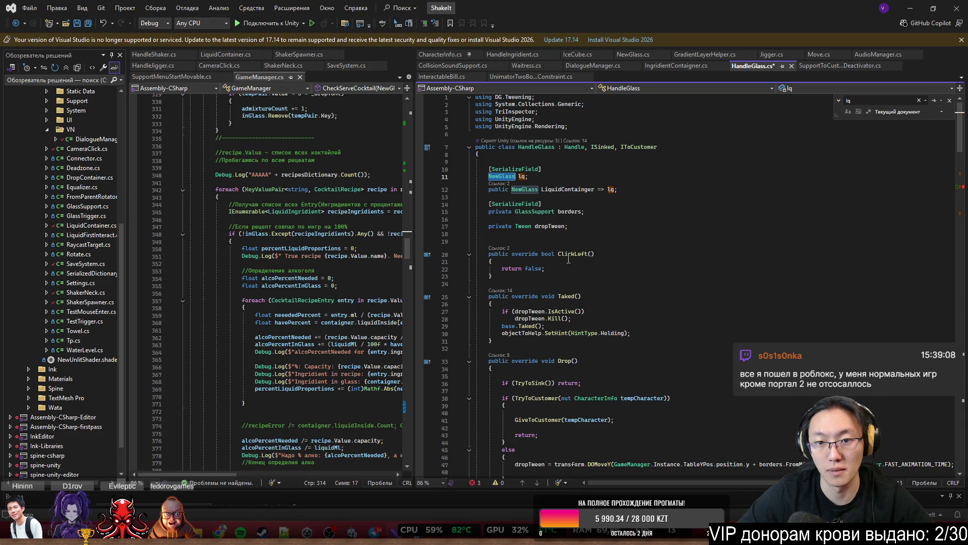
Save HandleGlass.cs with lq.BeforeGiveToCustomer() on line 83 and minimize Visual Studio
key(ctrl+Tab)
click(636, 328)
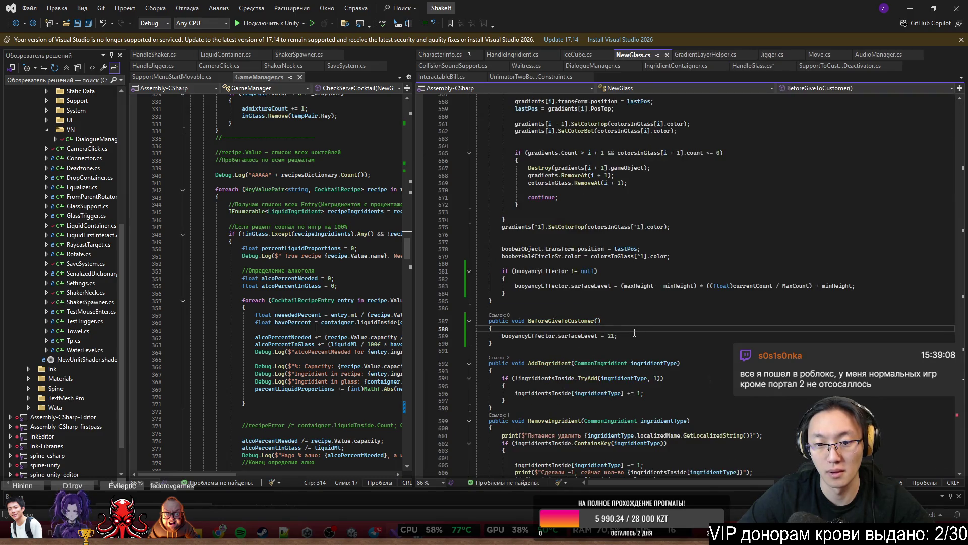
click(764, 68)
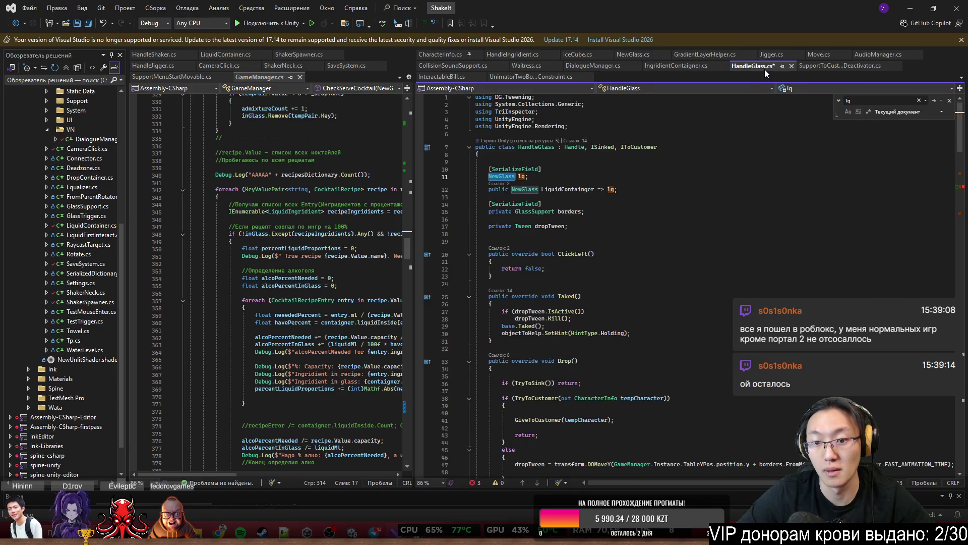
drag(958, 136, 958, 195)
click(539, 262)
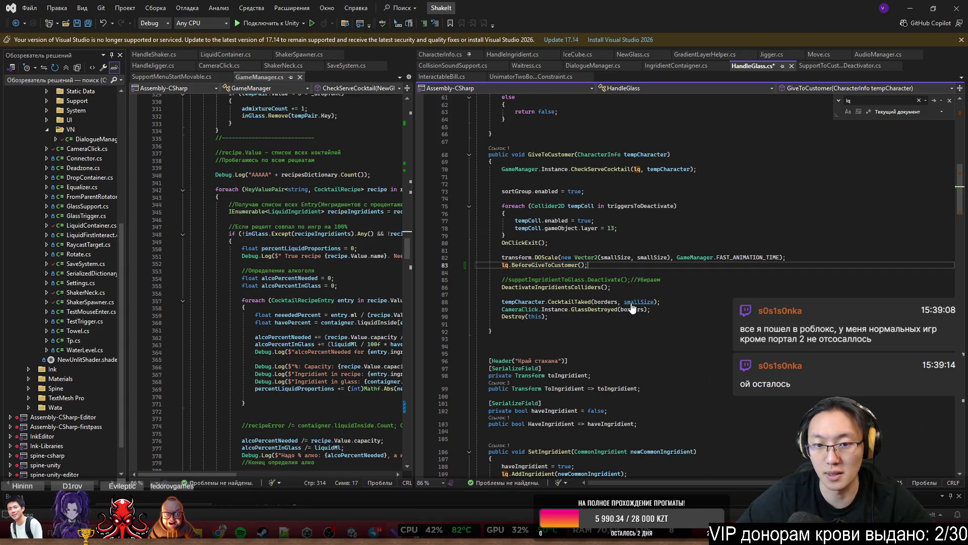
key(ctrl+s)
key(Up)
key(Up)
key(Up)
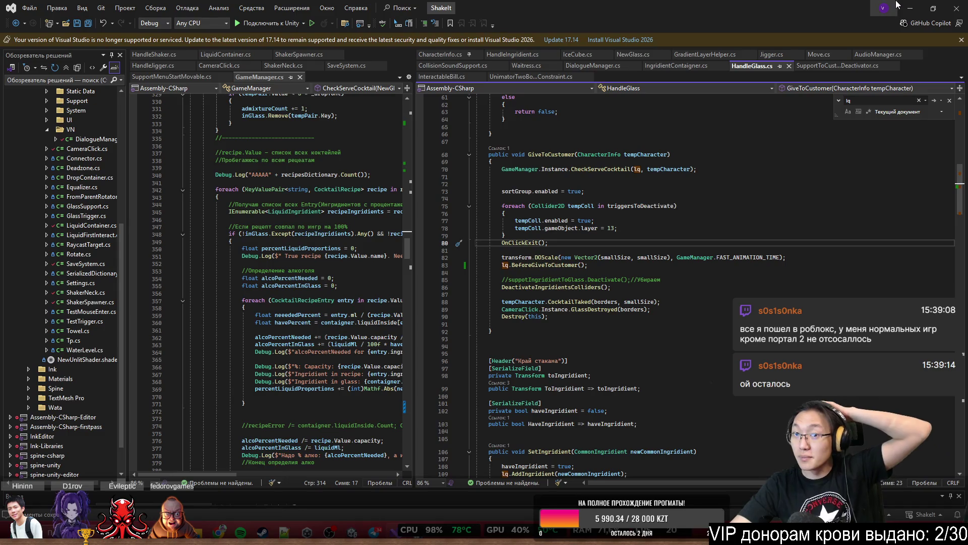
click(907, 9)
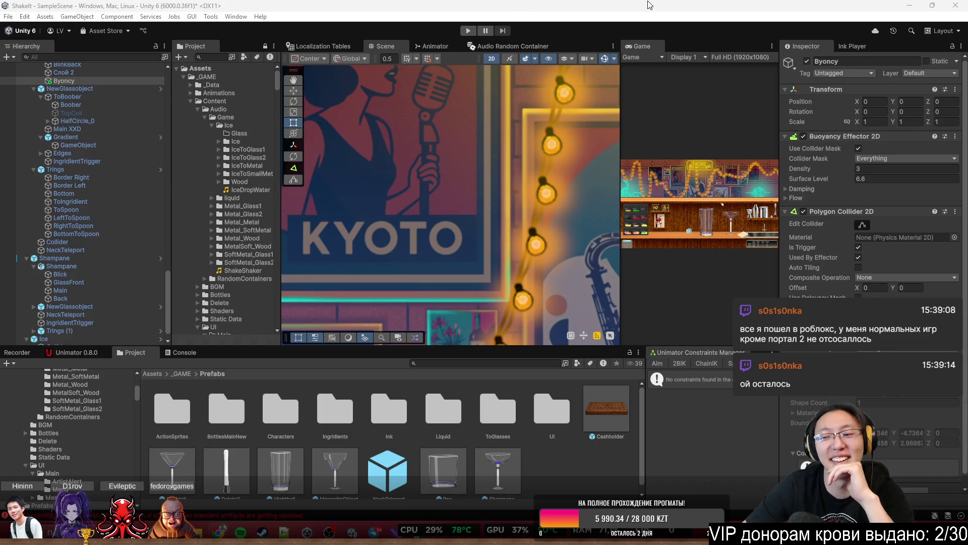
Start the game, load the Lycoris flower notebook save, skip the tutorial and reach the bar counter
key(ctrl+p)
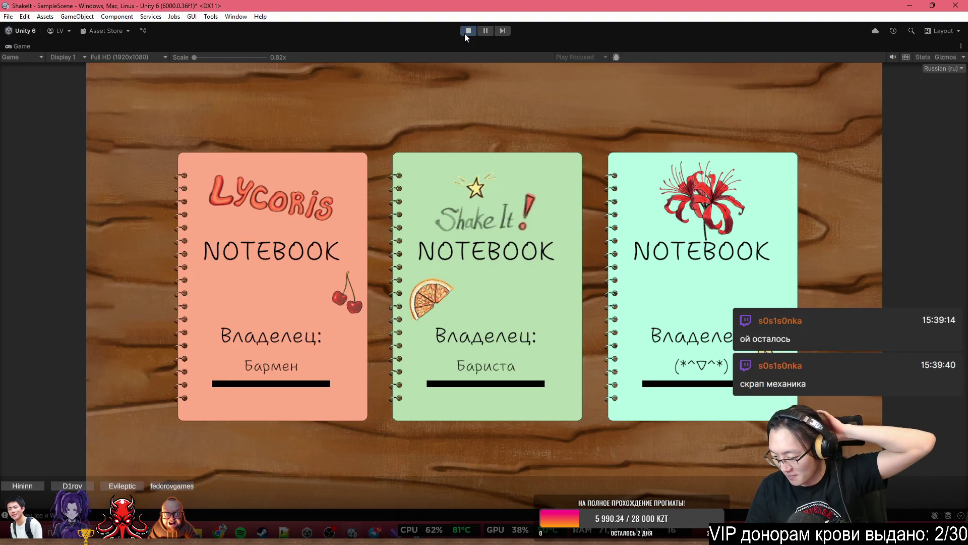
click(701, 282)
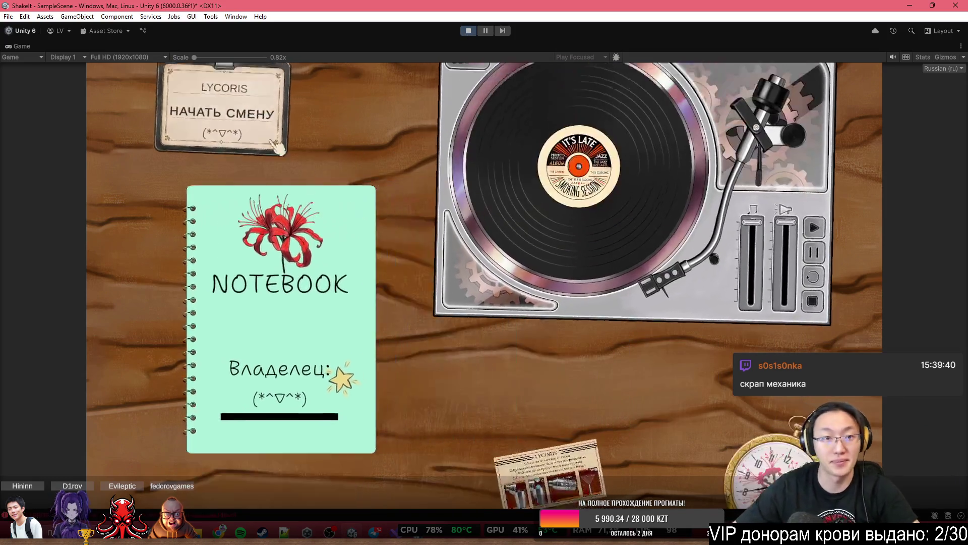
click(277, 145)
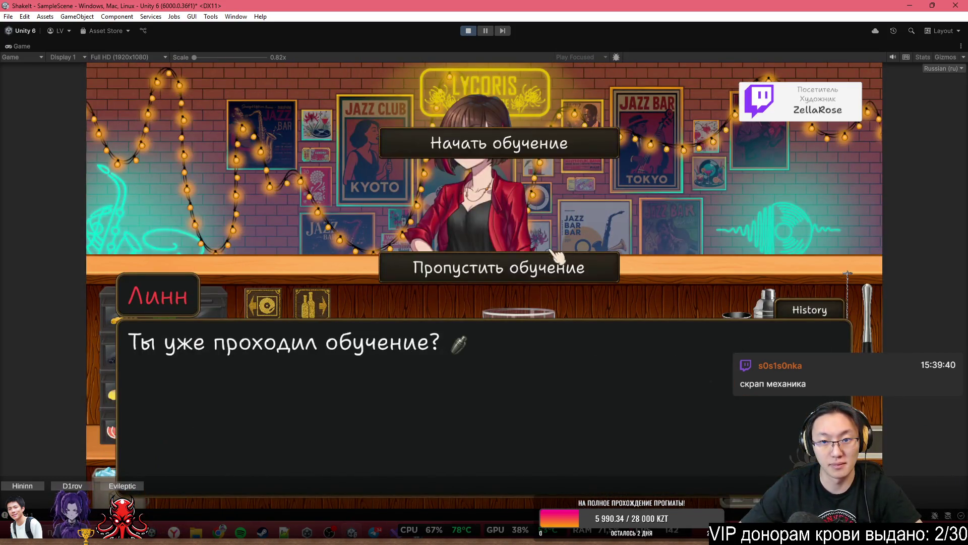
click(553, 260)
click(542, 288)
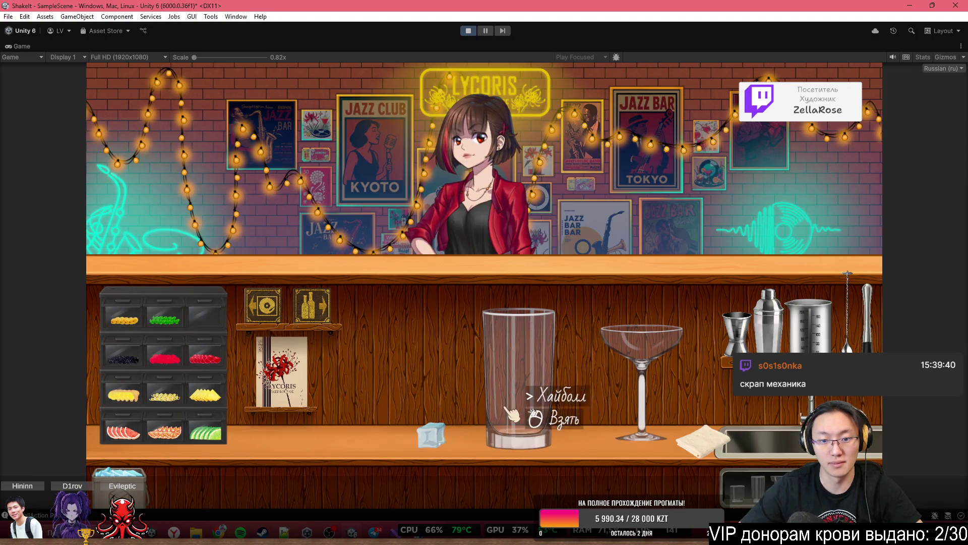
Bring the soda bottle and cream carton from the bottle shelves to the bar counter
click(315, 306)
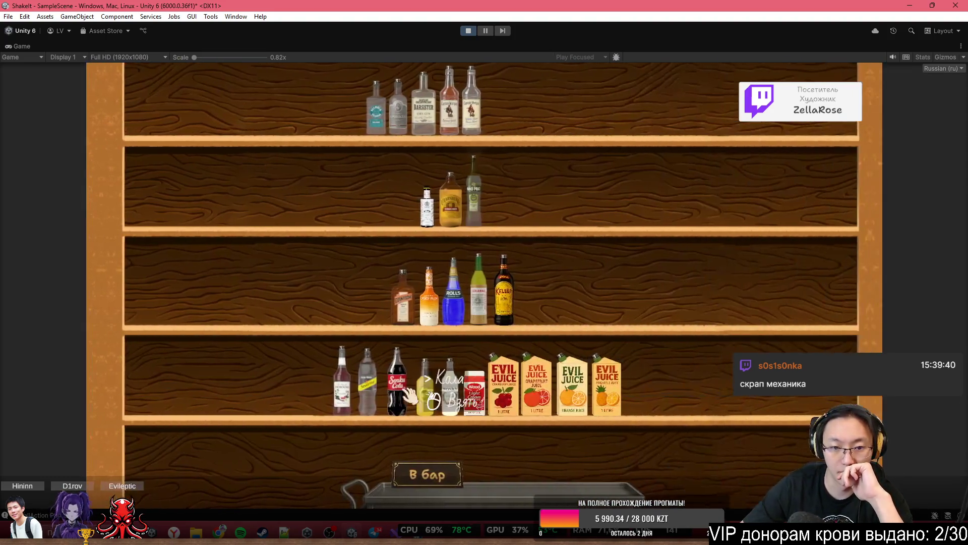
click(367, 383)
click(499, 454)
click(474, 393)
click(547, 456)
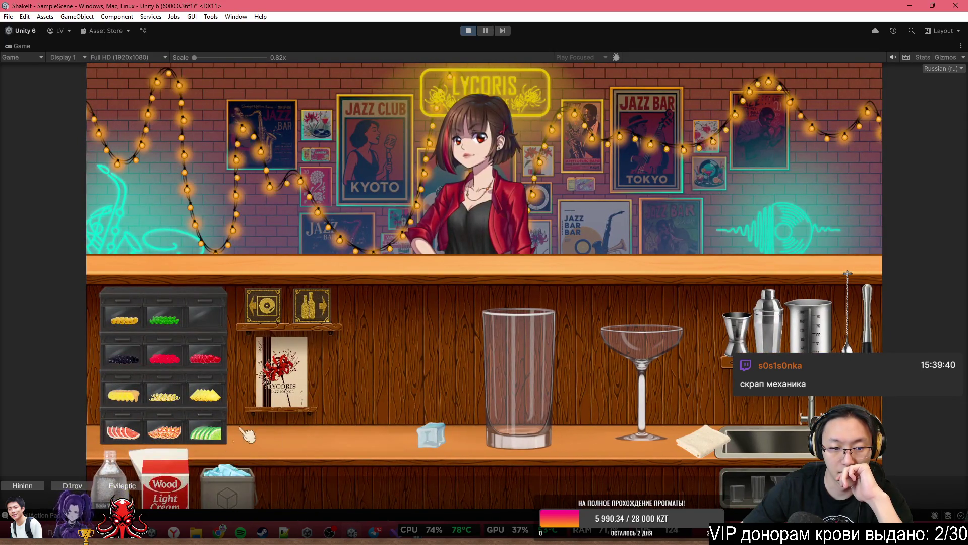
Pour cream and then soda into the tall glass, returning both containers
click(167, 480)
click(555, 174)
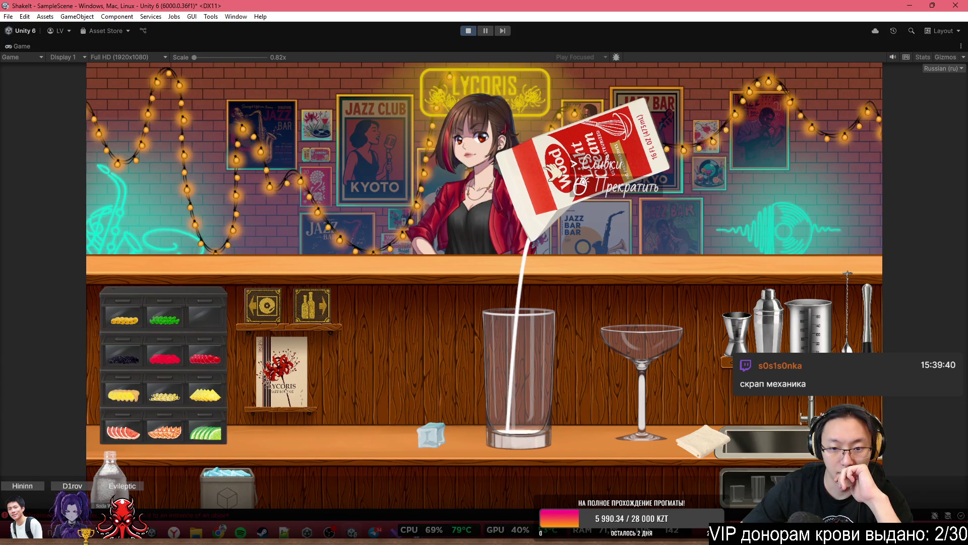
click(555, 174)
click(109, 479)
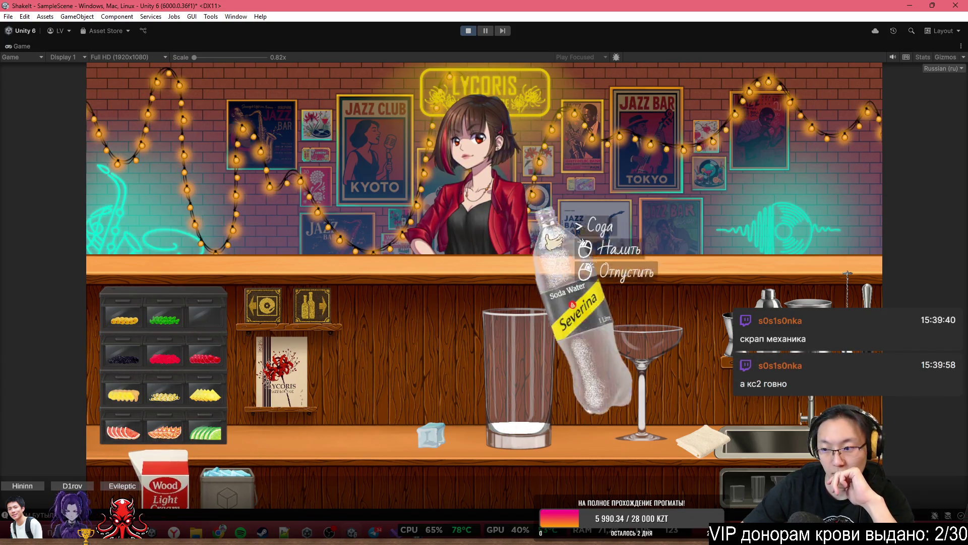
click(554, 242)
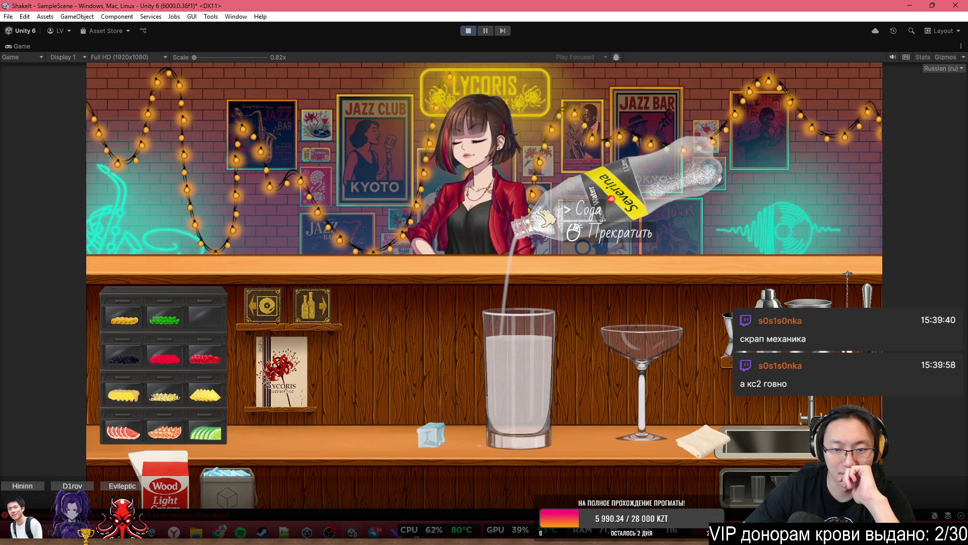
click(545, 217)
click(585, 242)
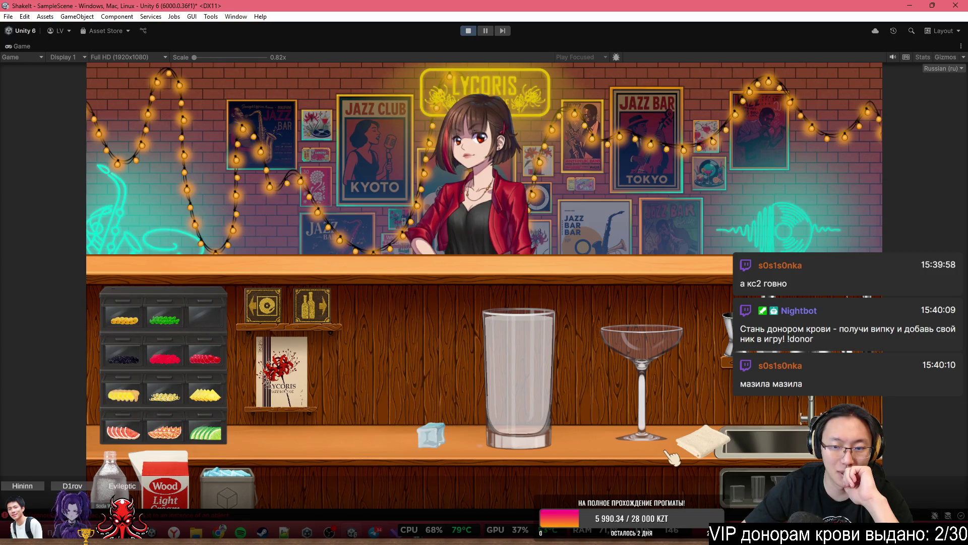
Wipe the counter with the towel, drop ice into the highball glass and lift it
mouse_move(673, 456)
mouse_down()
mouse_move(655, 434)
mouse_move(742, 433)
mouse_move(438, 447)
mouse_move(549, 457)
mouse_up()
mouse_move(234, 467)
mouse_down()
mouse_move(454, 335)
mouse_move(519, 227)
mouse_up()
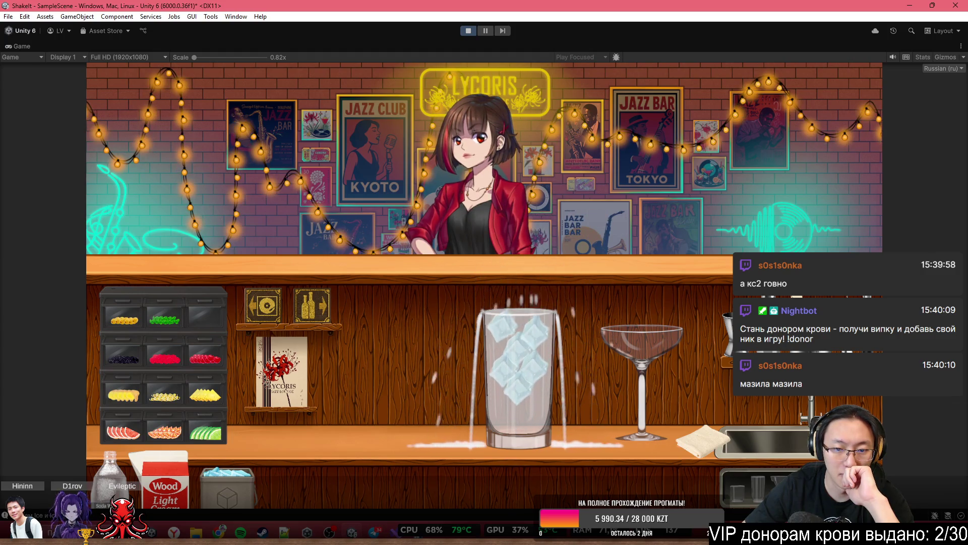
mouse_move(514, 363)
mouse_down()
mouse_move(469, 287)
mouse_move(502, 414)
mouse_move(534, 247)
mouse_up()
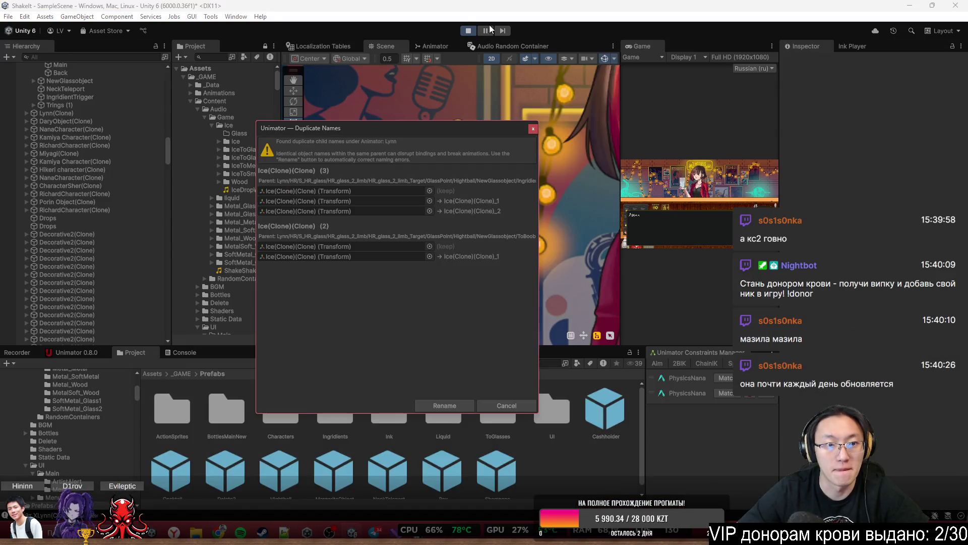
Cancel the Unimator warning, then inspect Gradient(Clone), Ice(Clone)(Clone) and the Byoncy buoyancy object
click(533, 130)
scroll(88, 144, up, 10)
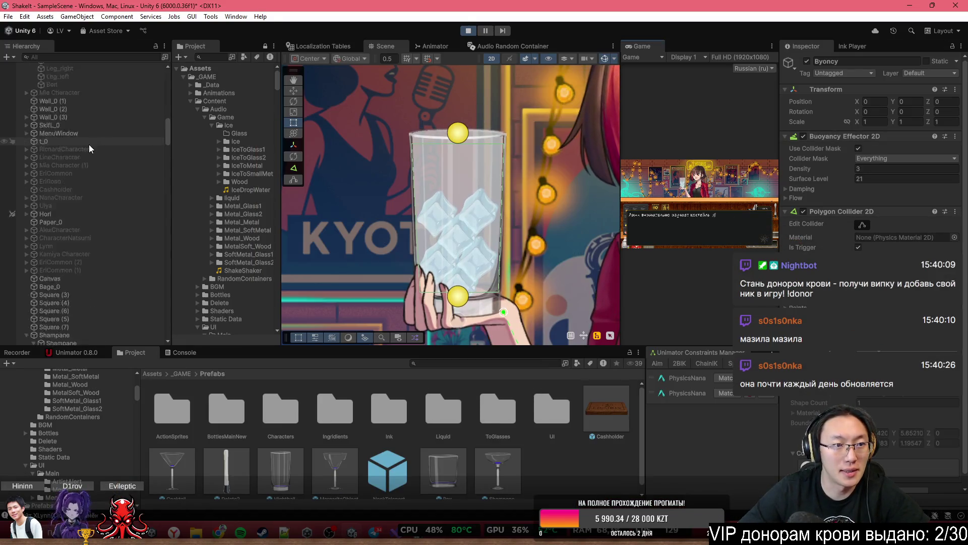
click(433, 201)
click(457, 201)
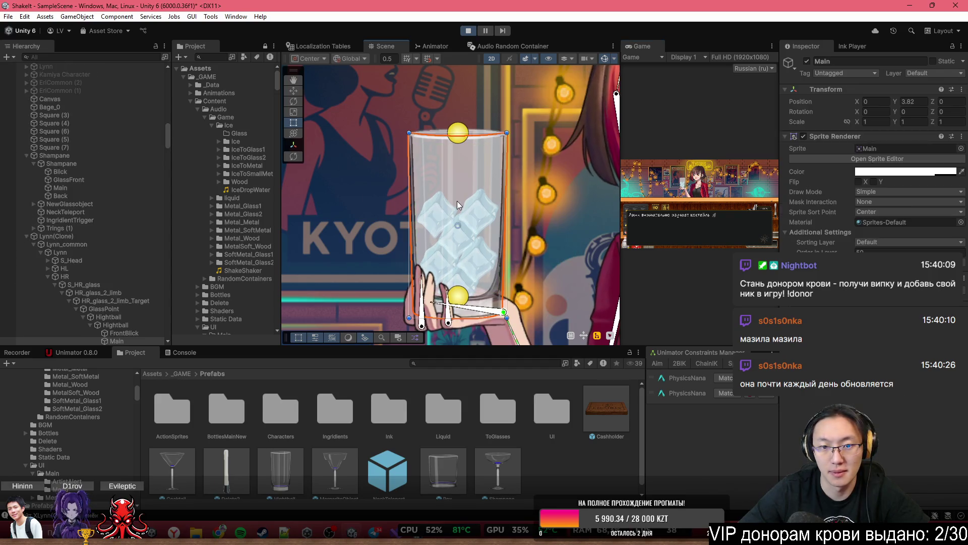
click(456, 201)
scroll(129, 272, down, 3)
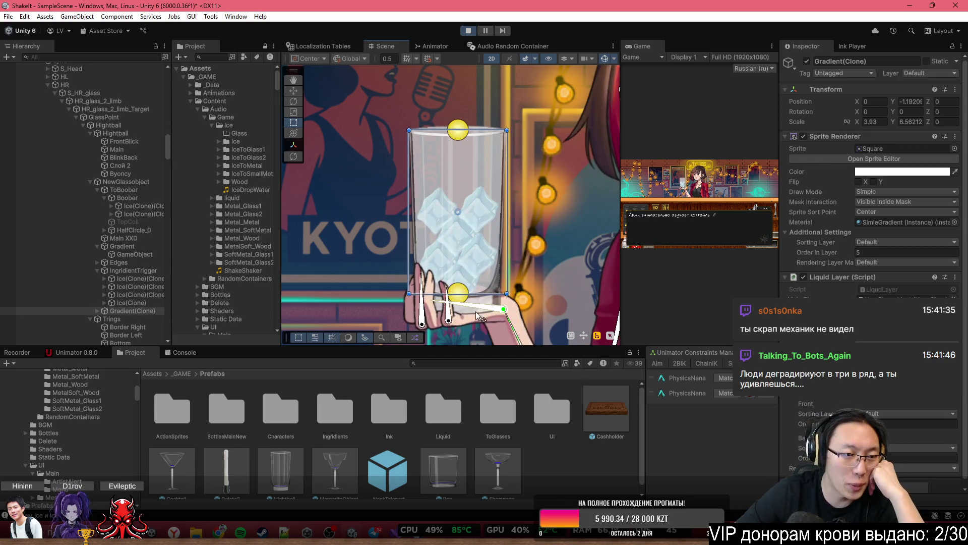
click(118, 280)
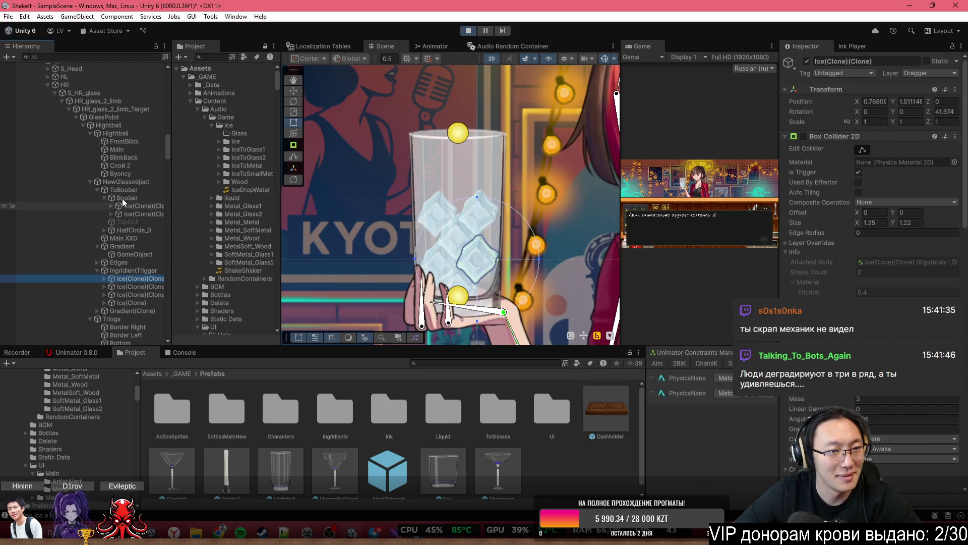
click(122, 174)
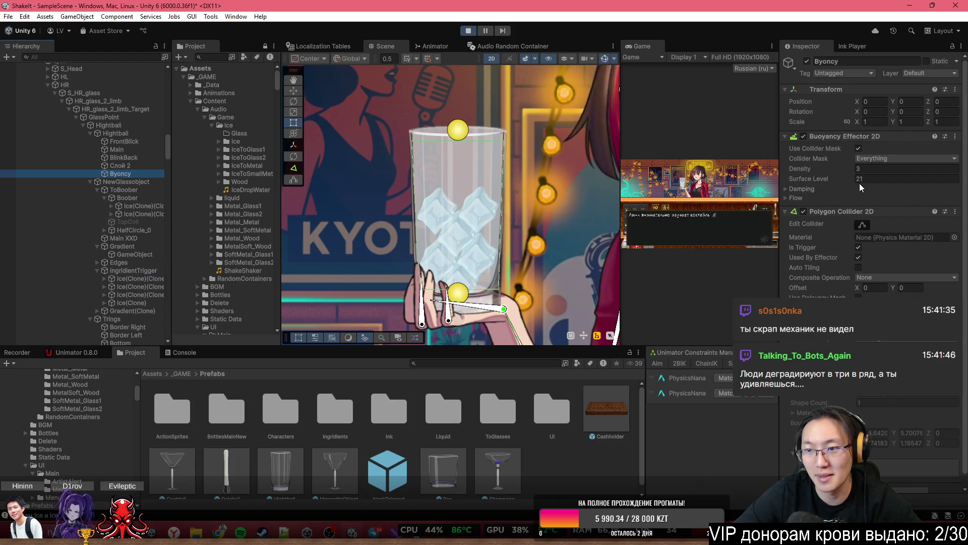
Set the Byoncy surface level to 21 in the Inspector and stop Play mode
click(859, 179)
click(860, 169)
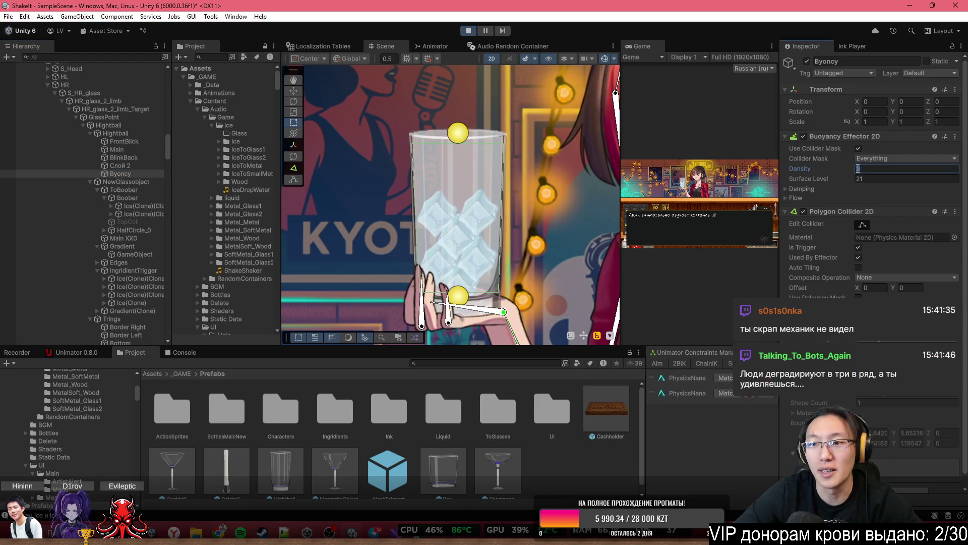
click(469, 32)
In NewGlass.cs, change buoyancyEffector.surfaceLevel to density in BeforeGiveToCustomer, then return to Unity to recompile
key(alt+Tab)
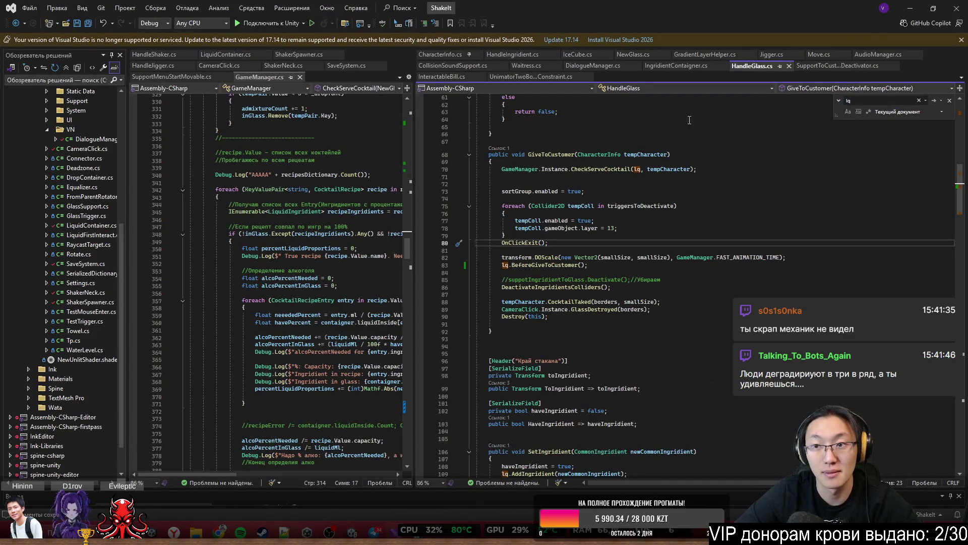
click(623, 54)
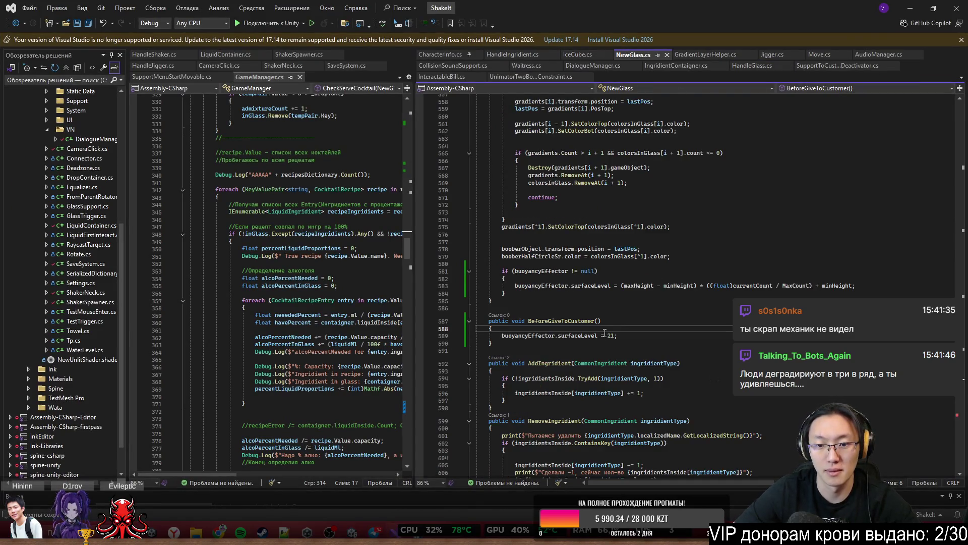
double_click(585, 335)
text(de)
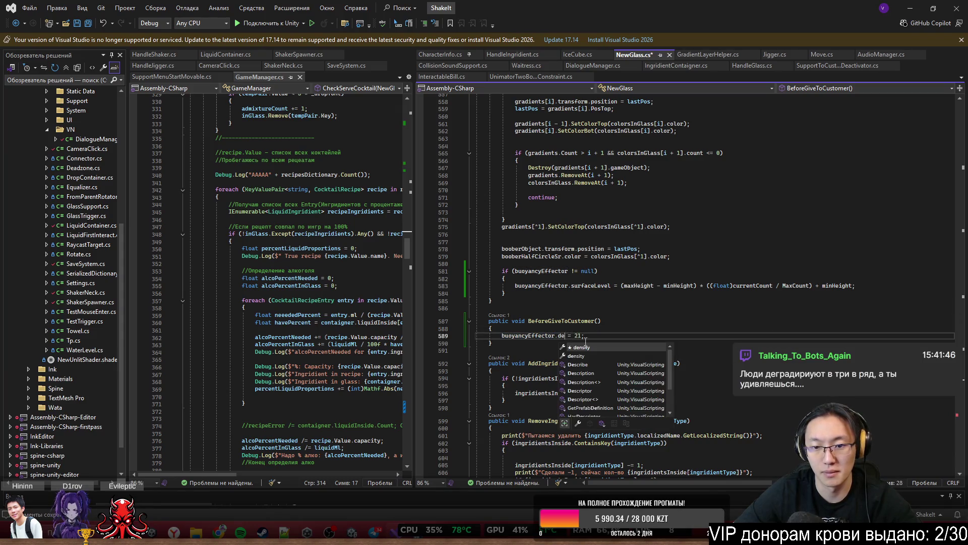
key(Tab)
click(662, 307)
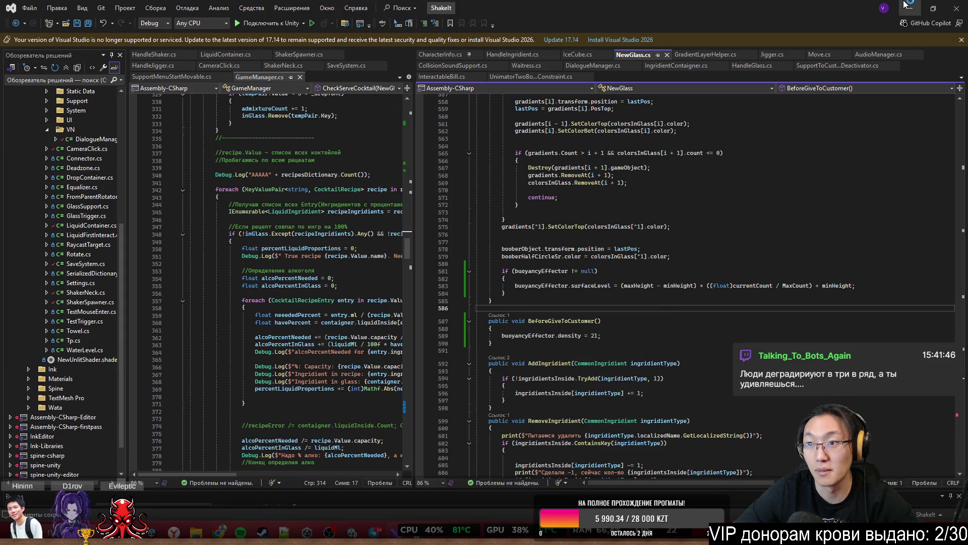
click(906, 6)
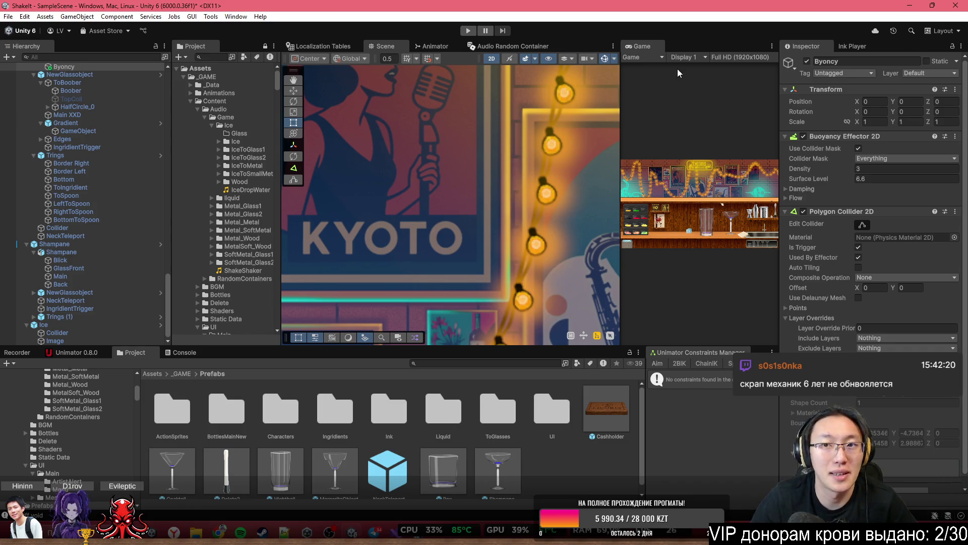
Maximize the Game view, play with the Shake It notebook, skip the tutorial and choose cocktail check
double_click(646, 50)
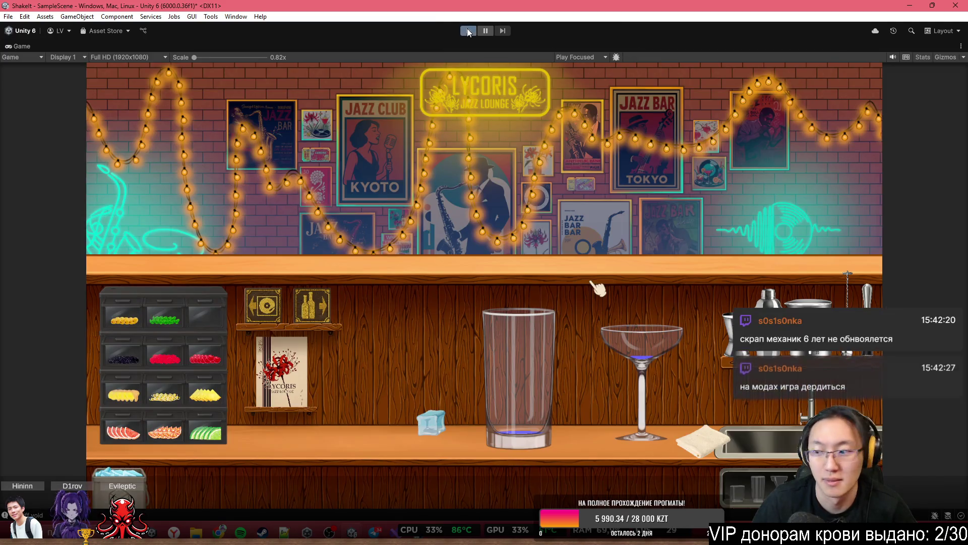
click(467, 30)
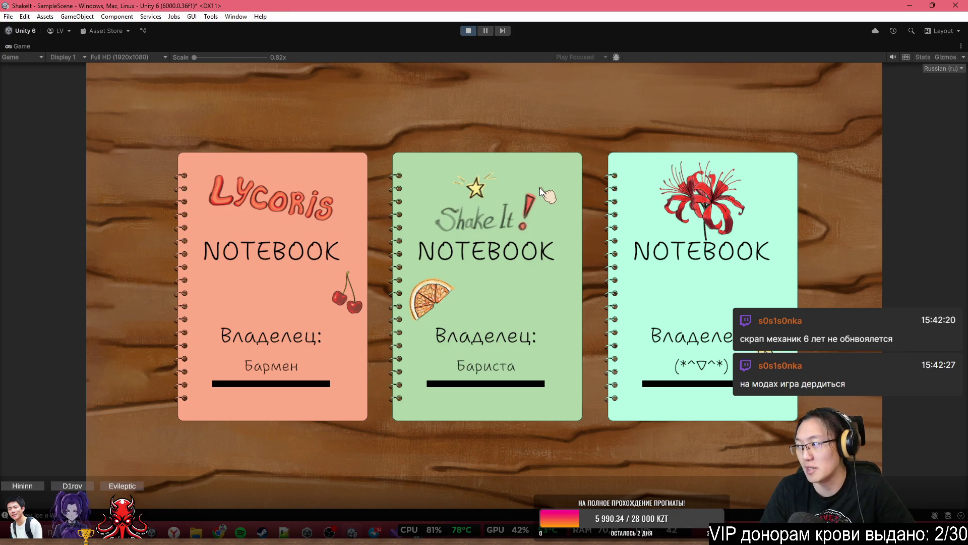
click(531, 171)
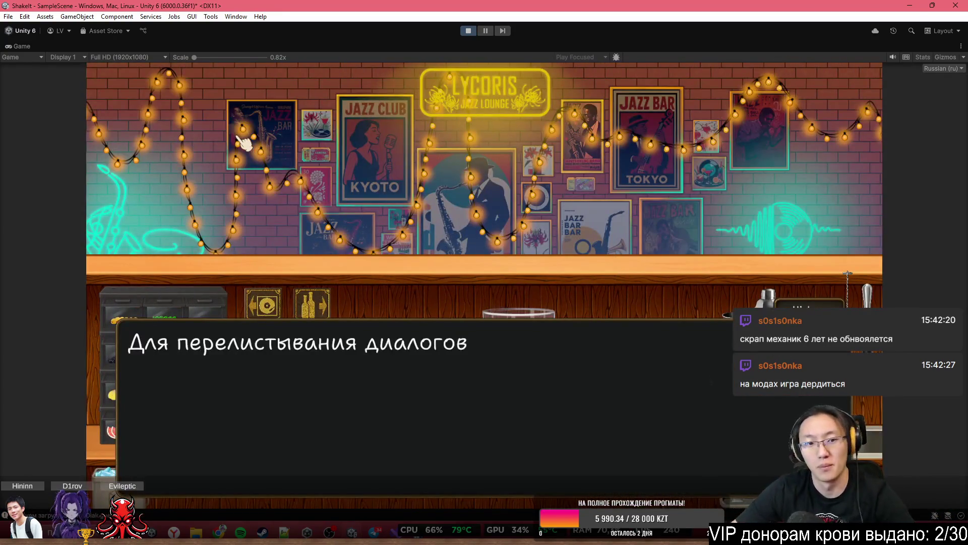
click(323, 222)
click(409, 306)
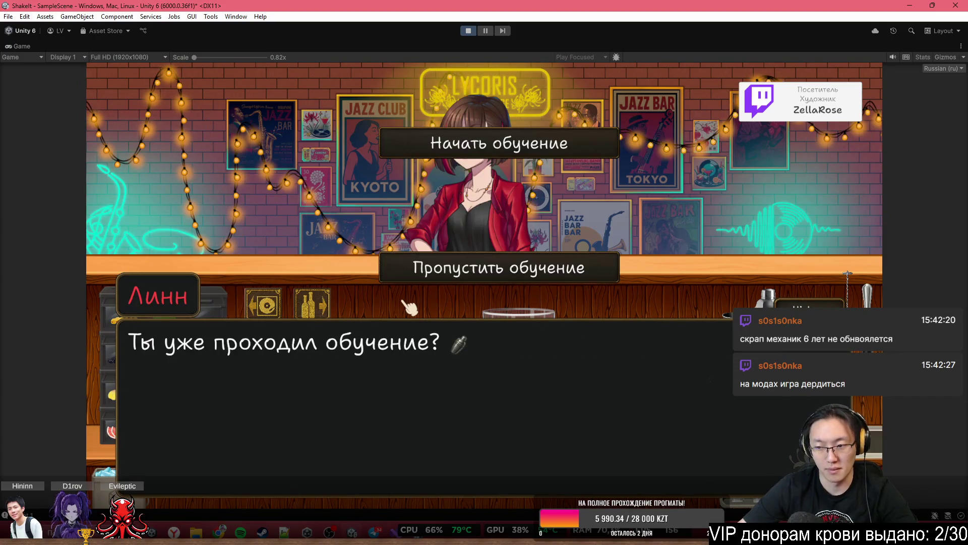
click(512, 265)
click(520, 300)
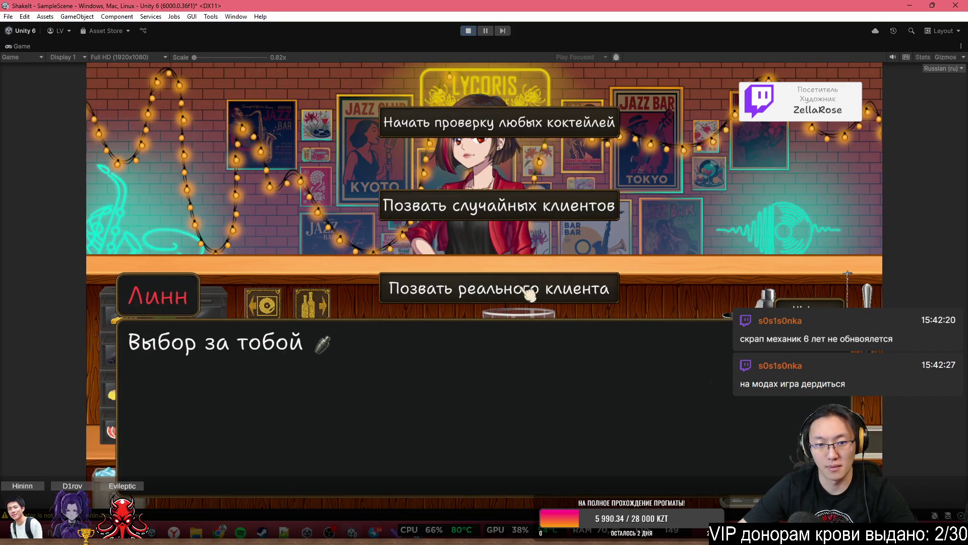
click(577, 126)
click(579, 129)
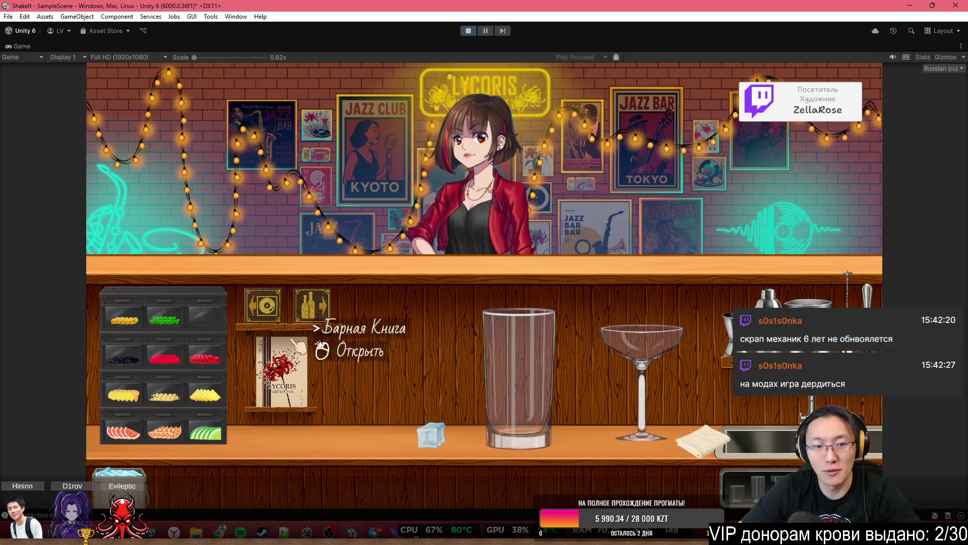
Move lemon juice and soda from the shelves to the trolley and pour lemon juice into the highball
click(313, 306)
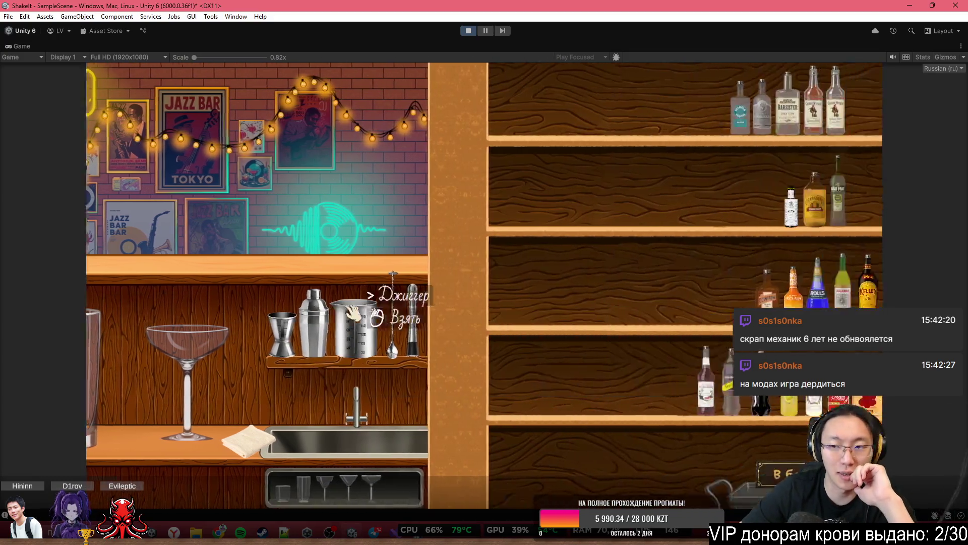
click(419, 386)
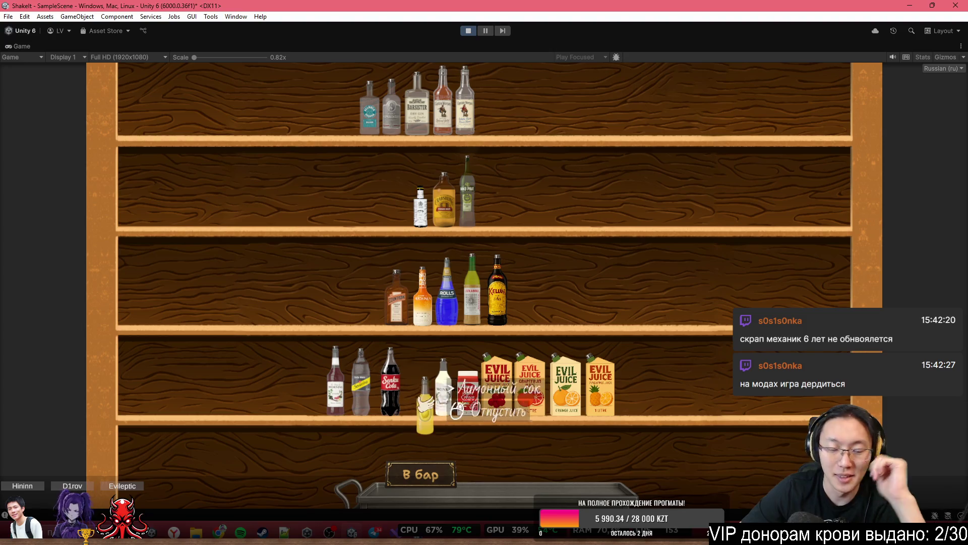
click(519, 433)
click(360, 373)
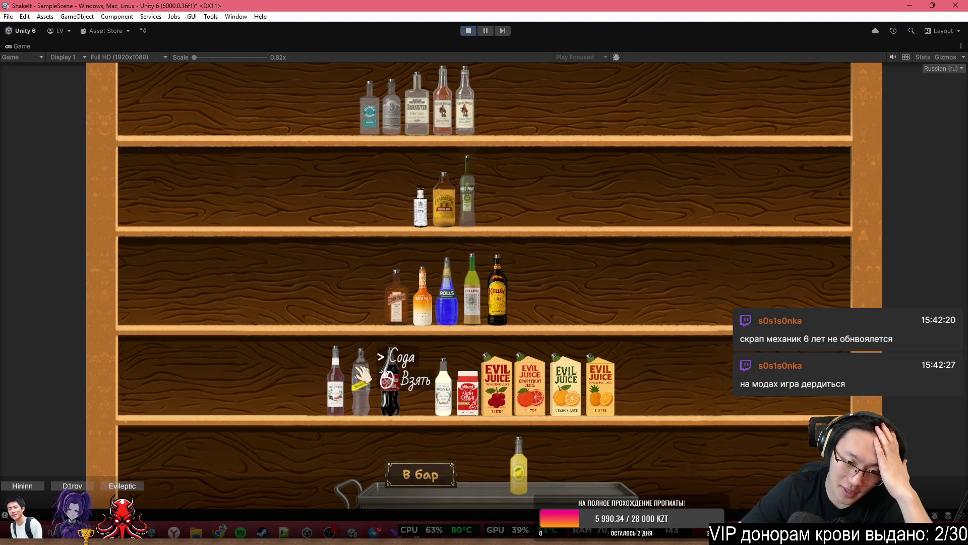
click(454, 484)
click(421, 474)
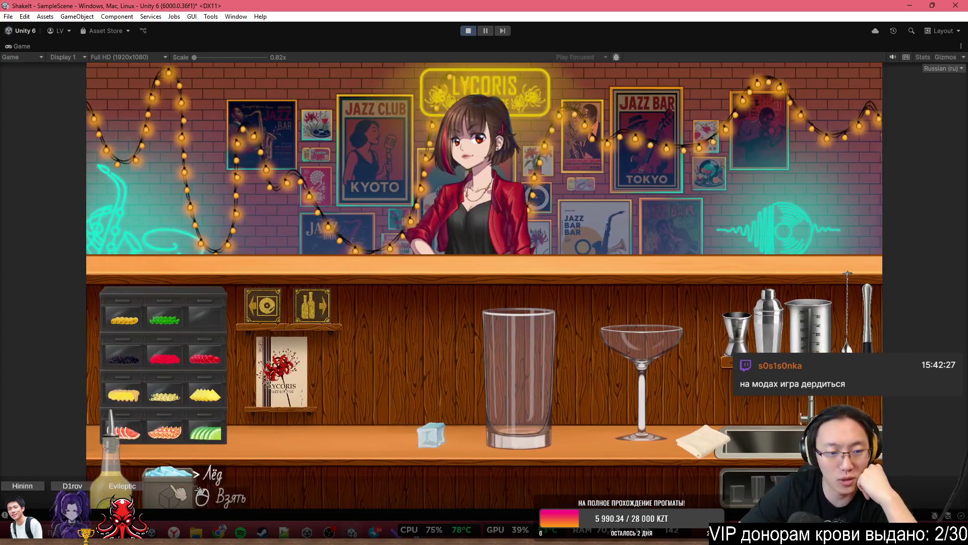
click(112, 449)
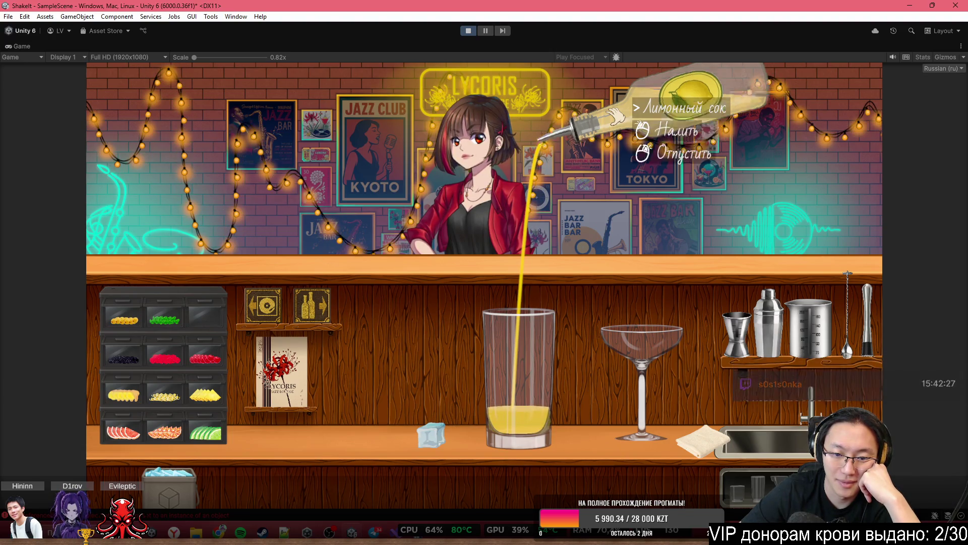
Finish the lemon juice, fetch the soda and pour soda into the highball glass
right_click(616, 117)
click(303, 283)
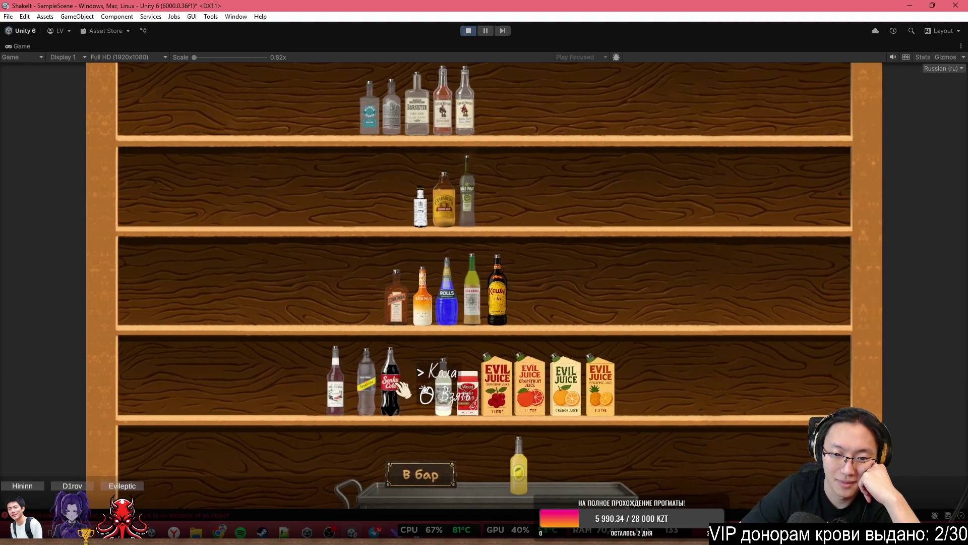
click(364, 386)
click(420, 474)
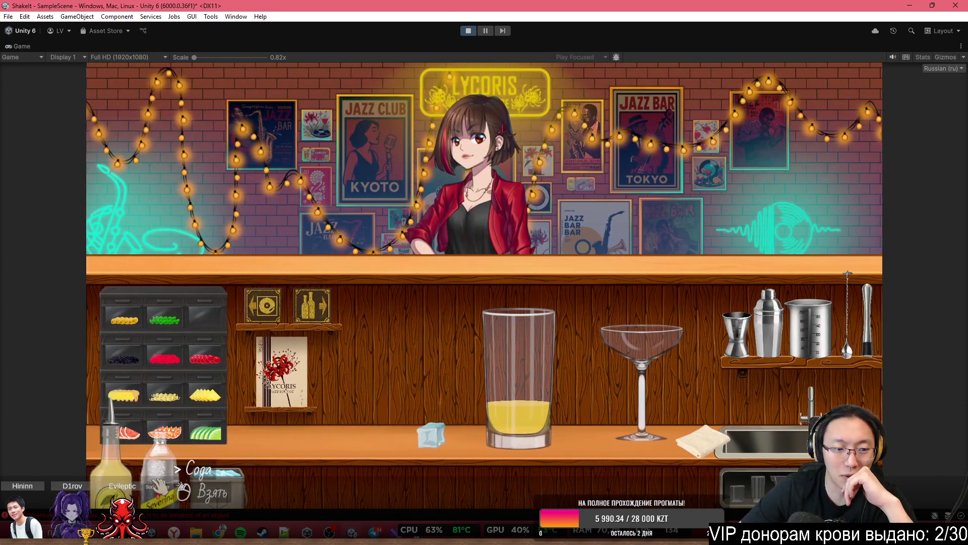
click(160, 486)
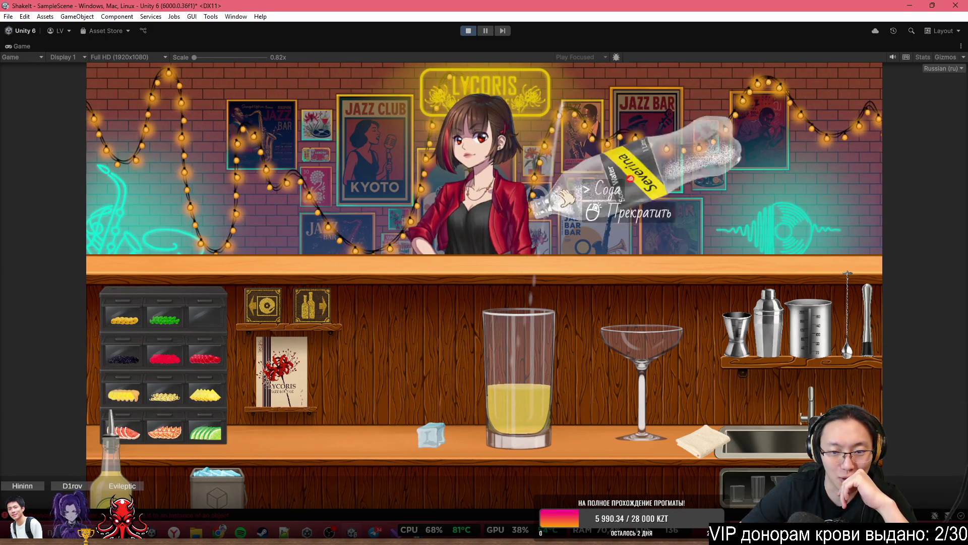
click(572, 146)
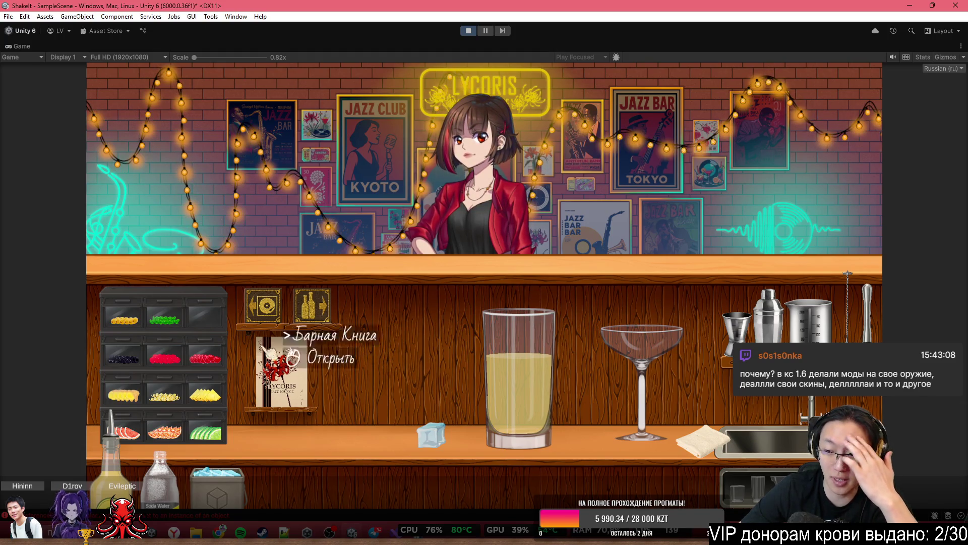
Grab ice cubes from the ice bin and drop them into the lemonade glass, adding one more
click(210, 484)
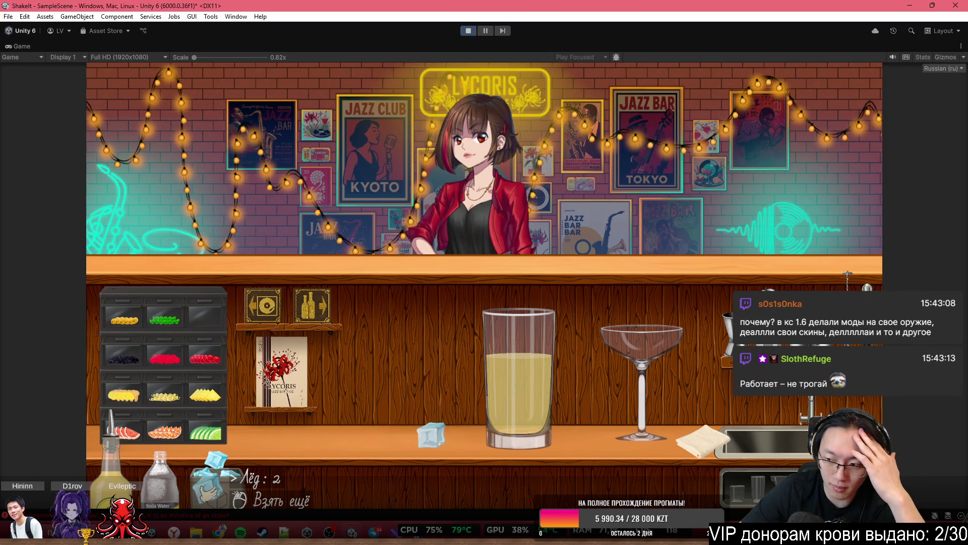
click(210, 482)
click(214, 477)
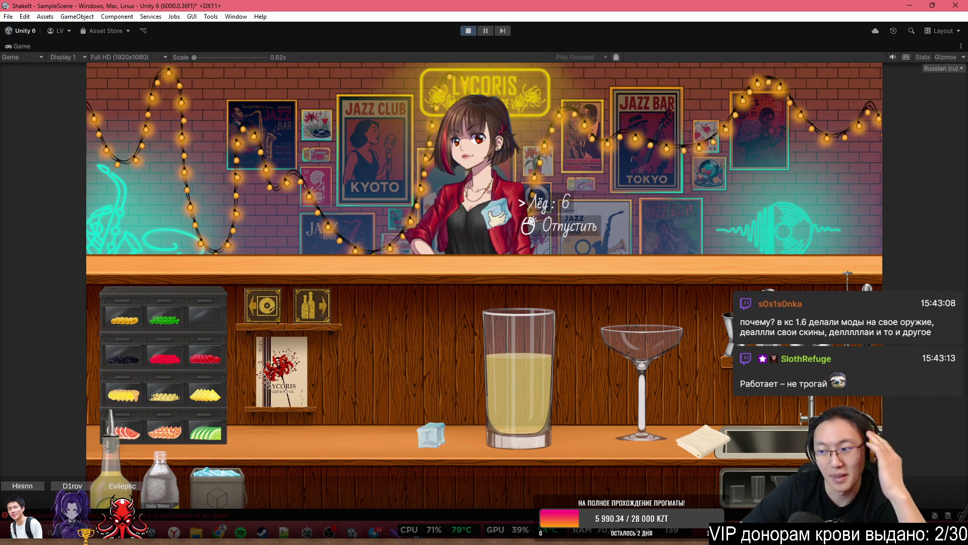
click(496, 260)
click(515, 272)
click(499, 265)
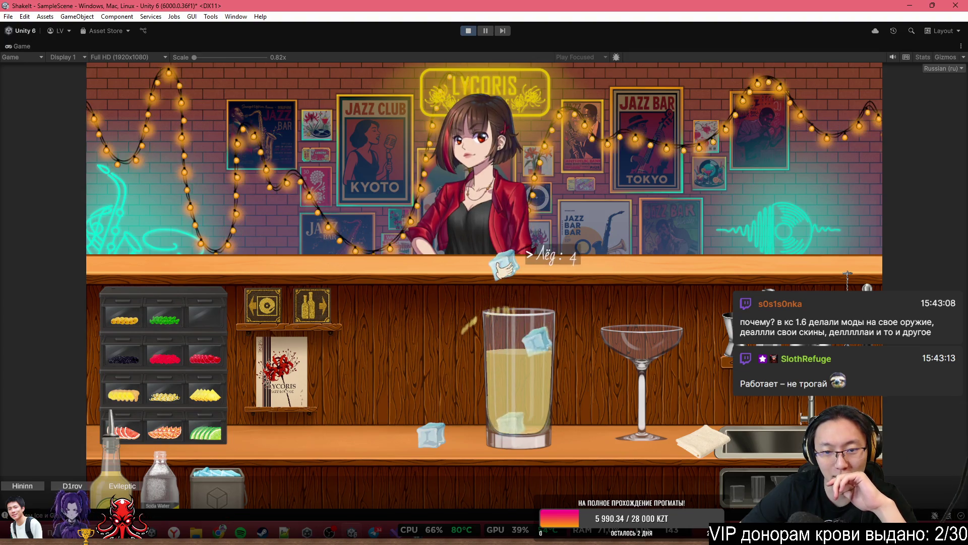
click(530, 272)
click(535, 273)
click(542, 277)
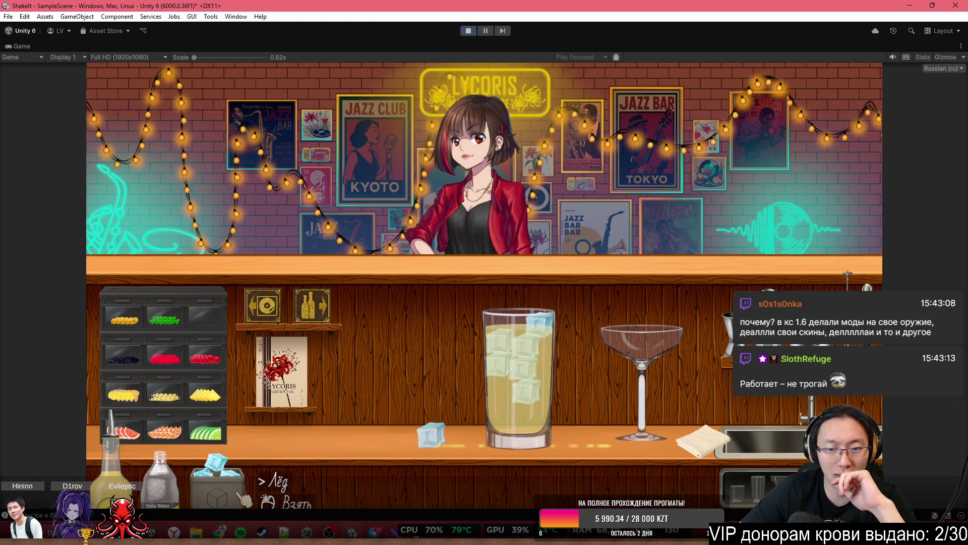
click(262, 490)
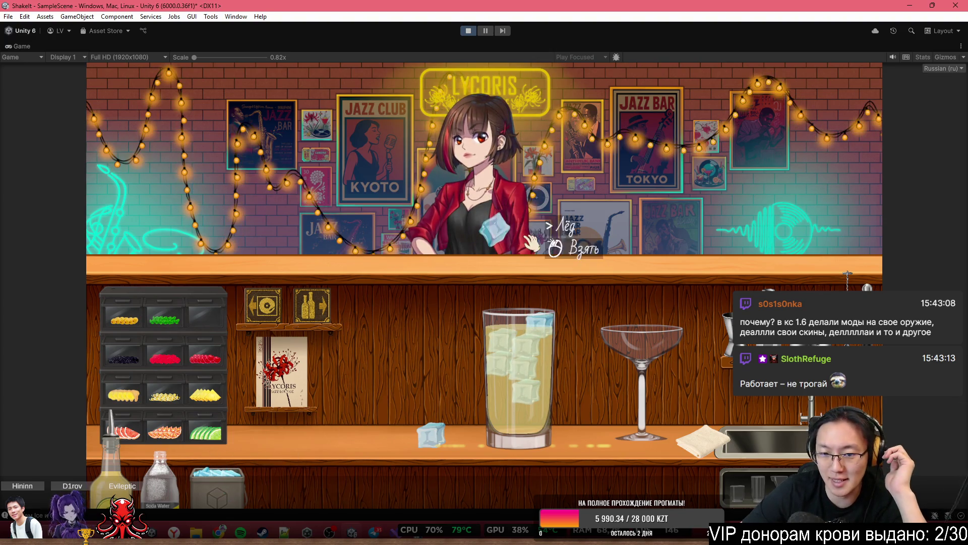
click(497, 229)
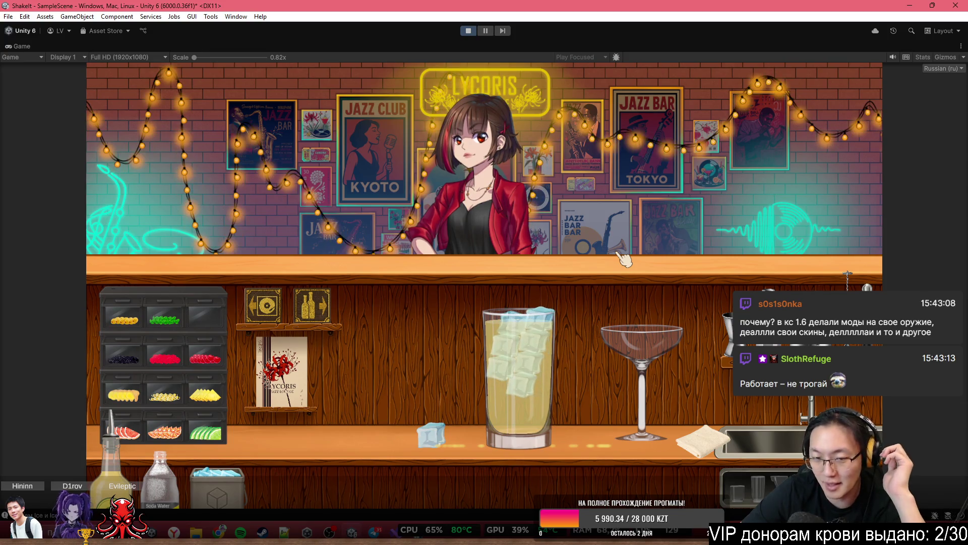
Serve the iced highball to the girl and stop the test run
click(517, 393)
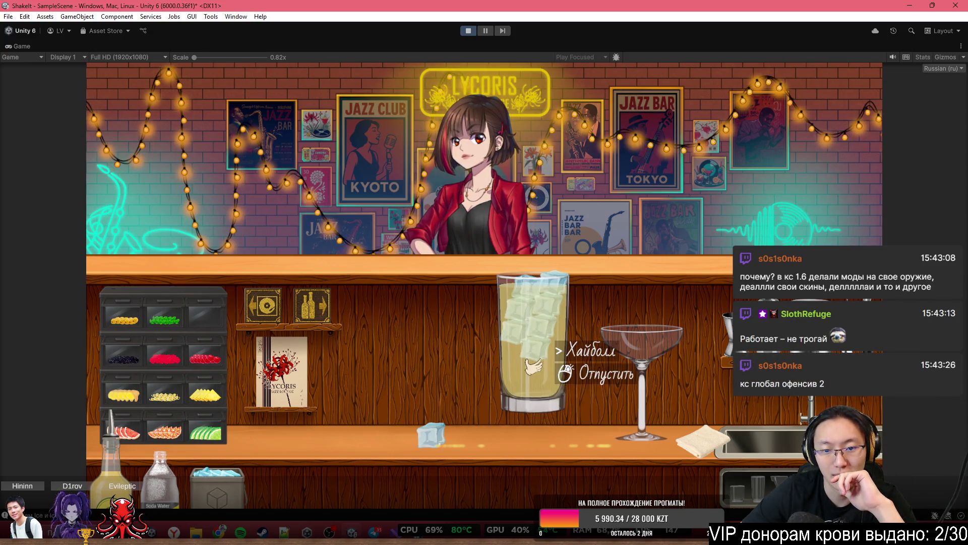
click(494, 222)
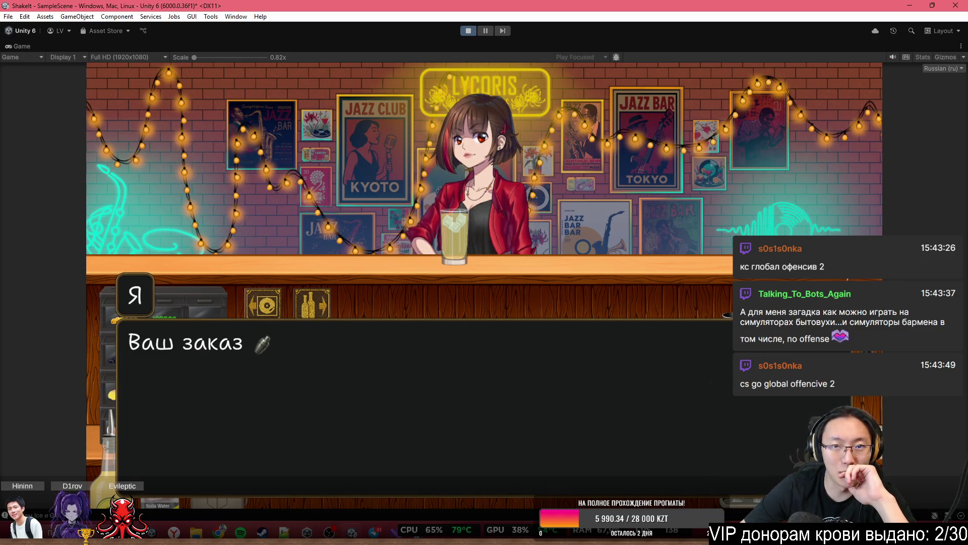
click(463, 34)
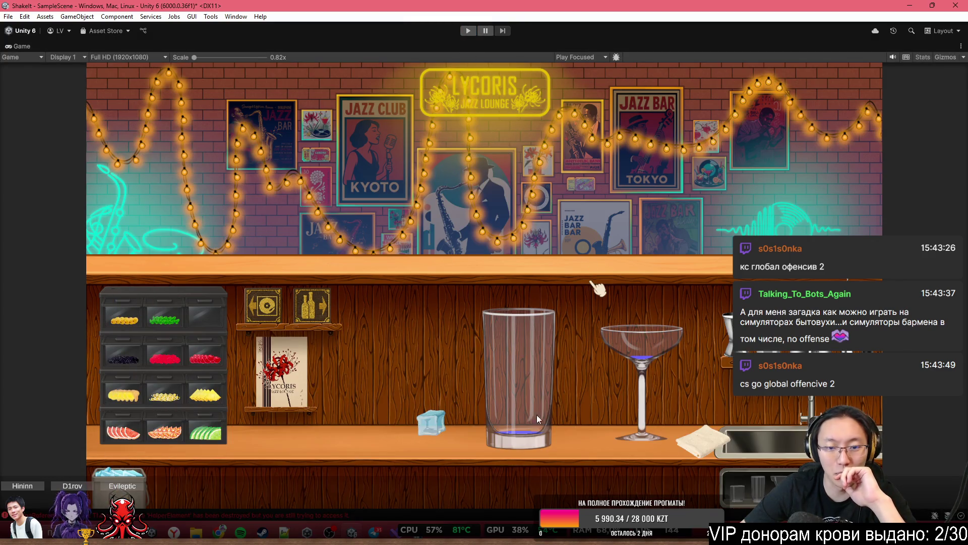
Restore the full editor layout and frame the Byoncy object in the Scene view
double_click(401, 44)
key(f)
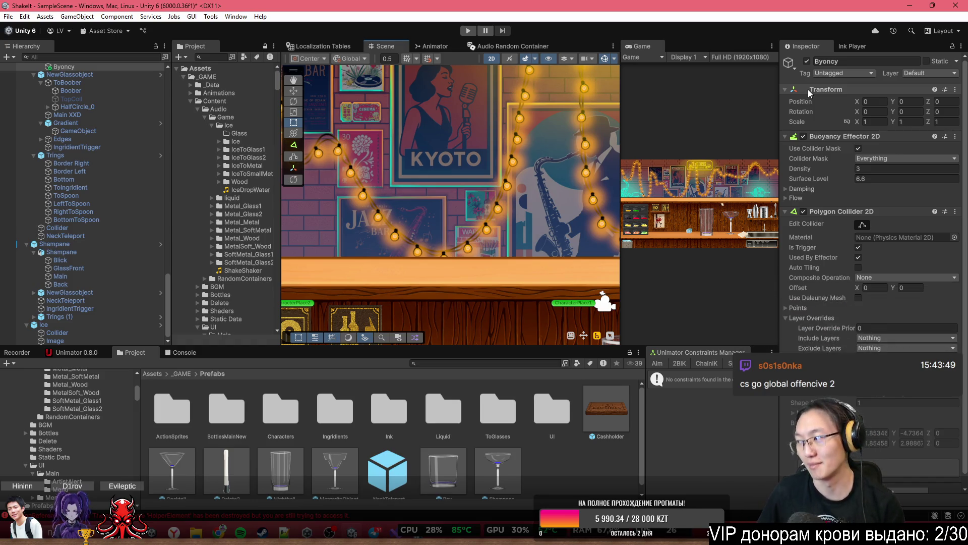
scroll(454, 292, down, 5)
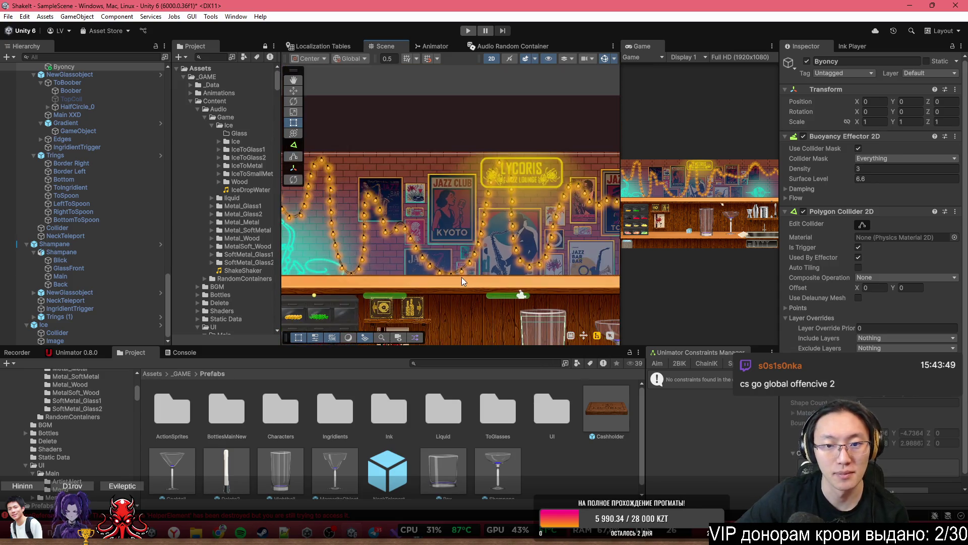
scroll(461, 277, up, 3)
Review the BeforeGiveToCustomer density code in Visual Studio, then return to Unity
click(396, 532)
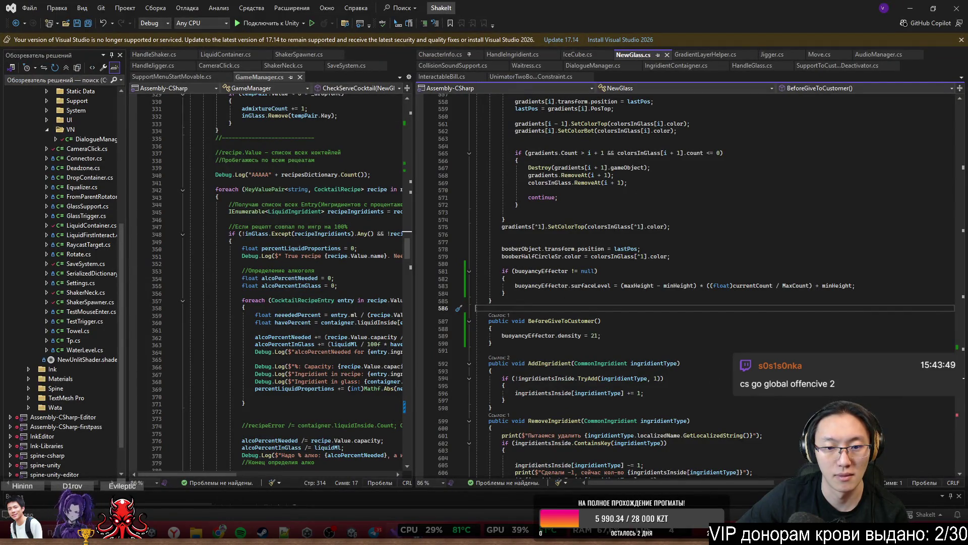
right_click(397, 532)
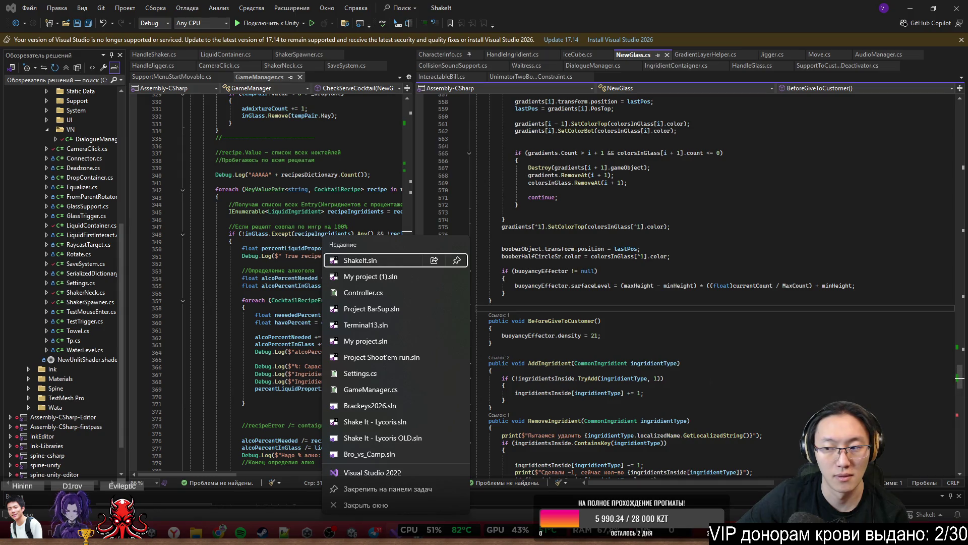
click(640, 331)
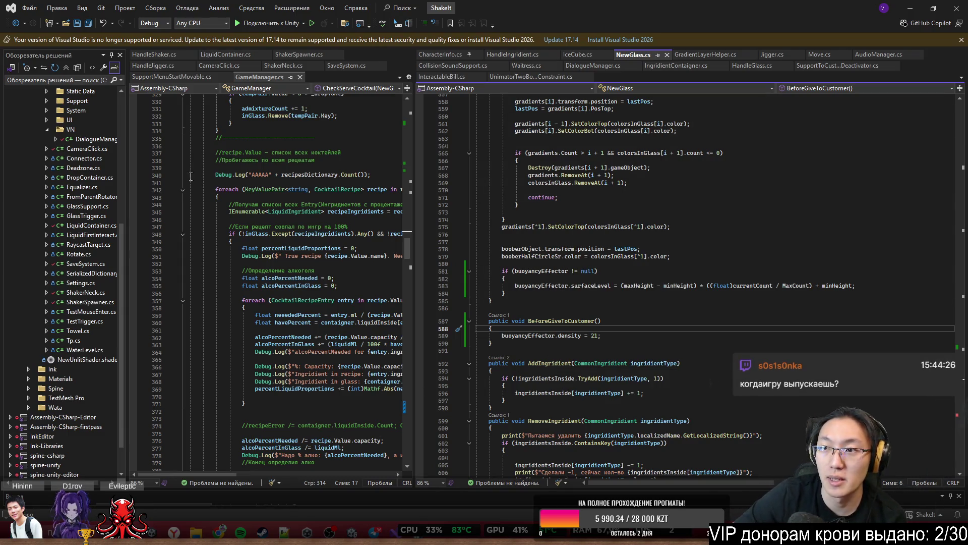
click(910, 8)
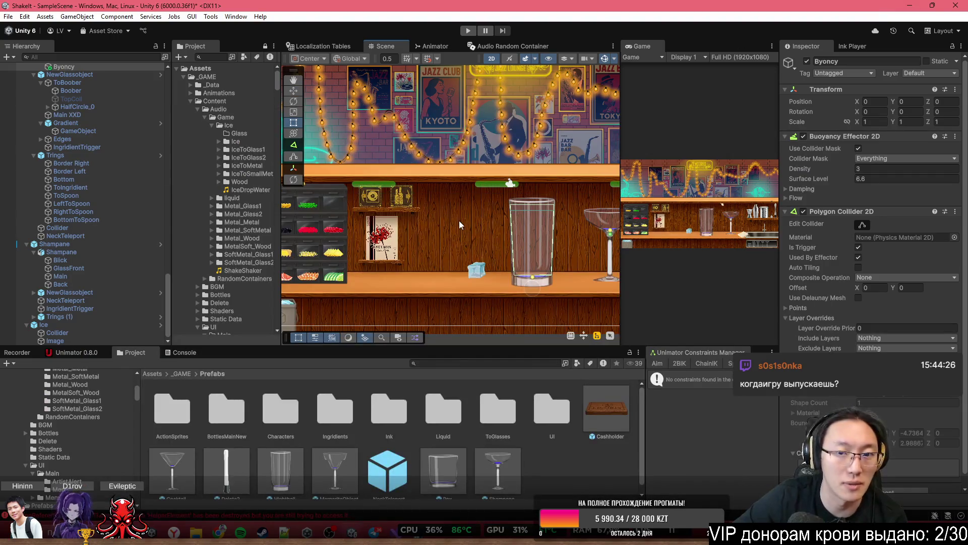
scroll(458, 220, down, 1)
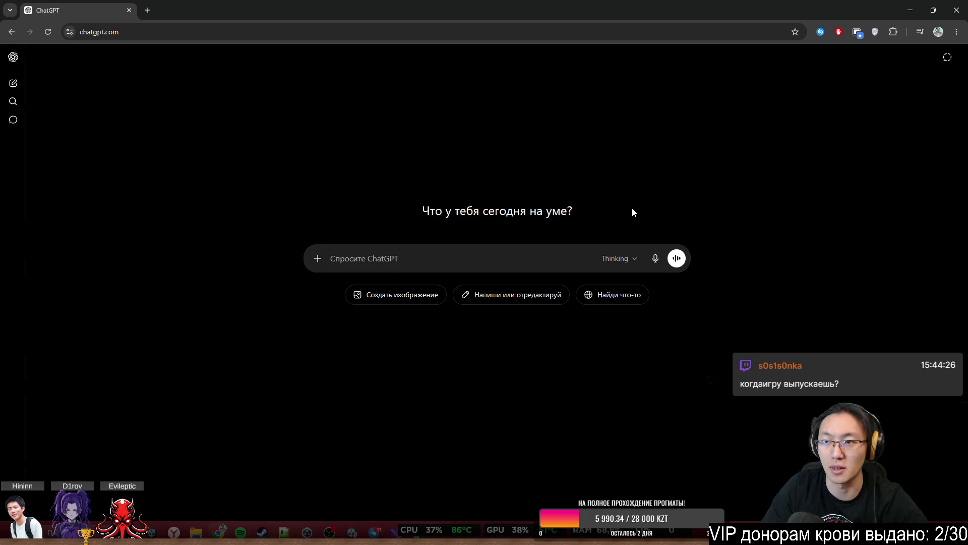
Start a temporary ChatGPT chat and describe a Unity buoyancyEffector pool where cubes float correctly
click(947, 57)
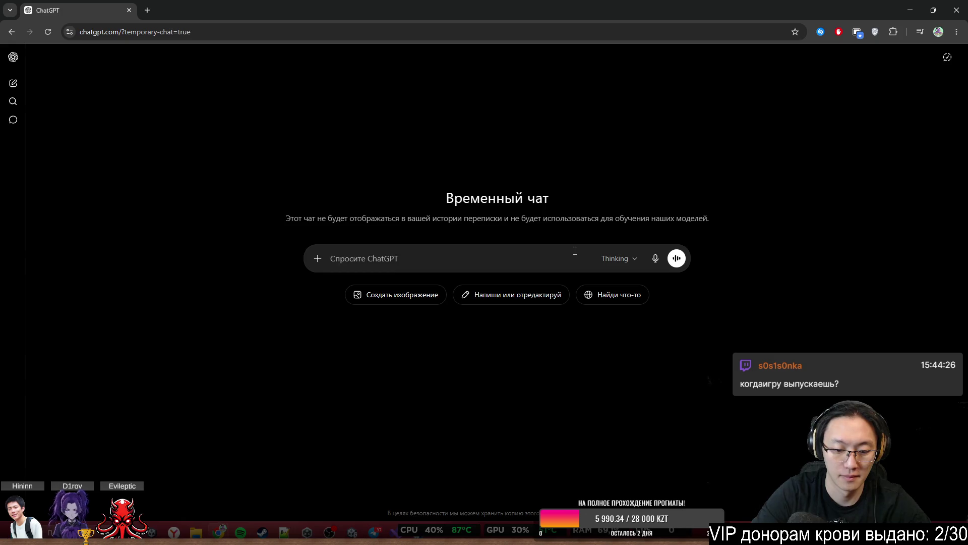
text(Гтшнг)
key(BackSpace)
key(BackSpace)
key(BackSpace)
text(Uni)
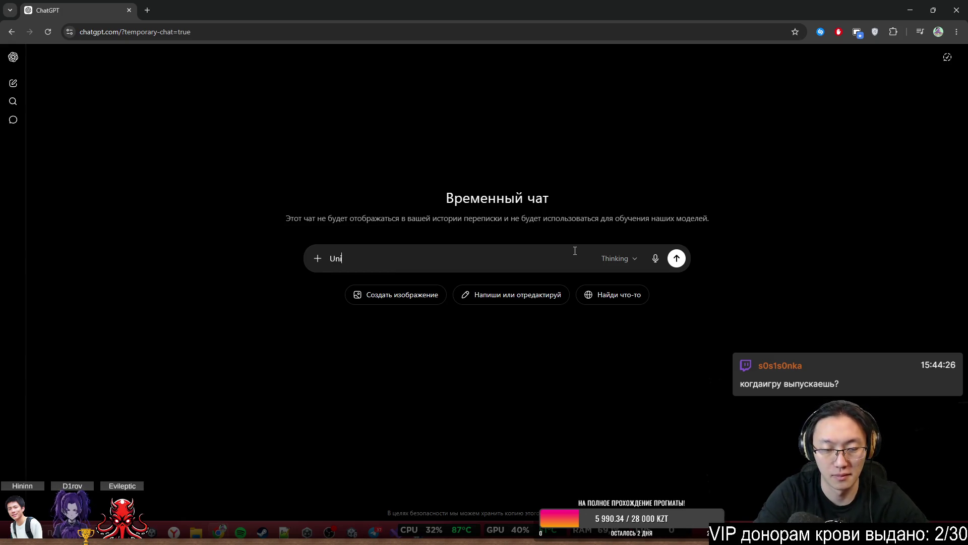
text(ty buoyancyEffector)
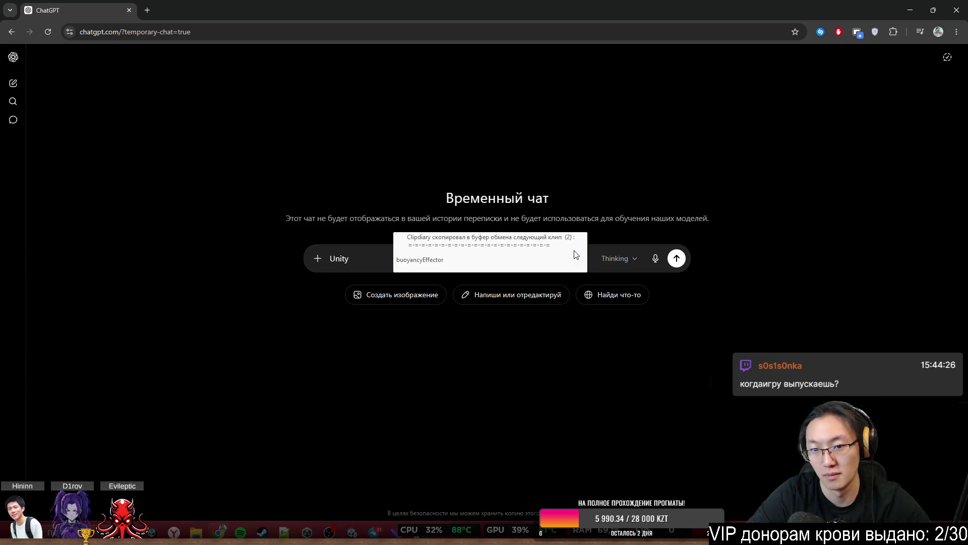
text( Ес)
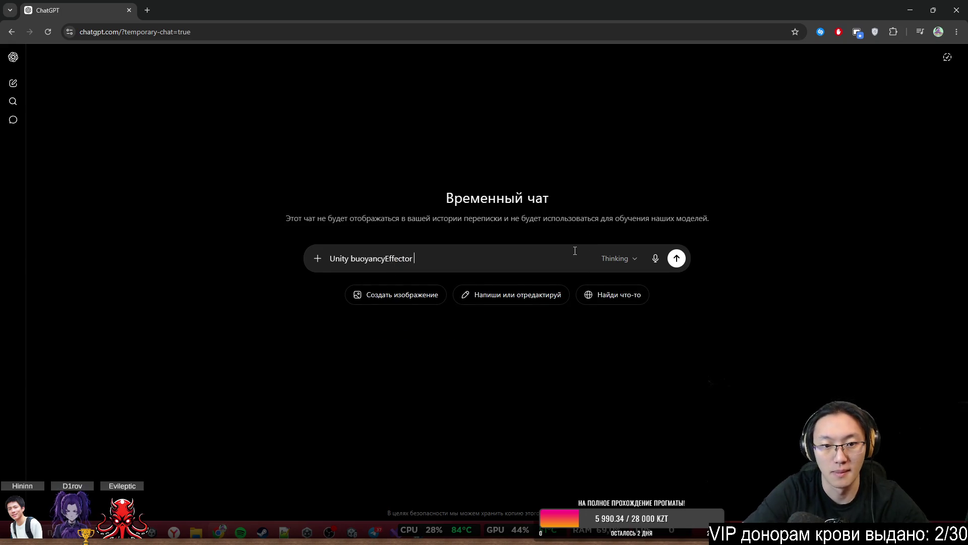
text(ть )
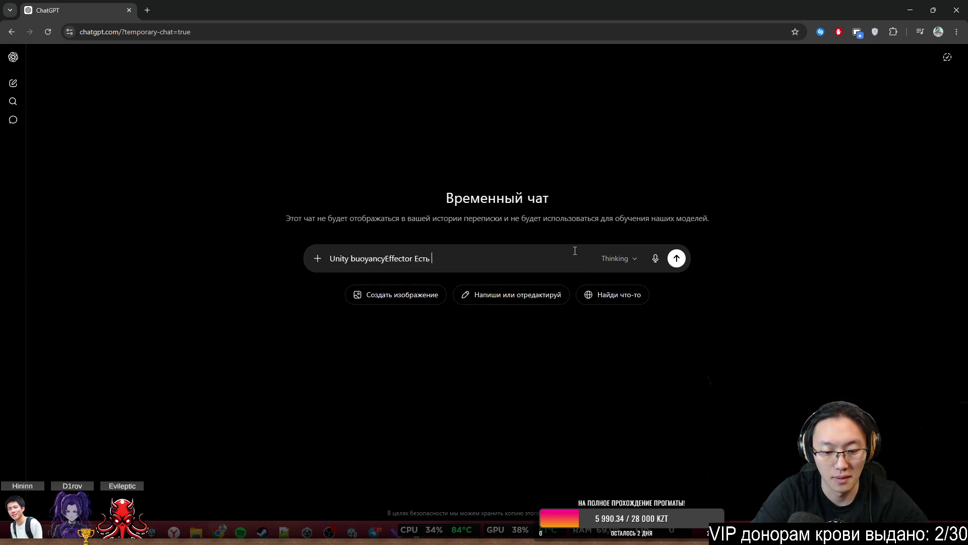
text(об)
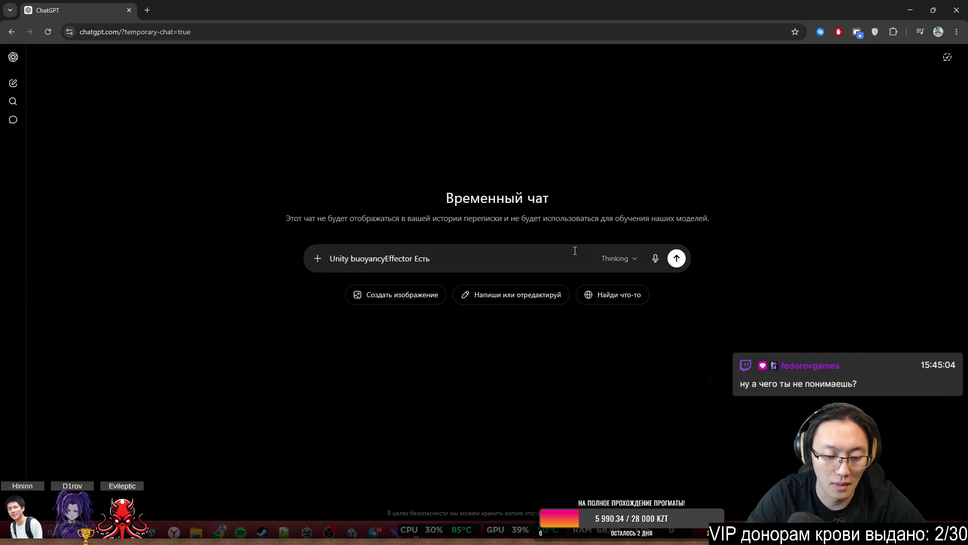
text(БАссейн с водой, )
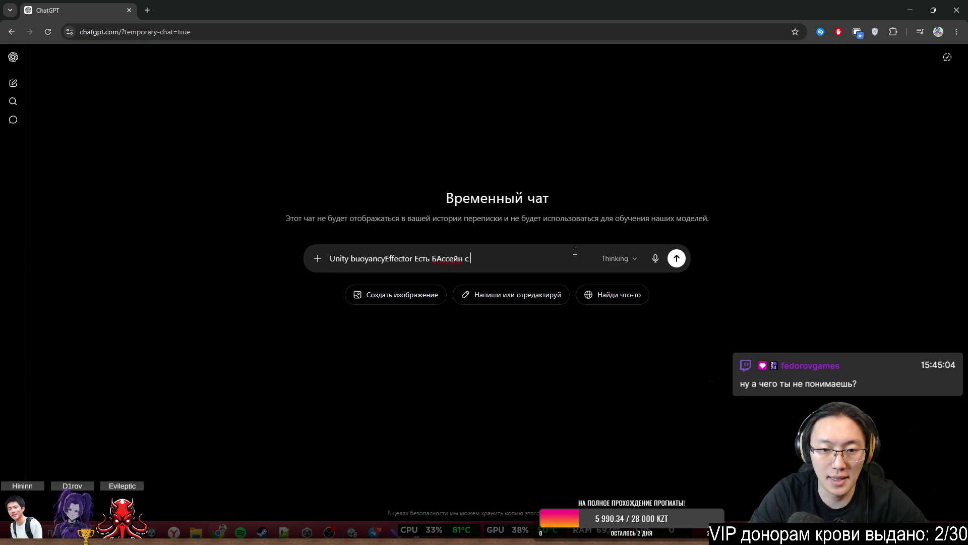
text(а в)
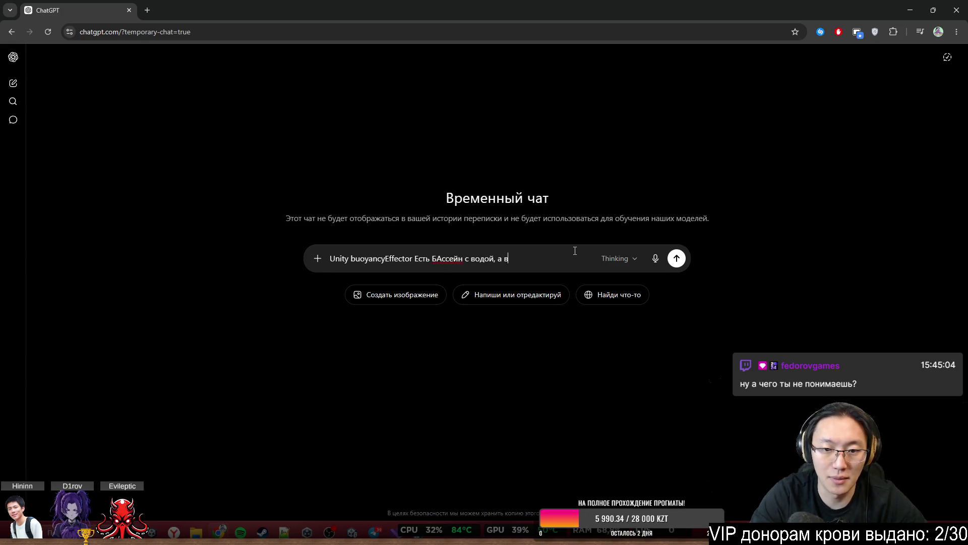
text( нём)
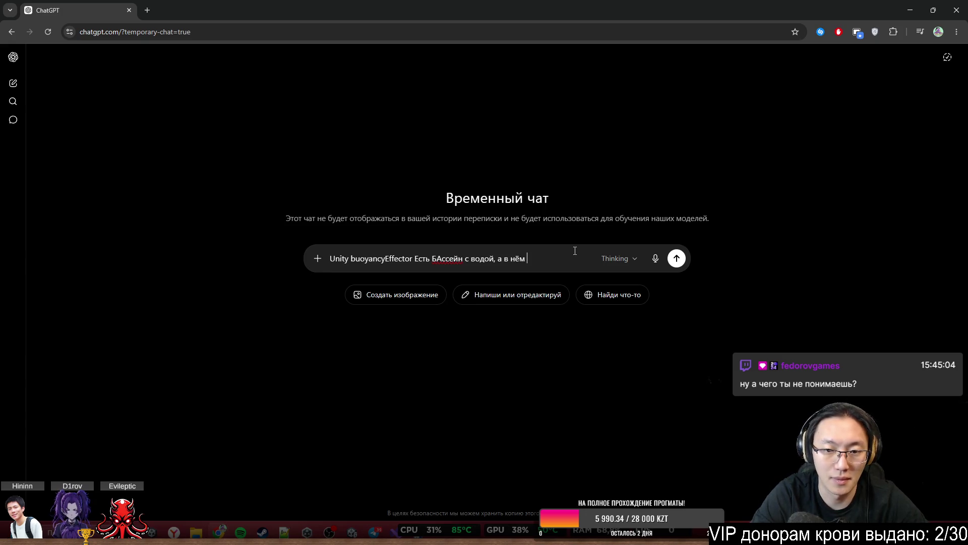
text( куб)
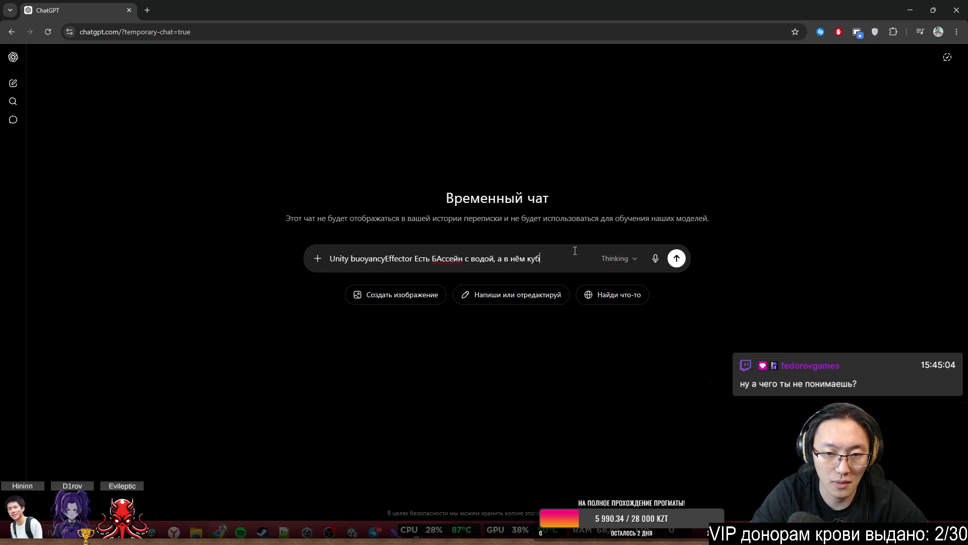
text(ики плав)
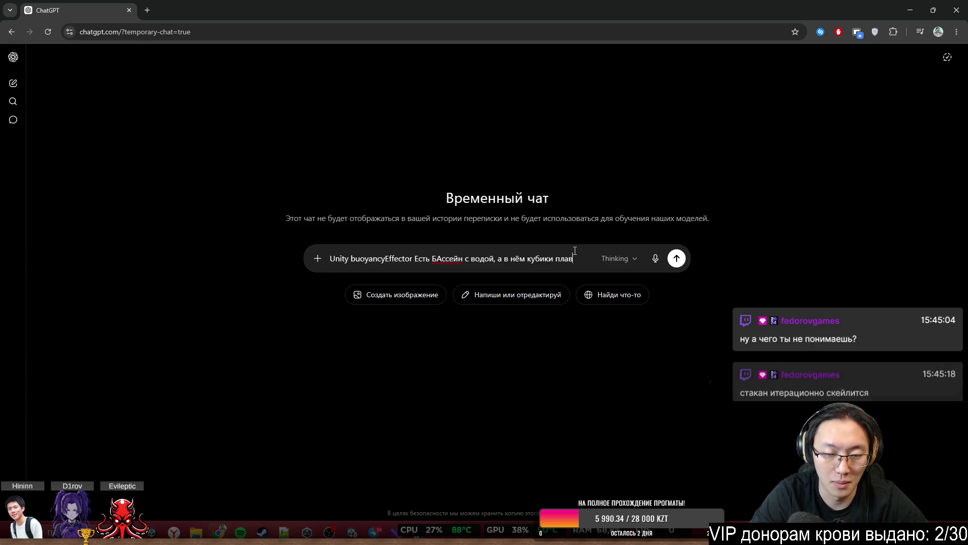
text(ают. В)
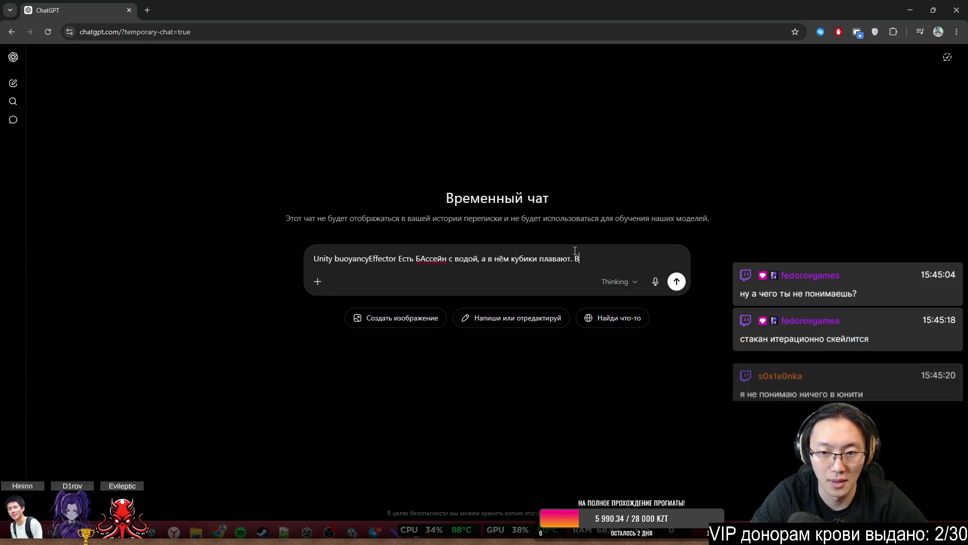
text(сё работ)
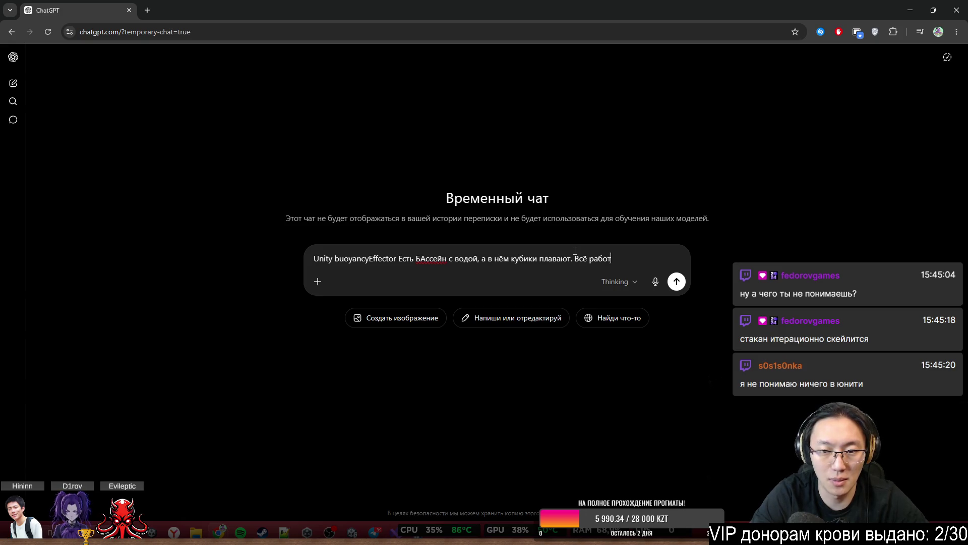
text(ает исправ)
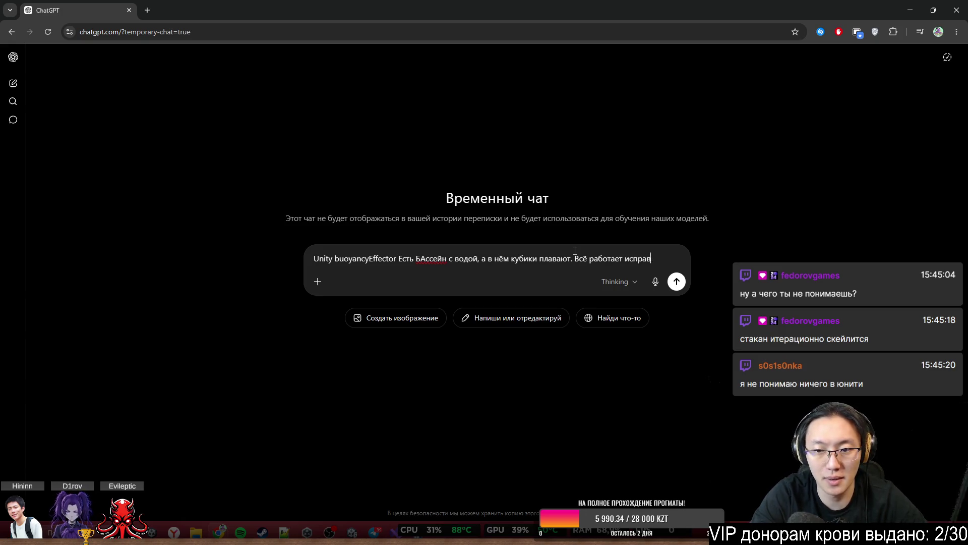
text(но, ж)
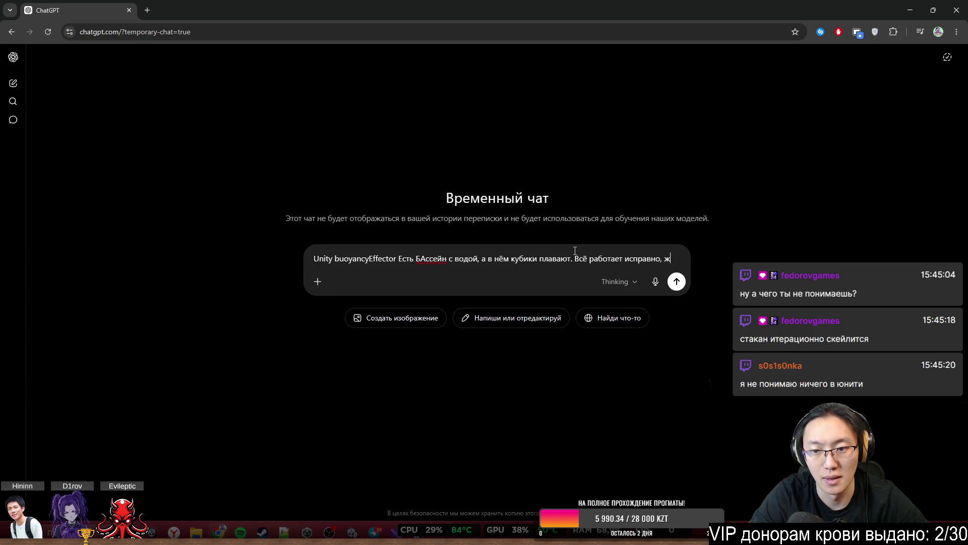
key(BackSpace)
Add that scaling the pool down breaks the physics so the cubes sink, and send the question
text(до тех пор)
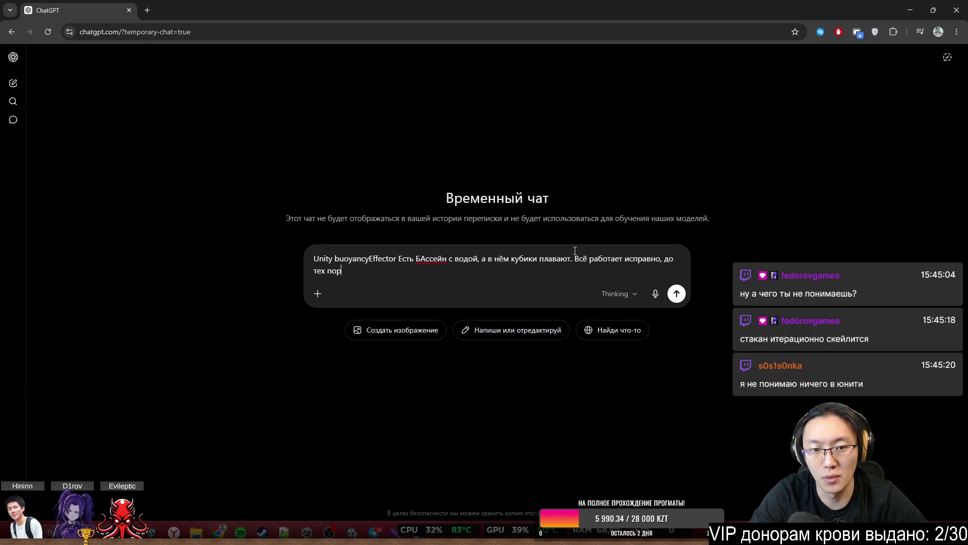
text(, пока не изменишь )
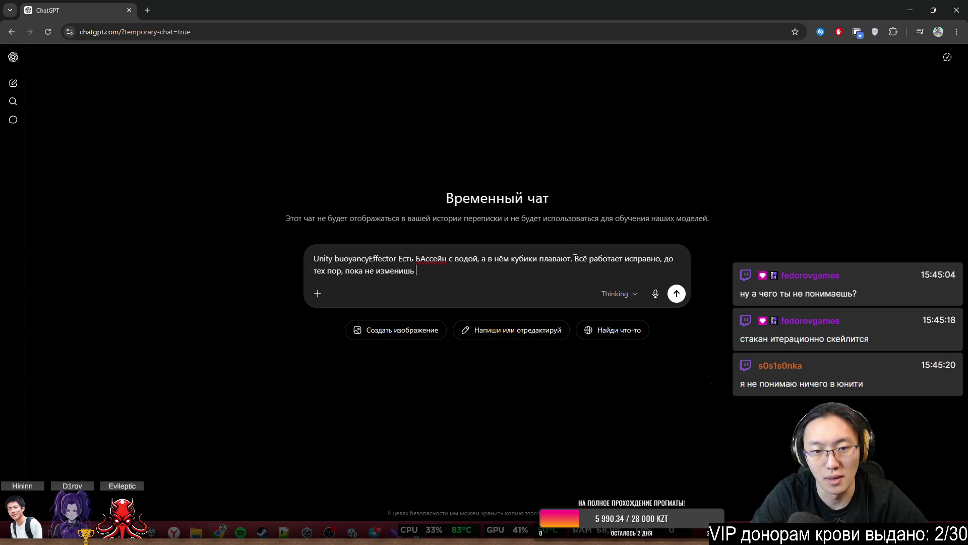
text(скейл )
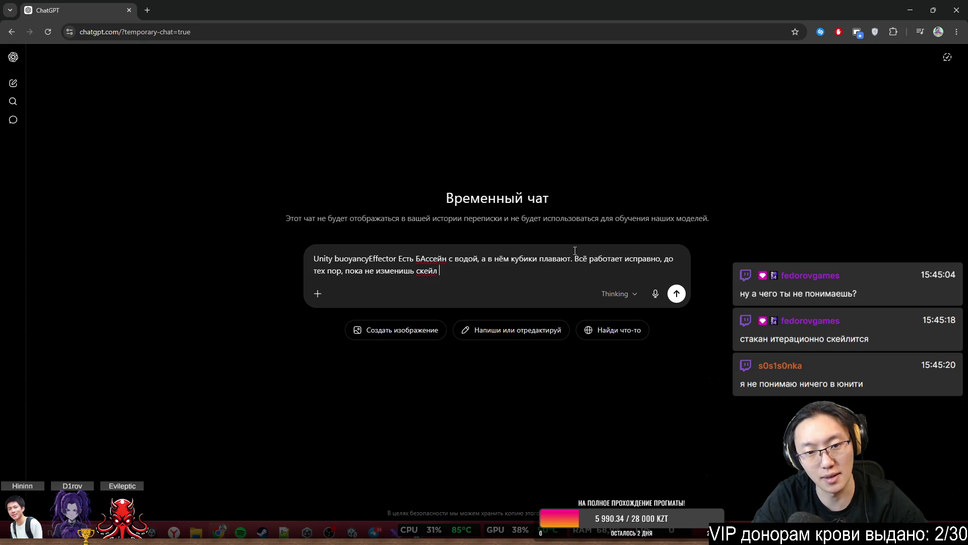
text(бассен)
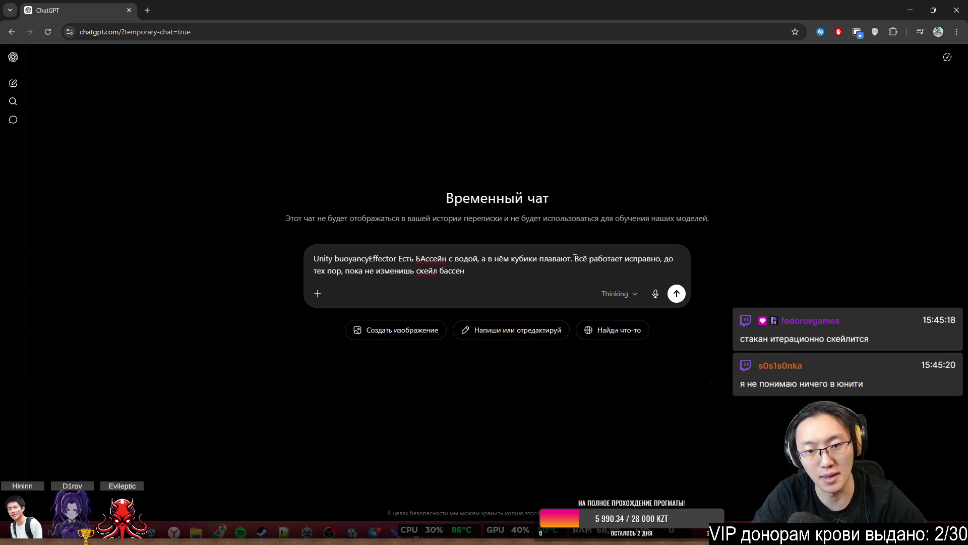
text(йна ()
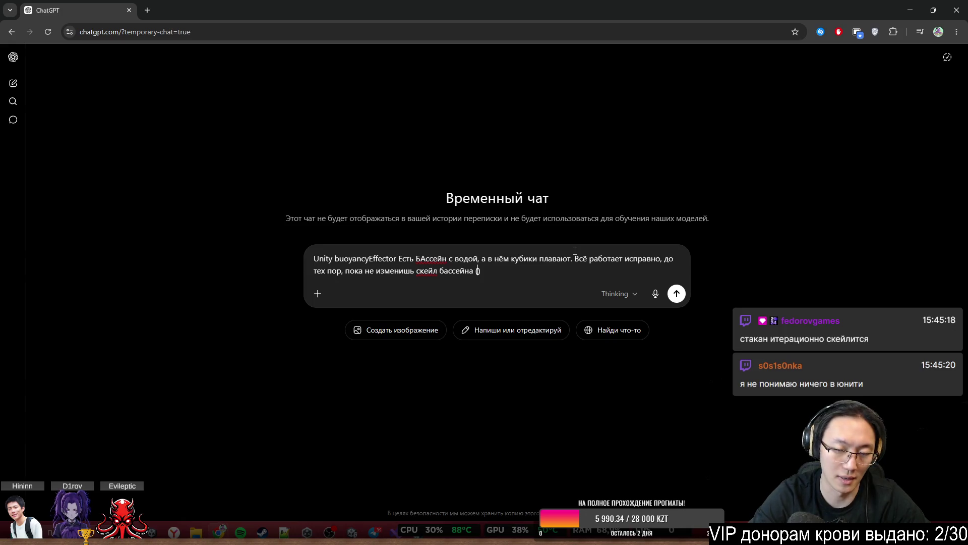
text(нутри него кубы)
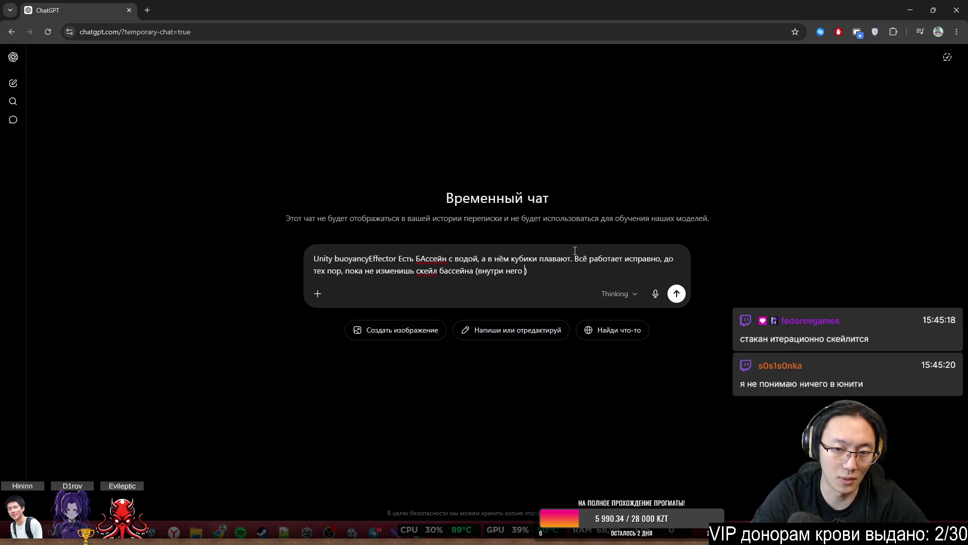
text(.)
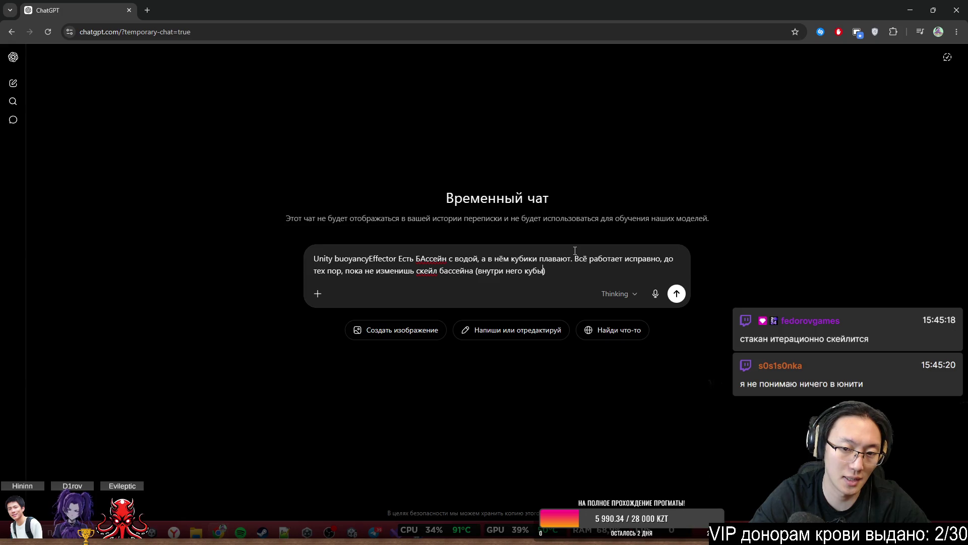
text(так что они тоже )
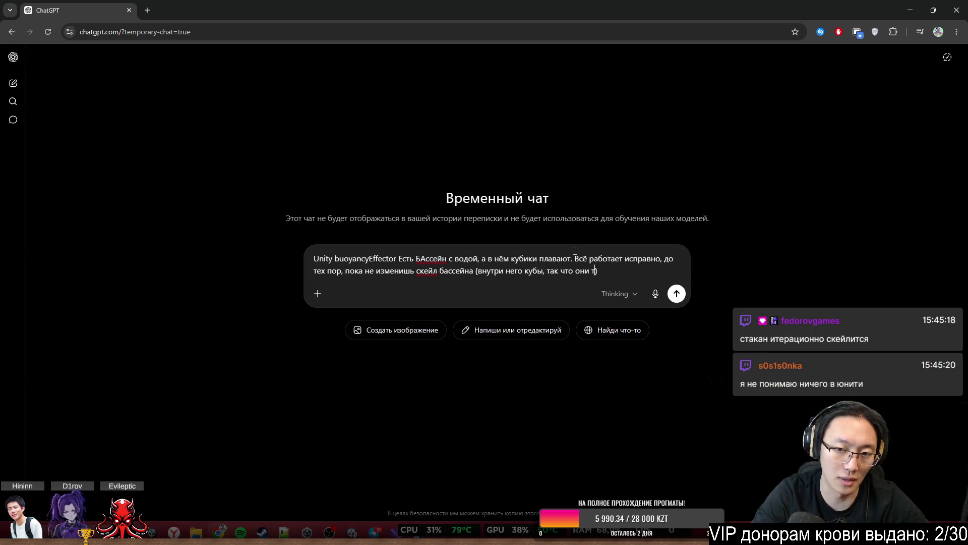
text(уменьшаются)
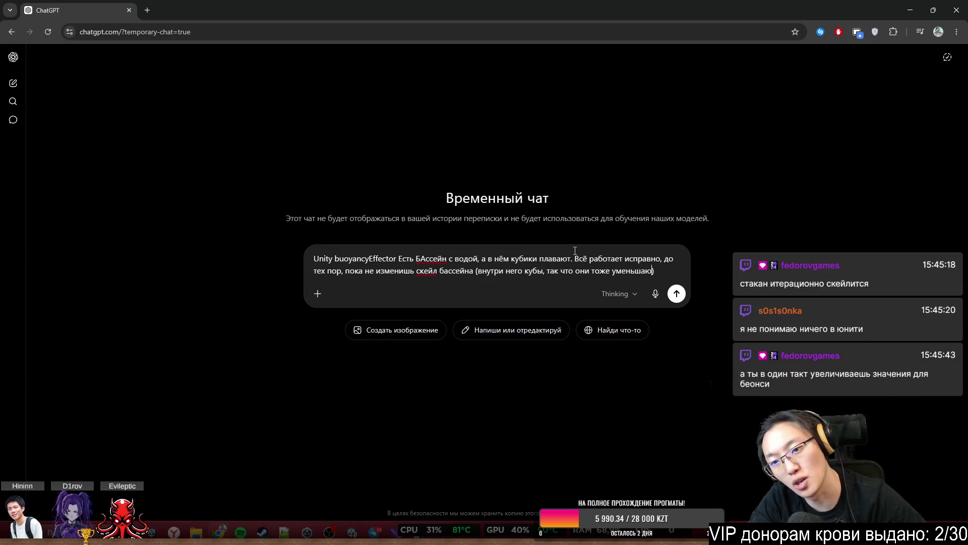
key(End)
text(. П)
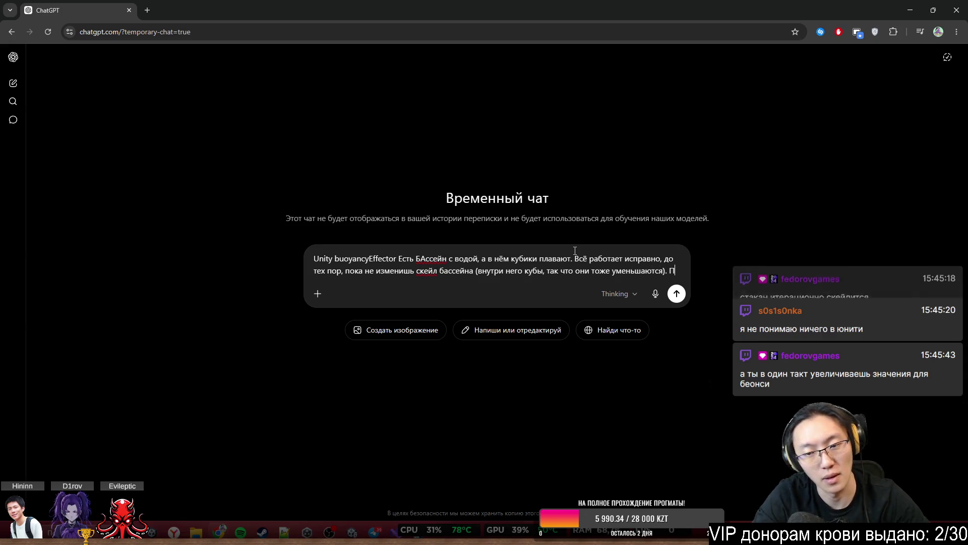
text(осле этого фищика)
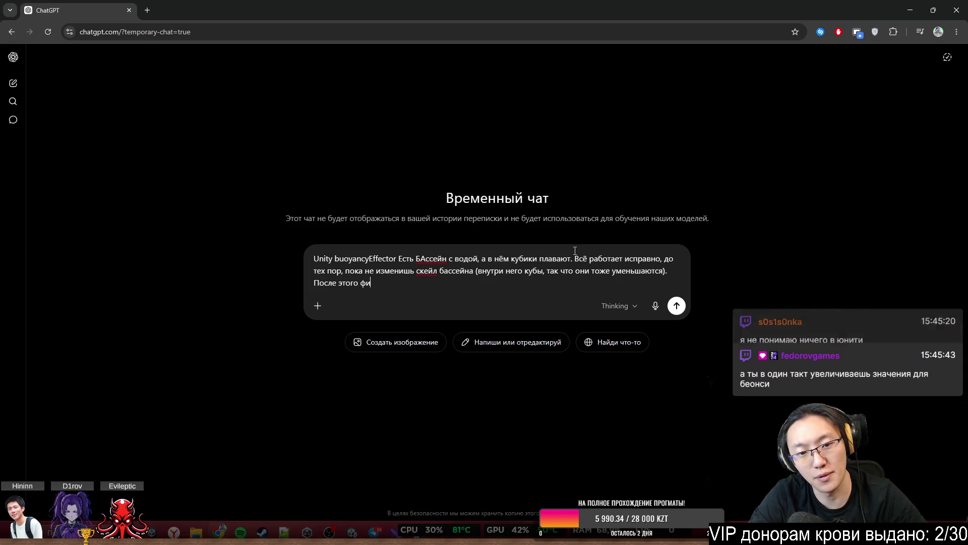
key(BackSpace)
key(BackSpace)
key(BackSpace)
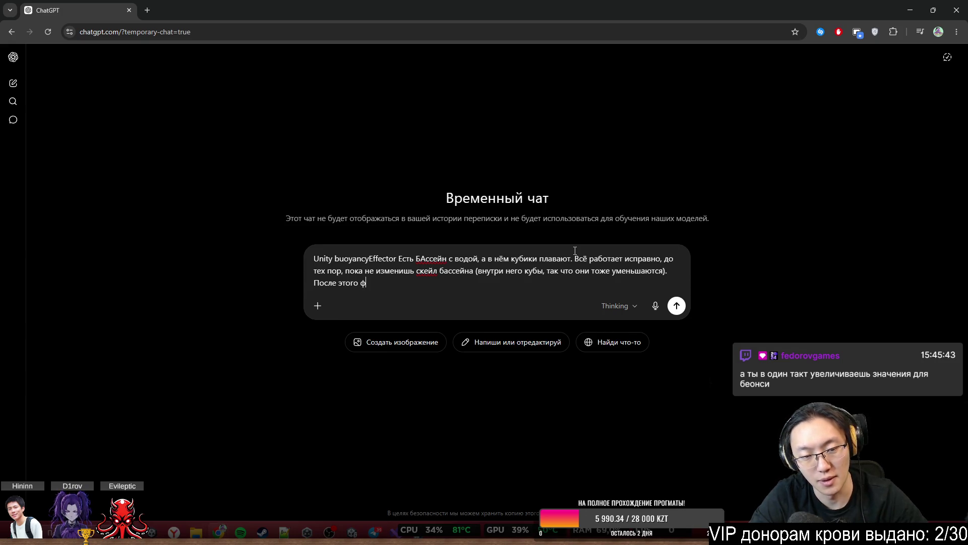
key(BackSpace)
text(изифка )
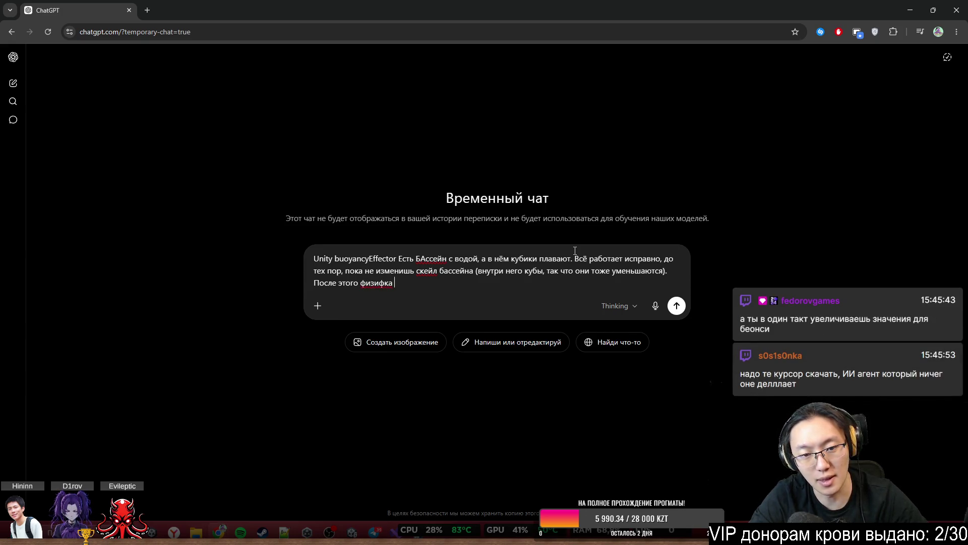
key(BackSpace)
key(BackSpace)
key(BackSpace)
key(BackSpace)
text(ка лома)
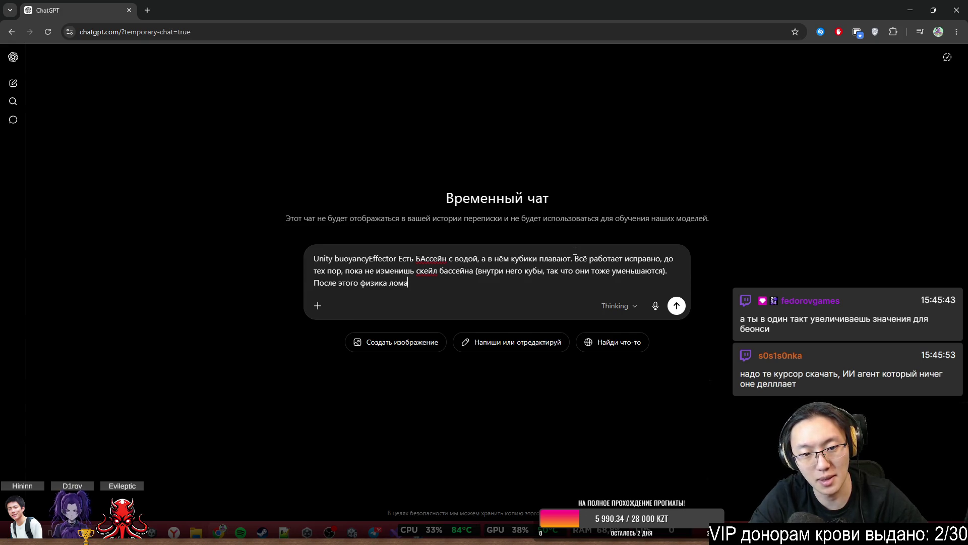
text(ется, и кубы)
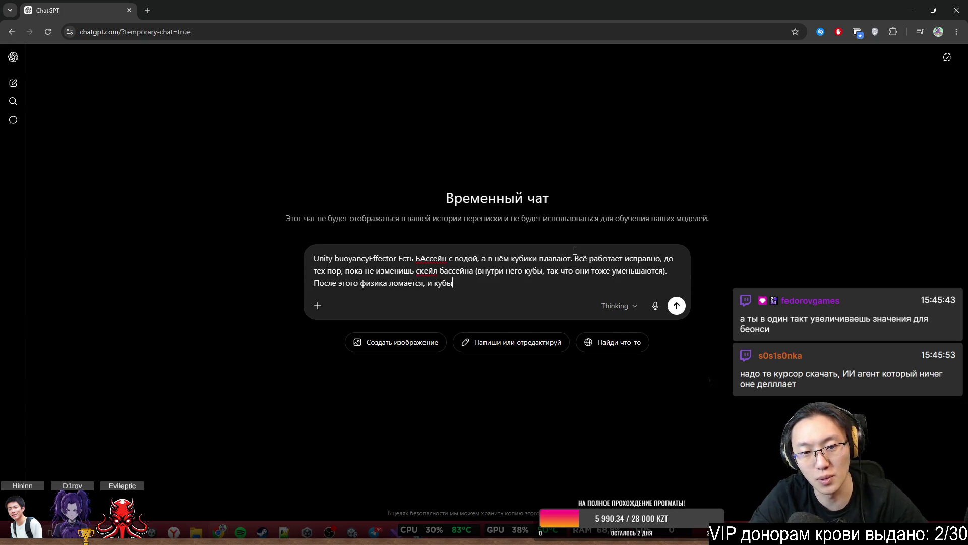
text(, к)
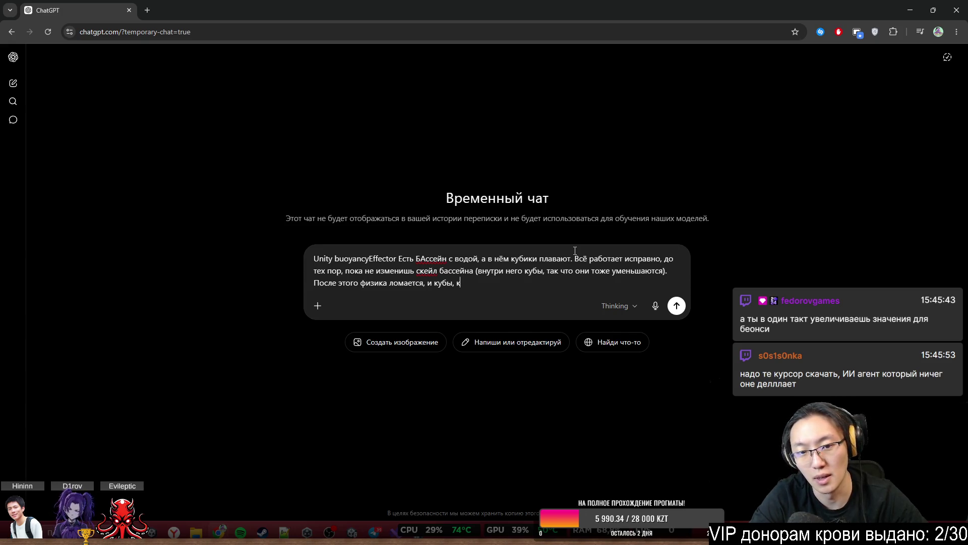
text(оторые то)
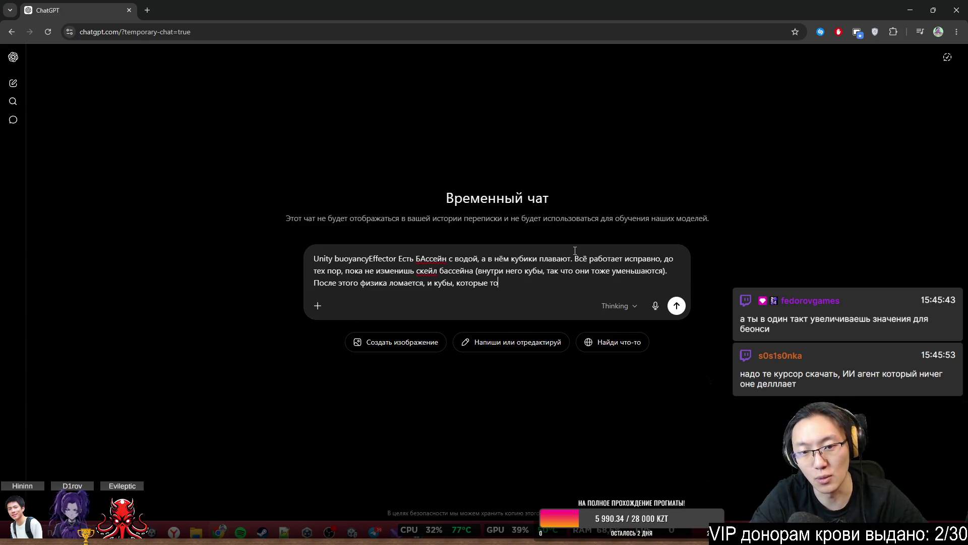
text(лько что плавали, уже)
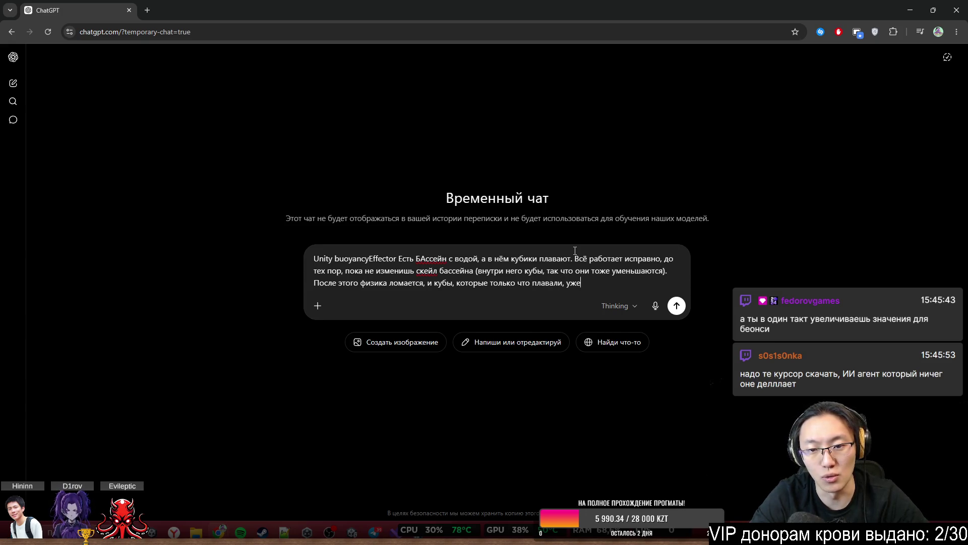
text( тонут. В )
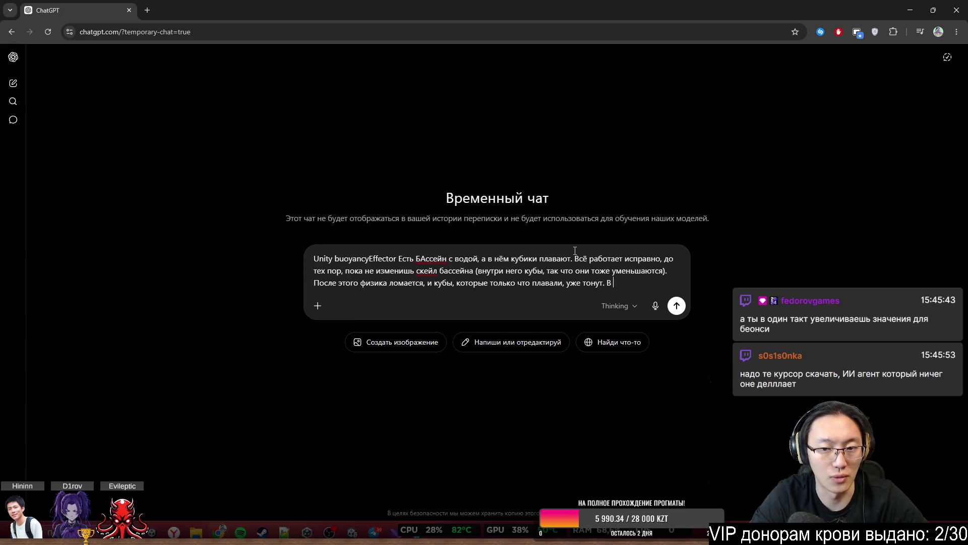
text(чём прико)
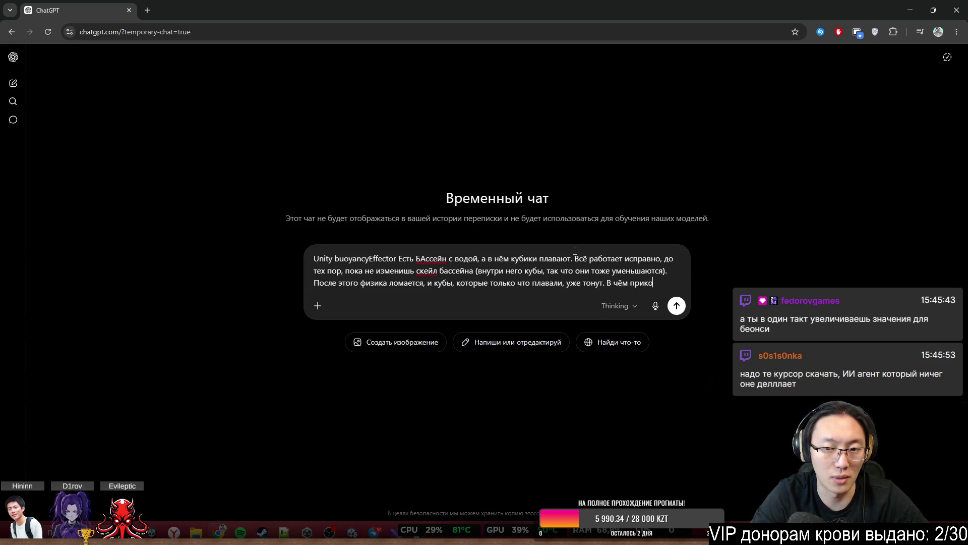
key(Return)
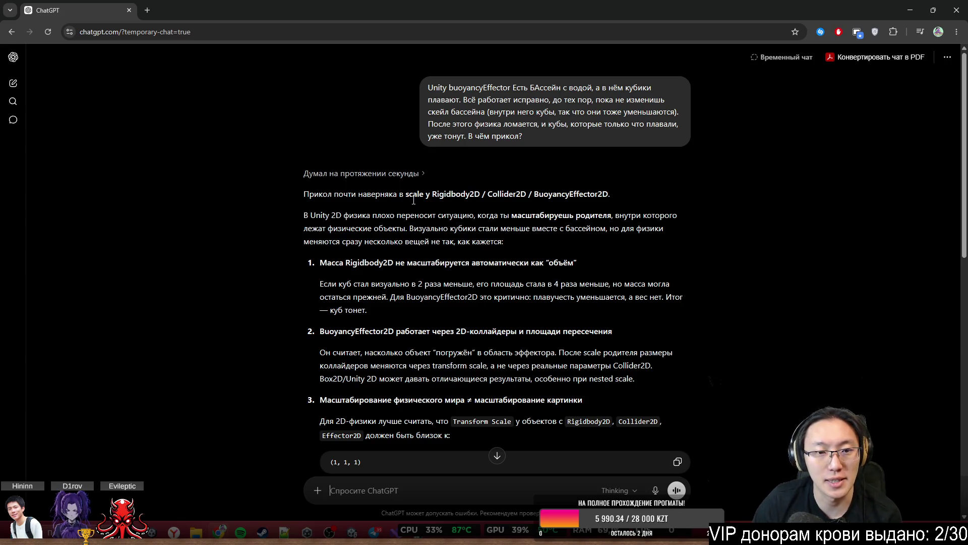
Highlight the reply's sentences about scaling the parent and the cubes shrinking visually
mouse_move(381, 215)
mouse_down()
mouse_move(562, 215)
mouse_move(674, 231)
mouse_up()
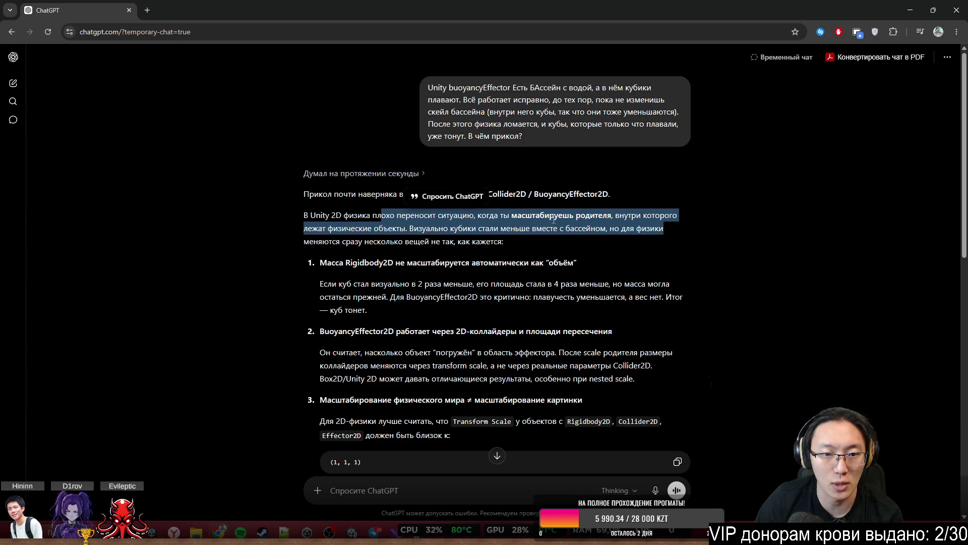
click(392, 245)
drag(416, 233, 584, 218)
click(619, 238)
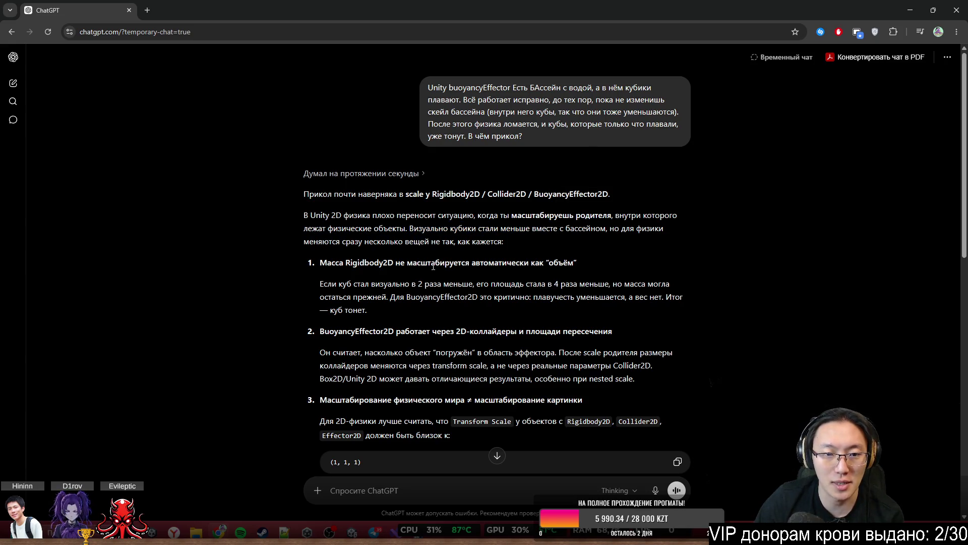
Scroll down the answer and highlight the Rigidbody2D mass heading and the cube area-and-mass explanation
middle_click(736, 306)
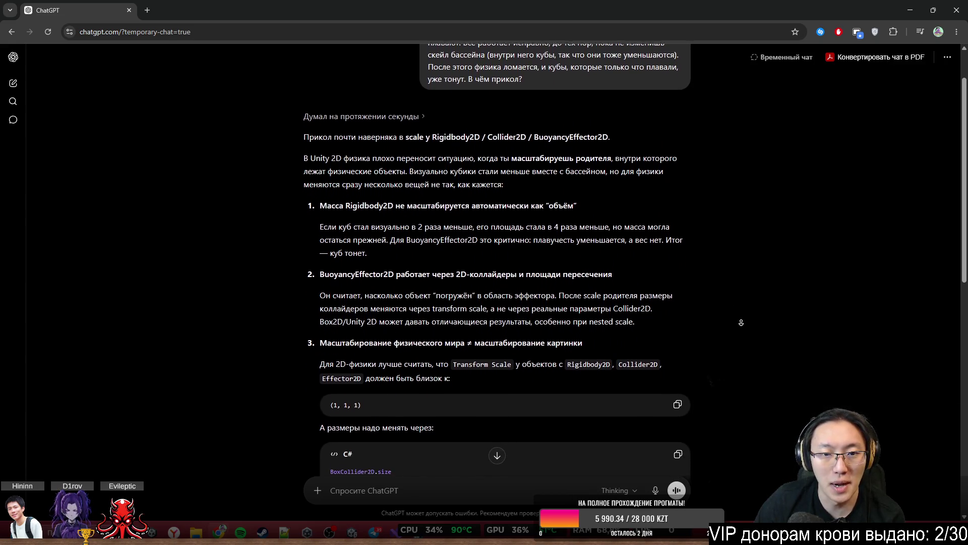
click(529, 220)
mouse_move(412, 198)
mouse_down()
mouse_move(454, 222)
mouse_move(552, 222)
mouse_move(560, 211)
mouse_up()
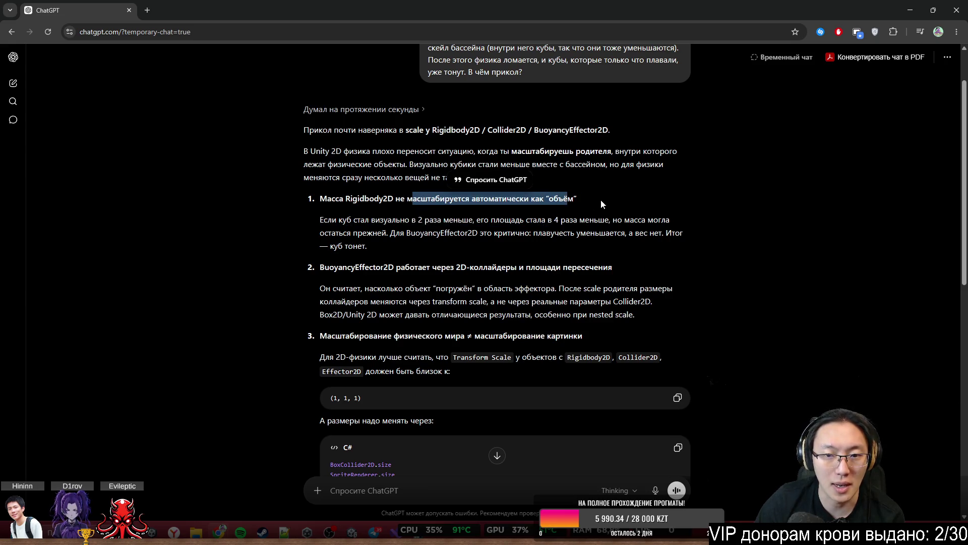
click(453, 213)
drag(347, 222, 684, 209)
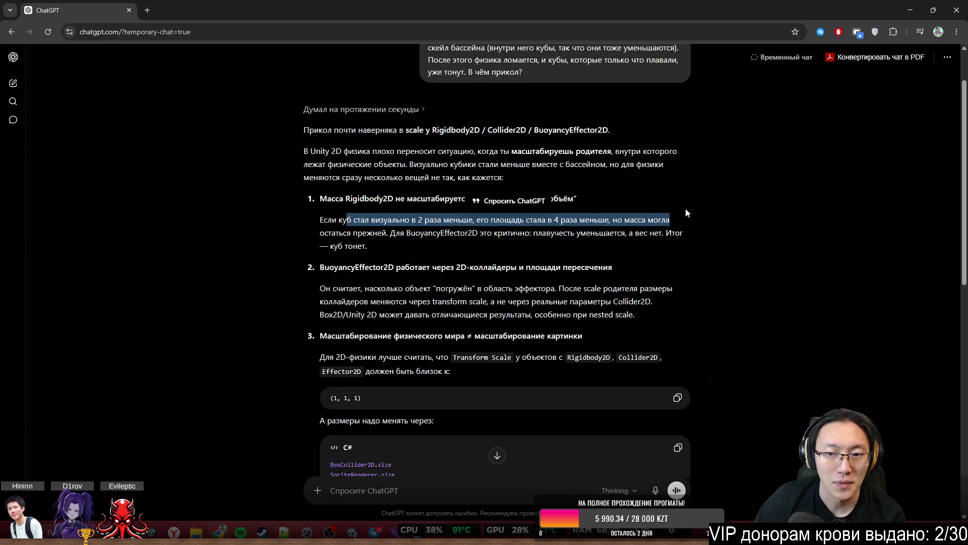
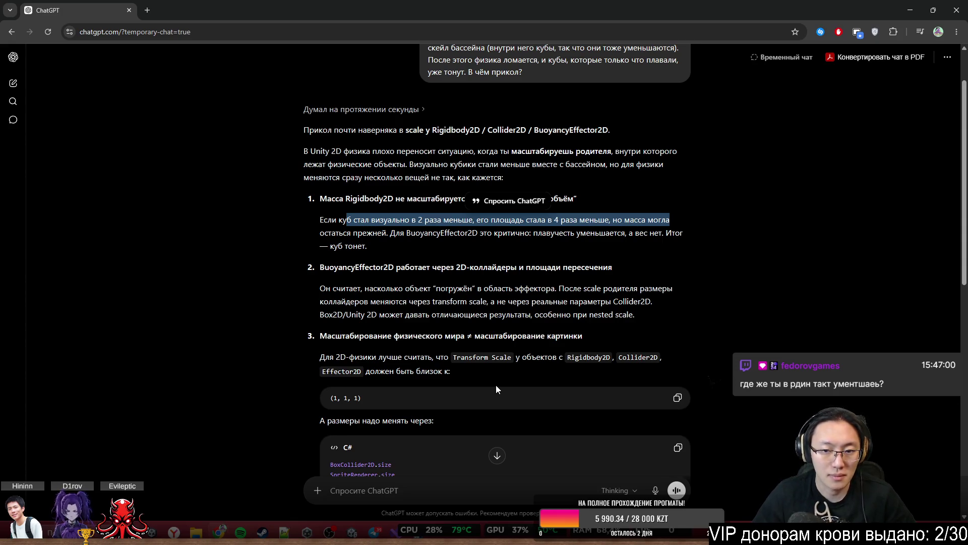
Read ChatGPT's answer on scaled ice cubes sinking to the end, then return to Unity
scroll(733, 315, down, 3)
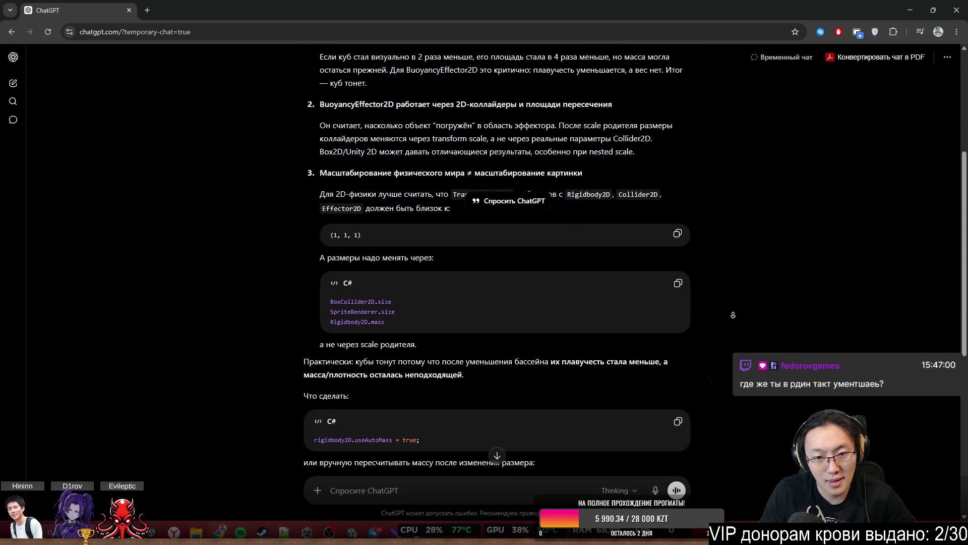
scroll(732, 303, down, 1)
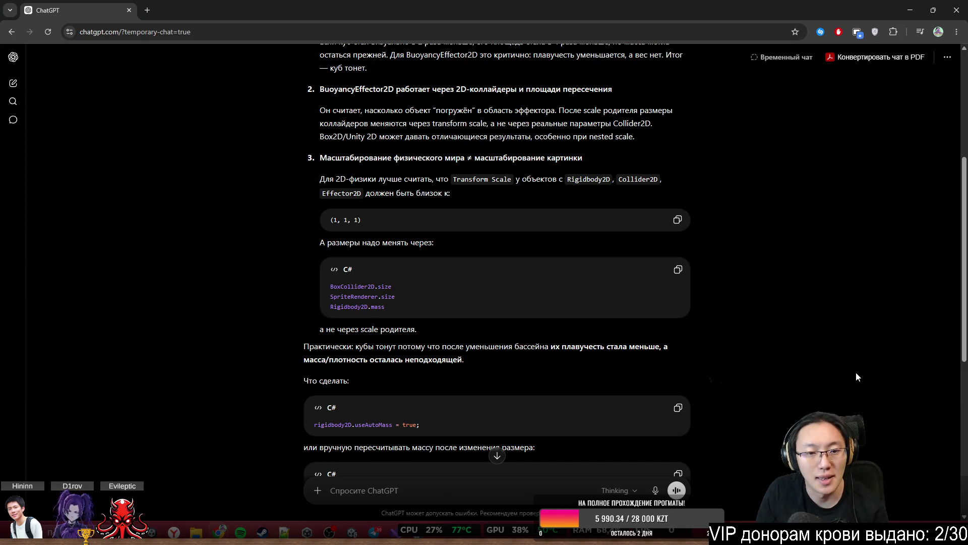
middle_click(829, 341)
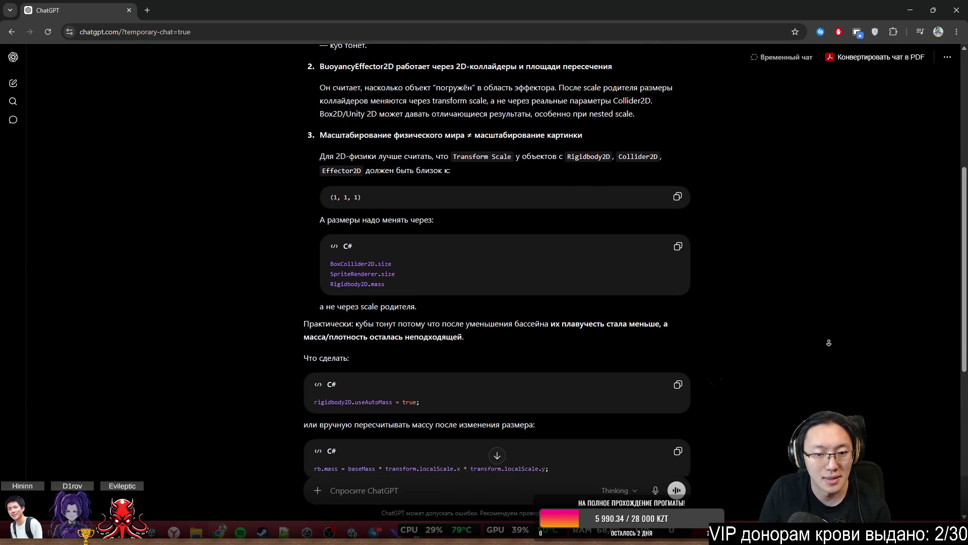
click(545, 349)
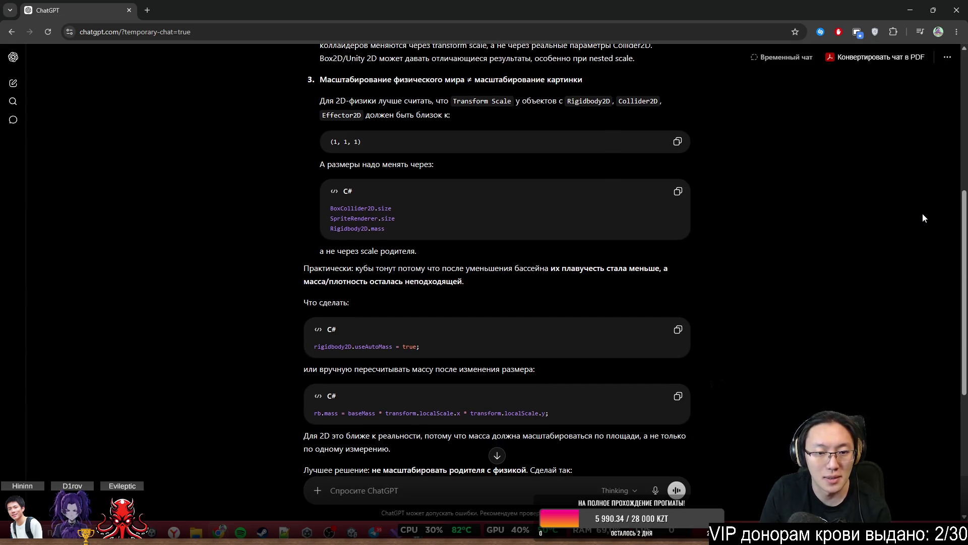
scroll(914, 202, down, 5)
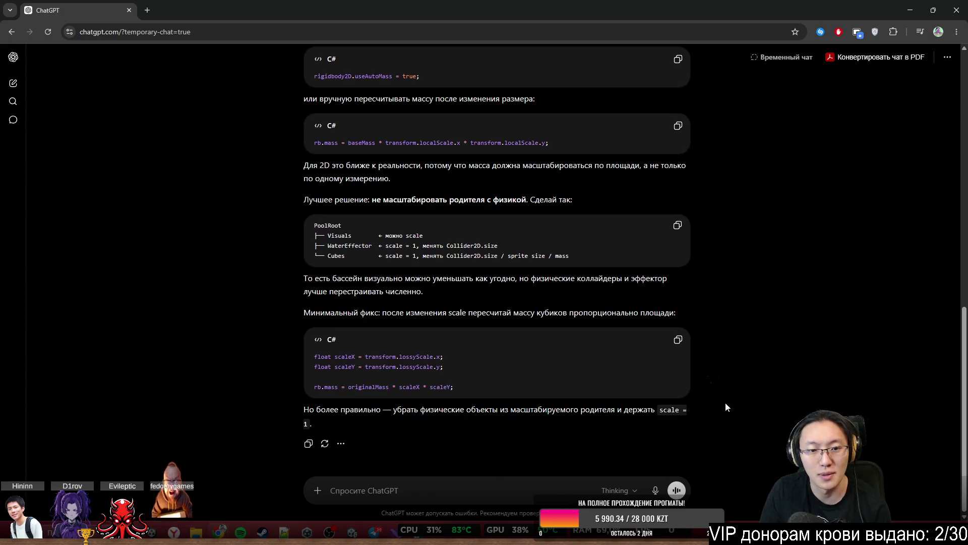
key(alt+Tab)
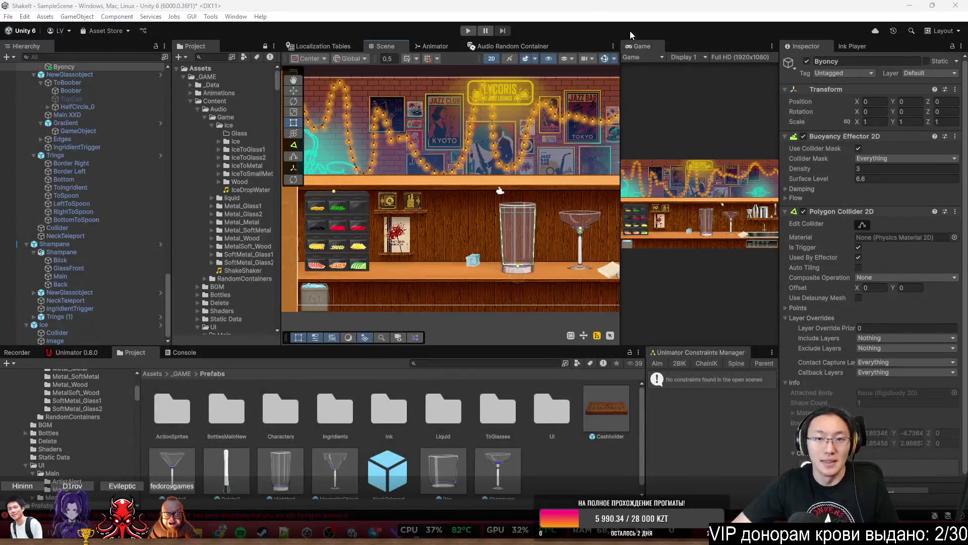
Run the game in a maximized Game view, start the barista shift and skip the tutorial
scroll(489, 121, down, 2)
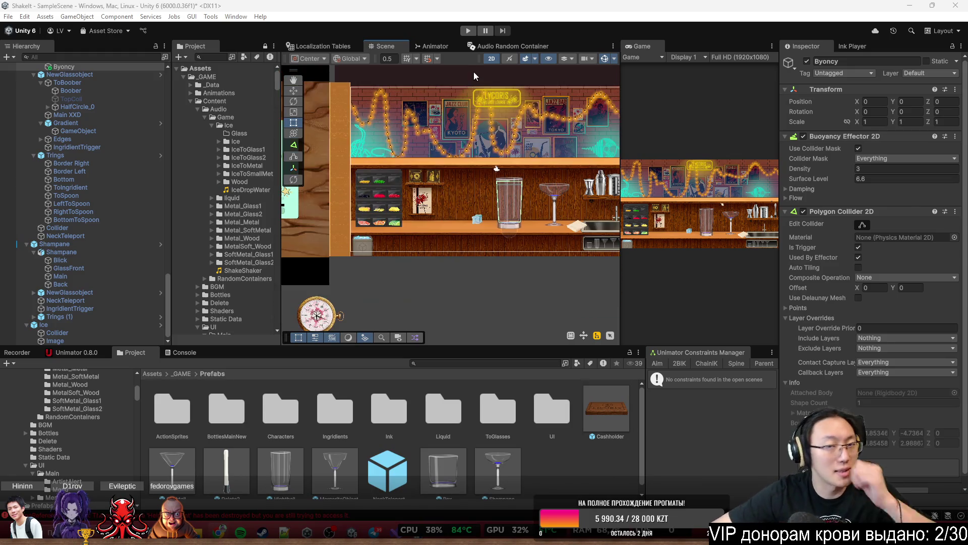
click(470, 32)
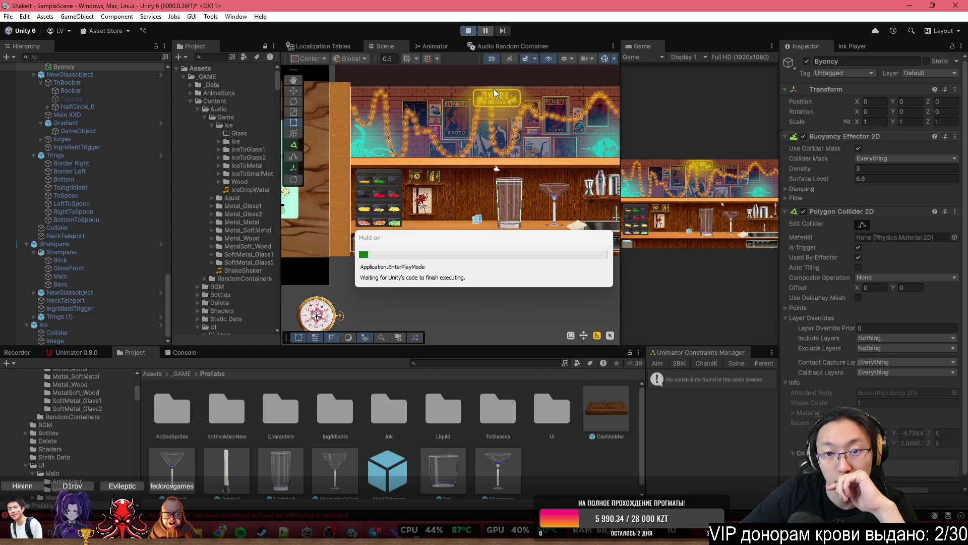
double_click(650, 49)
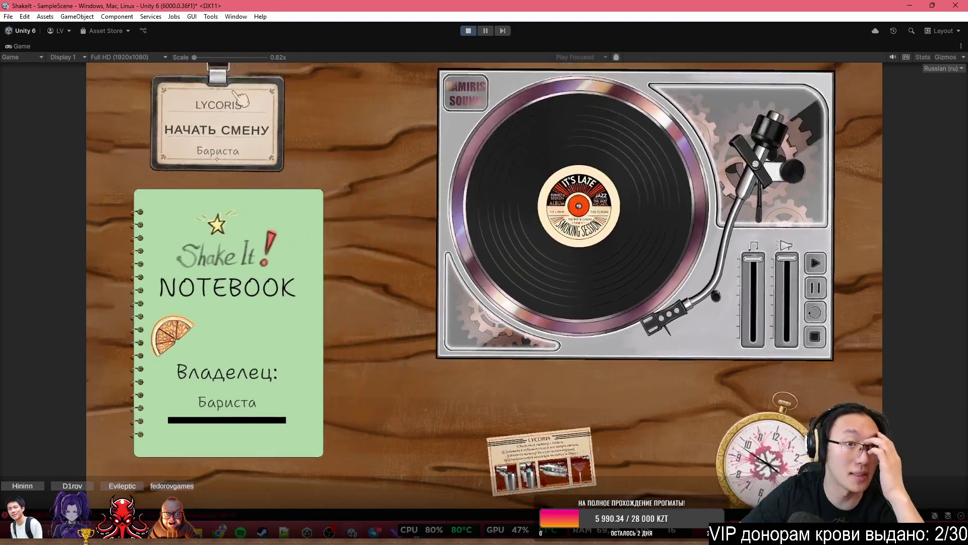
click(204, 103)
click(312, 304)
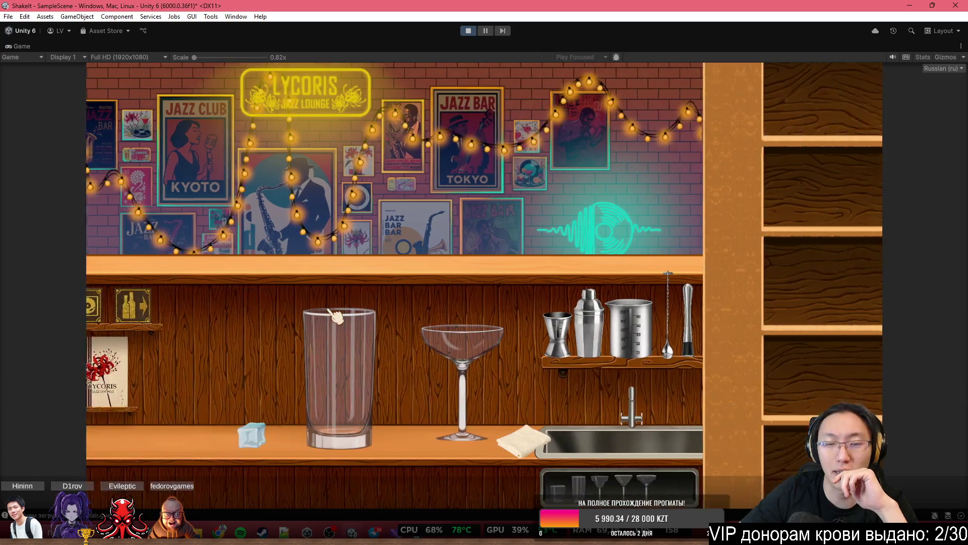
click(372, 403)
click(420, 474)
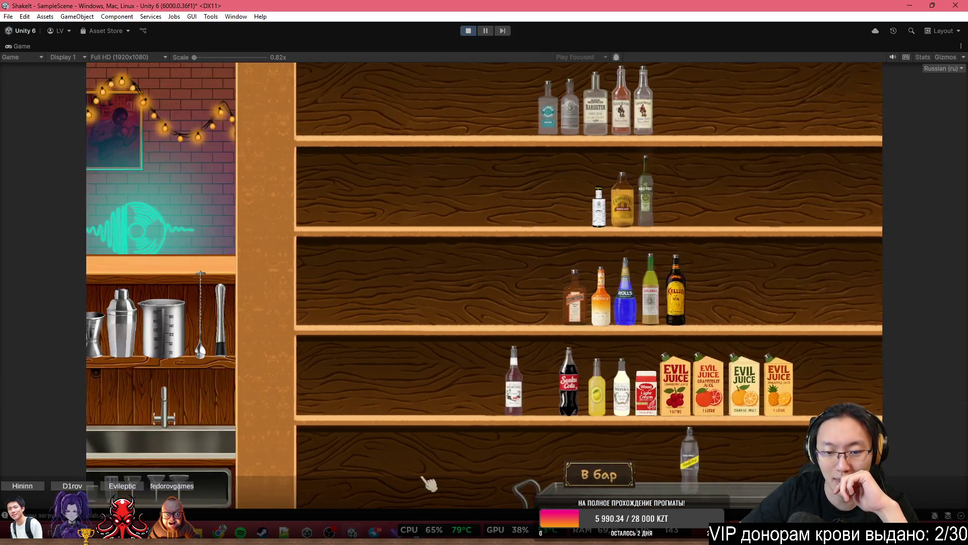
key(space)
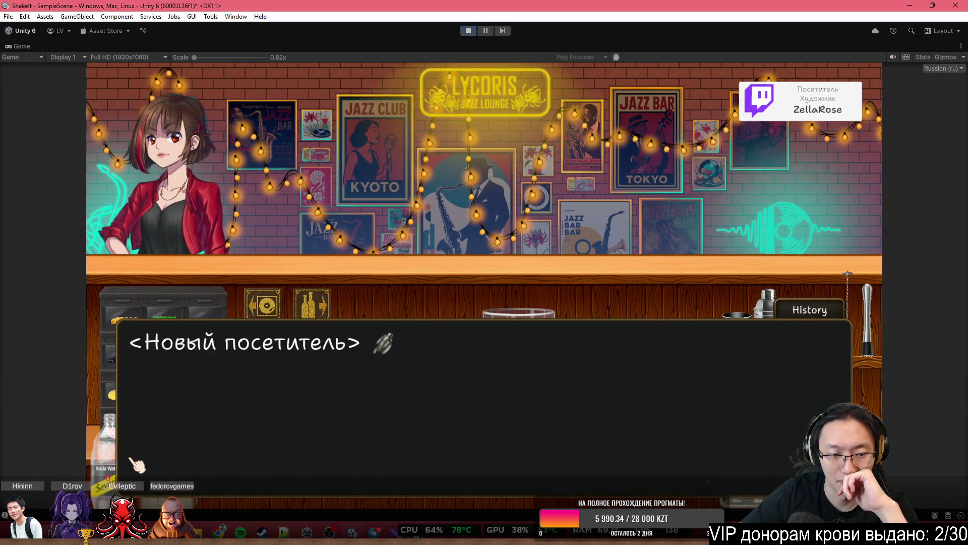
click(126, 462)
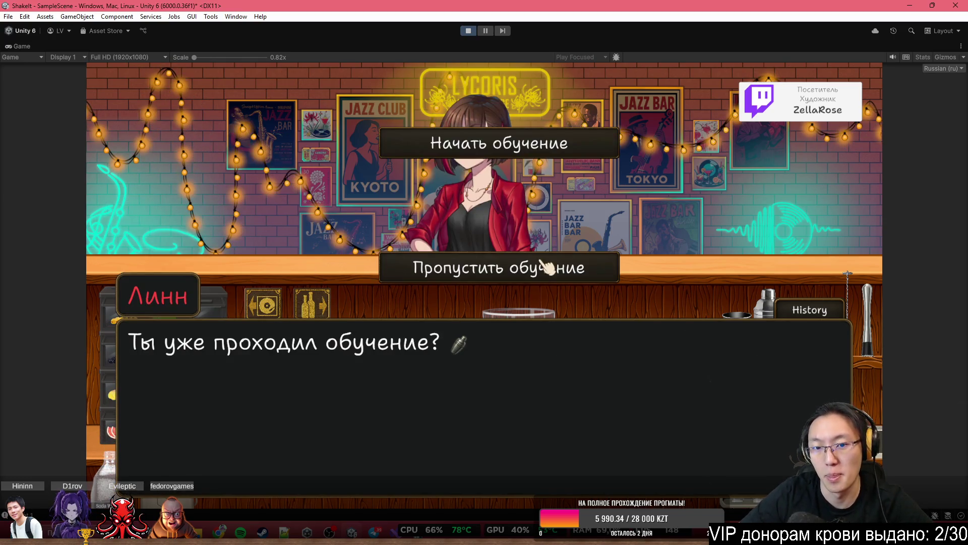
click(546, 264)
Pick the barista notebook and click through the customer's dialogue to the bar counter
click(564, 211)
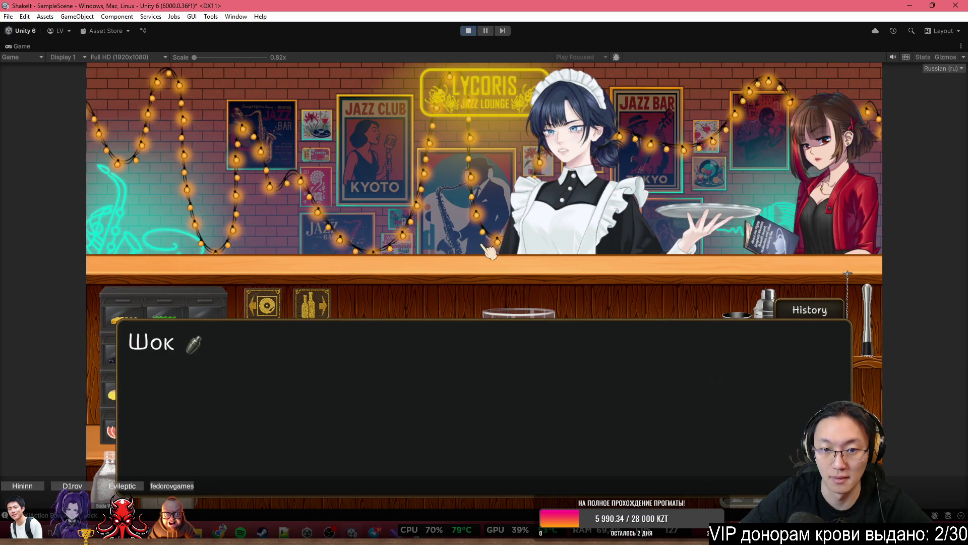
click(484, 227)
click(482, 221)
click(214, 132)
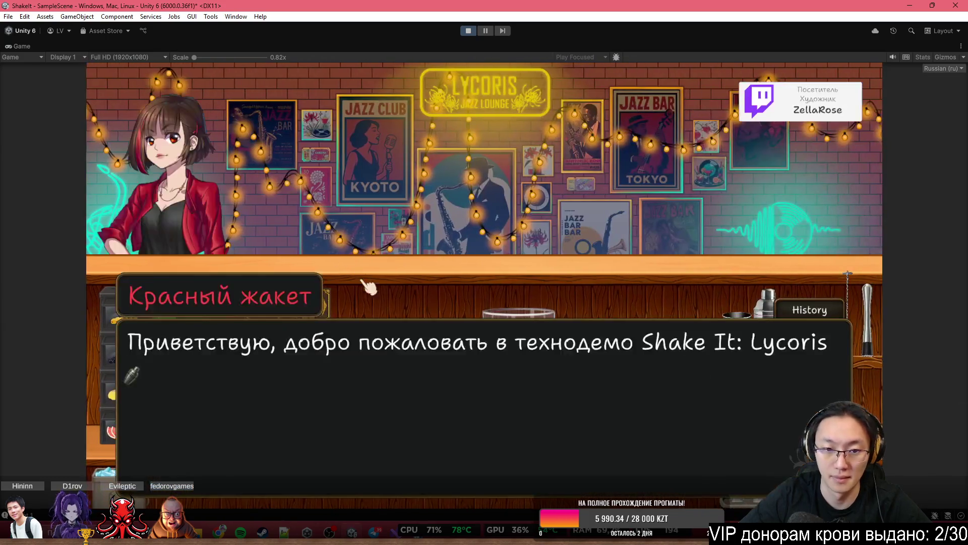
click(368, 287)
click(497, 268)
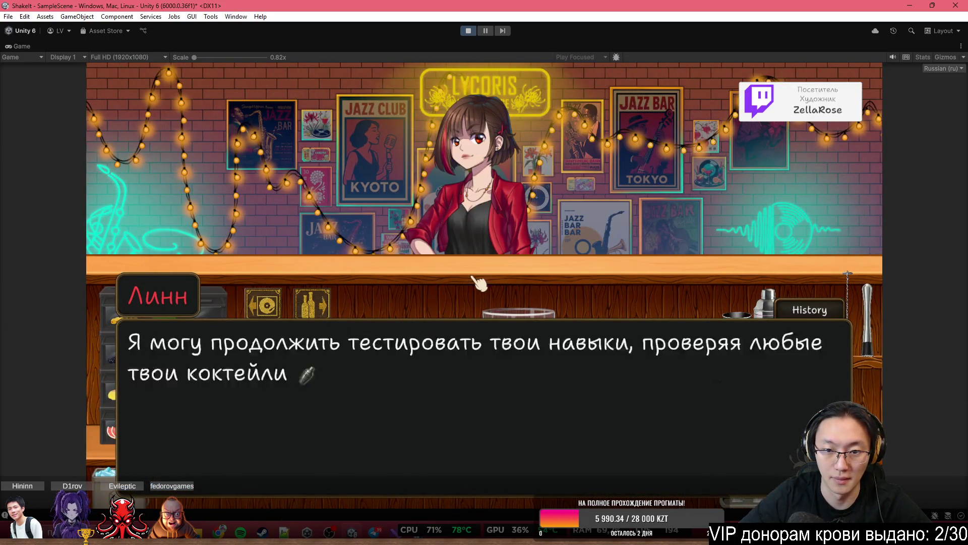
click(514, 202)
click(534, 129)
click(534, 129)
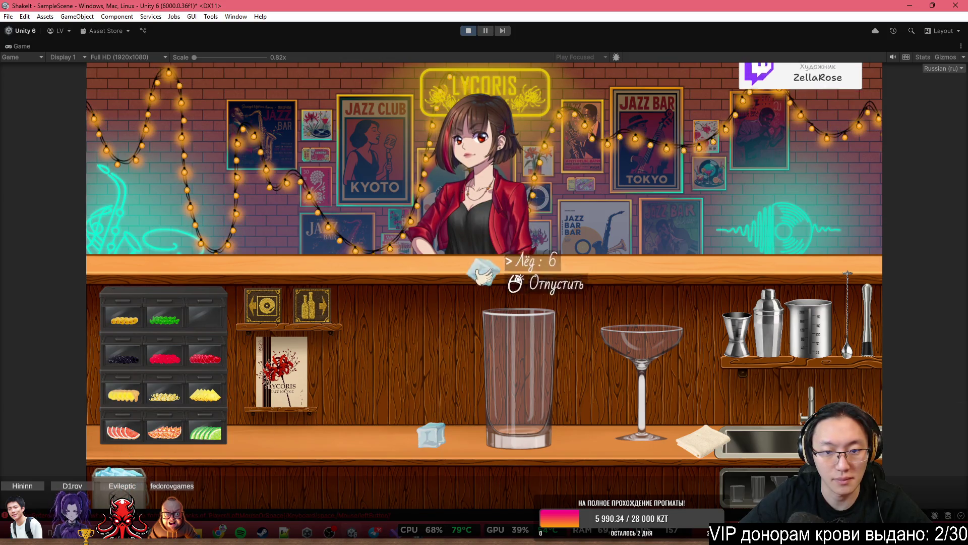
Drop ice into the highball glass, pour soda over it, and restore the editor layout
click(535, 252)
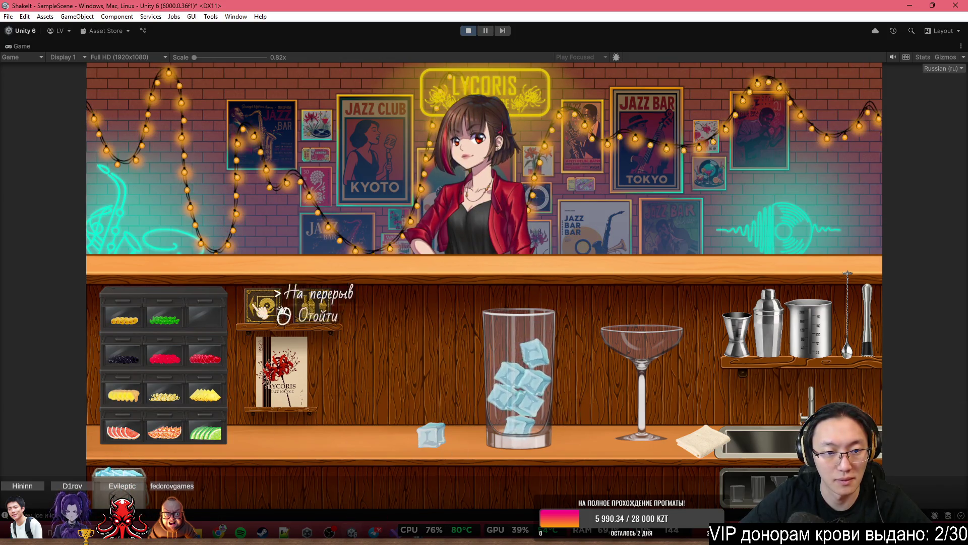
click(312, 305)
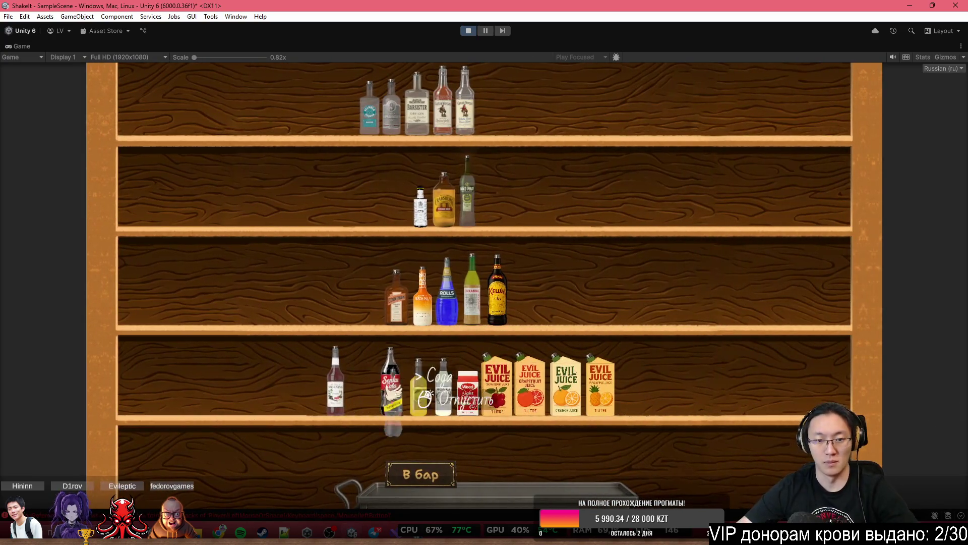
click(456, 485)
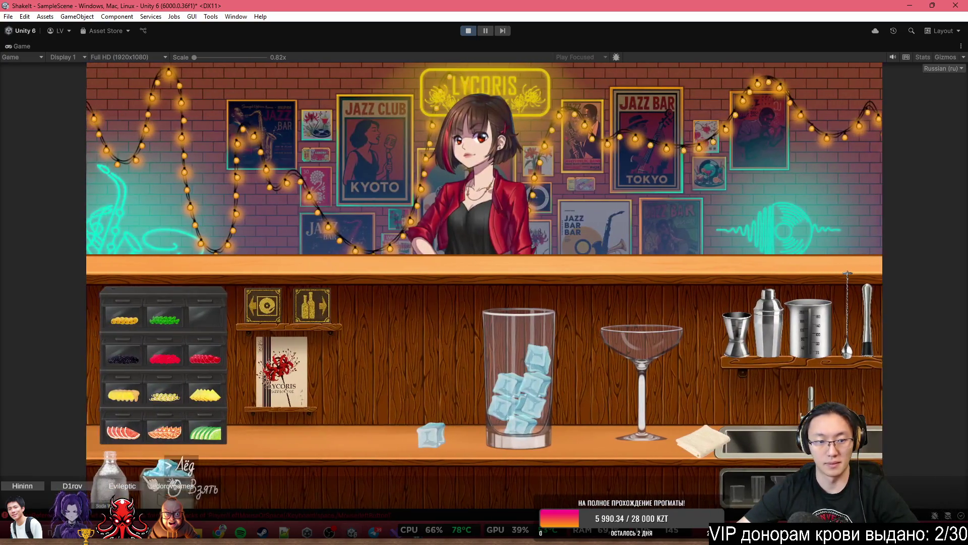
drag(537, 250, 564, 228)
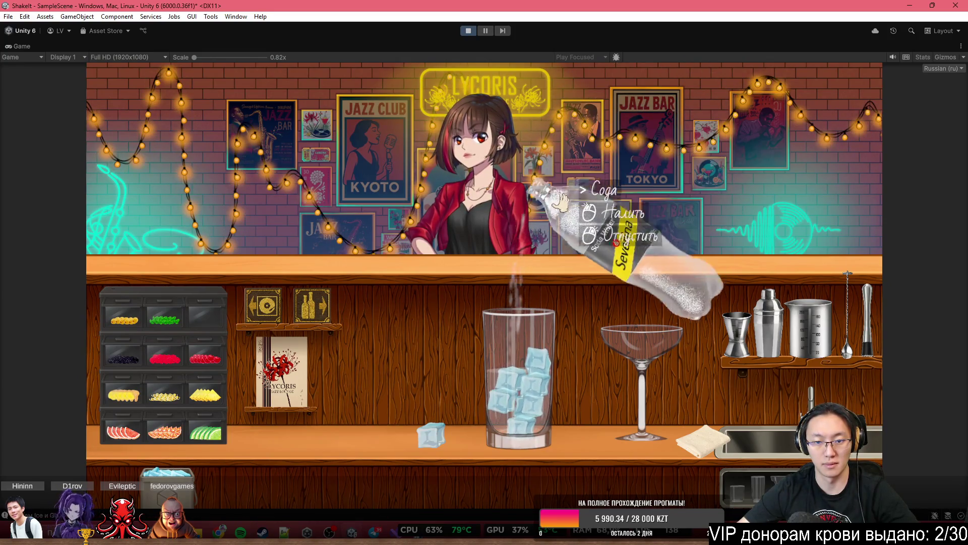
click(617, 222)
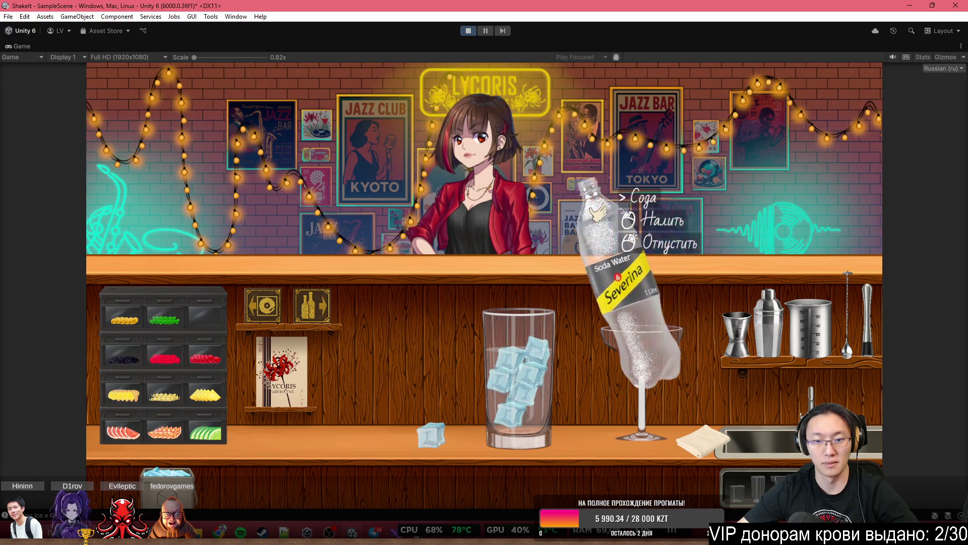
click(595, 200)
right_click(562, 190)
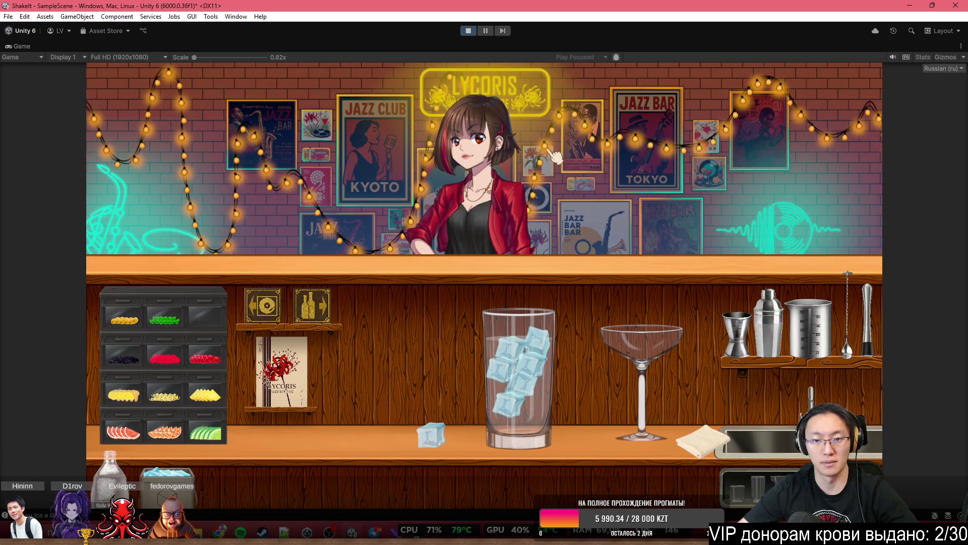
key(shift+space)
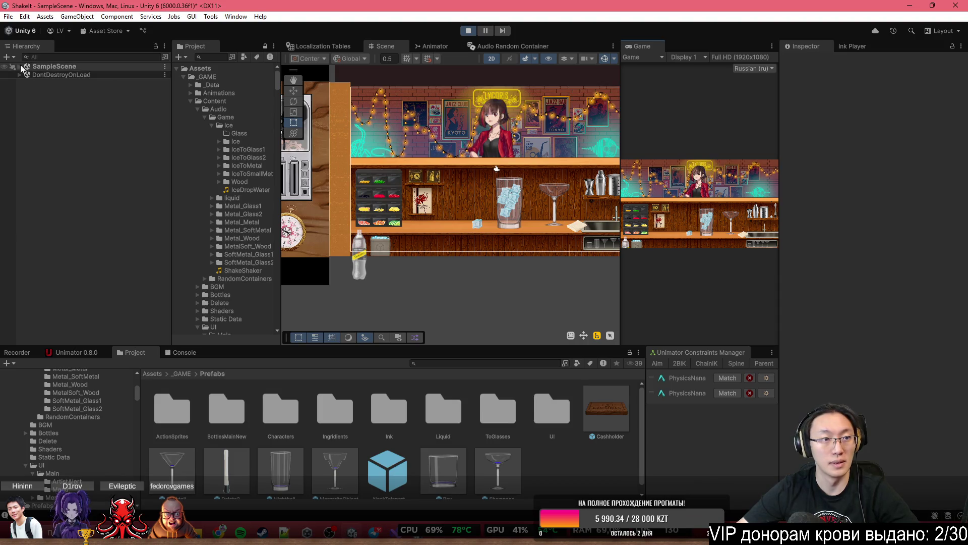
Select all five Ice clones and tick Use Auto Mass on their Rigidbody 2D
click(508, 192)
scroll(508, 196, up, 6)
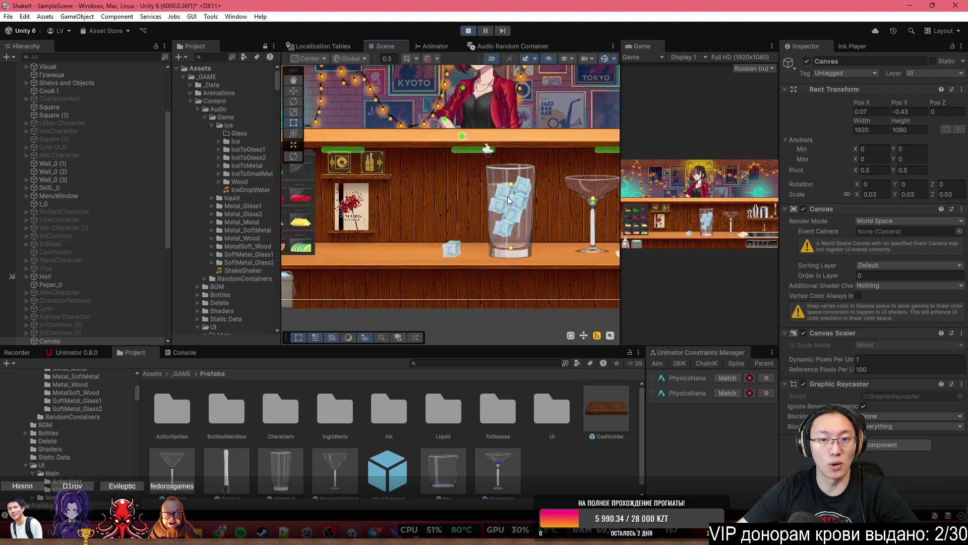
click(507, 196)
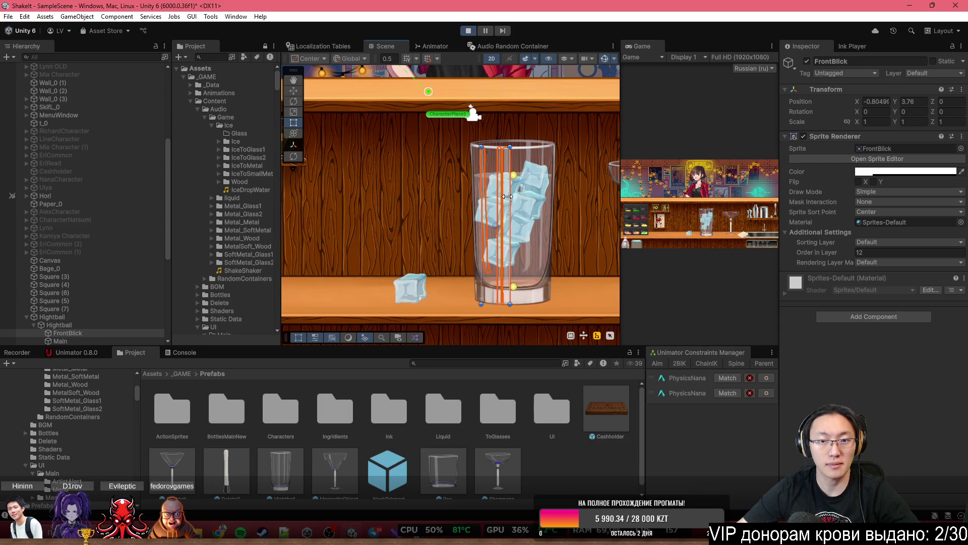
click(519, 234)
click(522, 233)
click(521, 233)
click(521, 233)
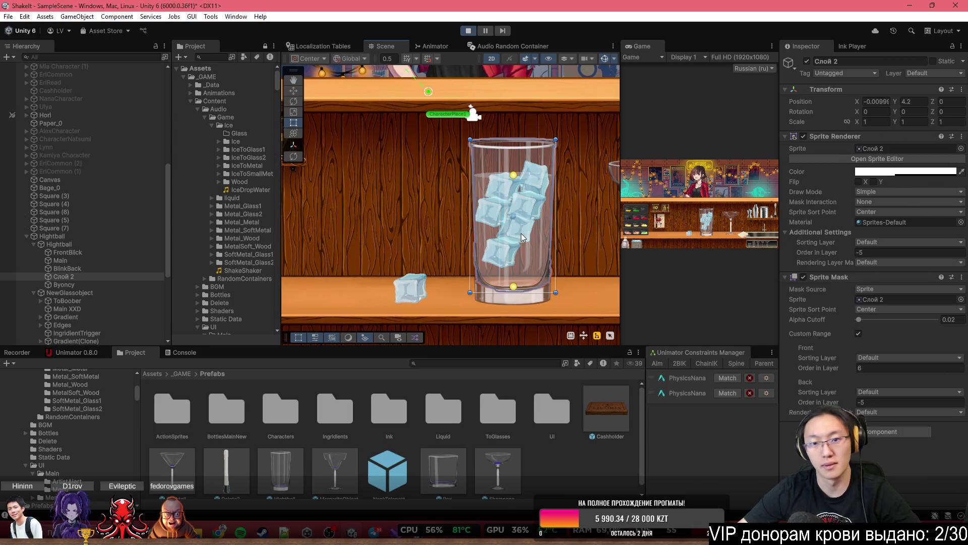
click(521, 233)
click(56, 325)
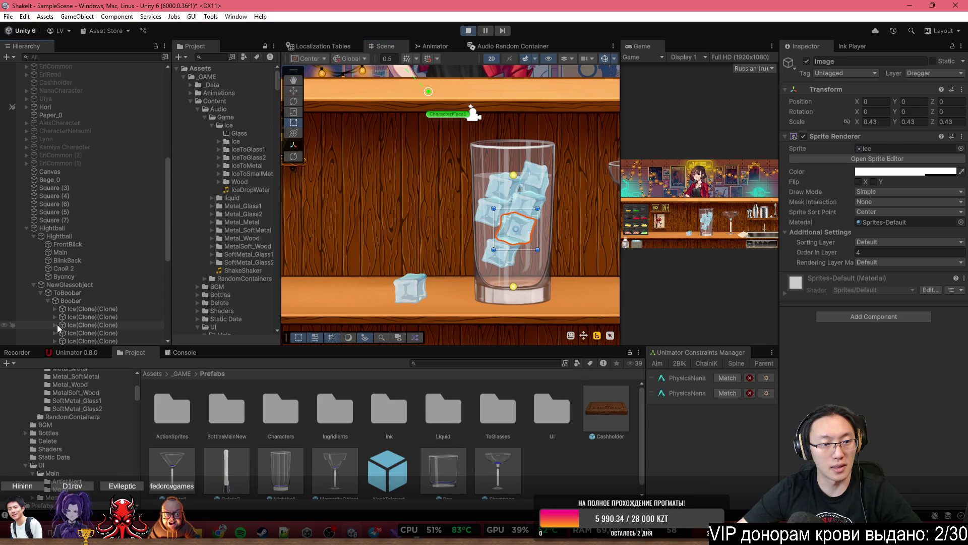
shift+click(92, 341)
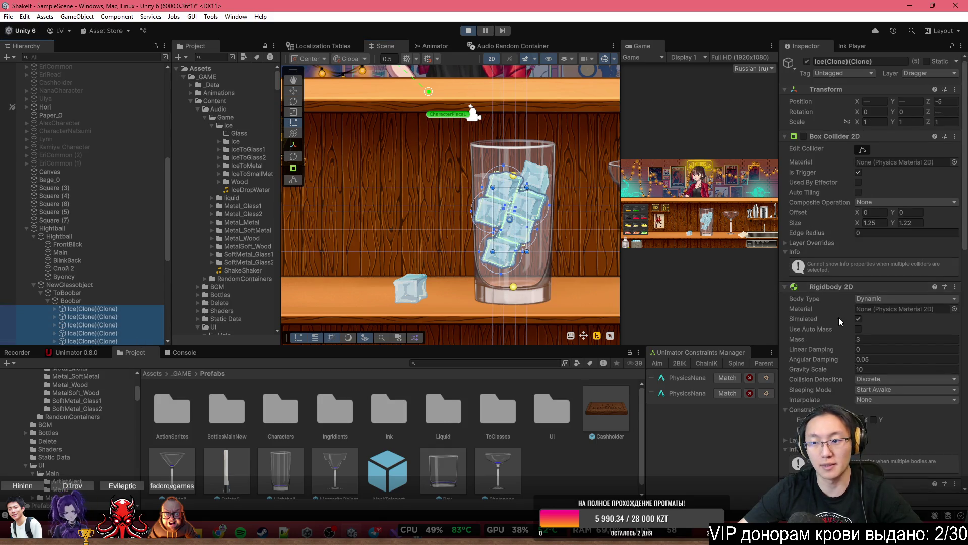
scroll(840, 317, down, 1)
click(858, 301)
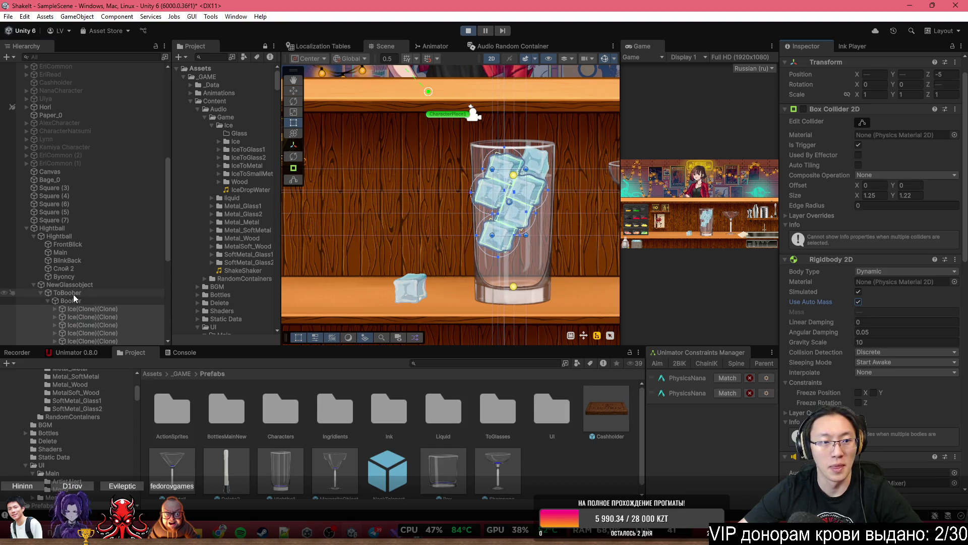
Set the Byoncy Buoyancy Effector 2D density to 1.5
click(111, 309)
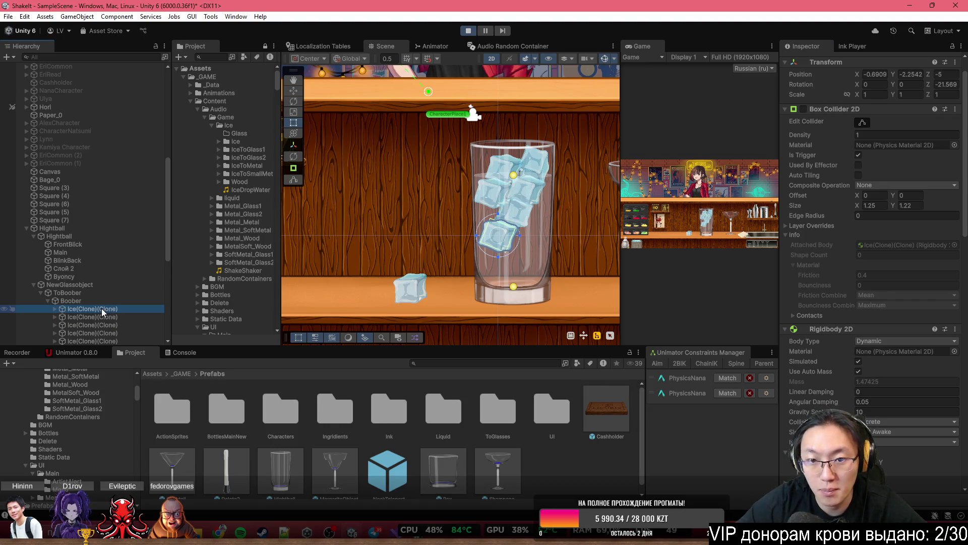
click(73, 294)
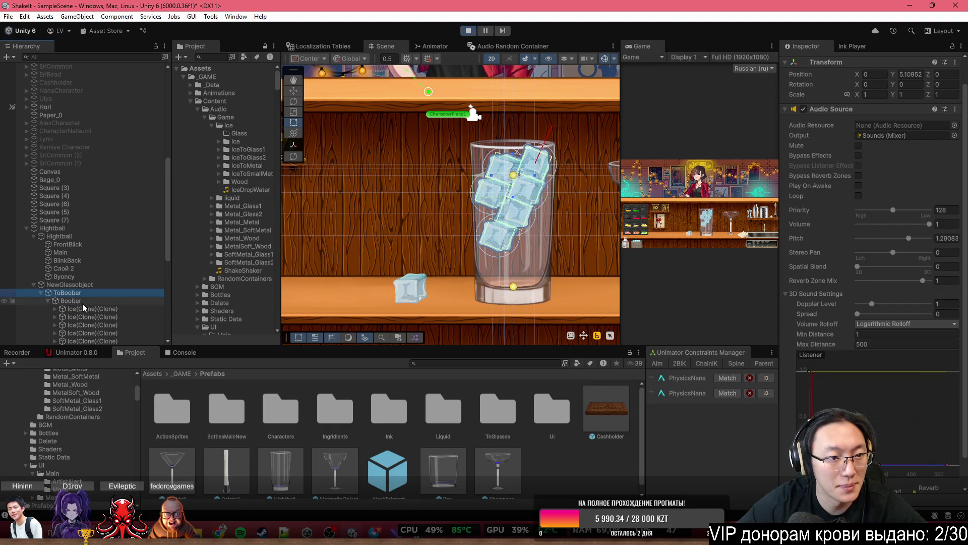
click(85, 278)
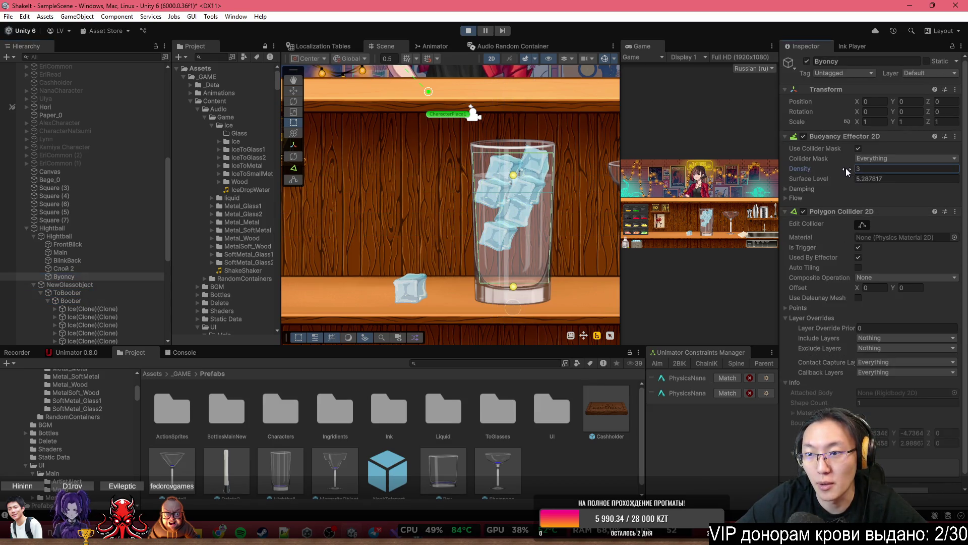
drag(846, 168, 824, 168)
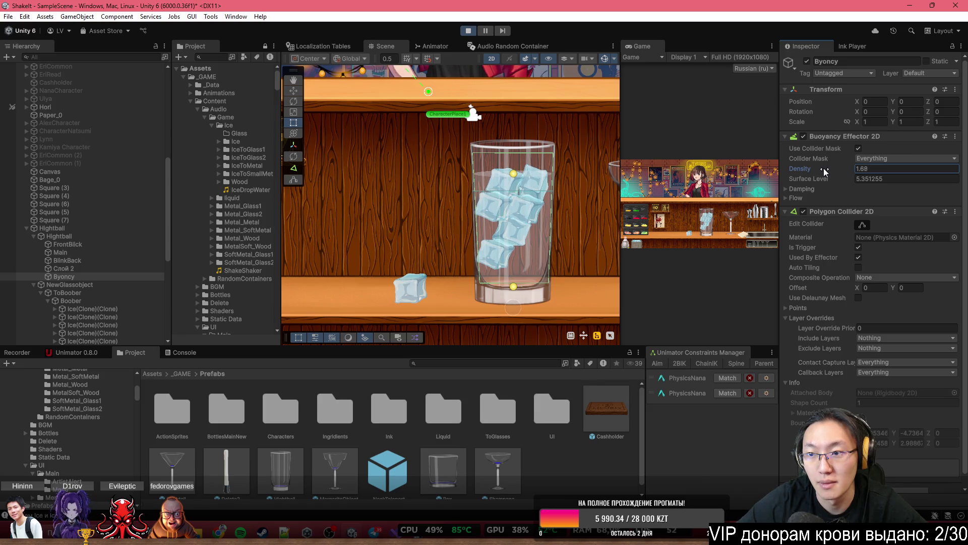
click(862, 169)
text(1.5)
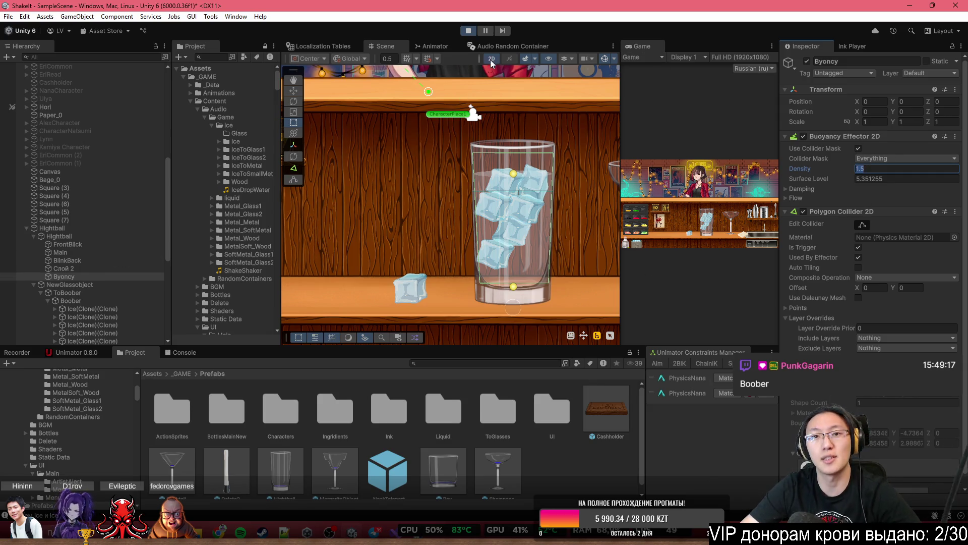
Serve the iced glass to the customer in the maximized Game view, then stop play
double_click(636, 46)
mouse_move(520, 378)
mouse_down()
mouse_move(524, 303)
mouse_move(469, 192)
mouse_move(491, 210)
mouse_up()
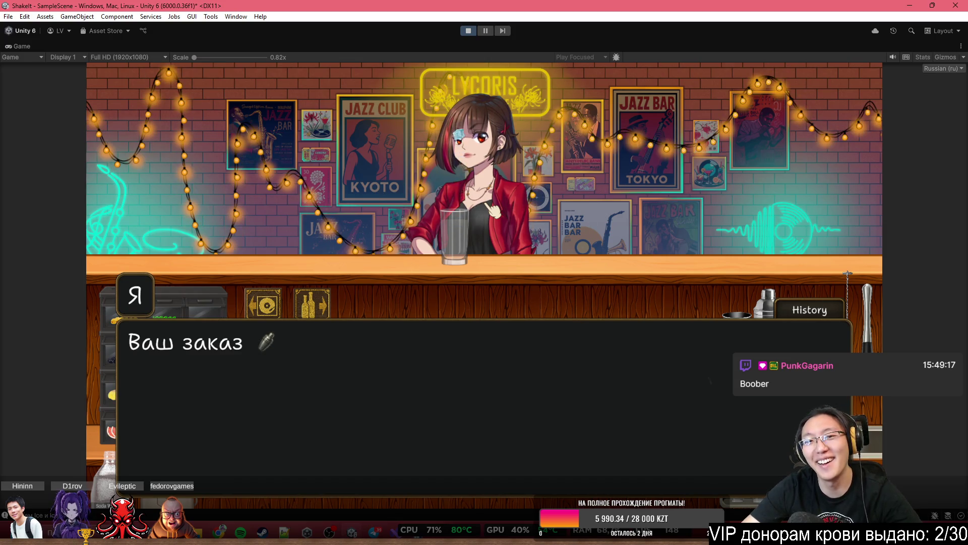
click(468, 30)
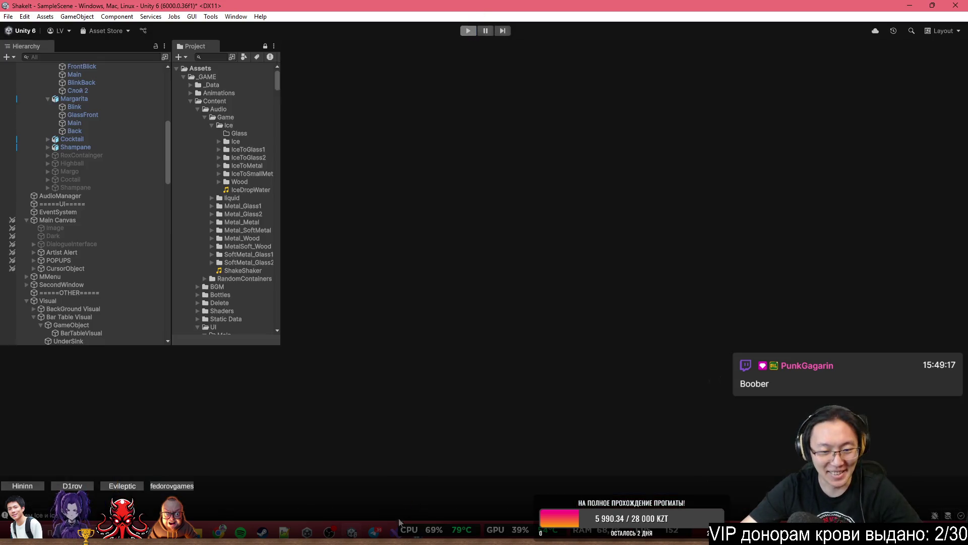
Comment out buoyancyEffector.density = 21 in NewGlass.cs, save, and return to Unity
key(alt+Tab)
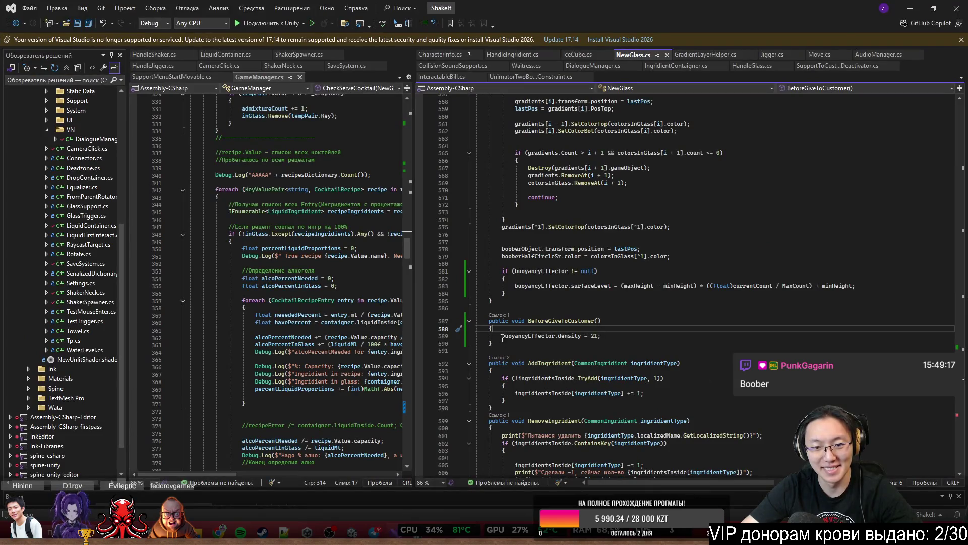
click(503, 336)
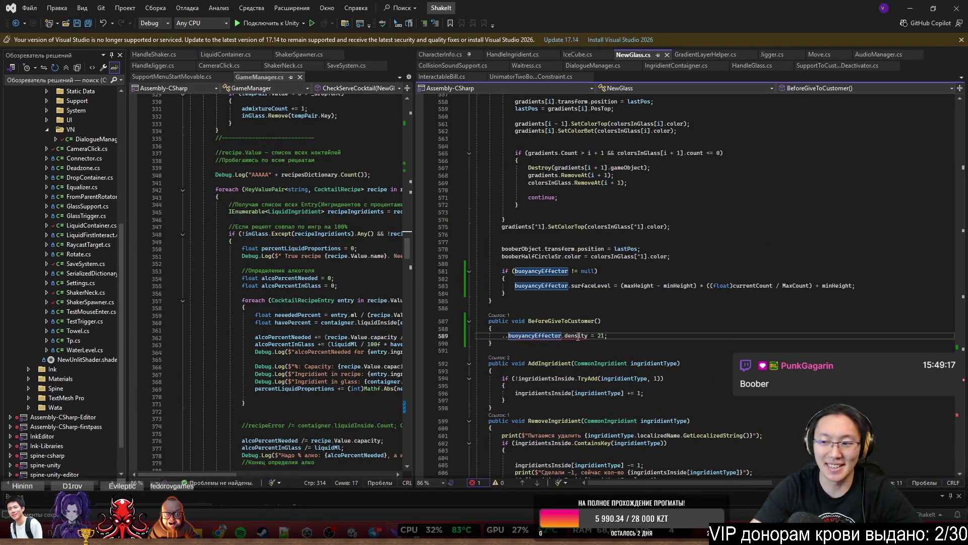
key(BackSpace)
key(BackSpace)
key(ctrl+s)
key(Up)
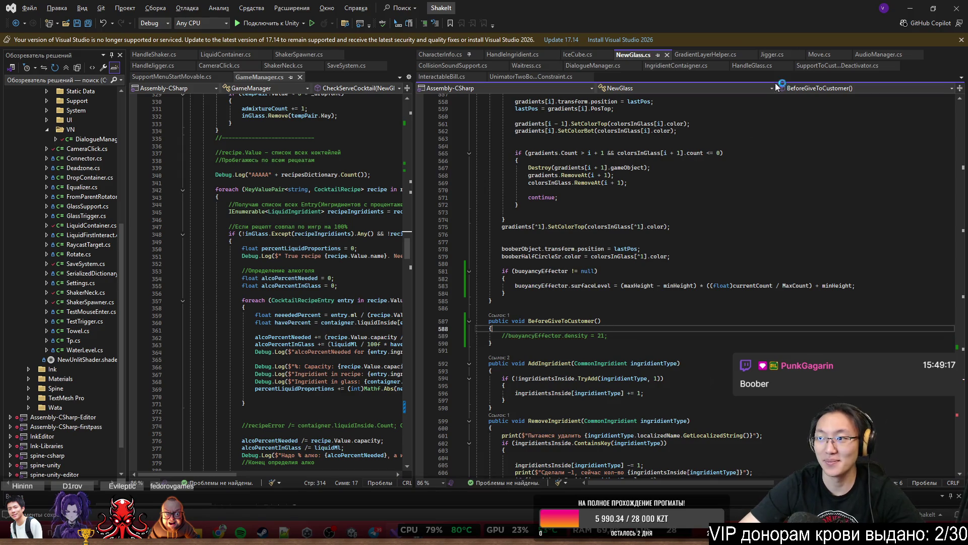
key(alt+Tab)
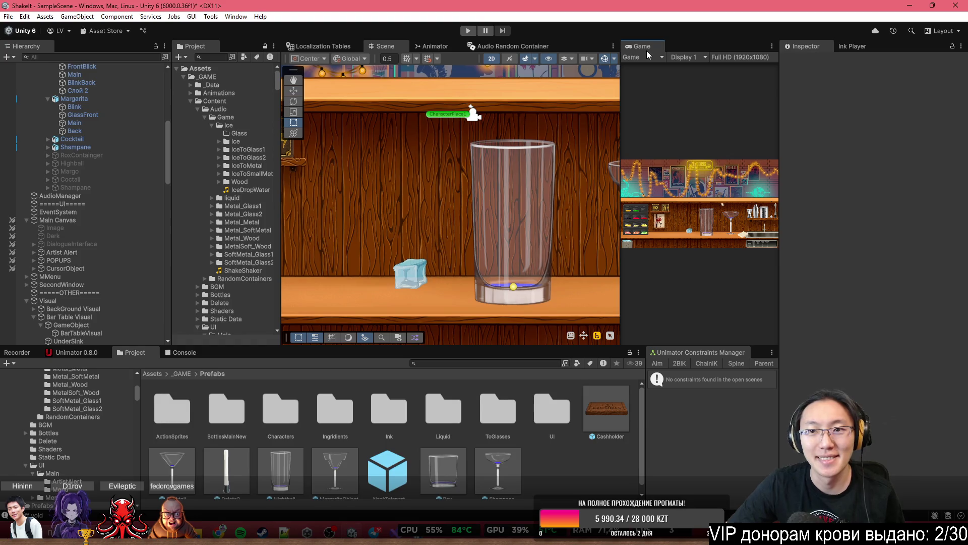
Play maximized, pick the Barista notebook, skip the tutorial, and call random clients to the bar
double_click(641, 47)
click(468, 31)
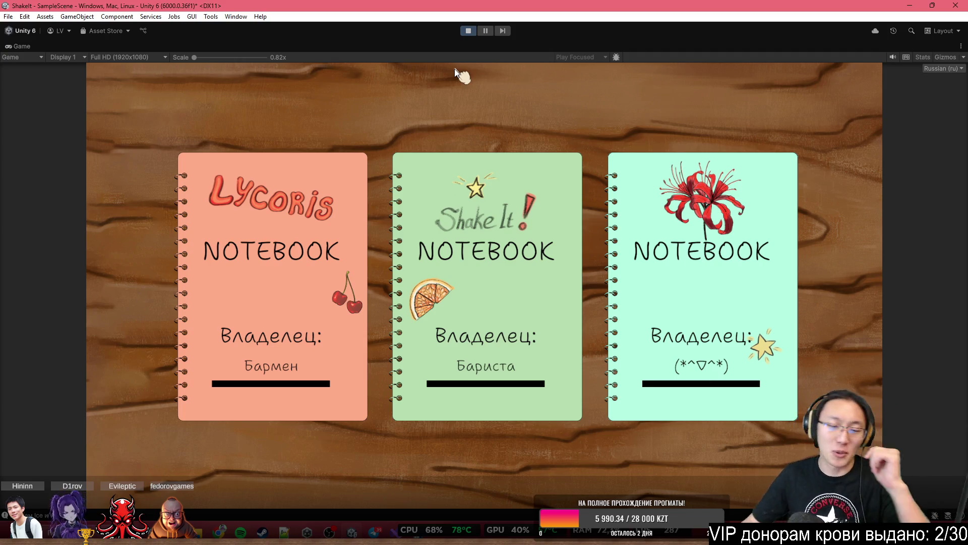
click(484, 210)
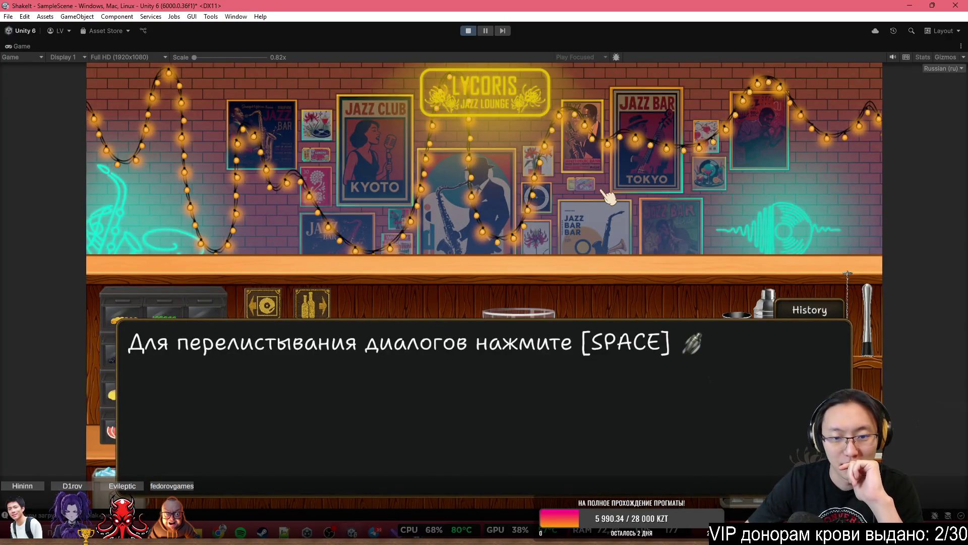
key(space)
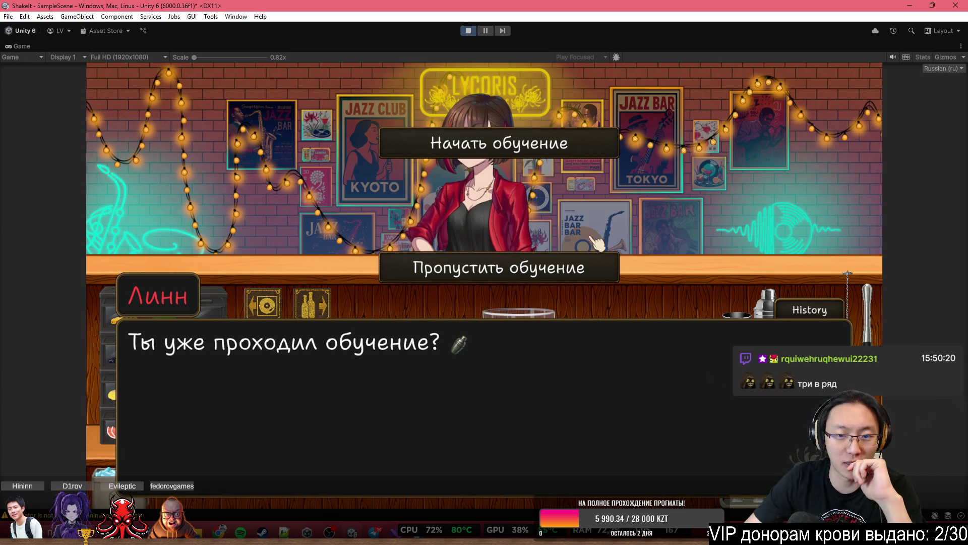
click(580, 267)
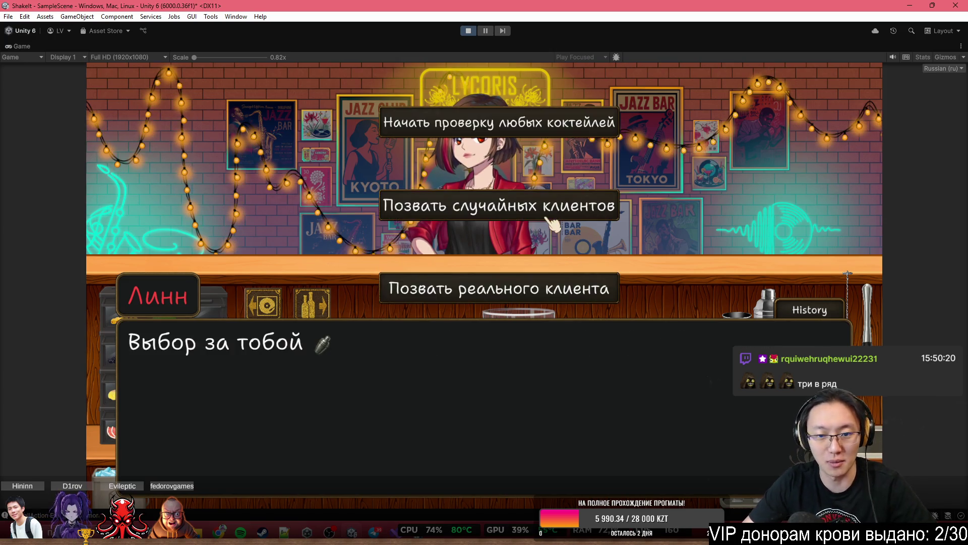
click(553, 207)
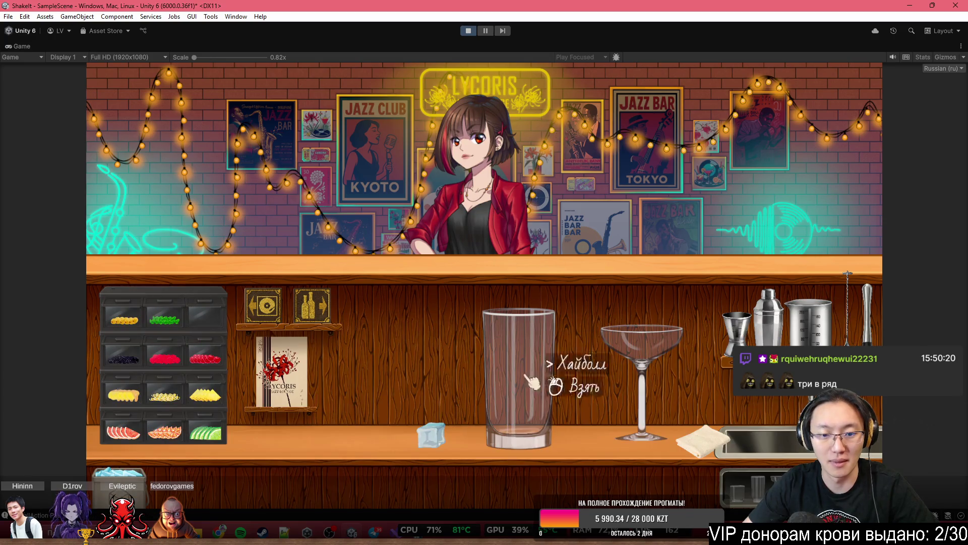
click(333, 317)
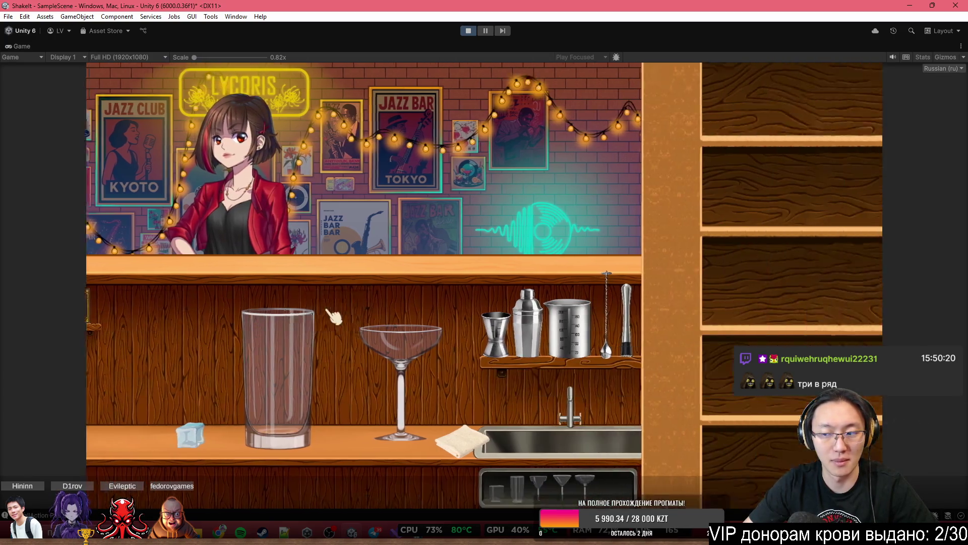
mouse_move(432, 383)
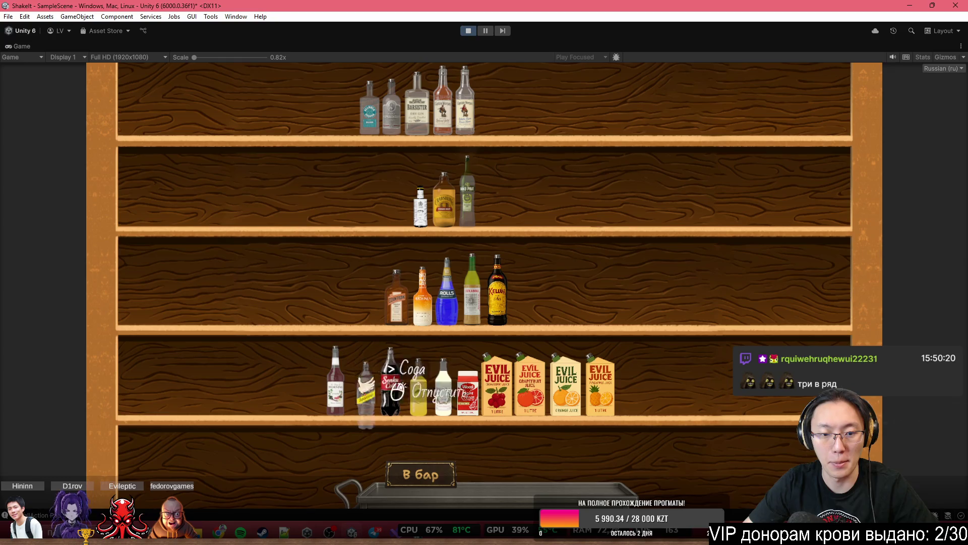
click(420, 474)
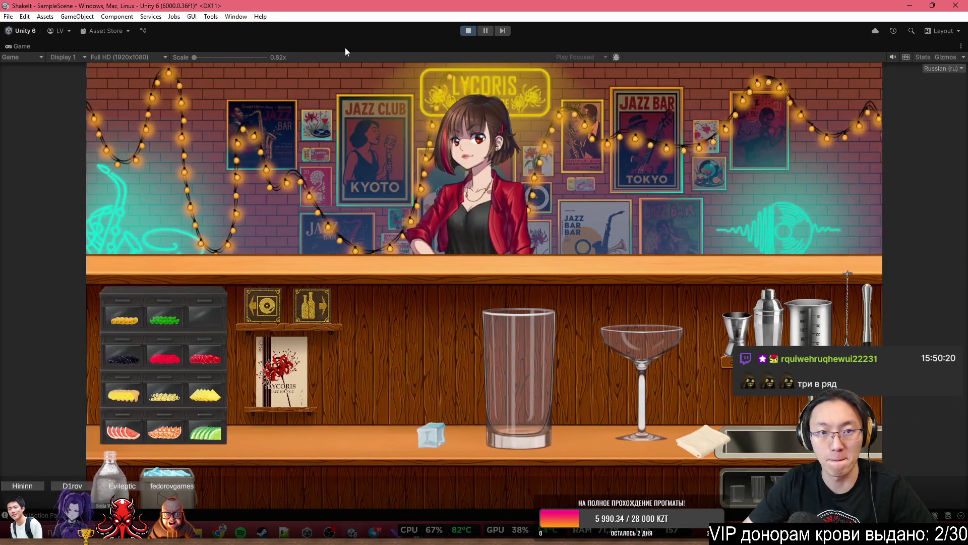
key(shift+space)
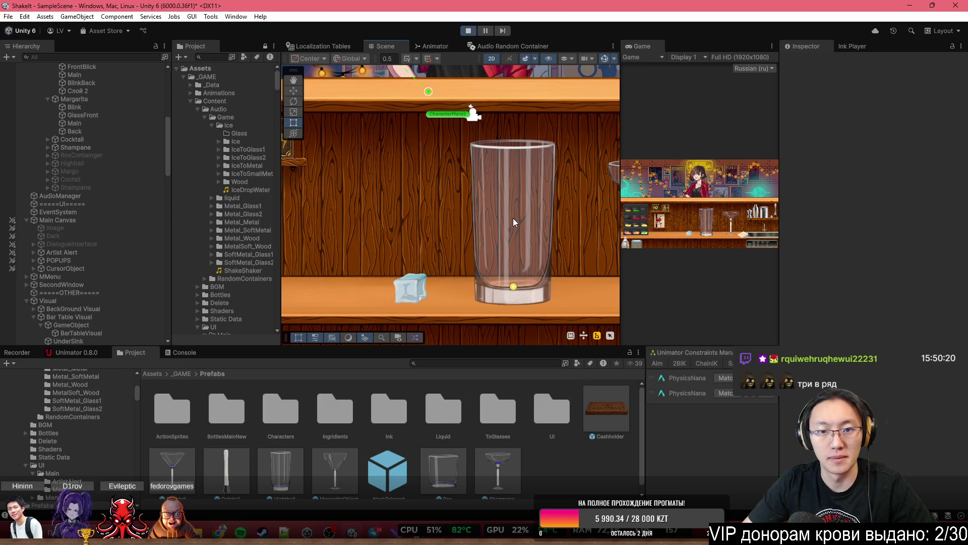
Change Byoncy's Buoyancy Effector 2D density from 3 to 1.5 and maximize the Game view
click(513, 217)
click(514, 270)
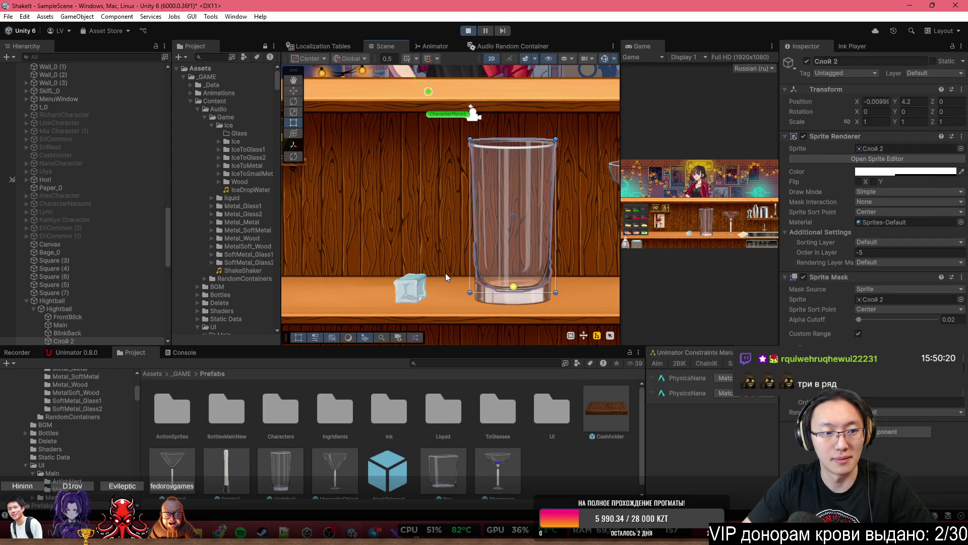
scroll(61, 274, down, 8)
click(116, 138)
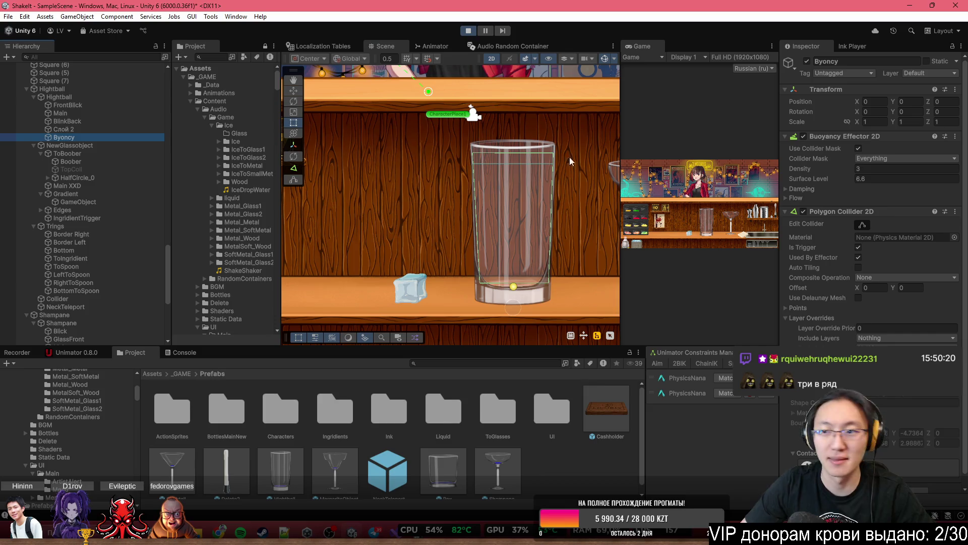
click(897, 168)
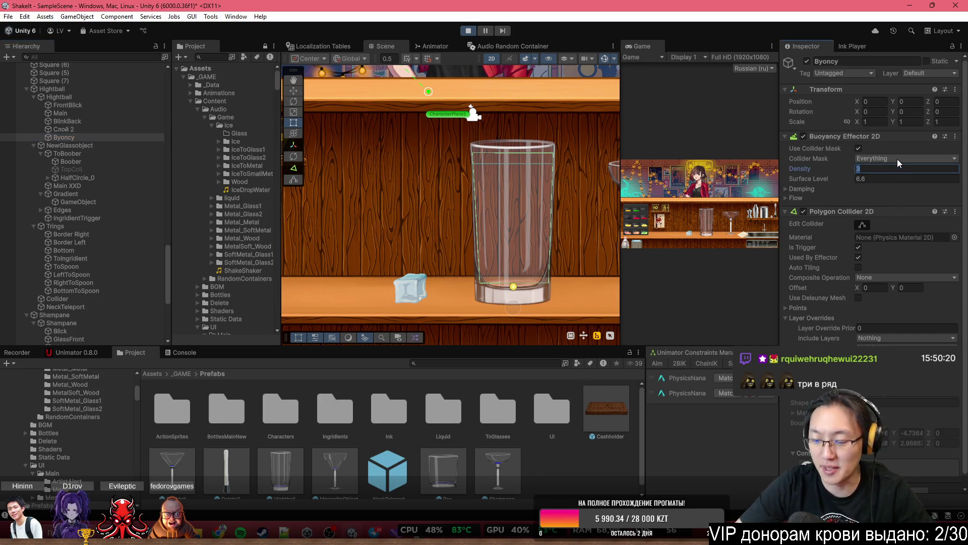
text(.15)
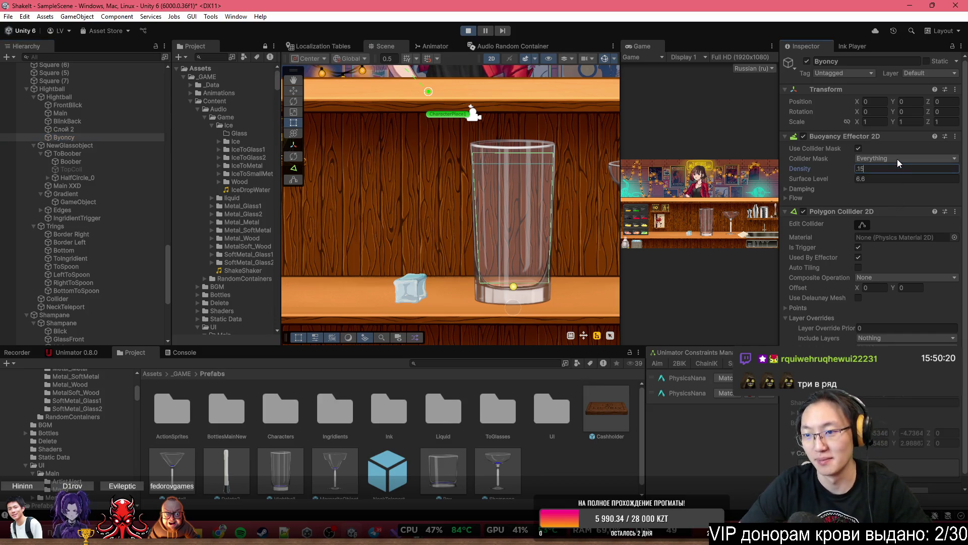
key(Left)
key(Left)
key(BackSpace)
key(Right)
text(.)
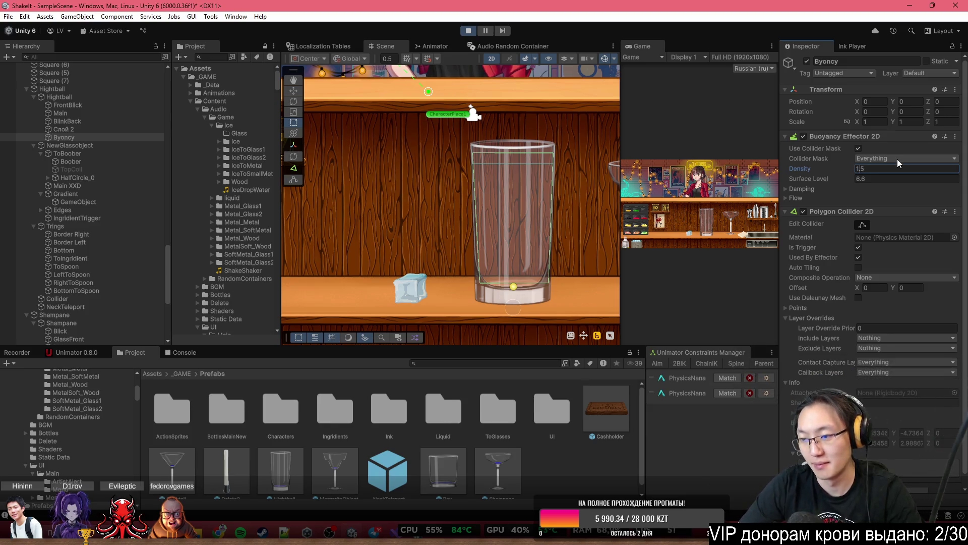
click(920, 176)
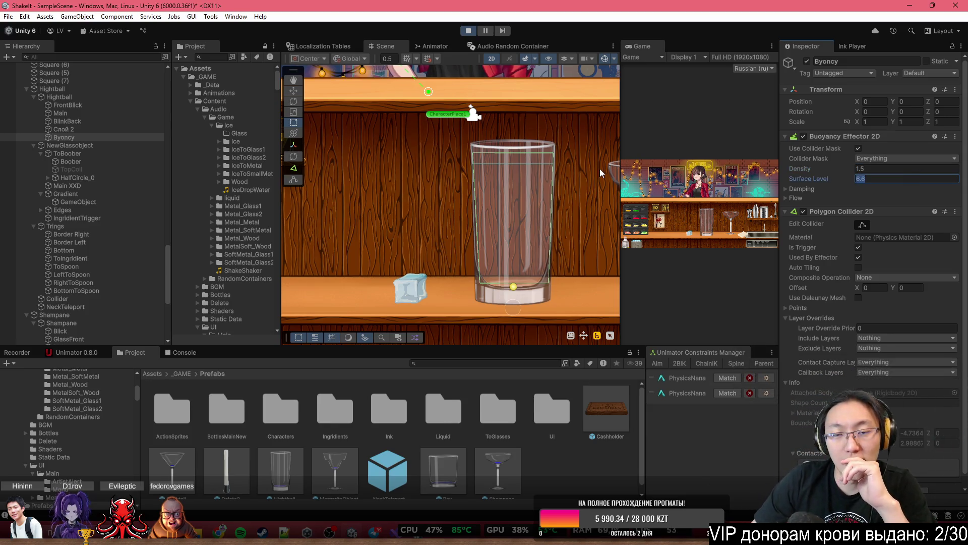
double_click(646, 44)
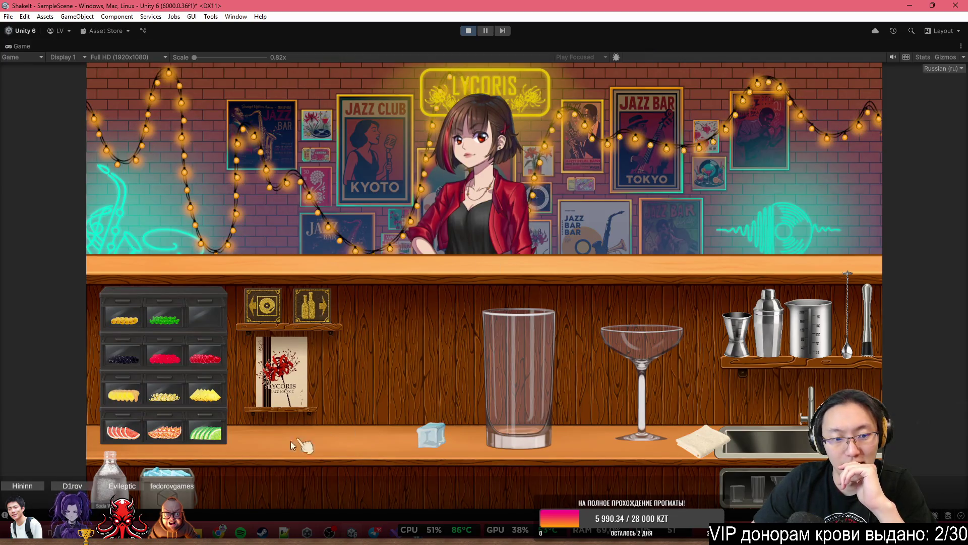
Pour soda and drop ice cubes into the highball glass, then restore the editor layout
click(110, 469)
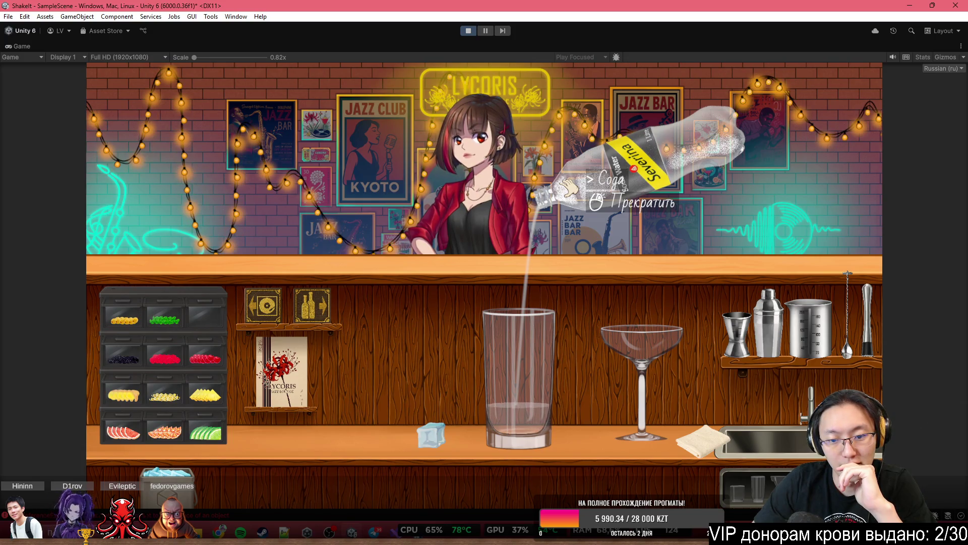
click(569, 187)
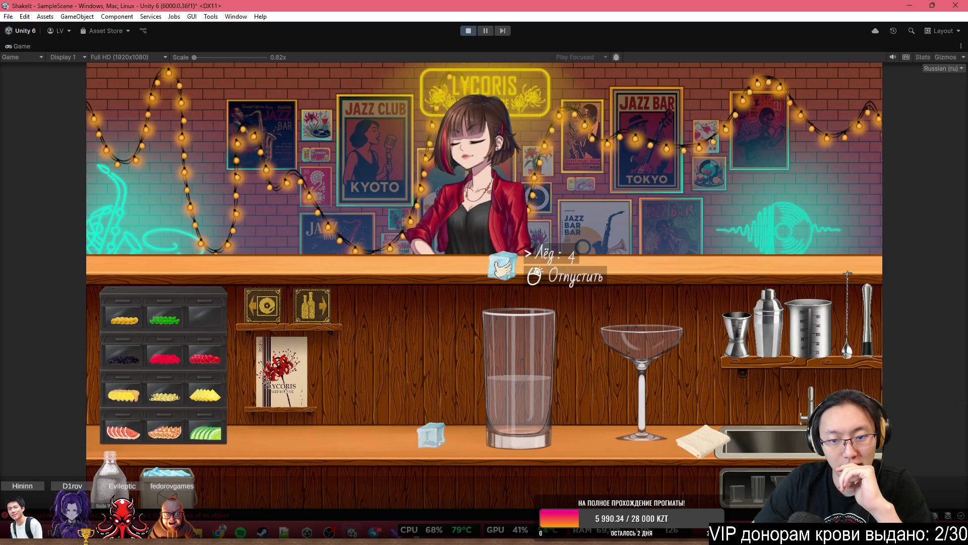
click(522, 265)
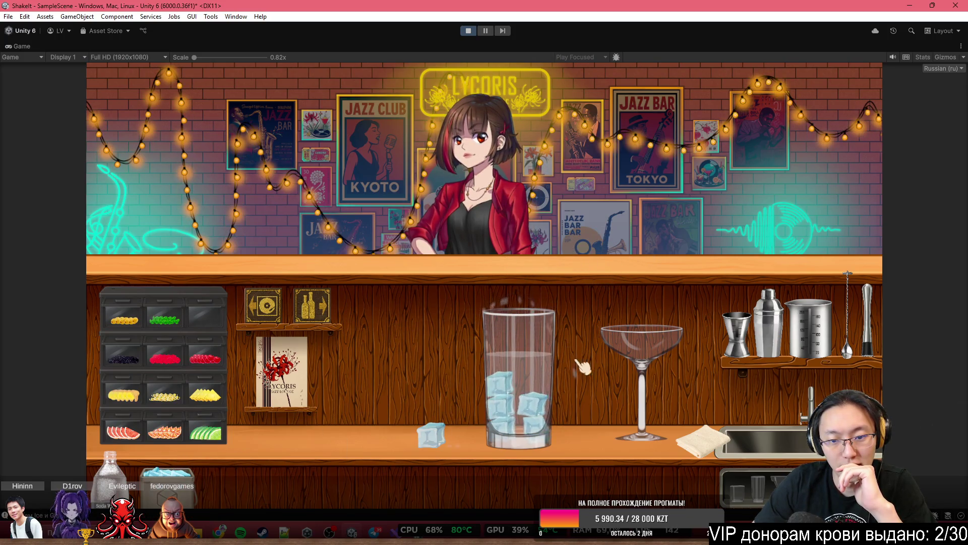
mouse_move(219, 531)
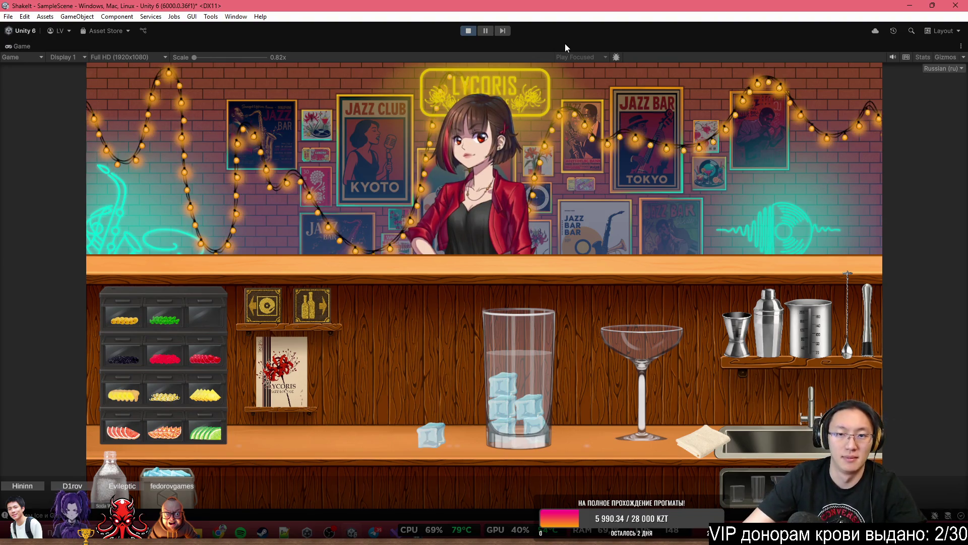
key(shift+space)
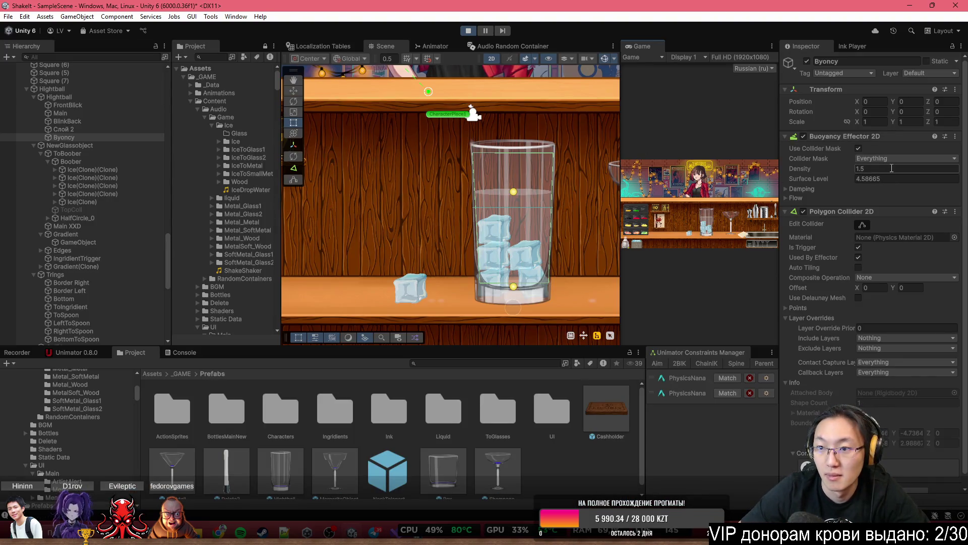
Set Byoncy density to 15, inspect an Ice(Clone)'s Rigidbody 2D, and stop play mode
text(15)
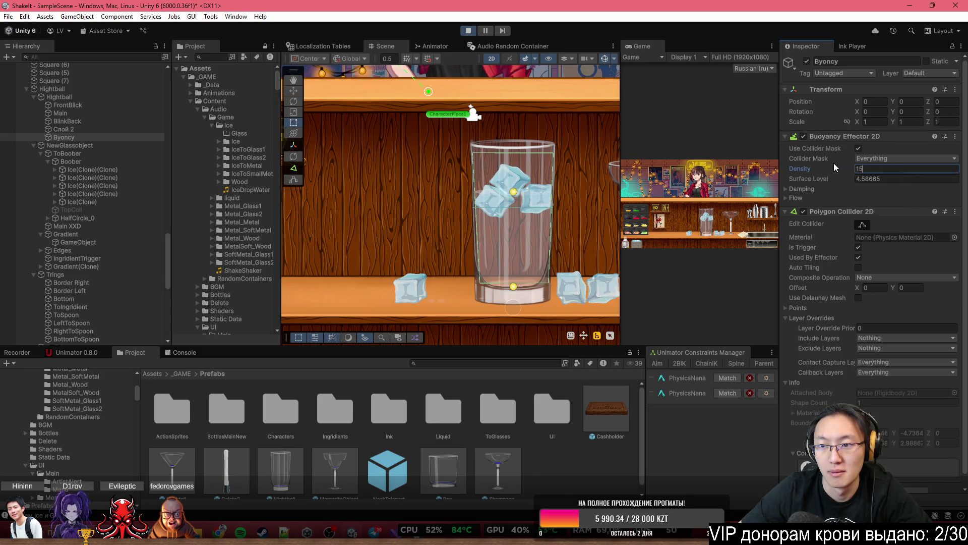
click(570, 287)
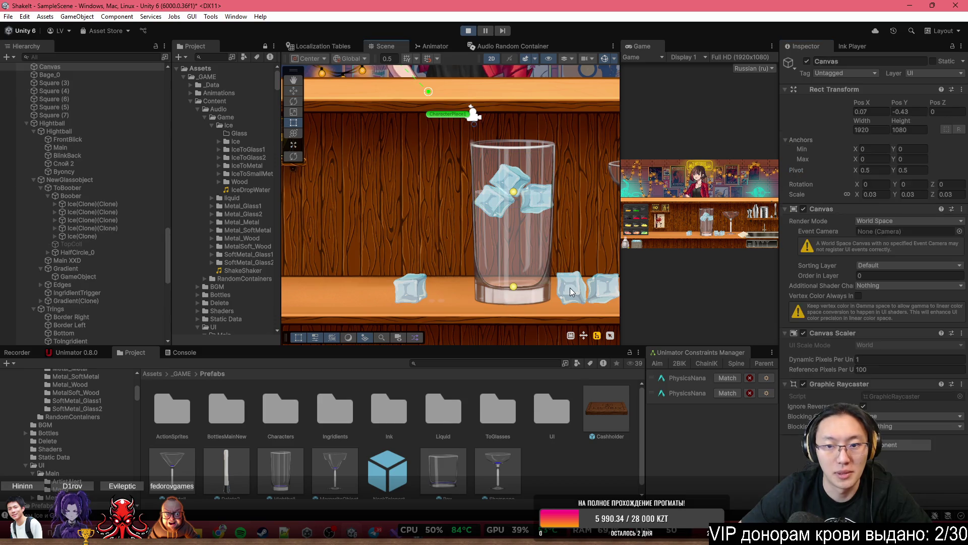
click(570, 288)
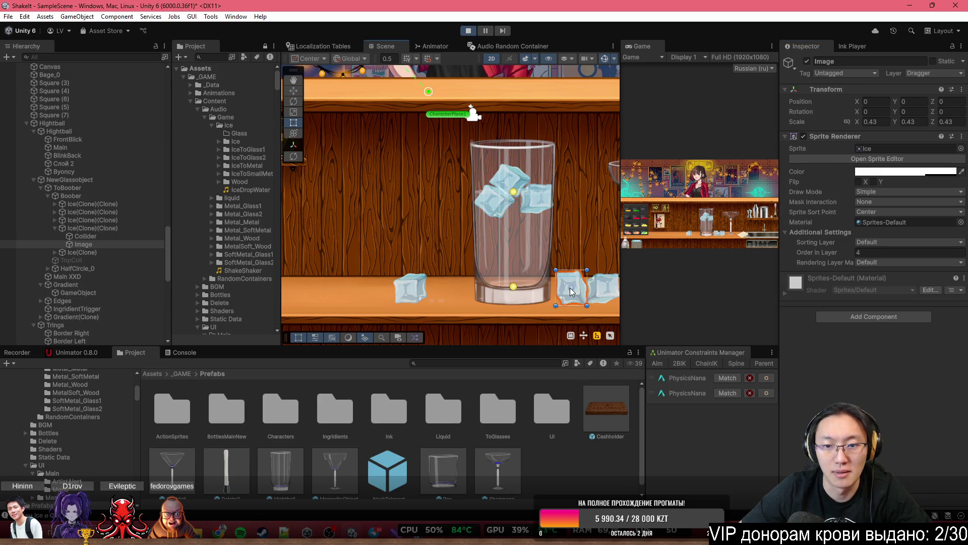
click(88, 228)
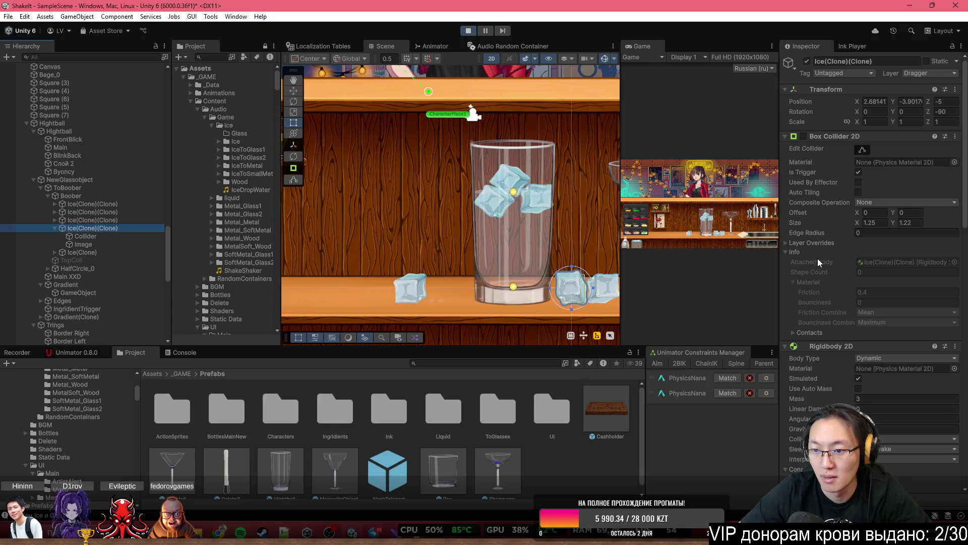
click(471, 31)
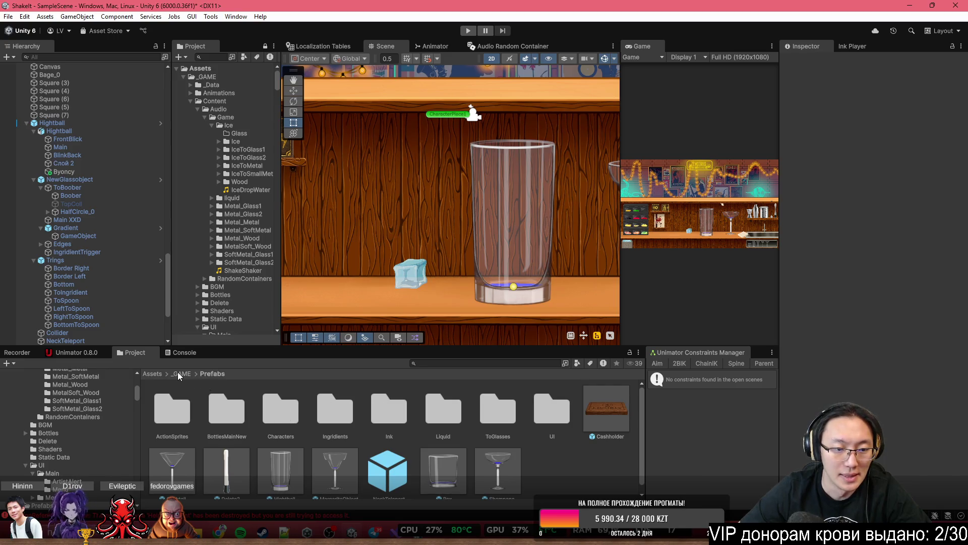
Tick Use Auto Mass on the Ice prefab's Rigidbody 2D in Prefabs/Ingridients
double_click(328, 414)
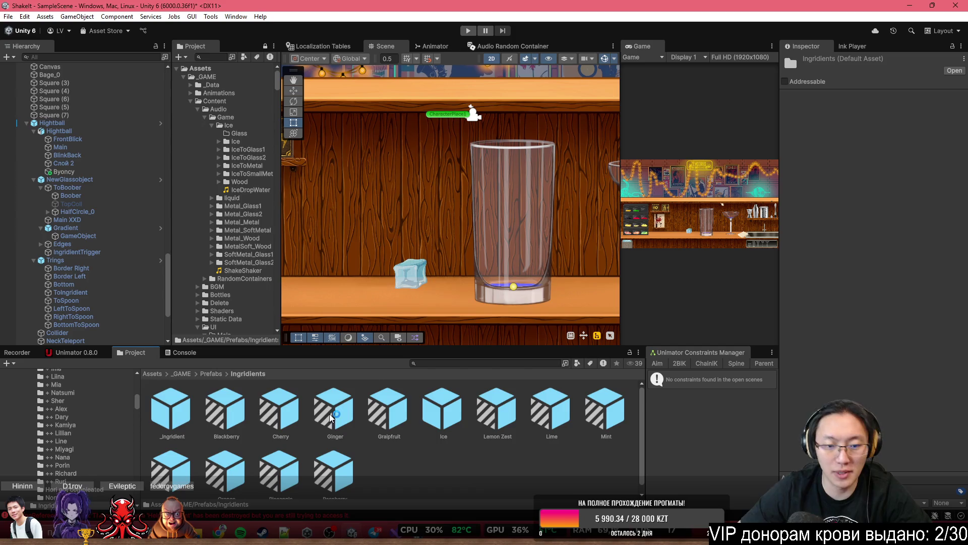
click(446, 418)
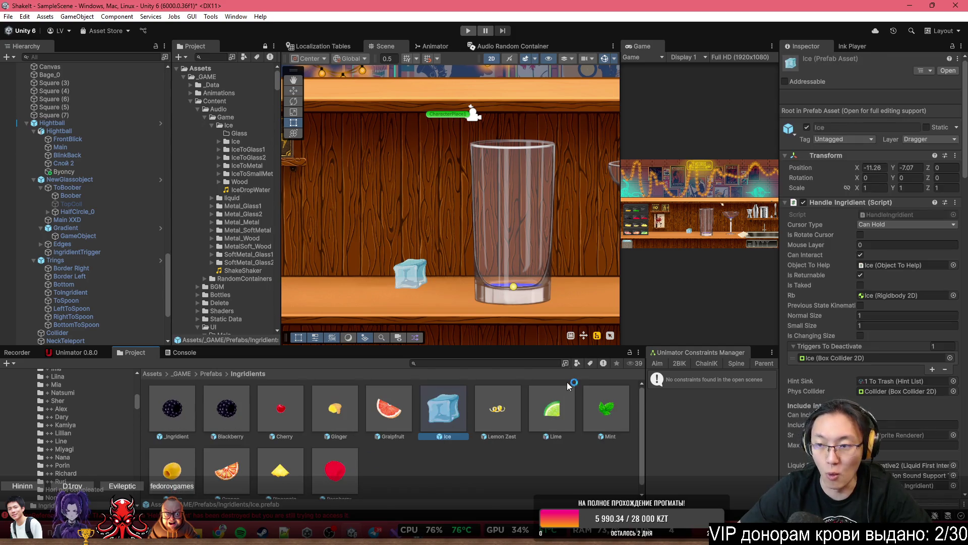
scroll(843, 319, down, 10)
scroll(911, 226, up, 5)
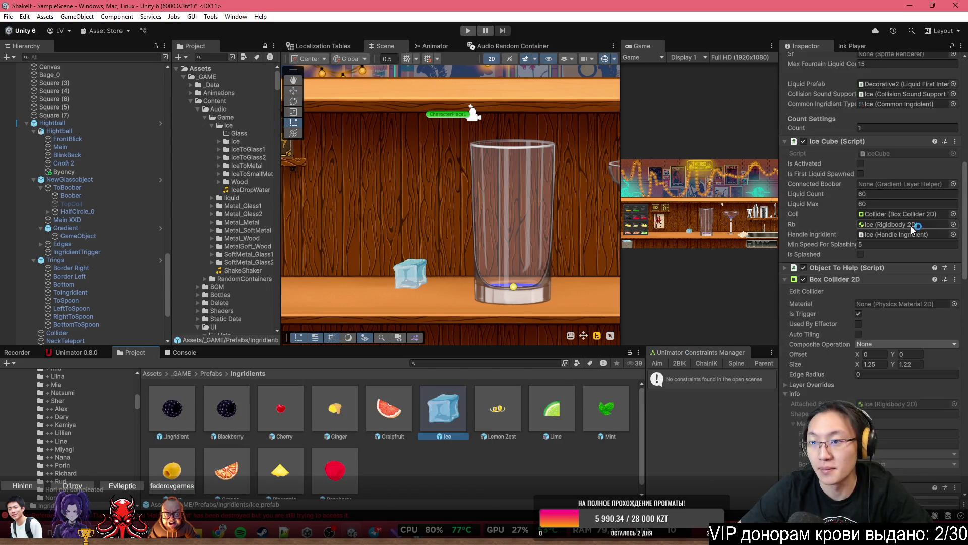
scroll(883, 227, down, 7)
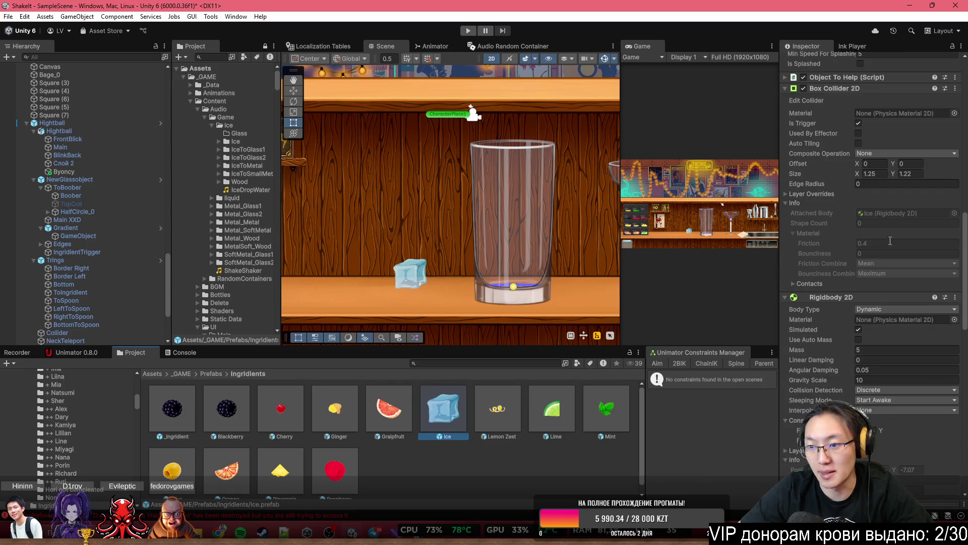
click(858, 340)
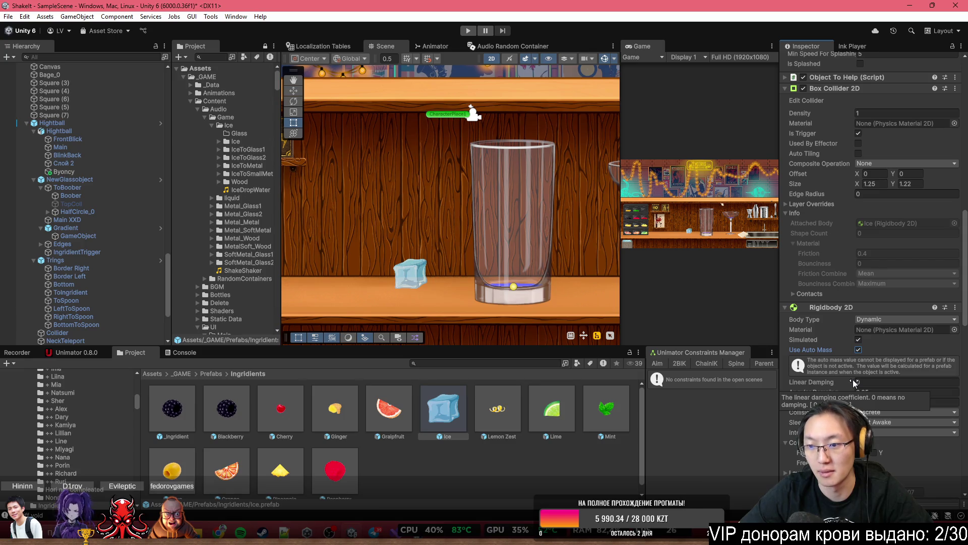
Try a 0.82 scale on the Ice prefab, undo it, and return to the maximized Game view
double_click(453, 418)
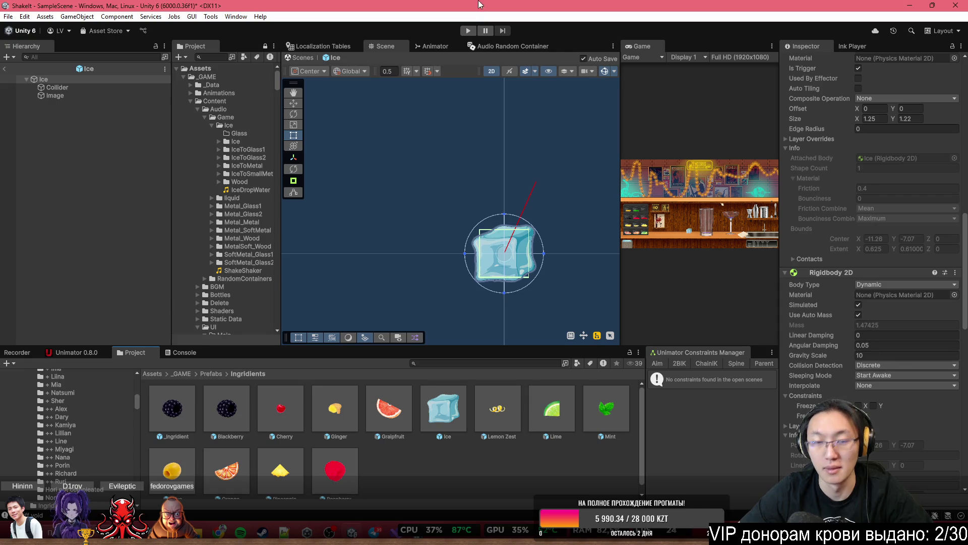
scroll(903, 153, up, 15)
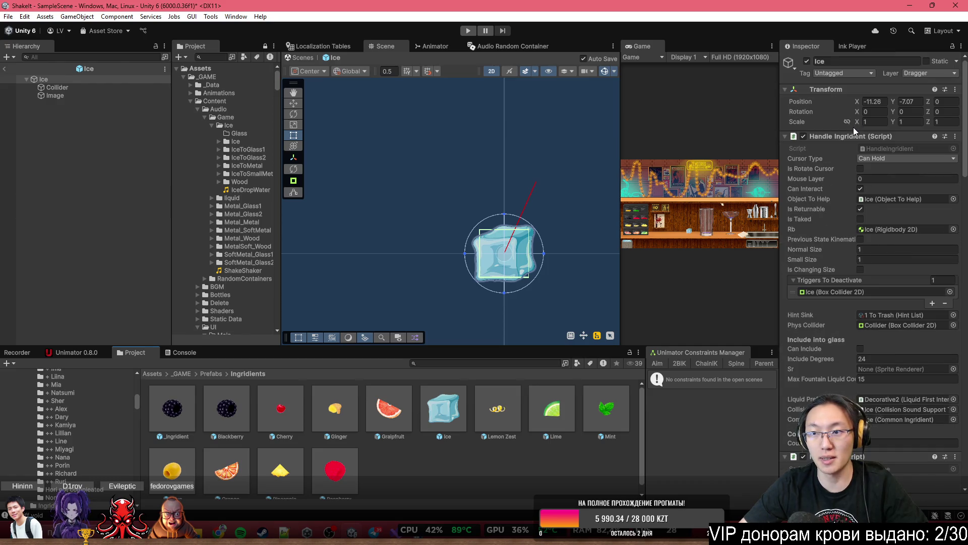
drag(861, 122, 868, 136)
scroll(899, 304, down, 15)
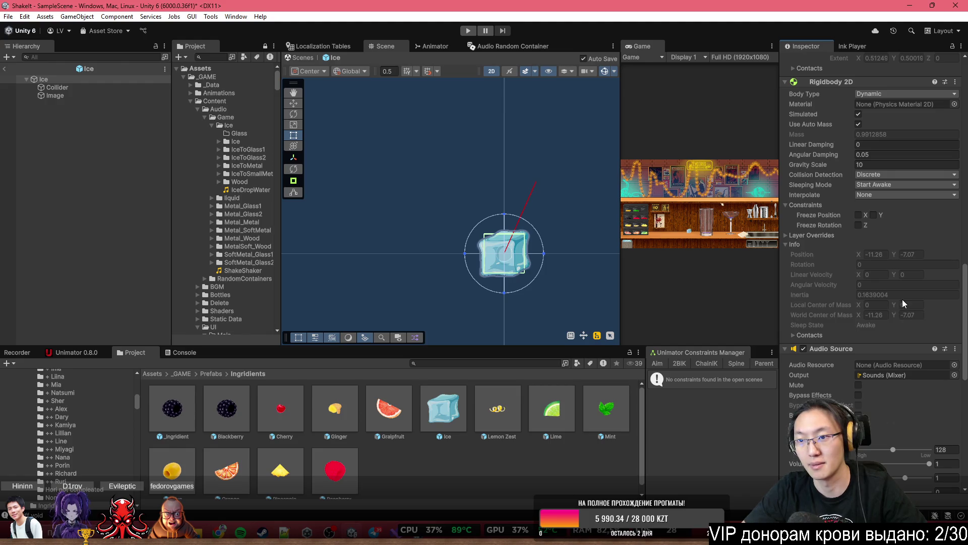
key(ctrl+z)
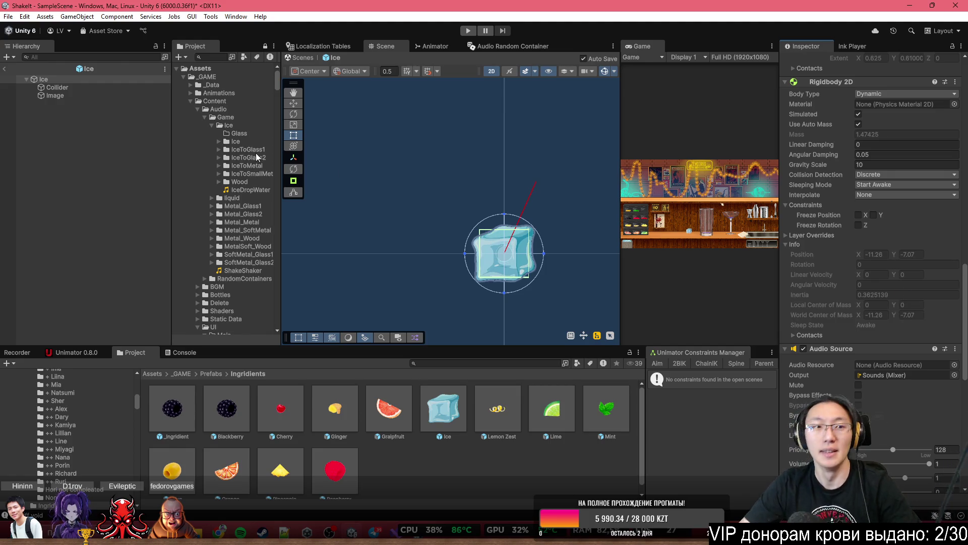
click(2, 67)
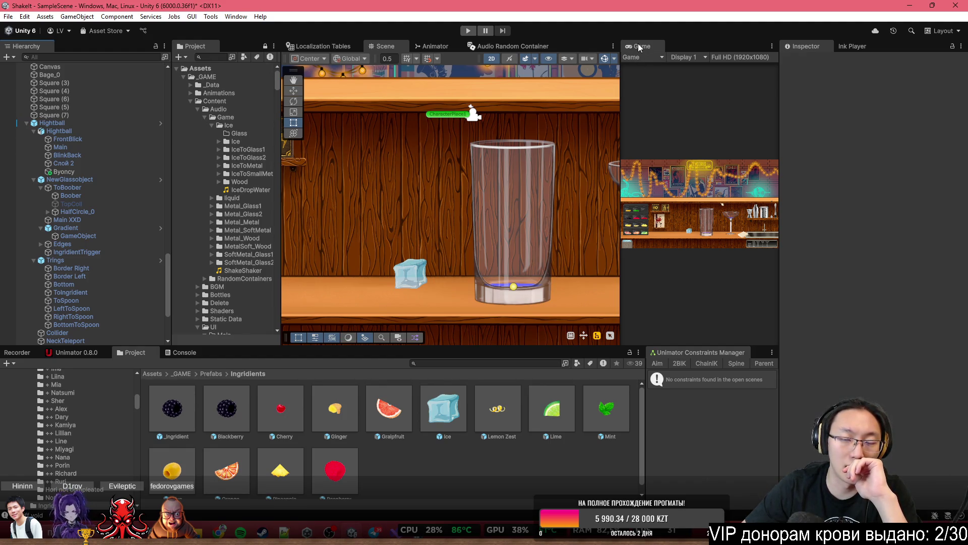
double_click(638, 47)
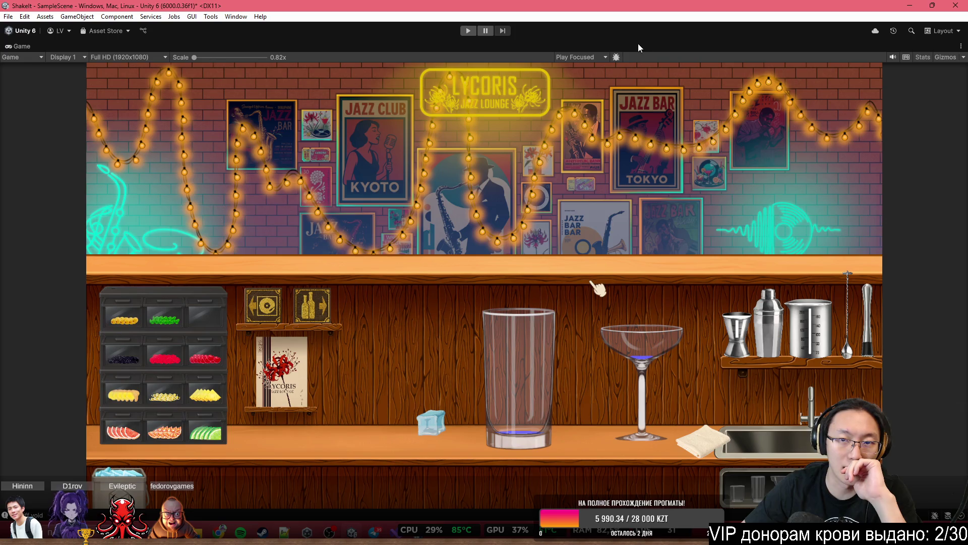
Start the game, choose the green notebook, and get through the opening dialogue
click(466, 32)
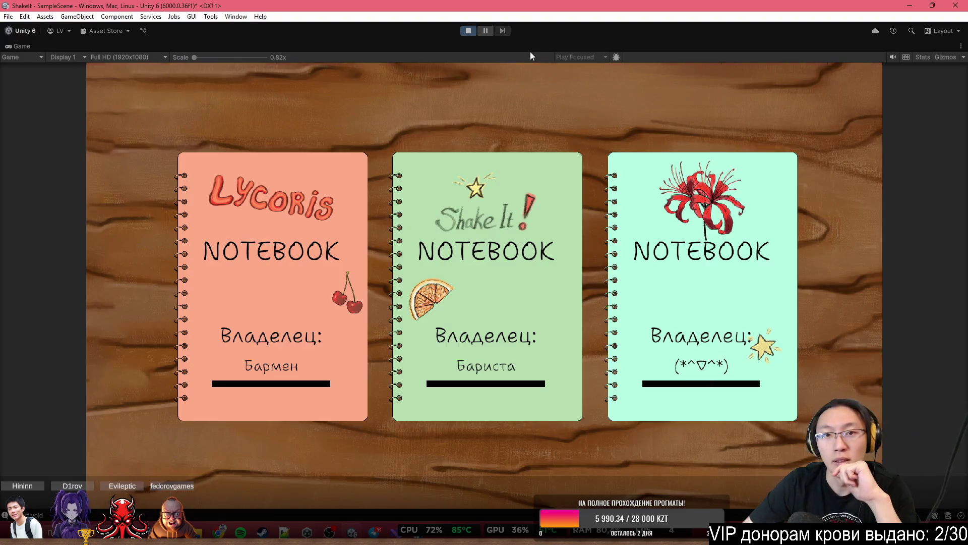
click(502, 243)
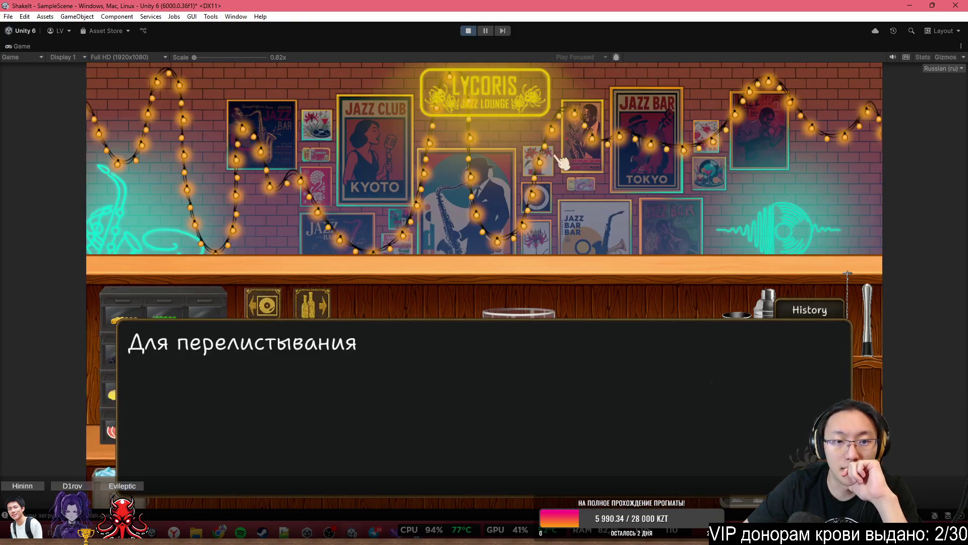
click(562, 176)
click(564, 195)
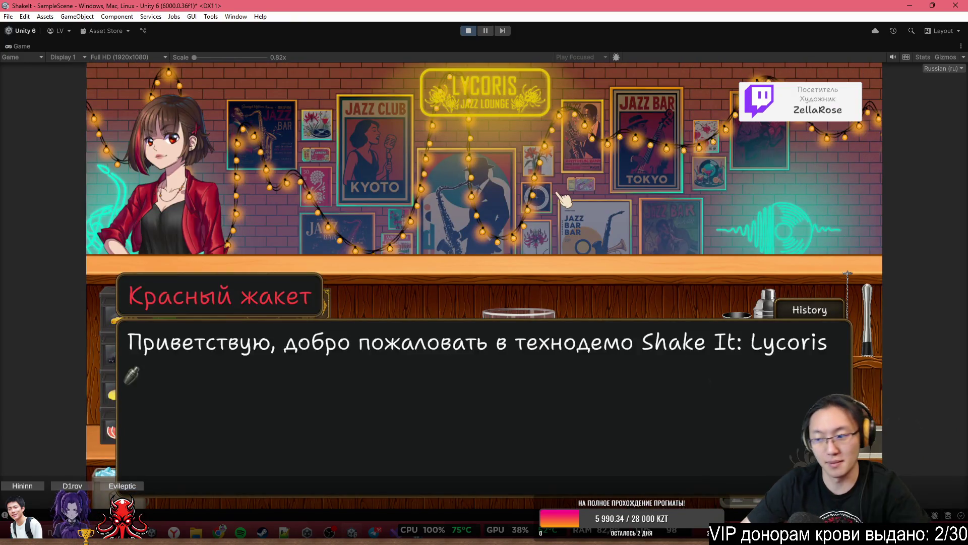
click(565, 195)
click(538, 270)
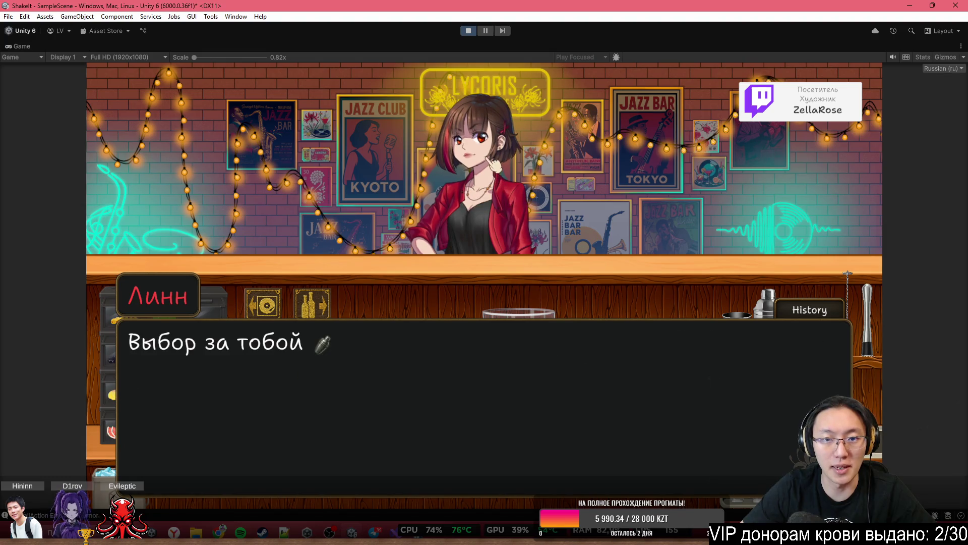
click(499, 128)
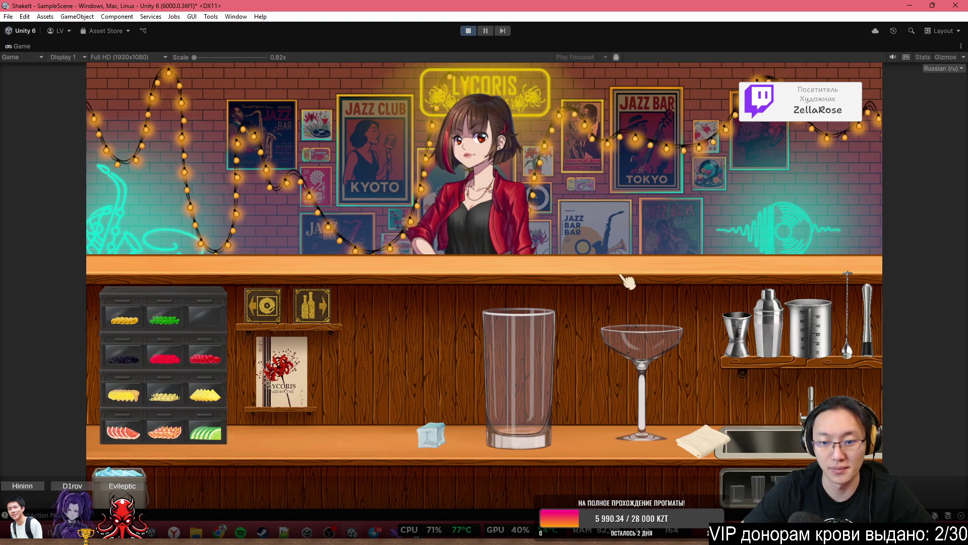
Fetch the soda from the shelves and pour it into the tall glass
click(322, 299)
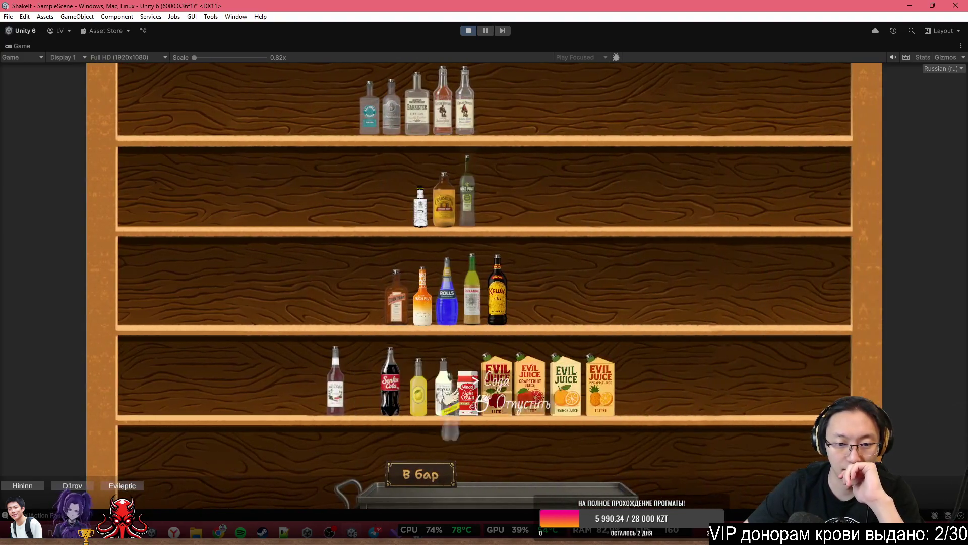
click(585, 439)
click(421, 475)
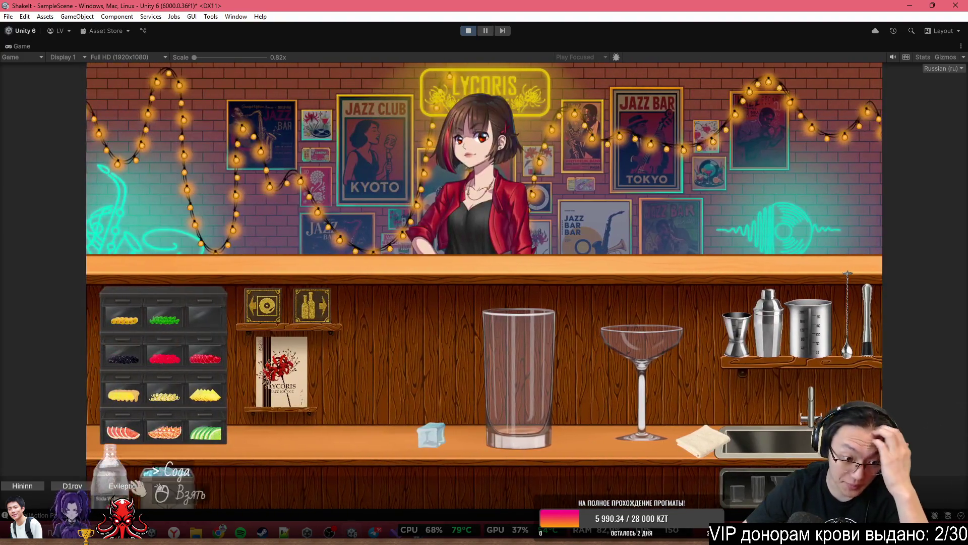
click(135, 484)
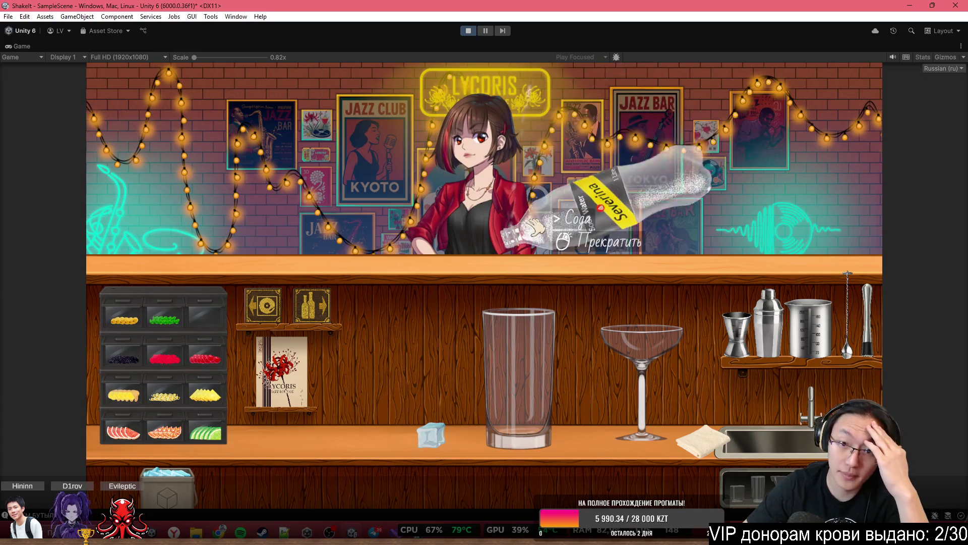
click(535, 217)
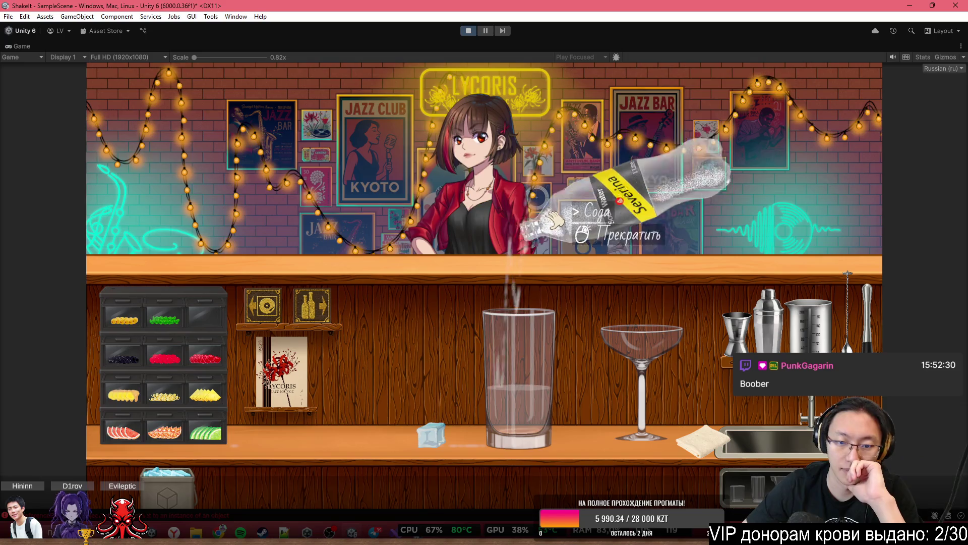
click(558, 227)
right_click(726, 212)
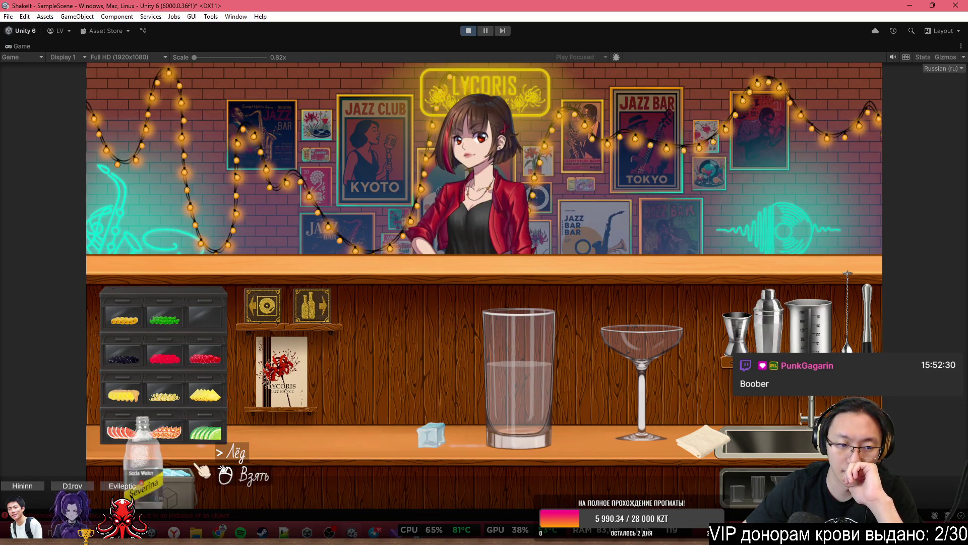
Take ice from the bucket and drop six cubes into the tall glass
click(164, 476)
click(210, 460)
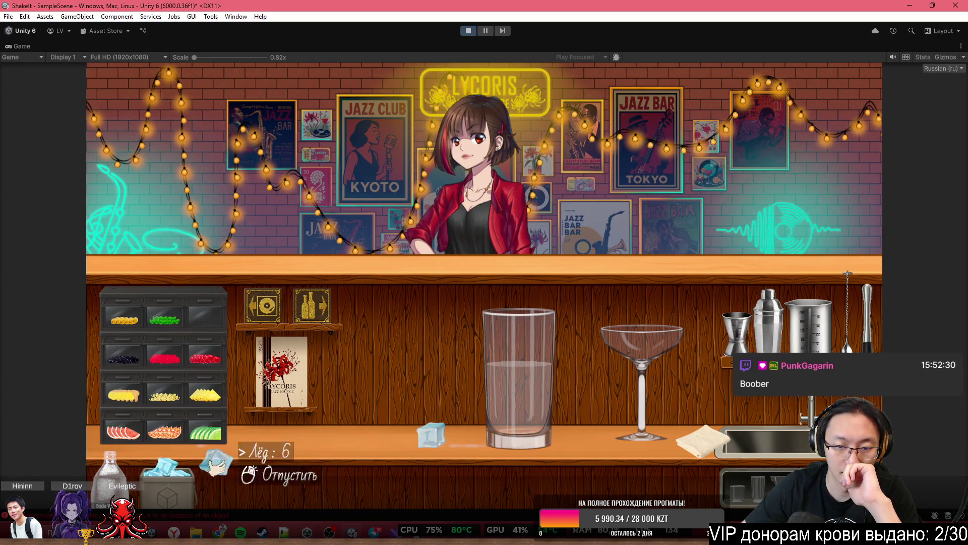
click(509, 293)
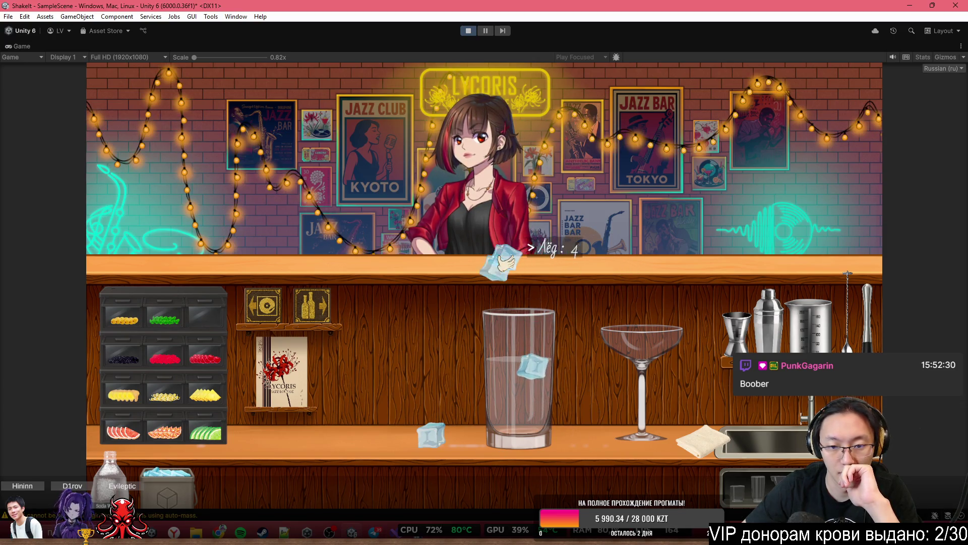
click(502, 260)
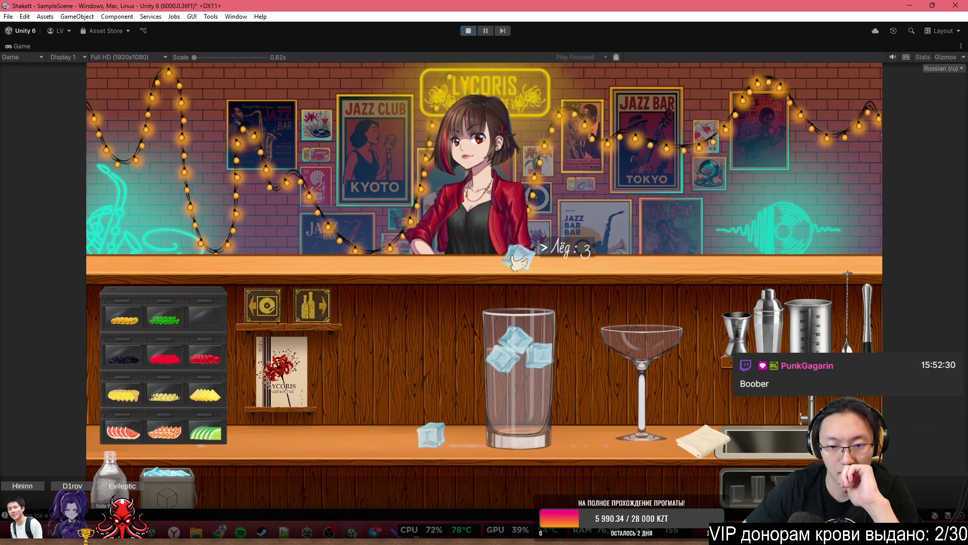
click(539, 265)
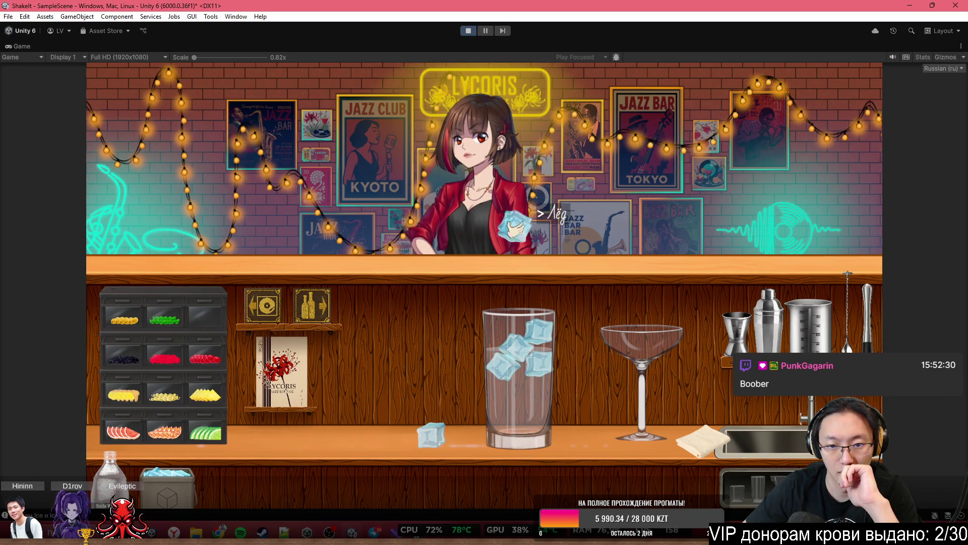
click(513, 228)
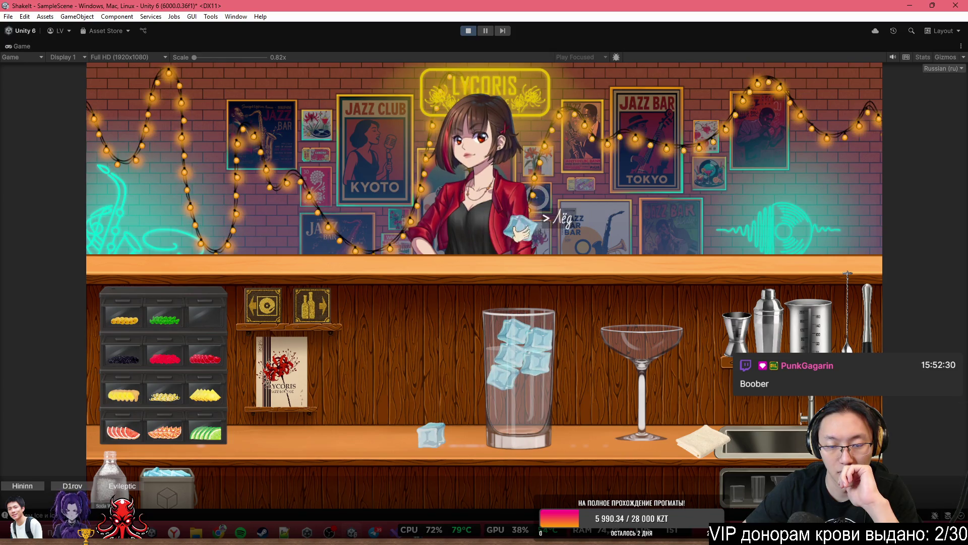
click(527, 226)
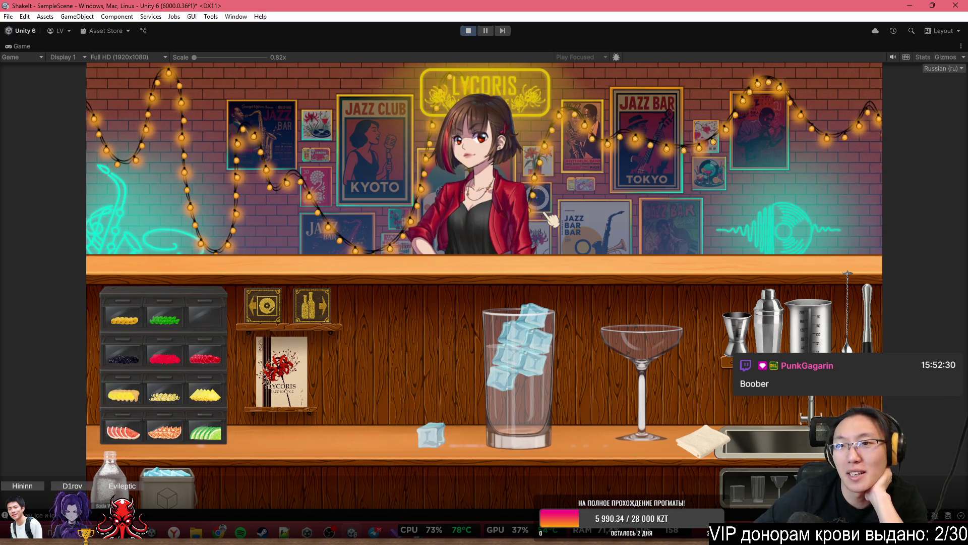
Stop the game and view NewGlass.cs's BeforeGiveToCustomer method in Visual Studio
click(473, 29)
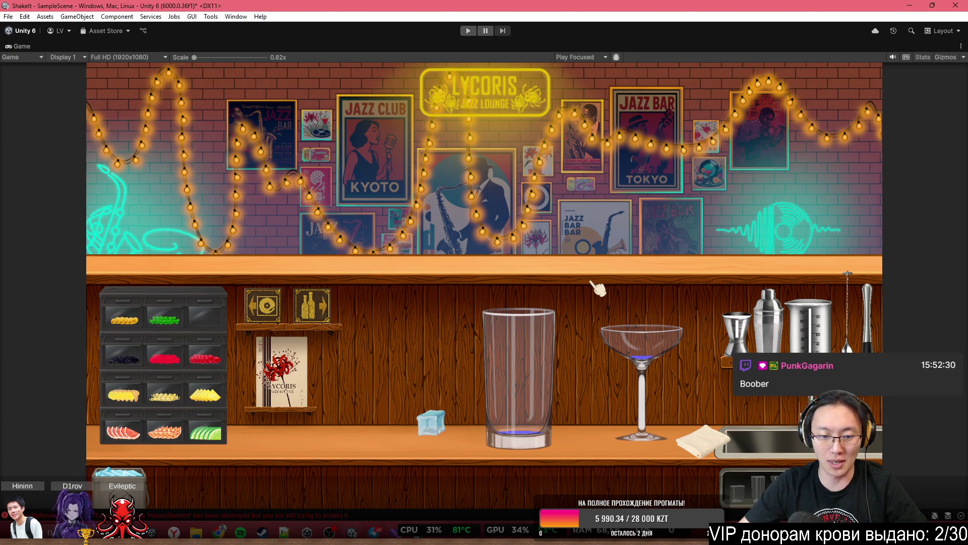
key(alt+Tab)
scroll(698, 391, down, 1)
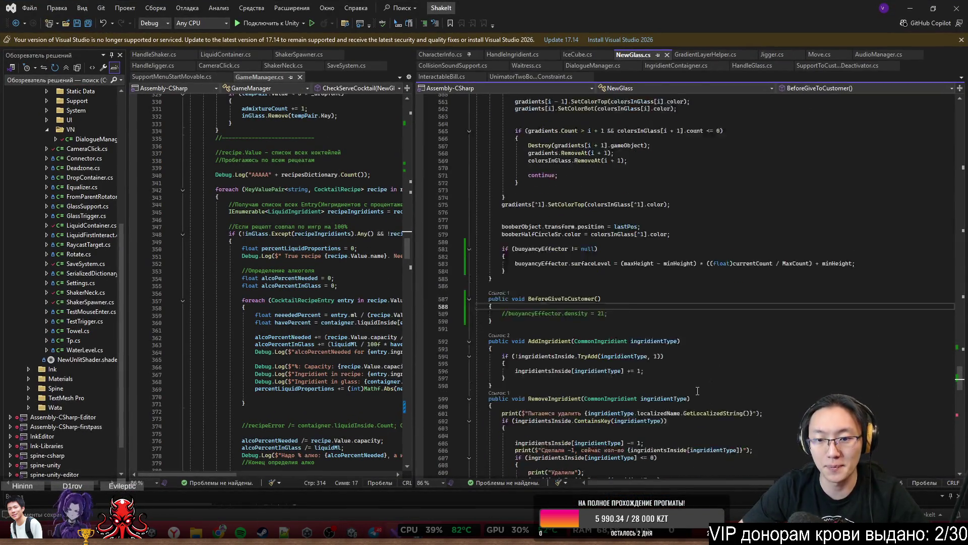
Open IceCube.cs and jump to the SetInGlass method definition in HandleIngridient.cs
scroll(698, 391, up, 3)
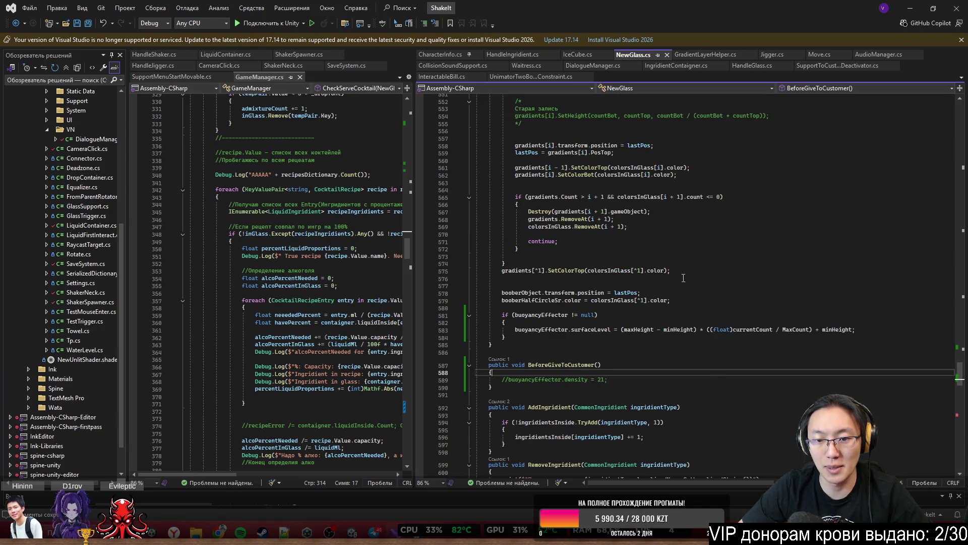
click(576, 329)
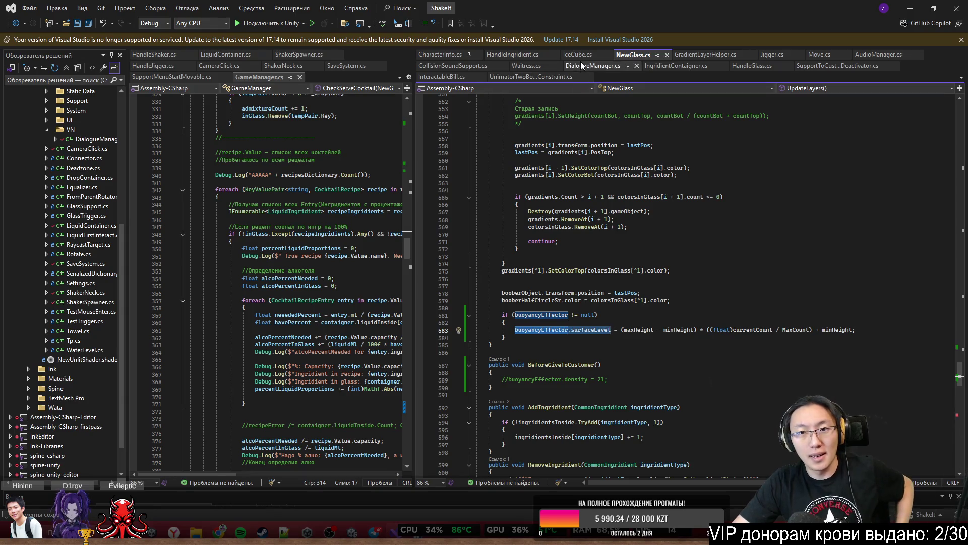
click(588, 50)
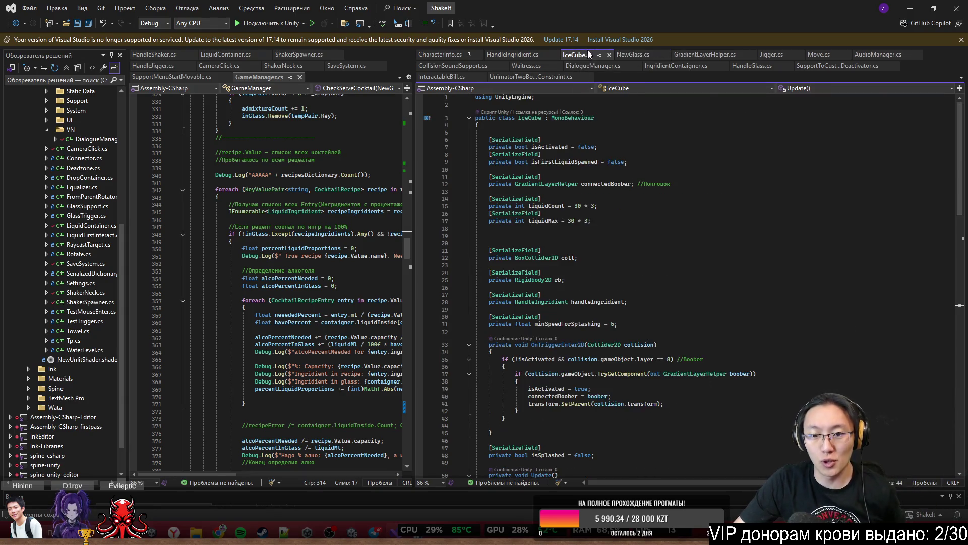
scroll(683, 325, down, 17)
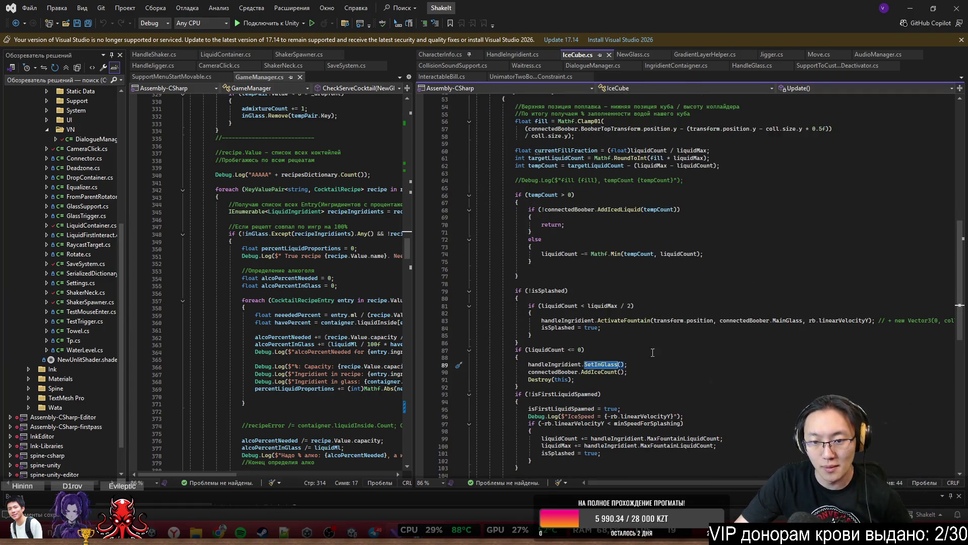
scroll(652, 353, down, 5)
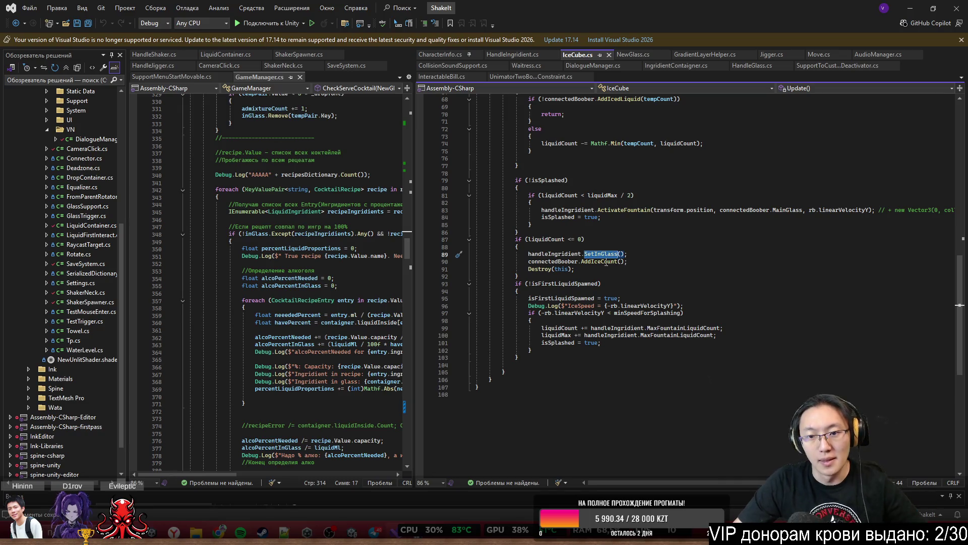
ctrl+click(604, 253)
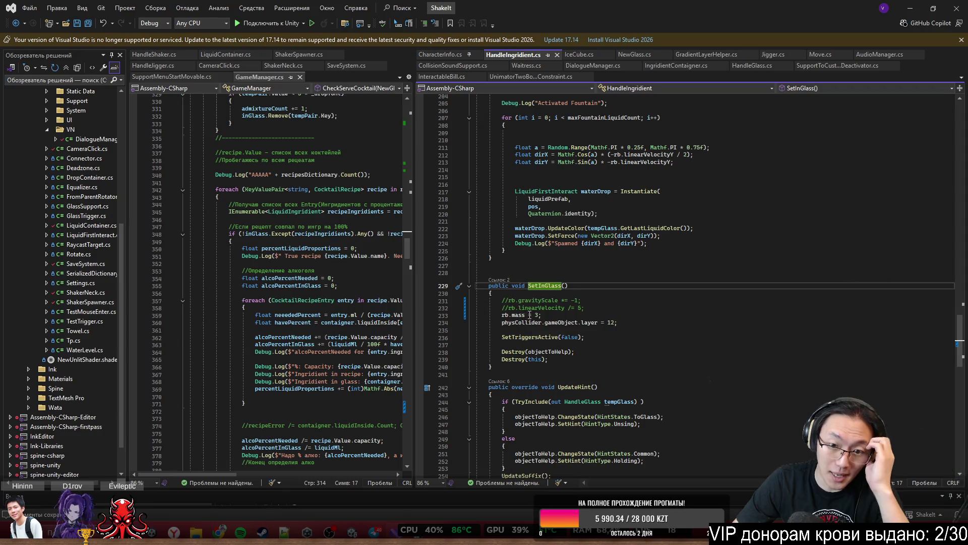
Replace rb.mass = 3; with rb.useAutoMass = true;, save, and return to Unity
drag(540, 308, 525, 317)
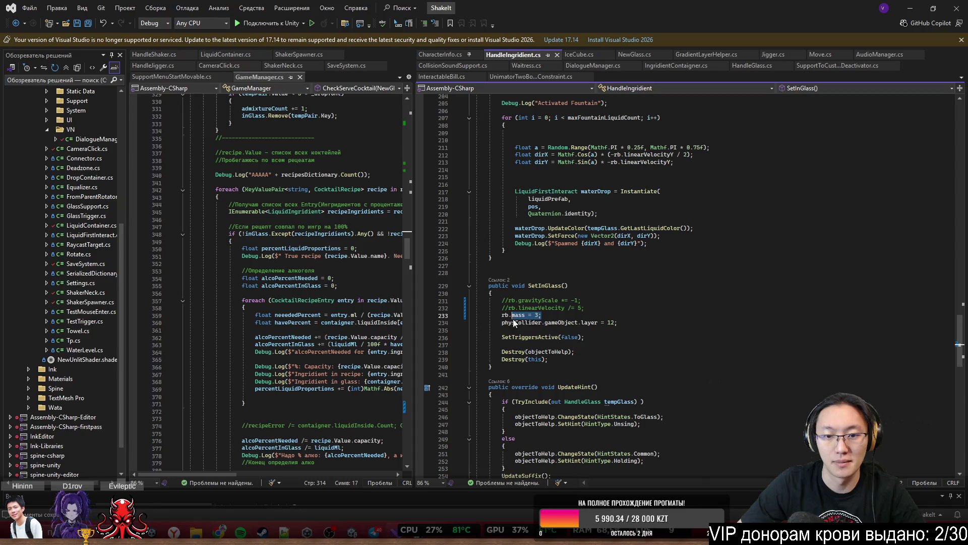
text(useAuto)
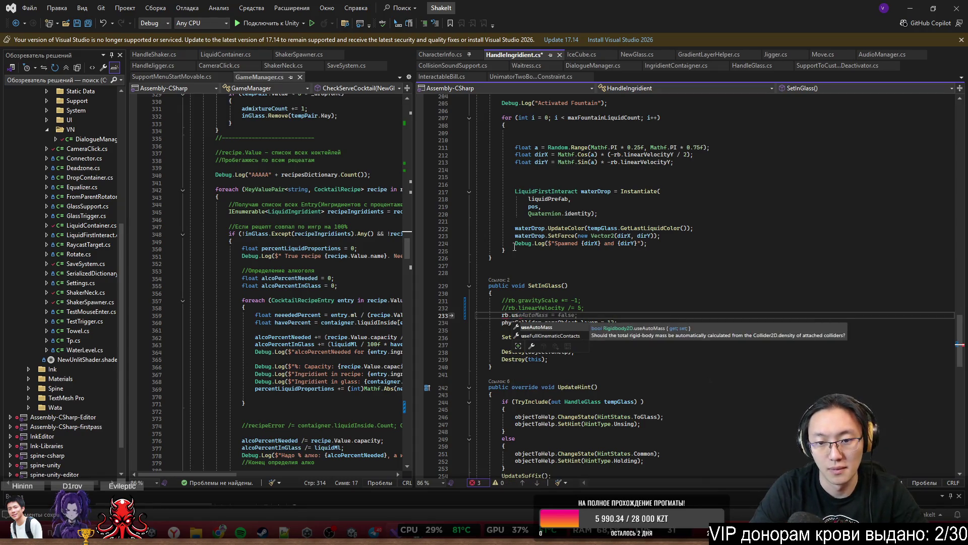
key(Tab)
text(true;)
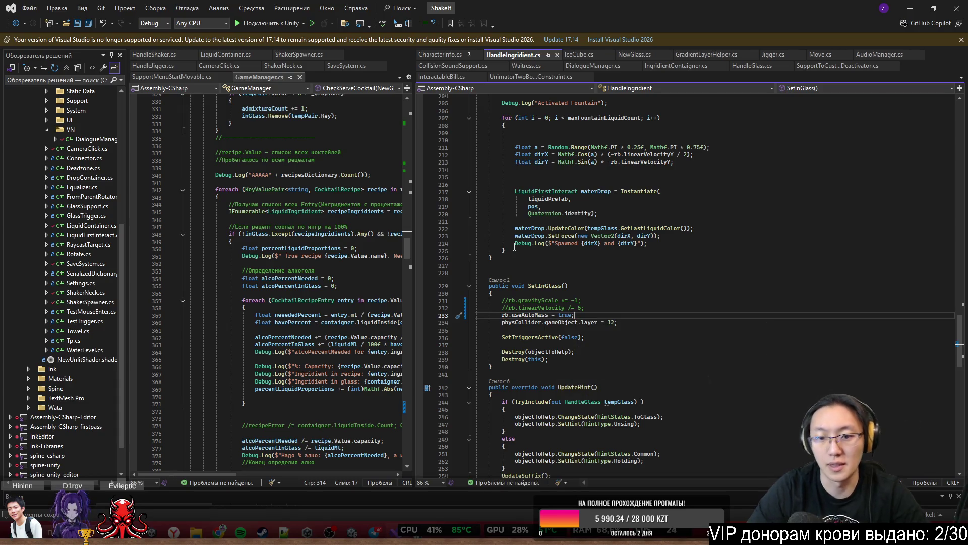
key(ctrl+s)
key(alt+Tab)
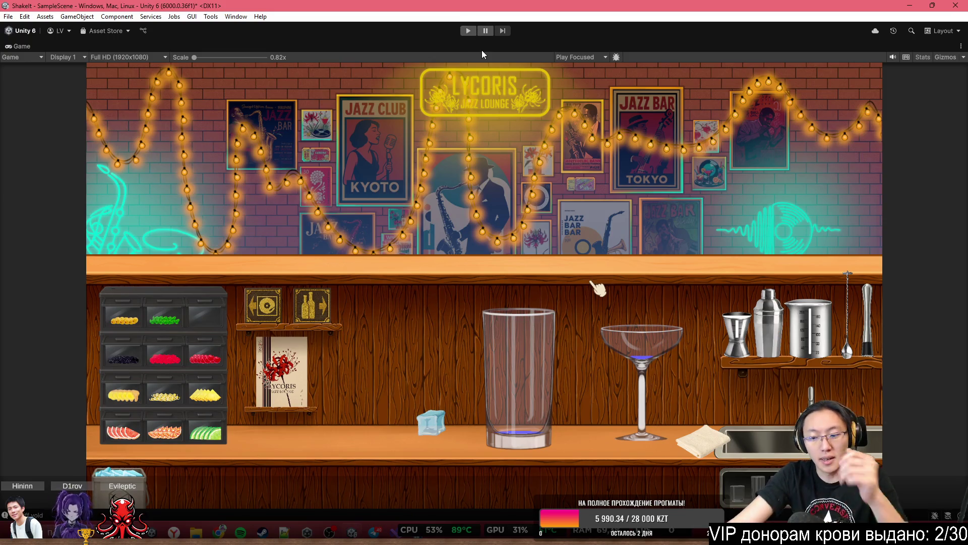
Untick Use Auto Mass on the Ice prefab's Rigidbody 2D, keep Mass at 3, and start Play mode
key(shift+space)
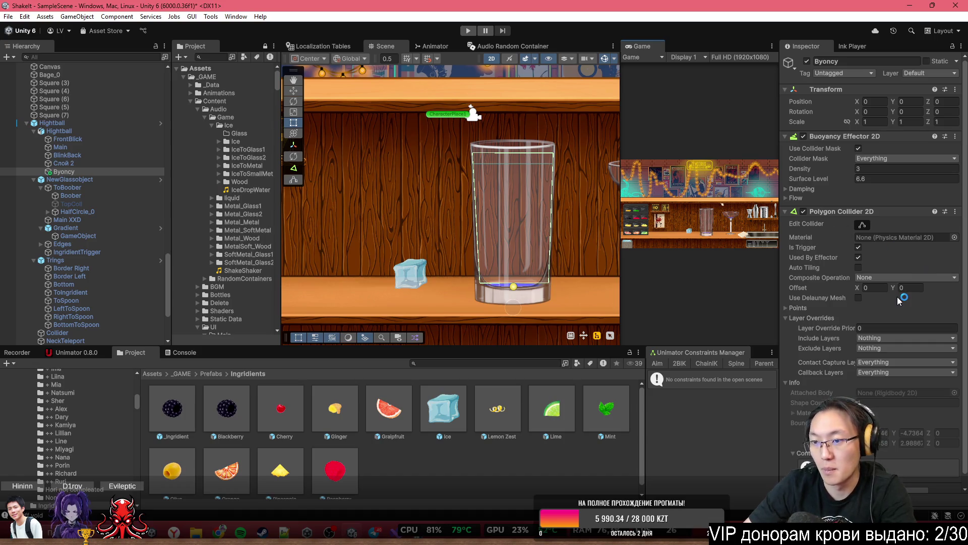
scroll(898, 292, down, 1)
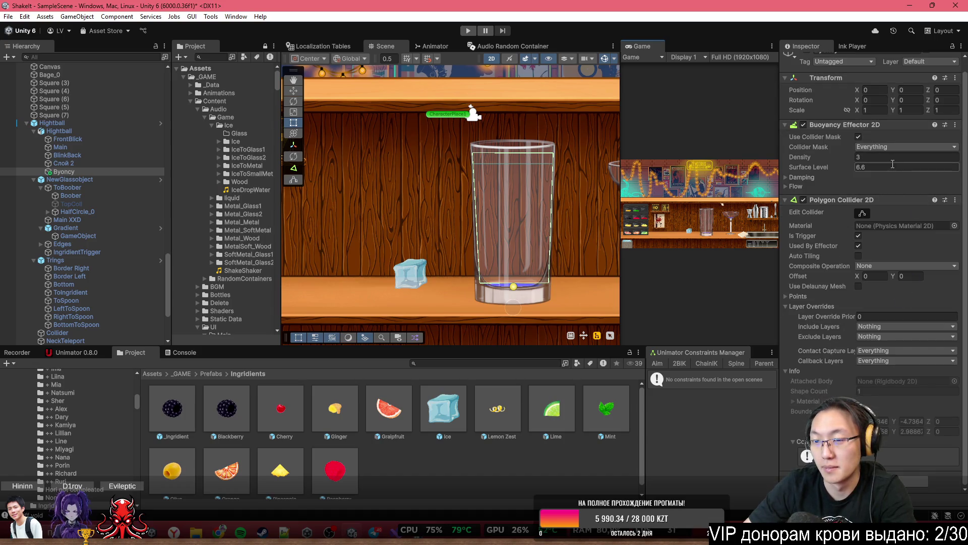
click(429, 426)
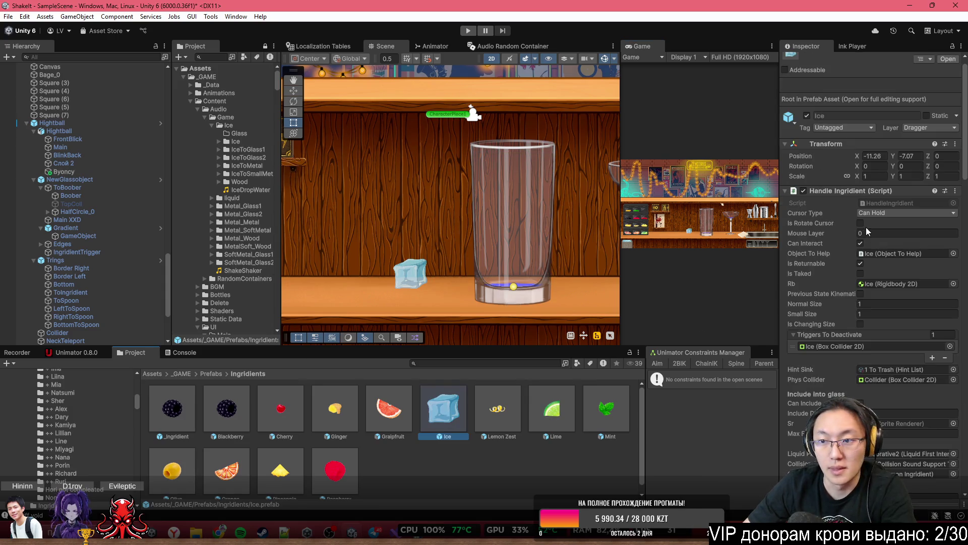
scroll(853, 302, down, 10)
scroll(852, 353, down, 15)
scroll(867, 356, down, 3)
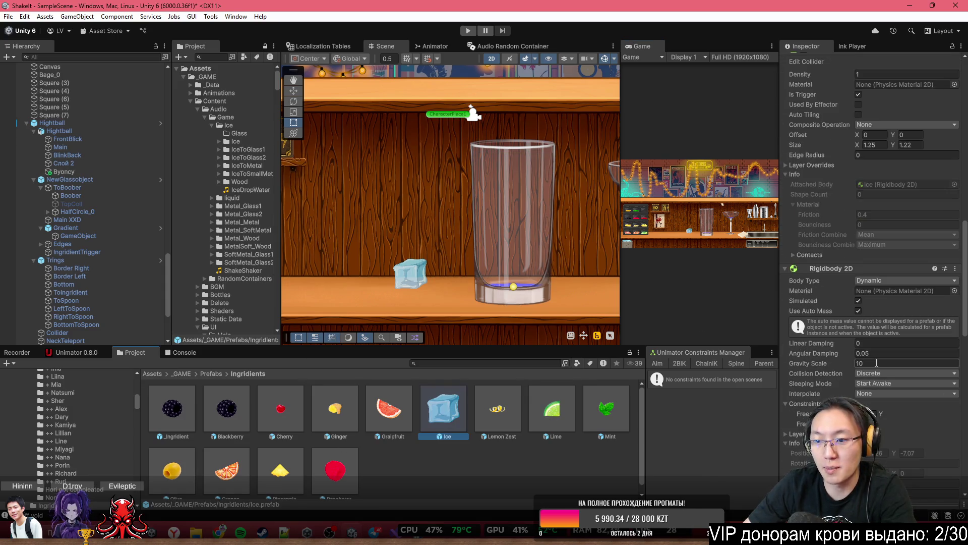
click(858, 309)
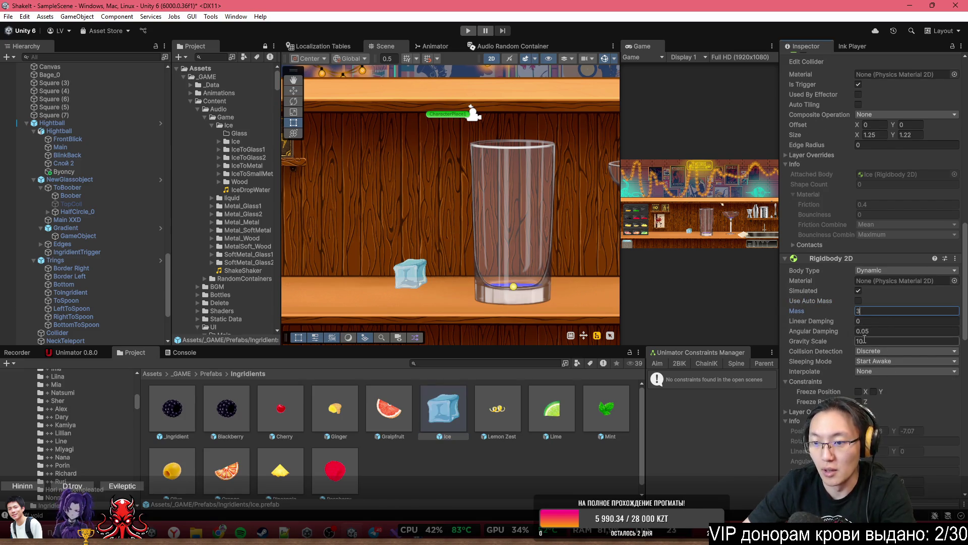
click(945, 420)
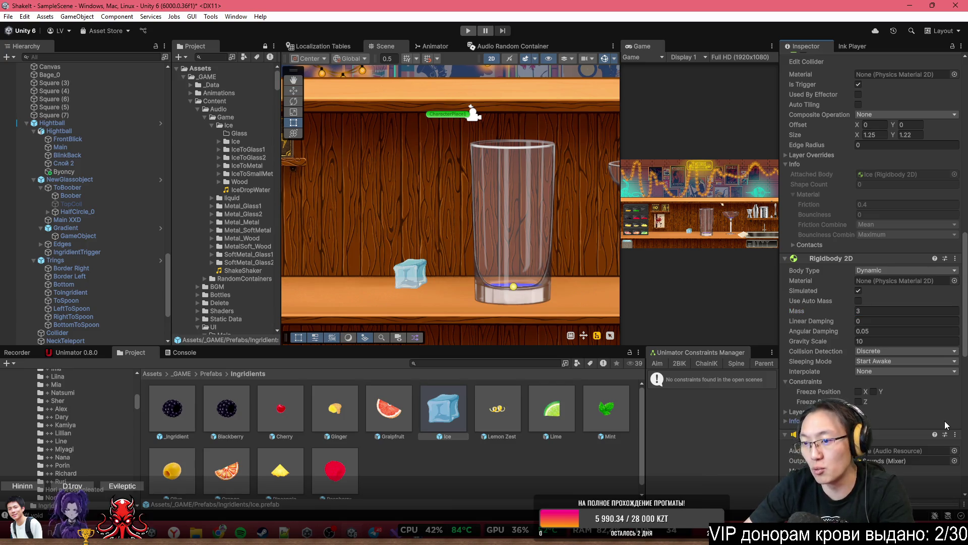
click(501, 32)
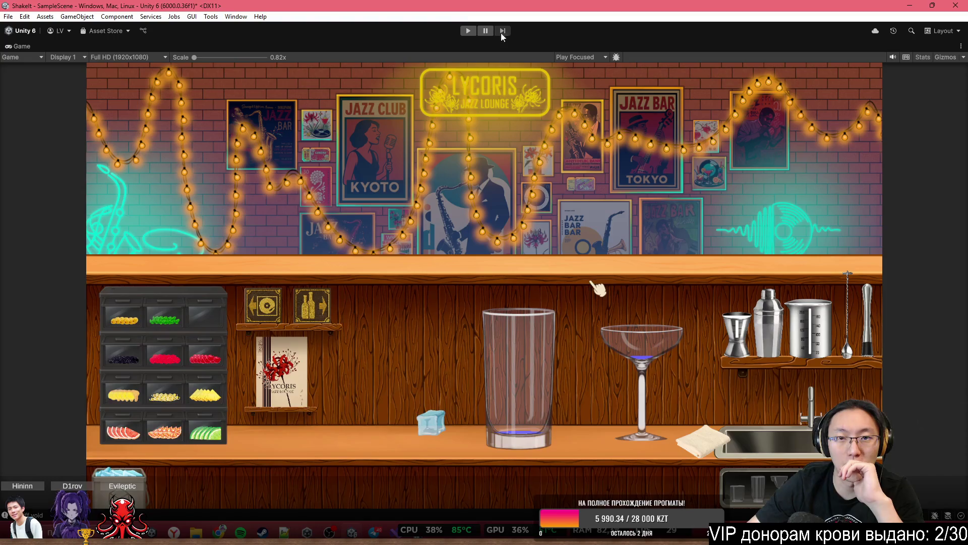
click(474, 29)
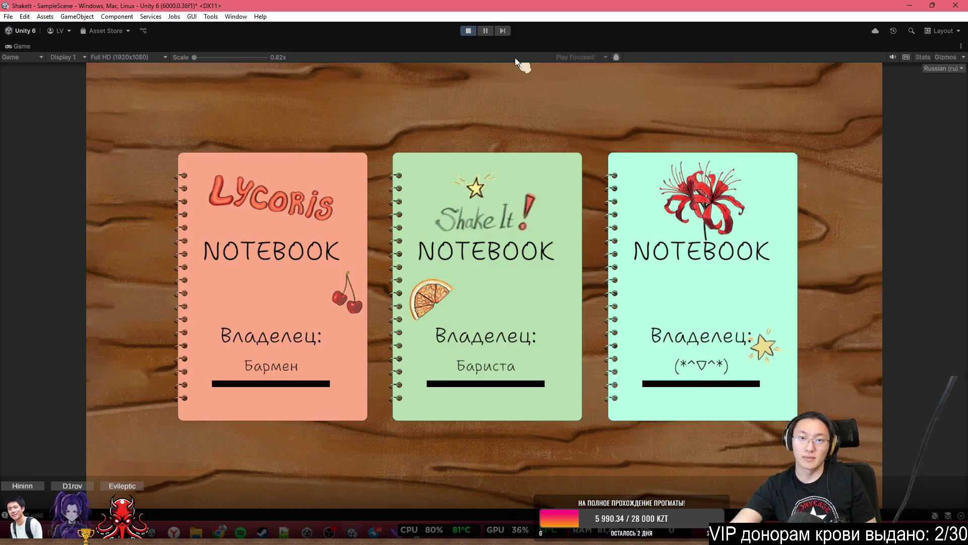
Maximize the Game view, start the bartending shift, and skip the tutorial
key(shift+space)
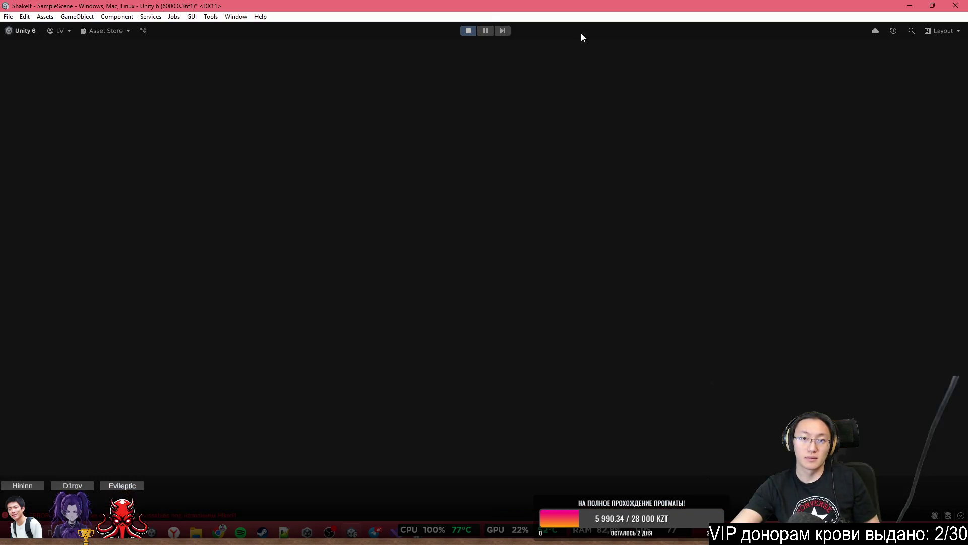
double_click(662, 44)
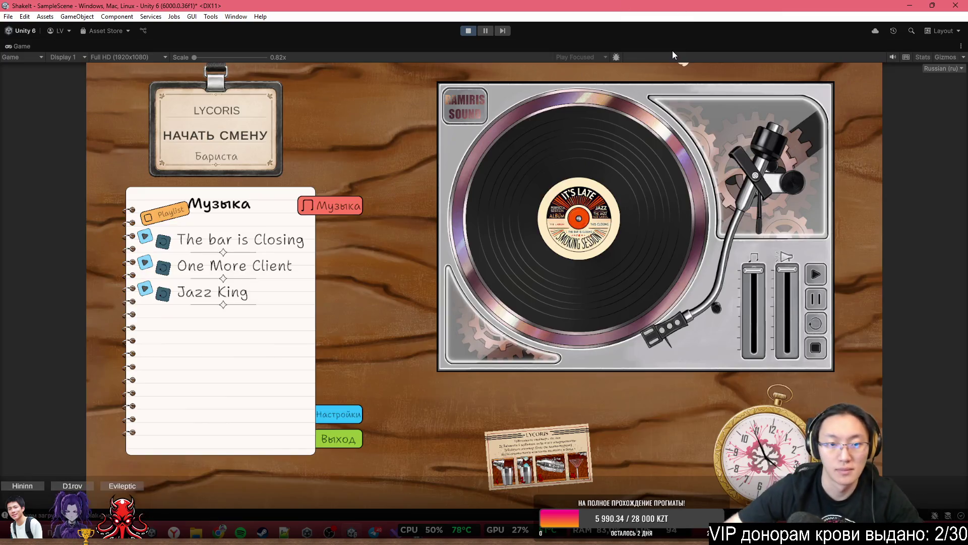
click(279, 118)
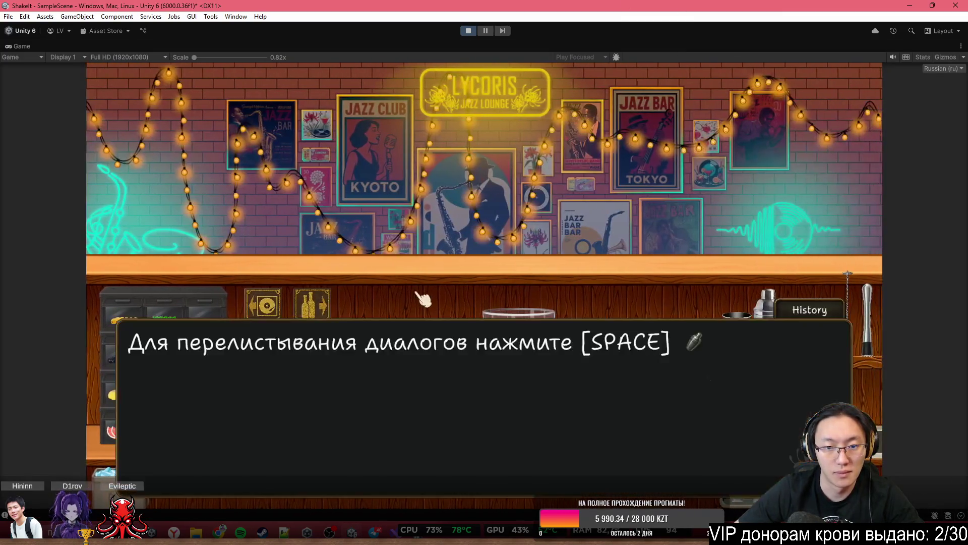
key(space)
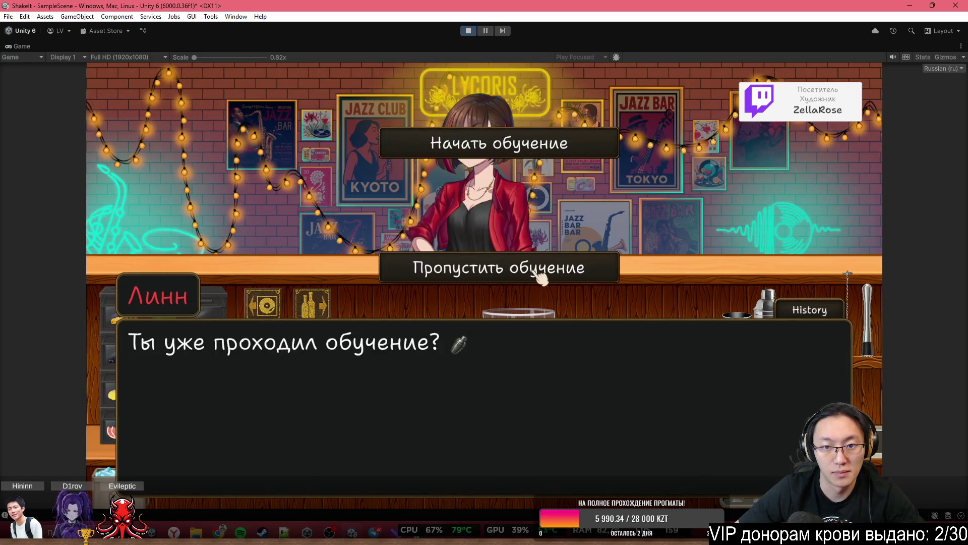
click(540, 272)
click(534, 122)
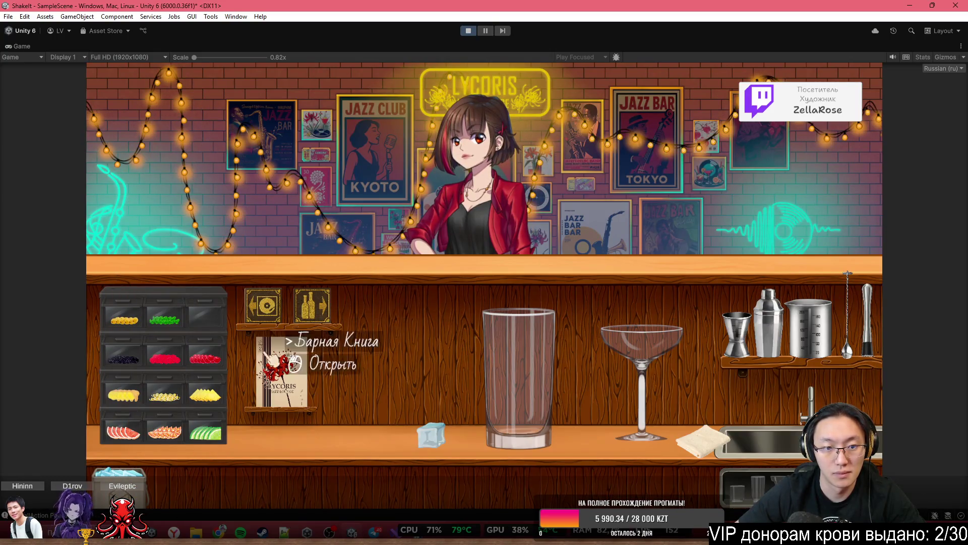
Pour soda into the highball glass and put the bottle back
key(d)
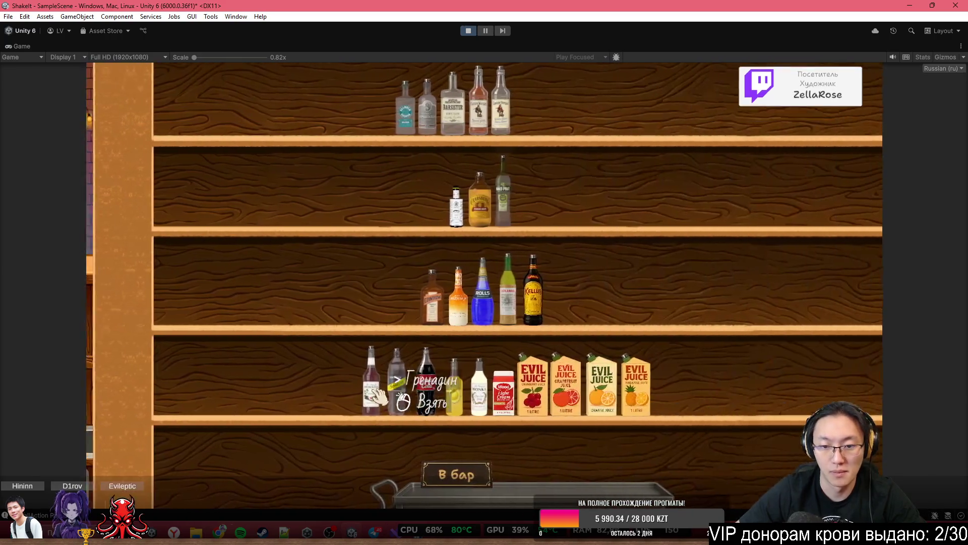
click(348, 403)
click(439, 469)
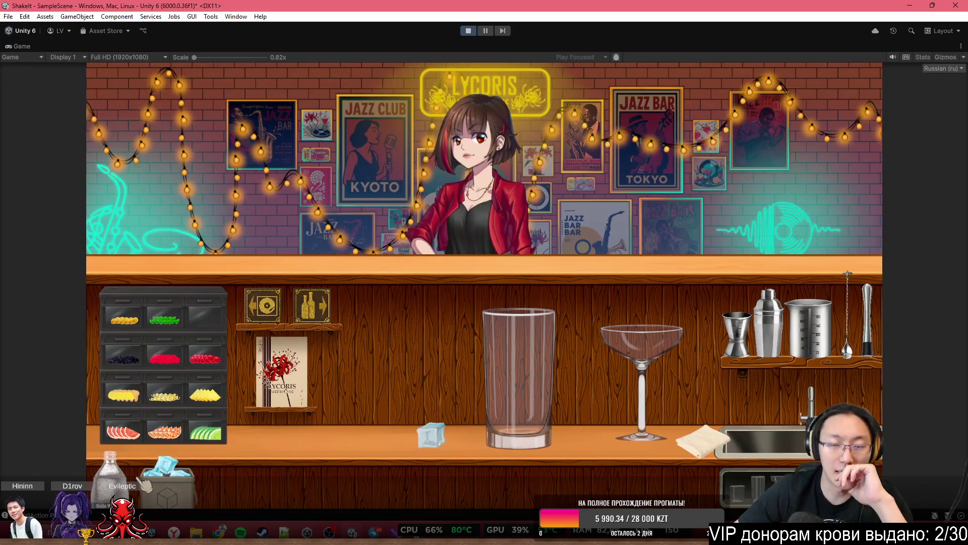
click(110, 477)
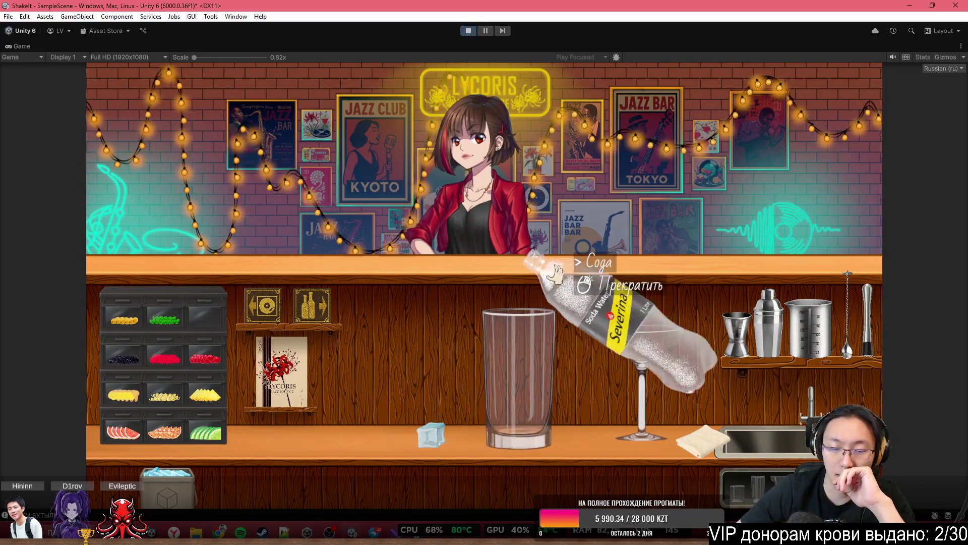
drag(565, 202, 561, 162)
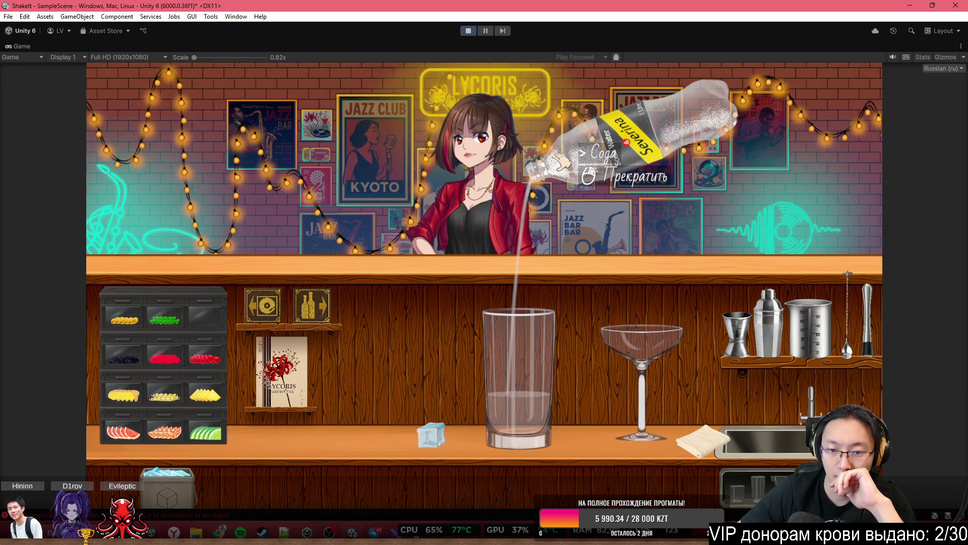
click(561, 162)
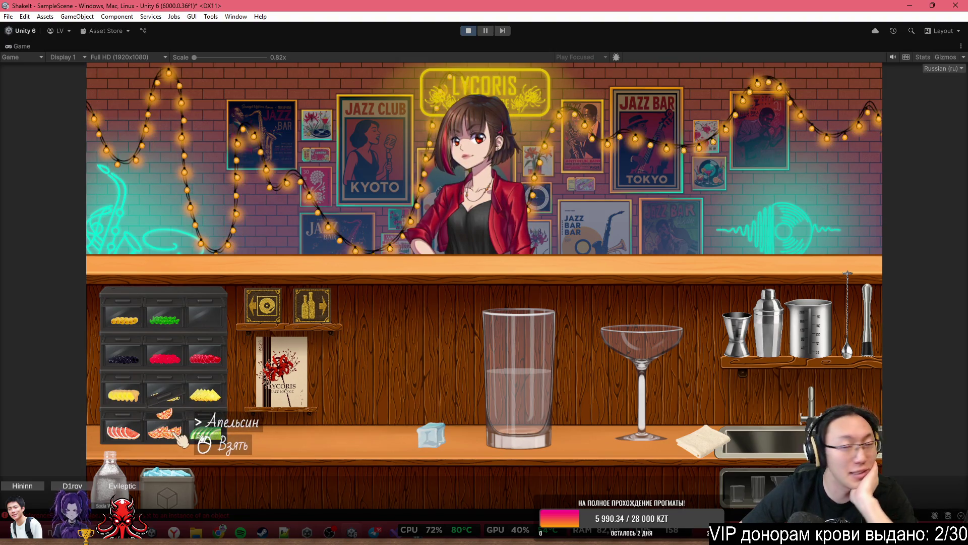
Take ice from the bucket and drop six cubes into the highball glass
click(171, 486)
click(166, 469)
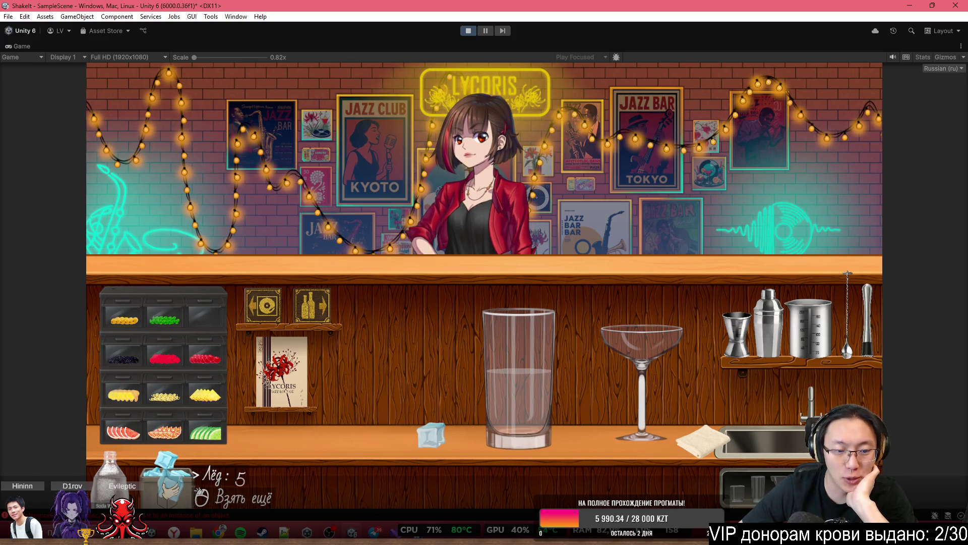
click(524, 280)
click(536, 288)
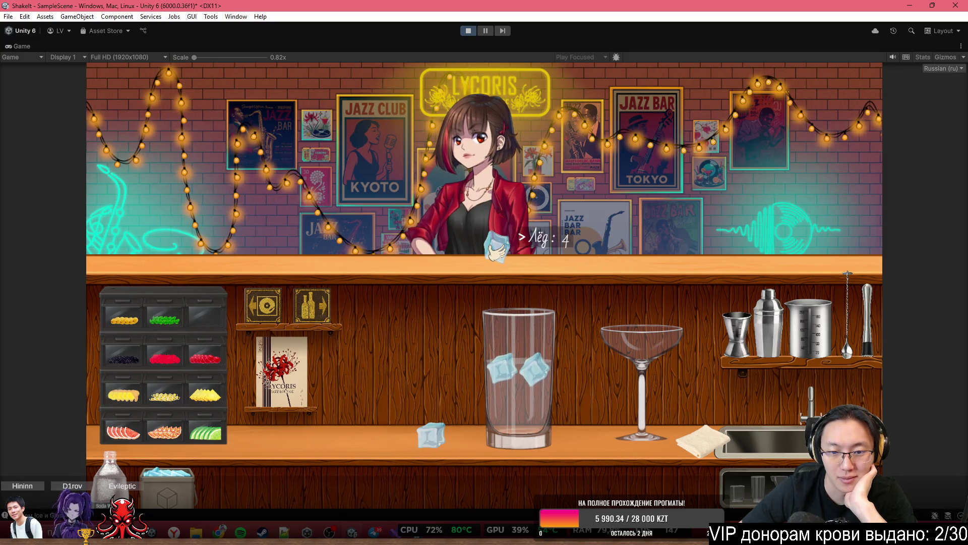
click(529, 250)
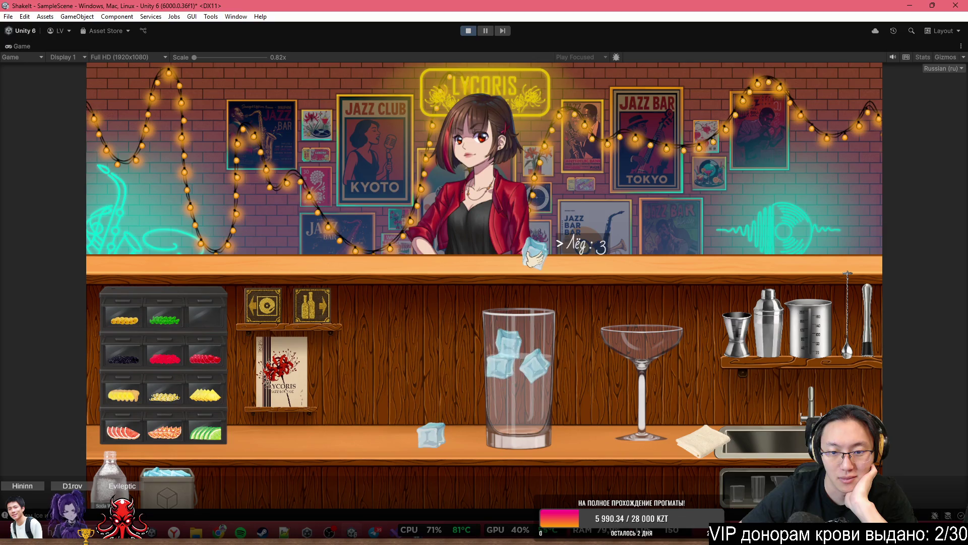
click(532, 252)
click(509, 256)
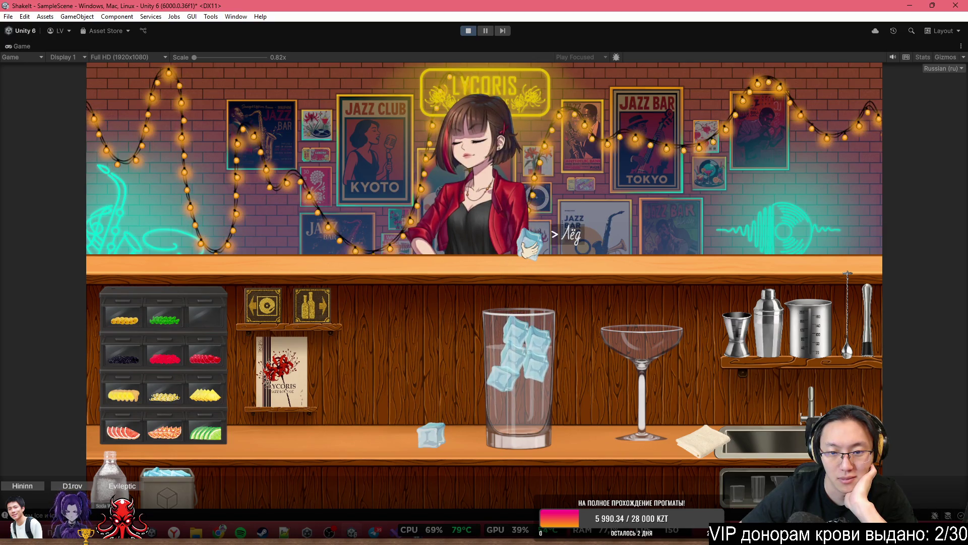
click(534, 248)
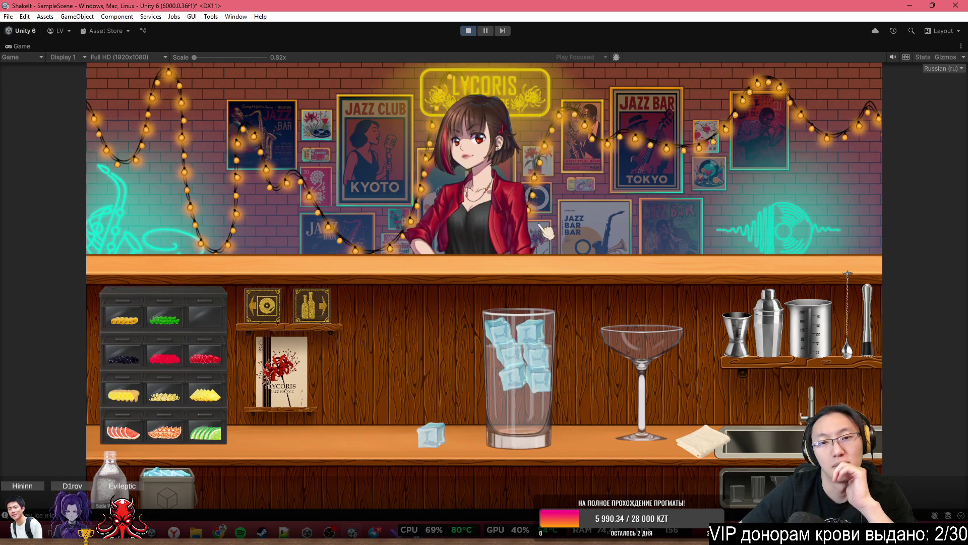
double_click(508, 45)
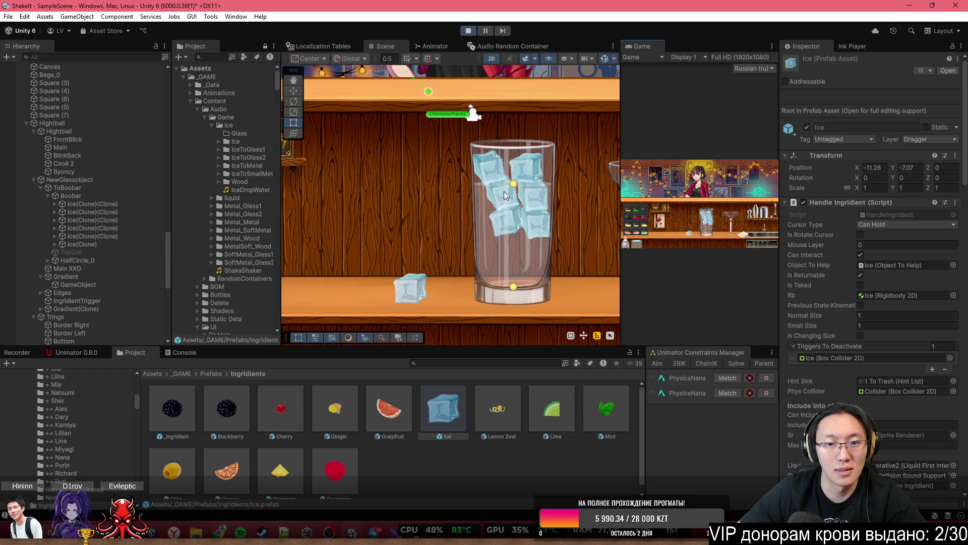
Inspect the Rigidbody 2D settings of the ice cube clones in the glass
click(492, 164)
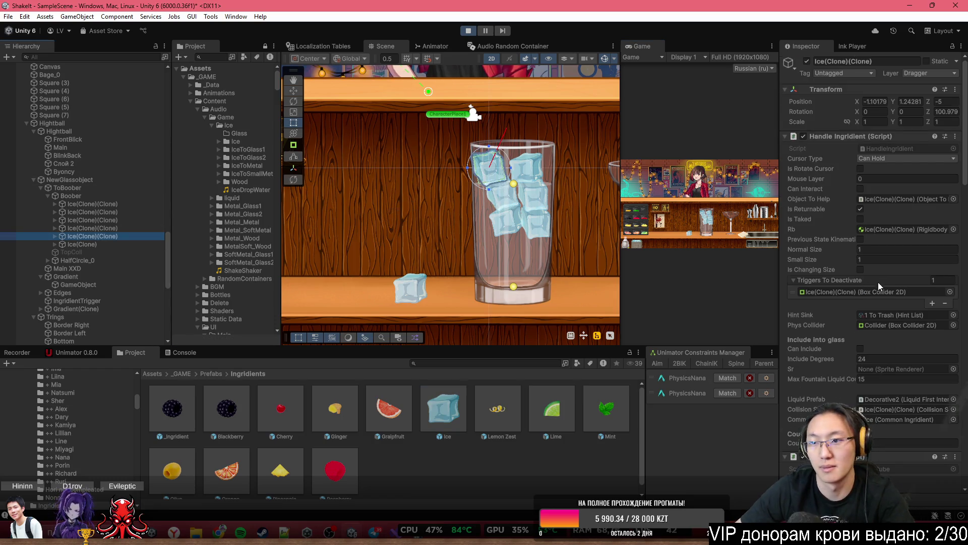
scroll(888, 297, down, 10)
scroll(893, 310, down, 4)
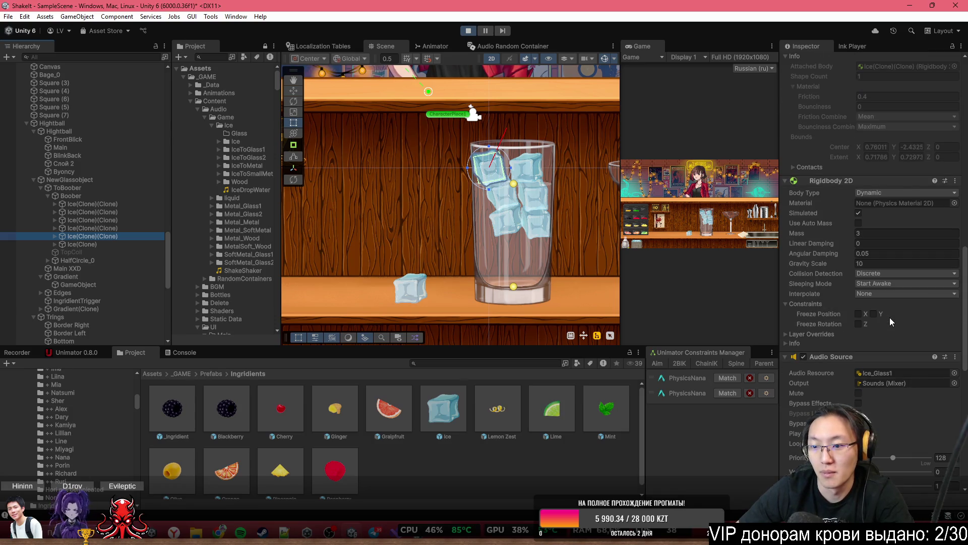
scroll(890, 317, down, 15)
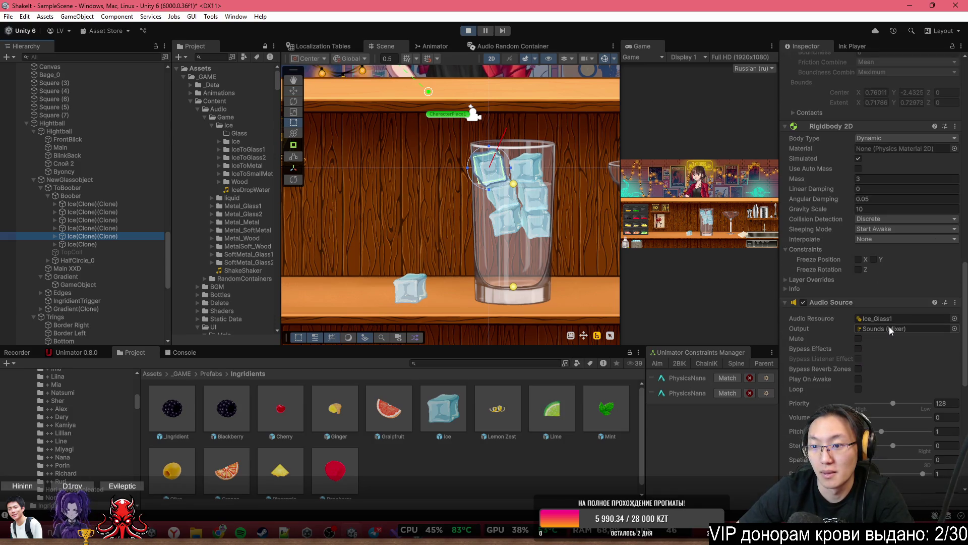
scroll(889, 325, up, 15)
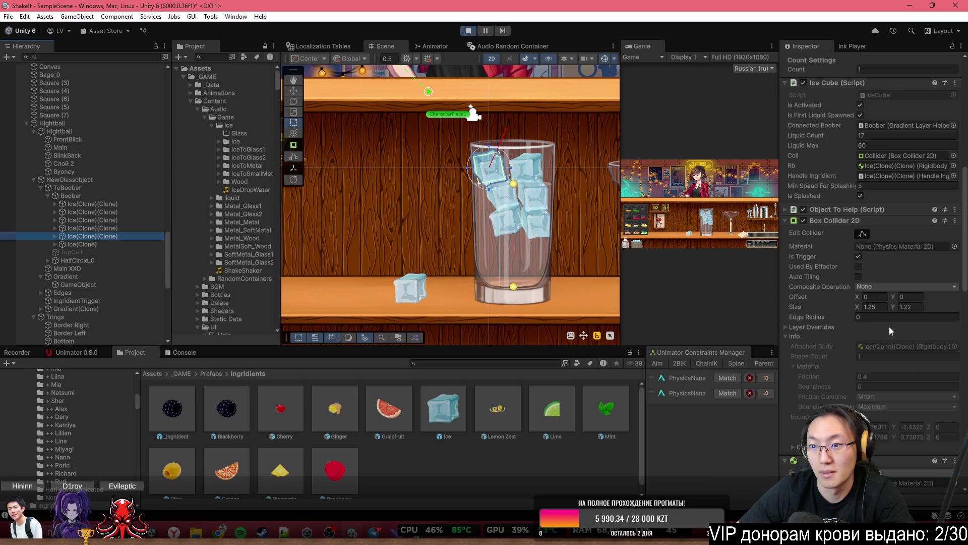
scroll(889, 326, up, 6)
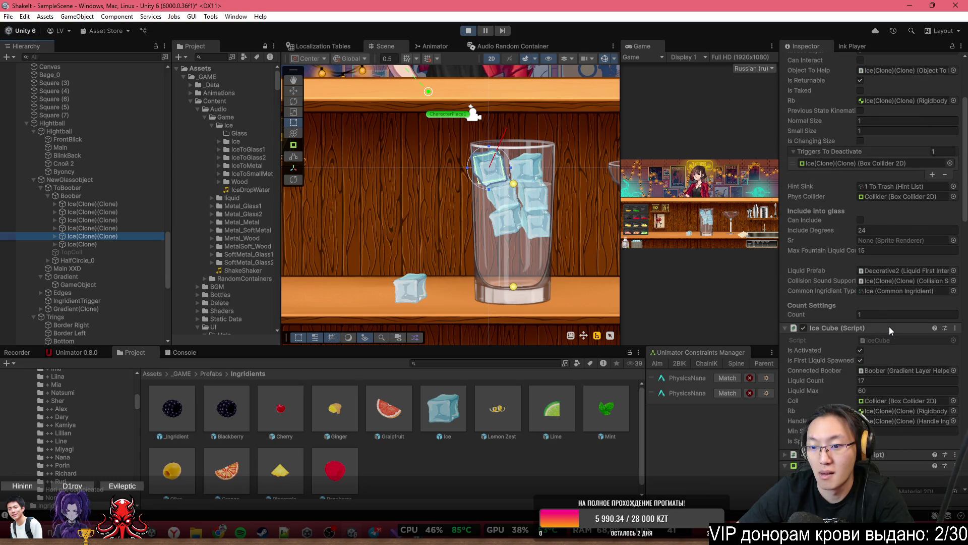
scroll(889, 326, up, 6)
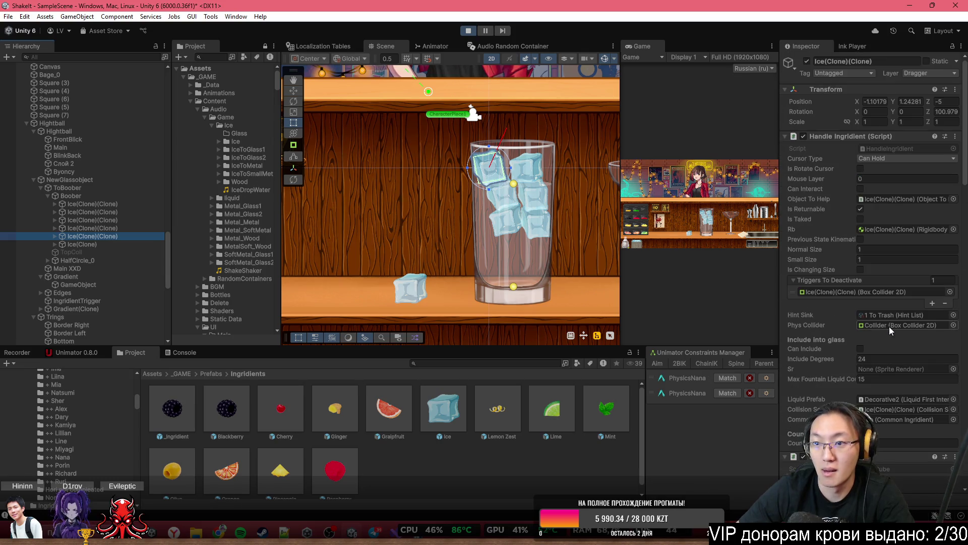
click(134, 204)
scroll(862, 367, down, 9)
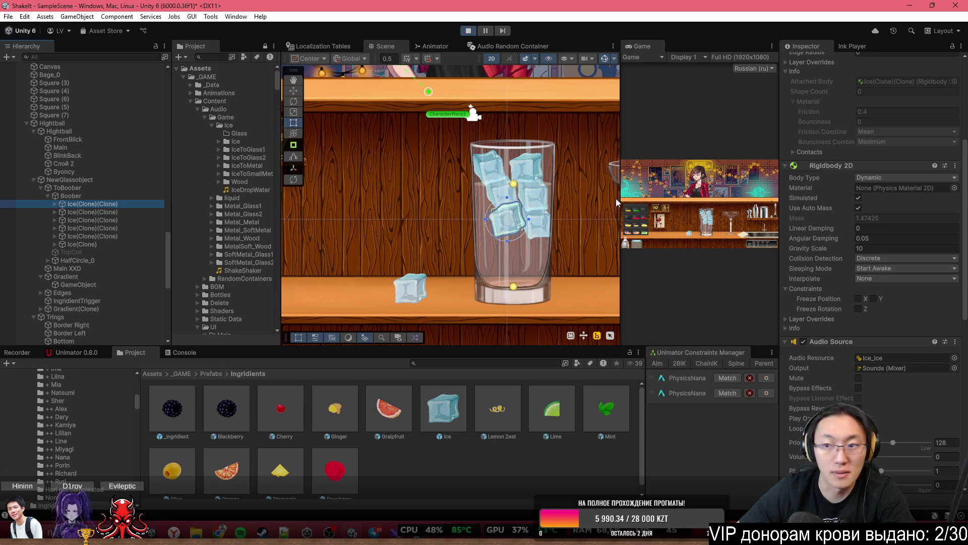
scroll(569, 175, up, 4)
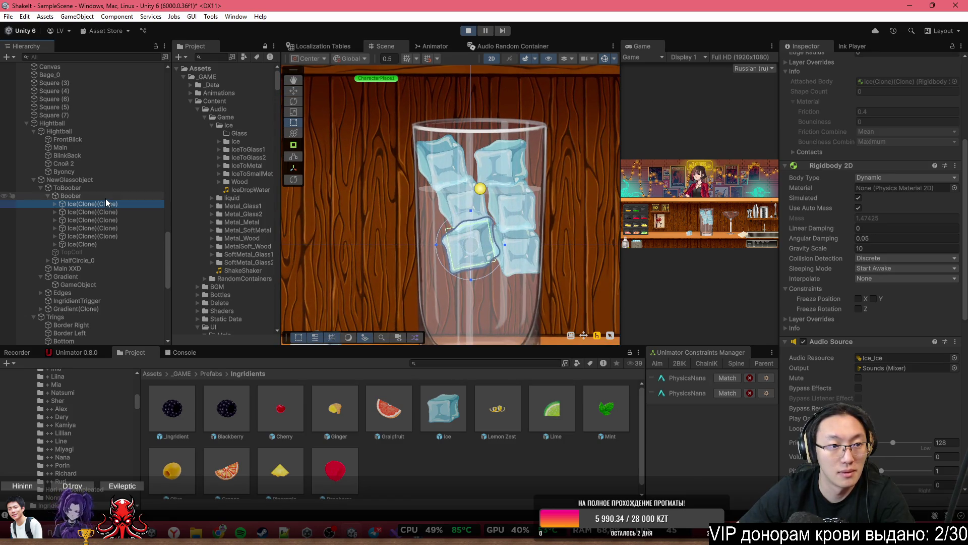
Set the Byoncy object's Buoyancy Effector 2D Density to 1.5
click(105, 198)
click(100, 174)
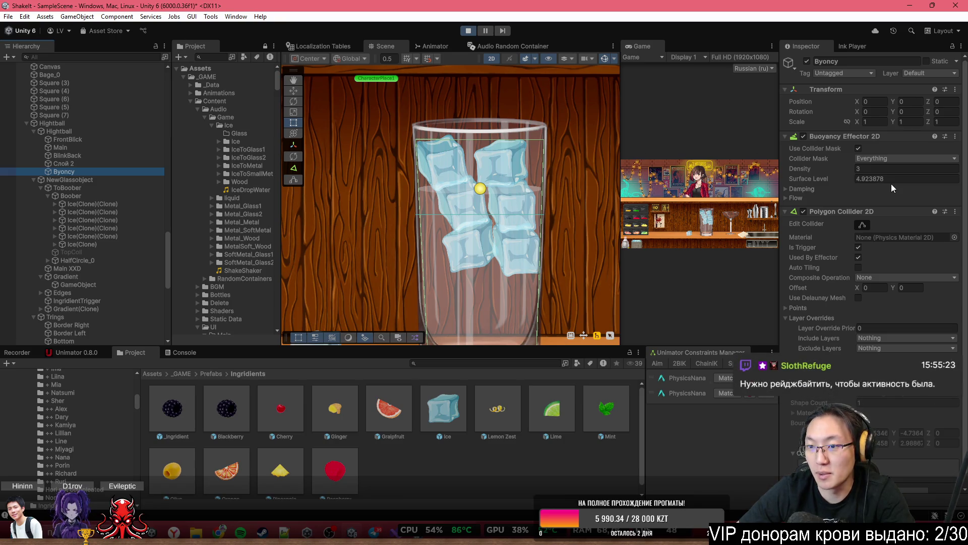
drag(845, 168, 828, 164)
click(884, 168)
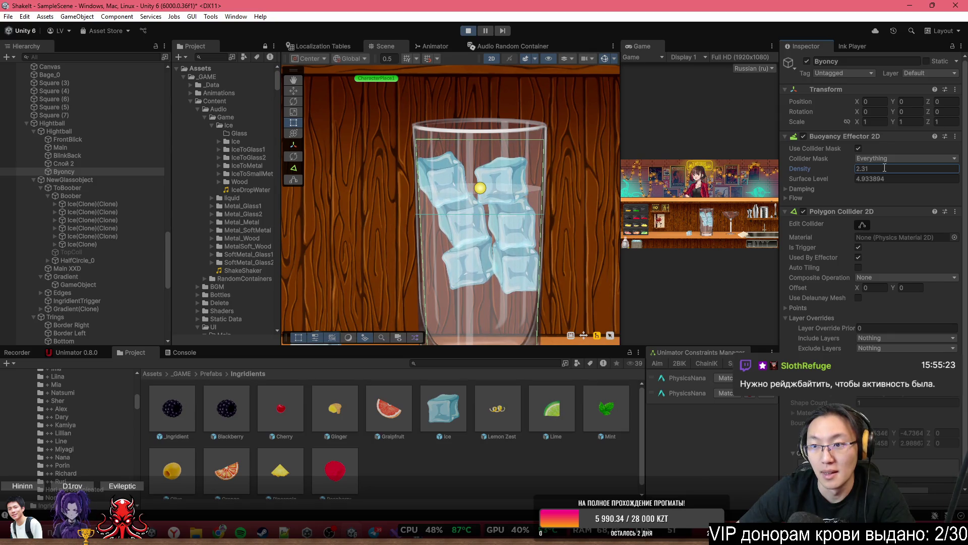
text(1.5)
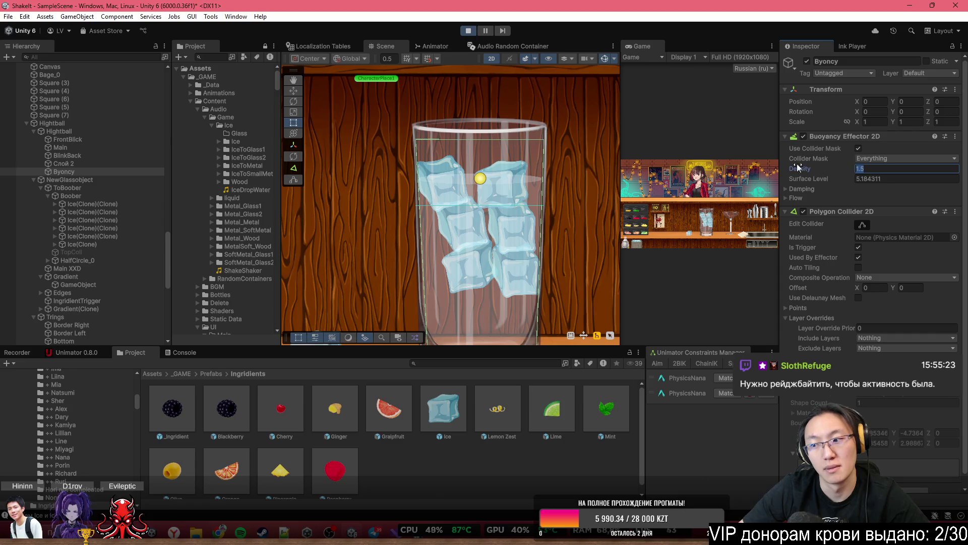
Stop Play mode, maximize the Game view, and play the game again
click(470, 33)
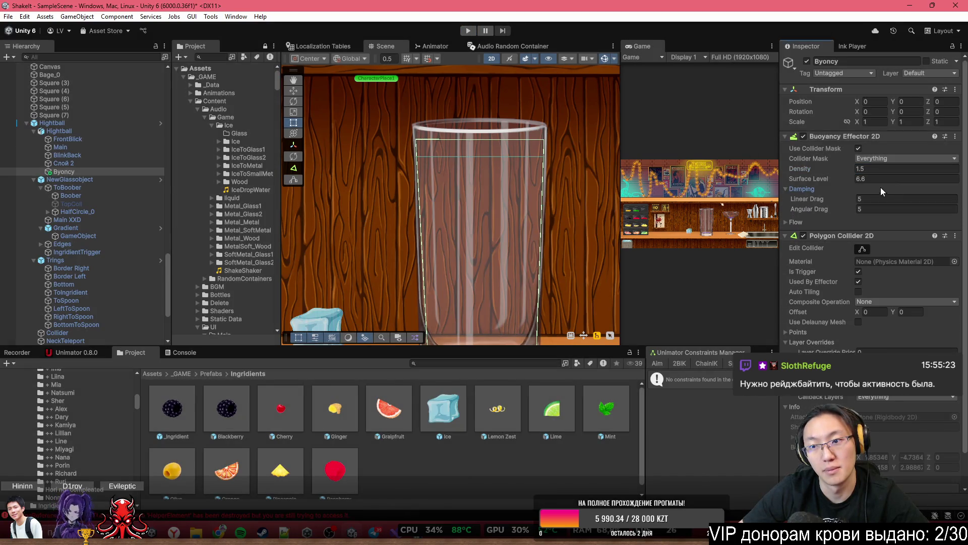
double_click(637, 47)
click(467, 31)
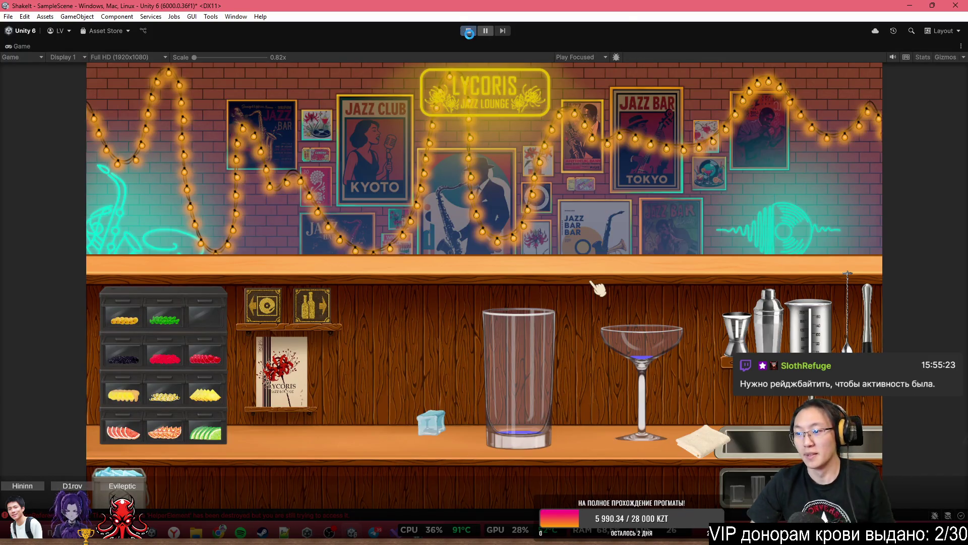